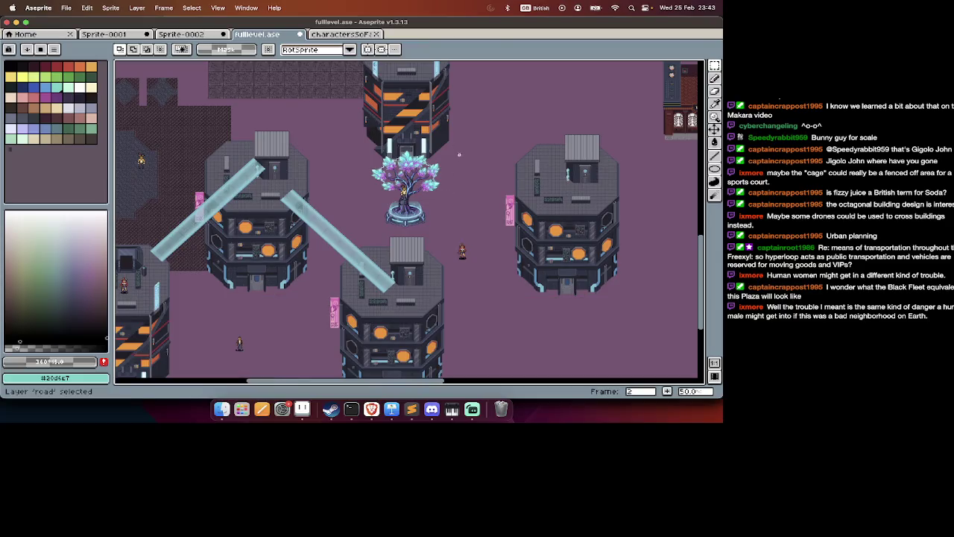
# Cut the crystal tree sprite, paste it and commit it onto the open plaza.
pyautogui.press('Delete')
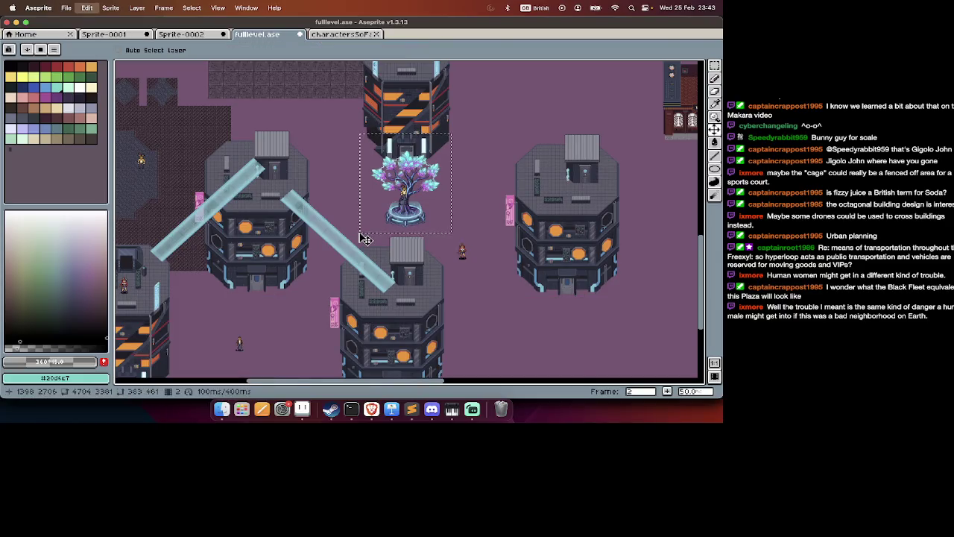
pyautogui.press('super+v')
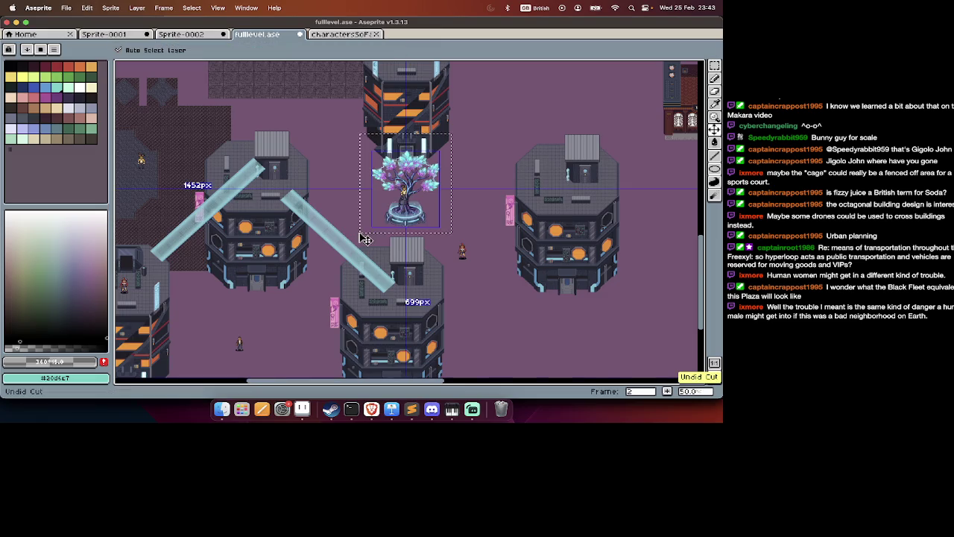
pyautogui.scroll(10, 373, 223)
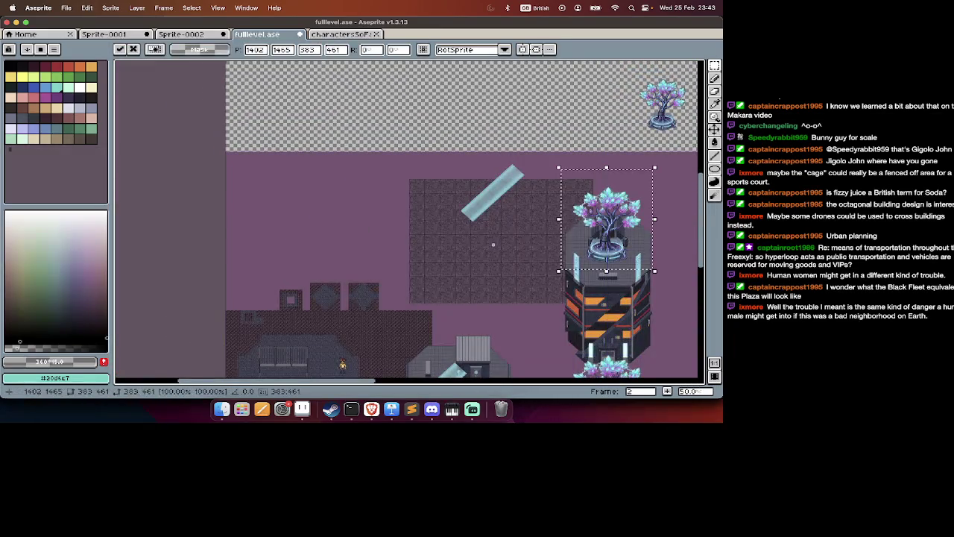
pyautogui.moveTo(611, 253); pyautogui.dragTo(319, 241)
pyautogui.press('Return')
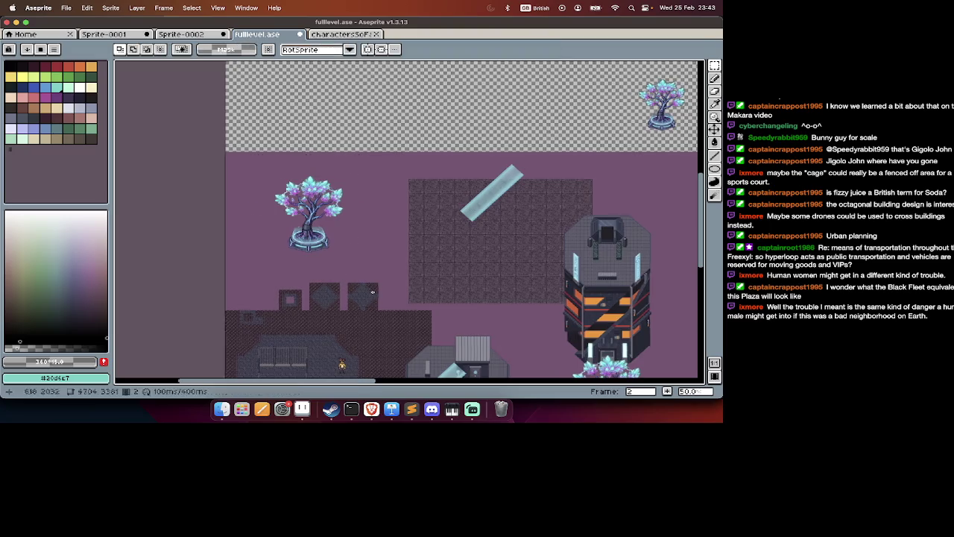
pyautogui.scroll(-5, 373, 291)
pyautogui.hscroll(5, 373, 292)
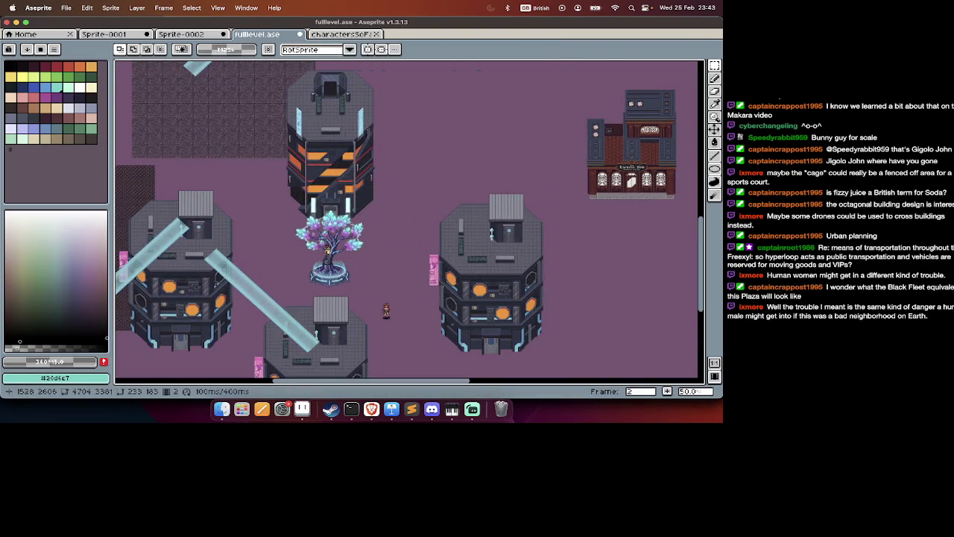
# Pan around the city map while briefly toggling the layer timeline.
pyautogui.press('Tab')
pyautogui.press('Tab')
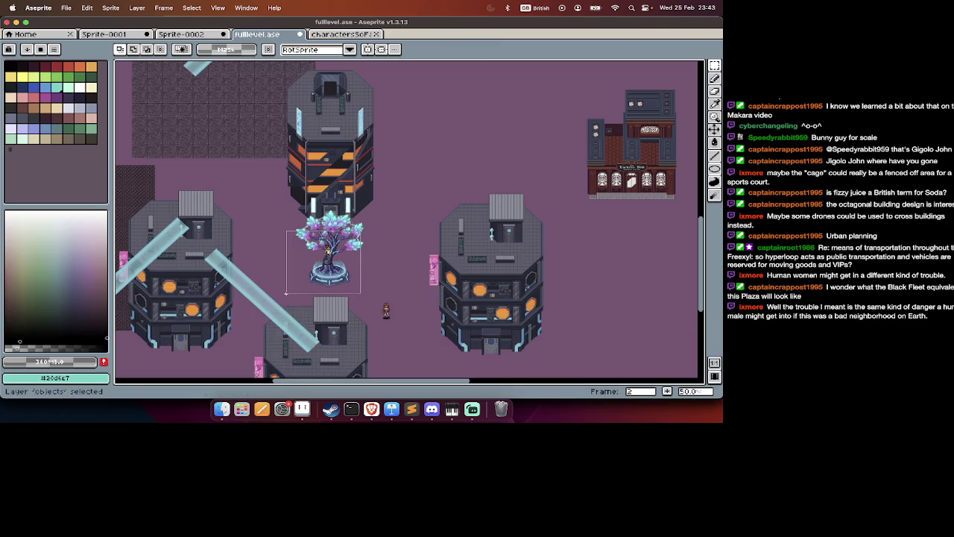
pyautogui.hscroll(5, 286, 291)
pyautogui.hscroll(2, 285, 291)
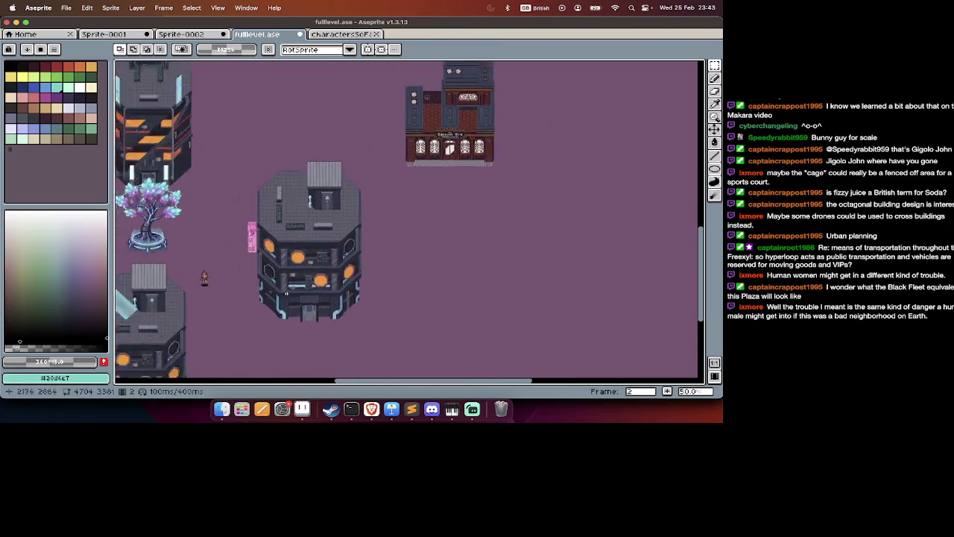
pyautogui.scroll(-2, 286, 293)
pyautogui.scroll(2, 459, 261)
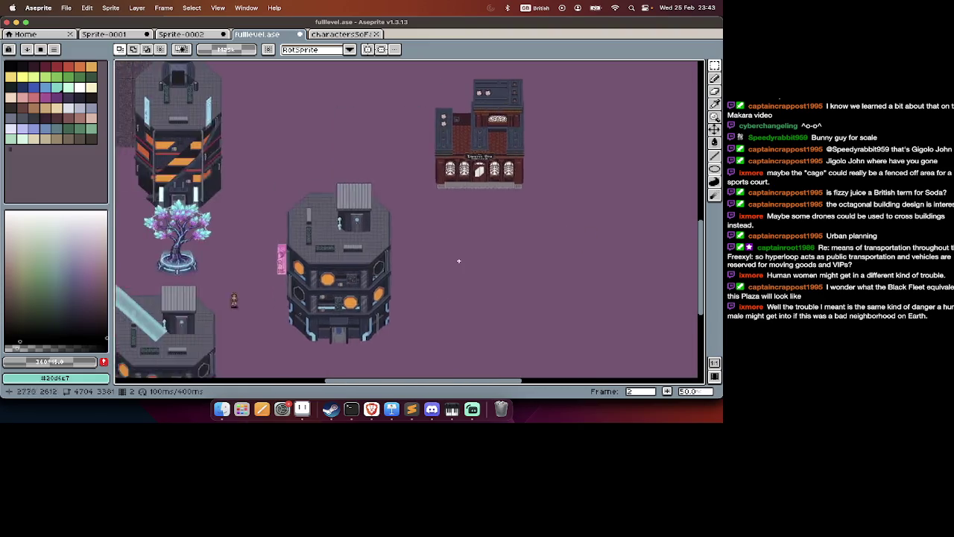
pyautogui.press('Tab')
pyautogui.hscroll(-3, 459, 261)
pyautogui.press('Tab')
pyautogui.hscroll(4, 480, 191)
pyautogui.hscroll(-3, 479, 191)
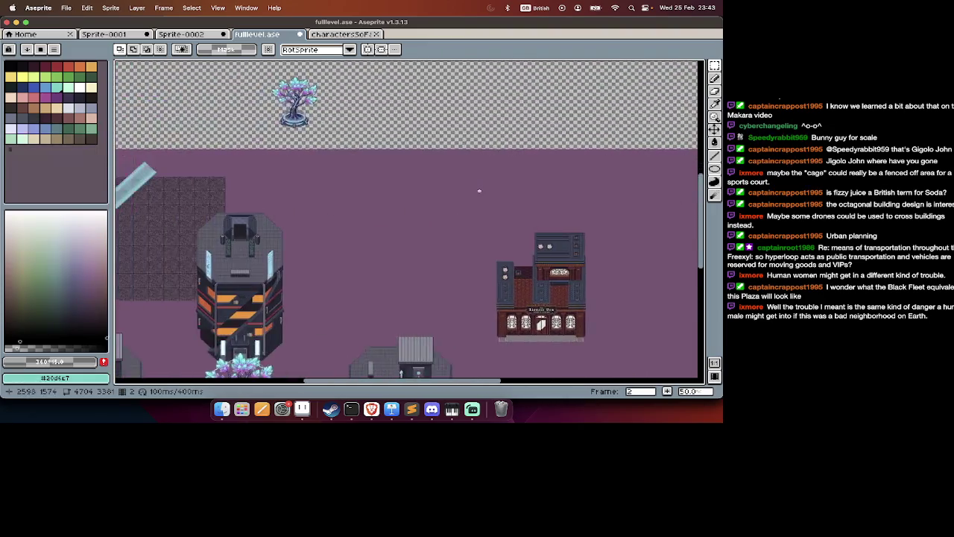
pyautogui.hscroll(-3, 479, 191)
pyautogui.scroll(-4, 480, 191)
pyautogui.scroll(-3, 477, 186)
pyautogui.scroll(1, 471, 180)
pyautogui.hscroll(5, 462, 178)
pyautogui.scroll(2, 462, 178)
pyautogui.hscroll(2, 447, 173)
pyautogui.hscroll(2, 434, 168)
pyautogui.hscroll(3, 434, 168)
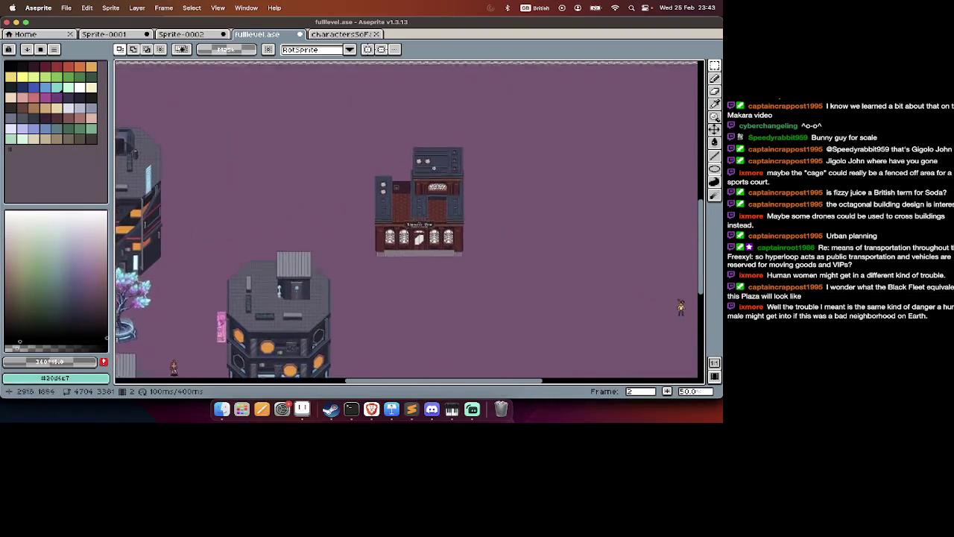
pyautogui.scroll(2, 434, 167)
pyautogui.hscroll(1, 434, 168)
# Survey the rest of the map, then show the timeline and go to frame 1's plan sheet.
pyautogui.press('Tab')
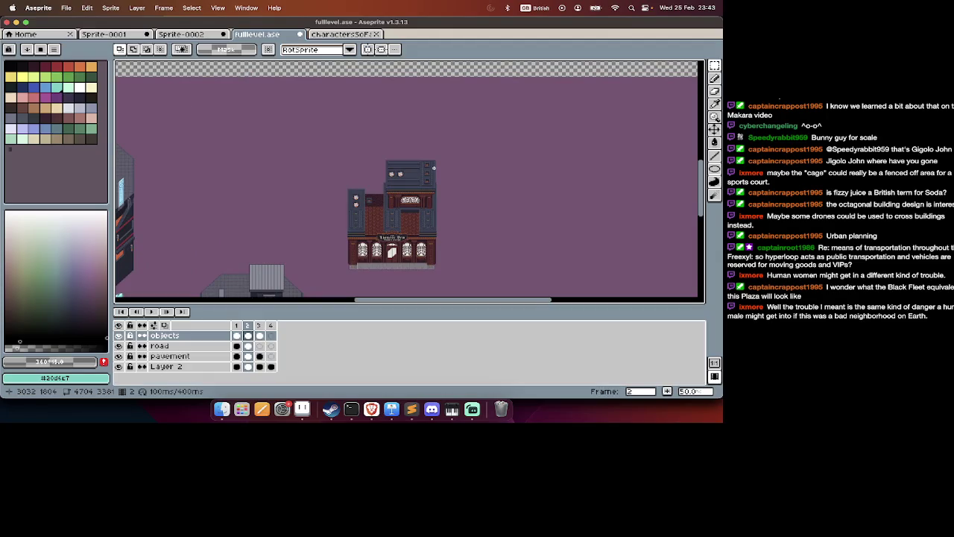
pyautogui.scroll(-5, 434, 168)
pyautogui.hscroll(-5, 433, 168)
pyautogui.hscroll(-3, 387, 167)
pyautogui.hscroll(-3, 358, 166)
pyautogui.scroll(-2, 331, 165)
pyautogui.hscroll(-1, 331, 166)
pyautogui.scroll(2, 331, 165)
pyautogui.hscroll(-3, 331, 165)
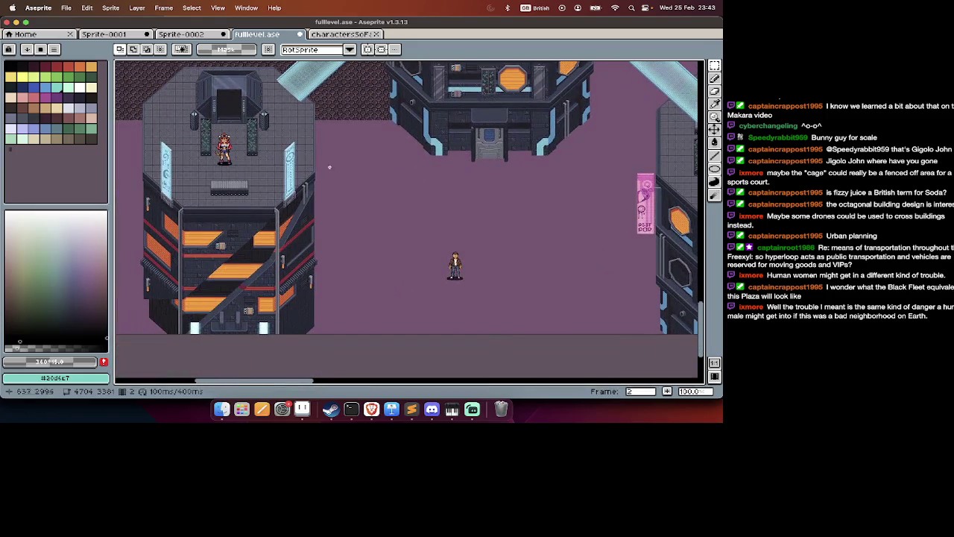
pyautogui.scroll(2, 310, 171)
pyautogui.hscroll(3, 310, 171)
pyautogui.hscroll(1, 400, 151)
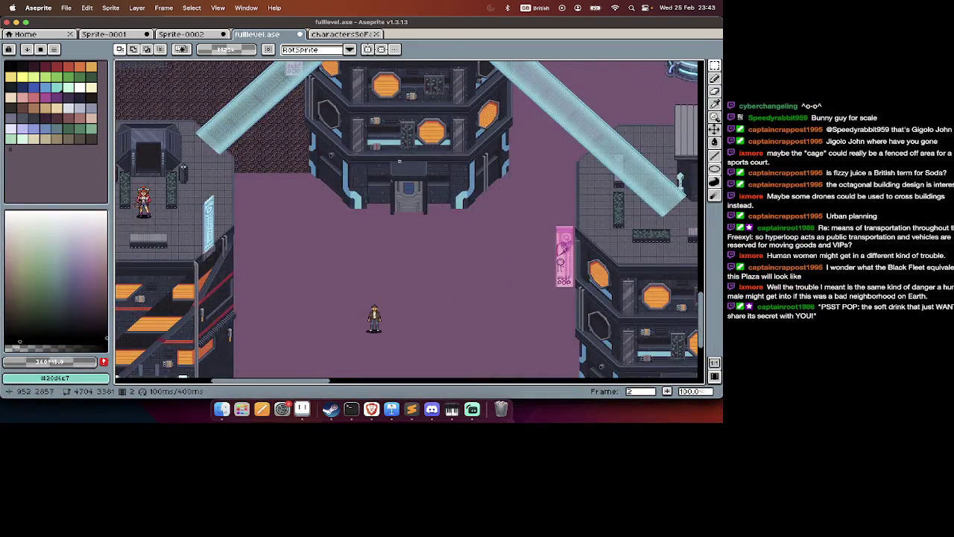
pyautogui.scroll(1, 399, 161)
pyautogui.scroll(1, 402, 164)
pyautogui.scroll(1, 406, 167)
pyautogui.scroll(-3, 414, 177)
pyautogui.hscroll(-2, 414, 177)
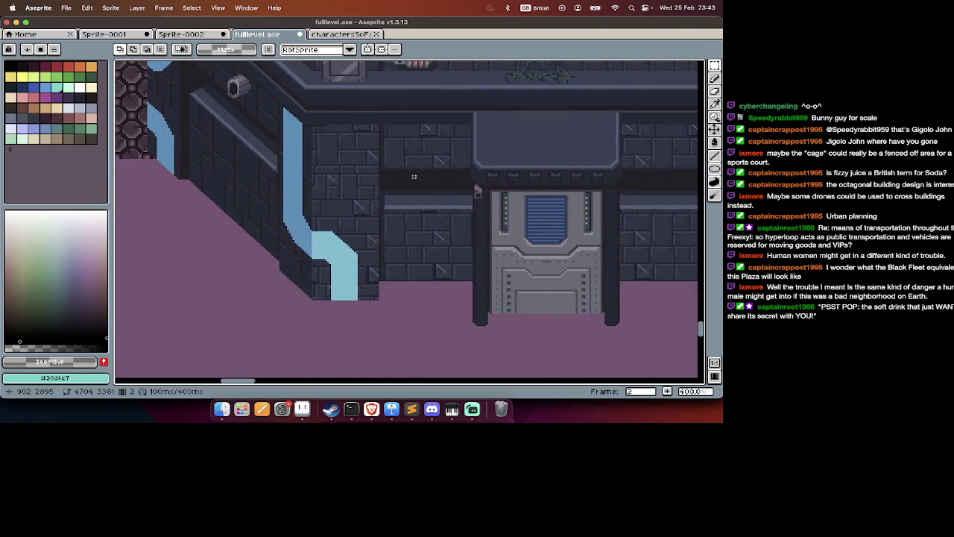
pyautogui.scroll(-2, 414, 176)
pyautogui.scroll(-1, 414, 177)
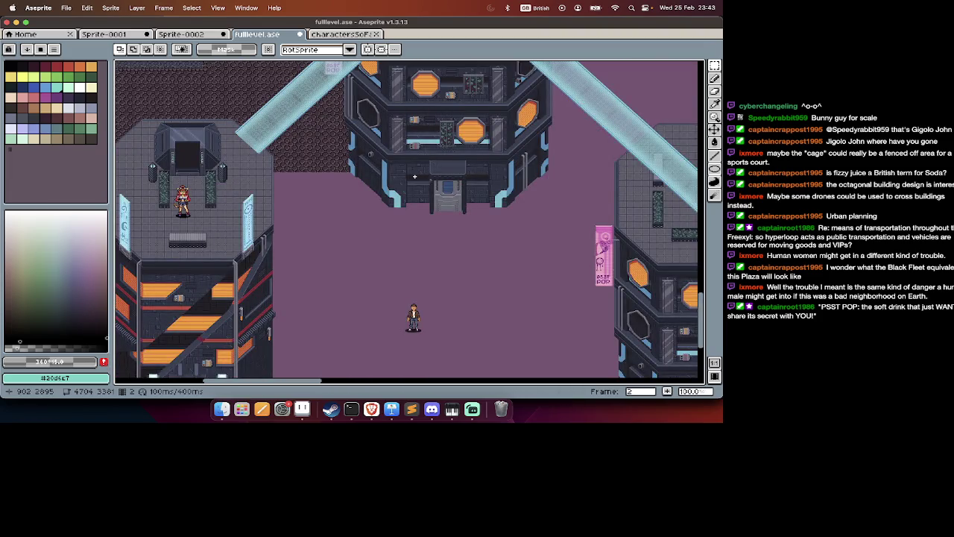
pyautogui.scroll(1, 415, 177)
pyautogui.scroll(2, 415, 177)
pyautogui.hscroll(2, 414, 177)
pyautogui.hscroll(2, 415, 177)
pyautogui.scroll(2, 415, 176)
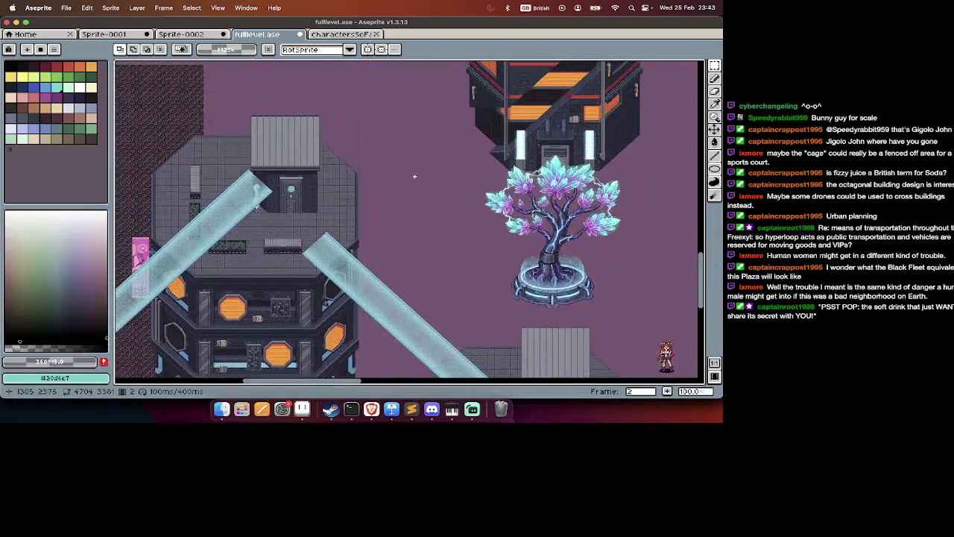
pyautogui.hscroll(3, 414, 177)
pyautogui.scroll(1, 414, 177)
pyautogui.scroll(3, 415, 177)
pyautogui.scroll(-4, 415, 176)
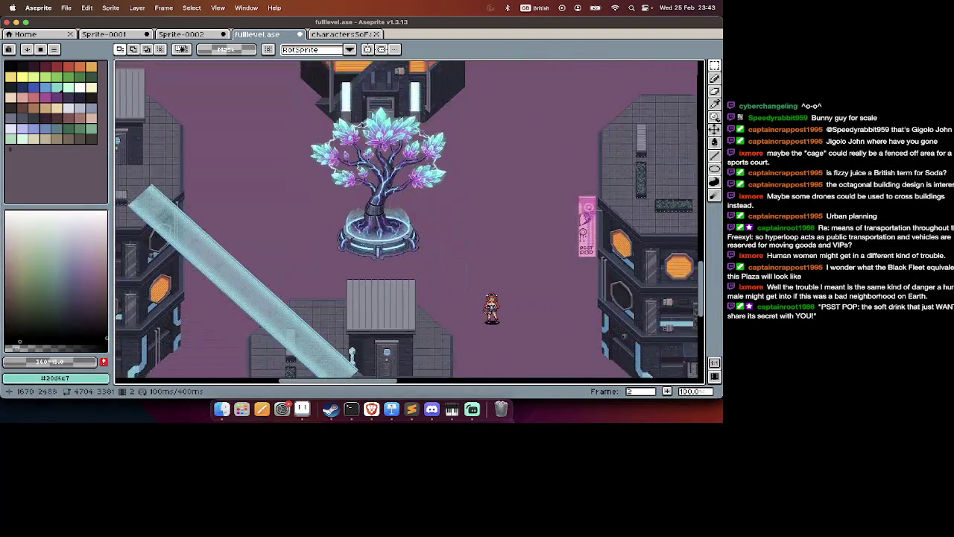
pyautogui.hscroll(3, 414, 177)
pyautogui.hscroll(2, 414, 177)
pyautogui.scroll(1, 414, 177)
pyautogui.hscroll(-1, 415, 180)
pyautogui.scroll(-2, 414, 180)
pyautogui.scroll(-1, 414, 179)
pyautogui.hscroll(2, 321, 246)
pyautogui.scroll(-1, 375, 204)
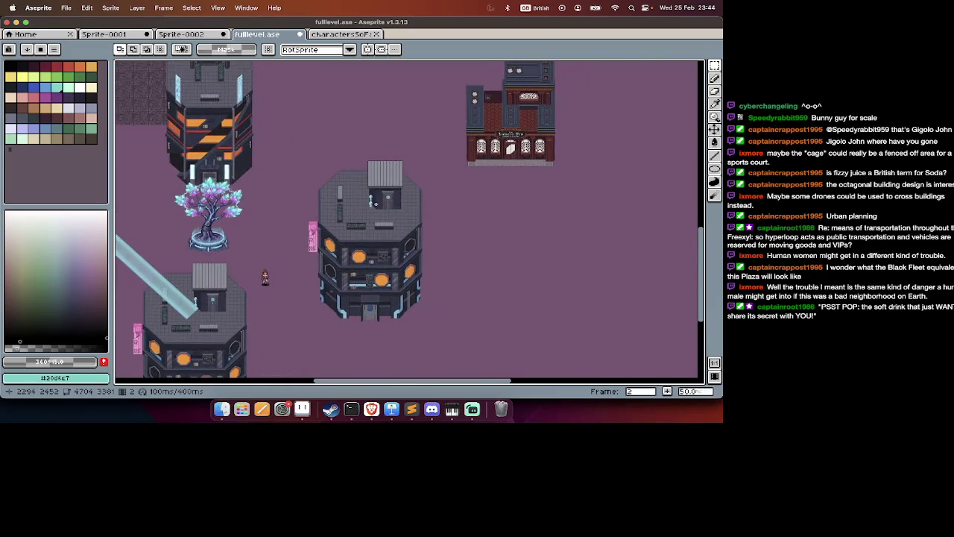
pyautogui.scroll(2, 376, 203)
pyautogui.scroll(-2, 376, 204)
pyautogui.scroll(2, 375, 204)
pyautogui.scroll(-1, 376, 204)
pyautogui.scroll(-2, 376, 204)
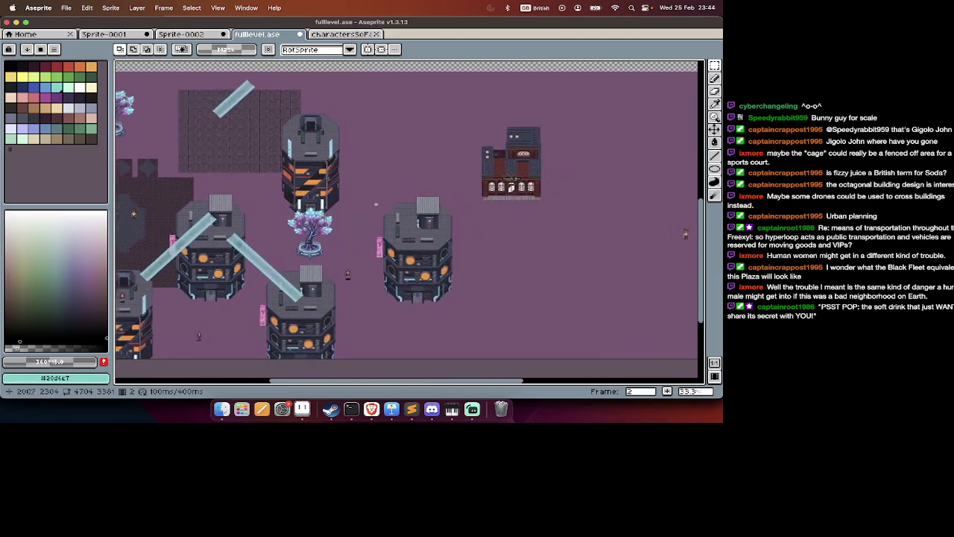
pyautogui.press('Tab')
pyautogui.press('Left')
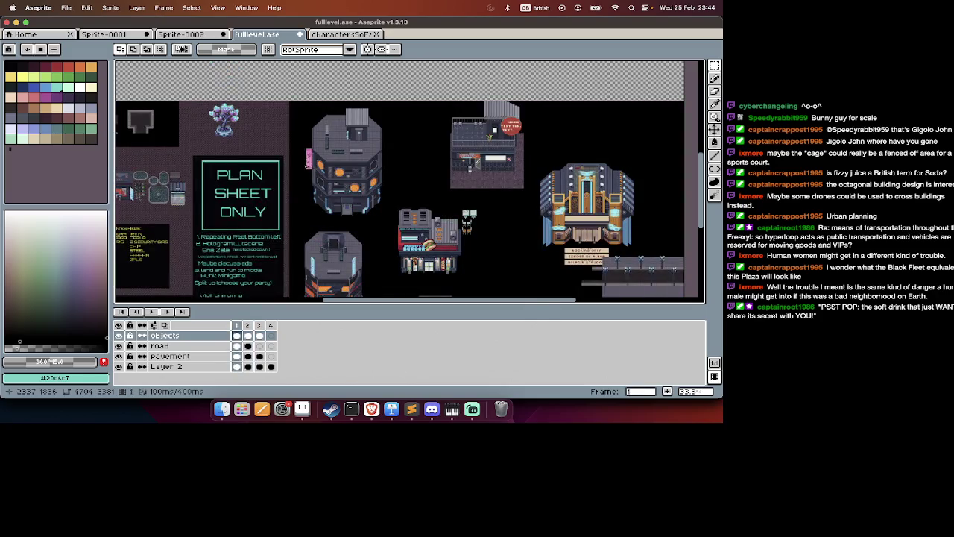
# Pan the plan sheet, then return to frame 2's purple city map and look around it.
pyautogui.press('Tab')
pyautogui.moveTo(501, 304)
pyautogui.mouseDown()
pyautogui.moveTo(496, 197)
pyautogui.moveTo(694, 211)
pyautogui.moveTo(613, 300)
pyautogui.mouseUp()
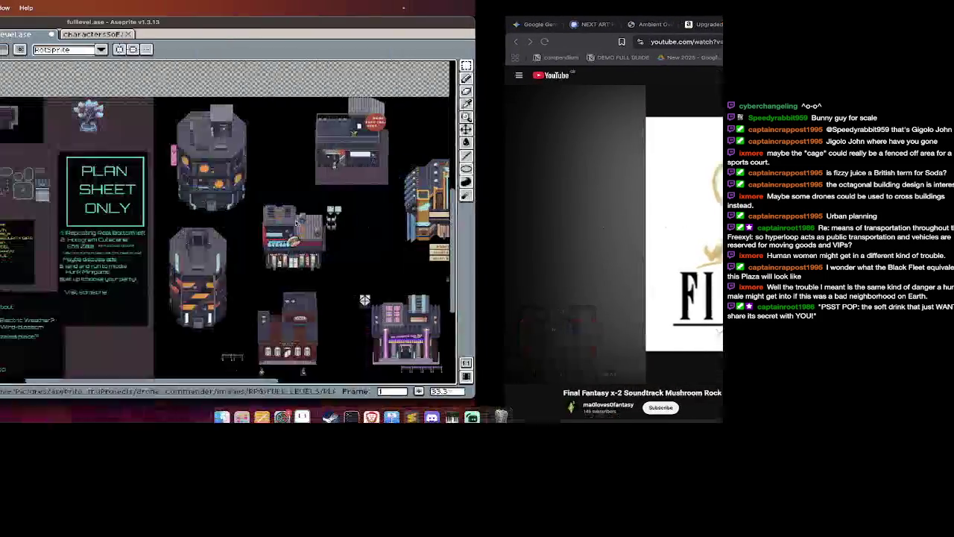
pyautogui.press('Tab')
pyautogui.press('Right')
pyautogui.press('Tab')
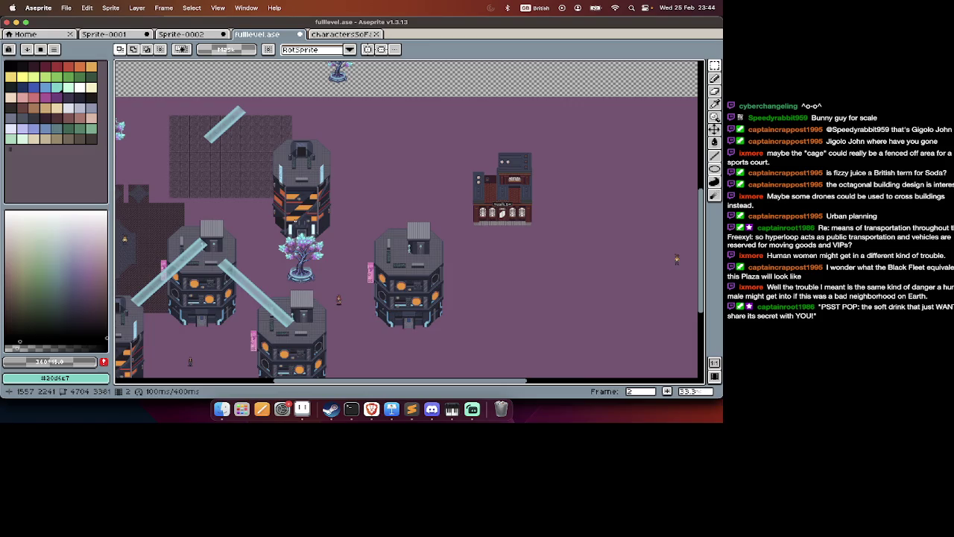
pyautogui.scroll(-3, 311, 200)
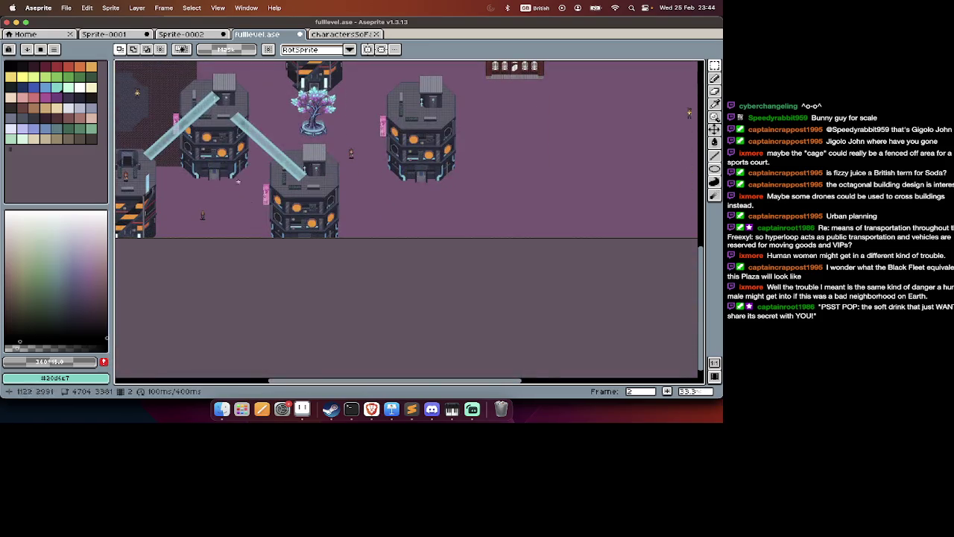
pyautogui.scroll(2, 252, 202)
pyautogui.scroll(1, 252, 202)
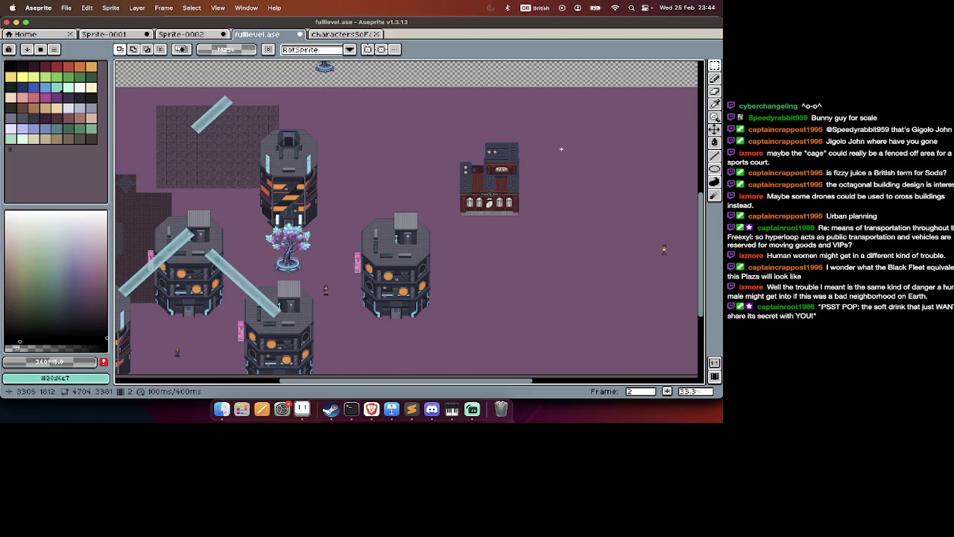
pyautogui.scroll(3, 488, 90)
pyautogui.hscroll(4, 488, 89)
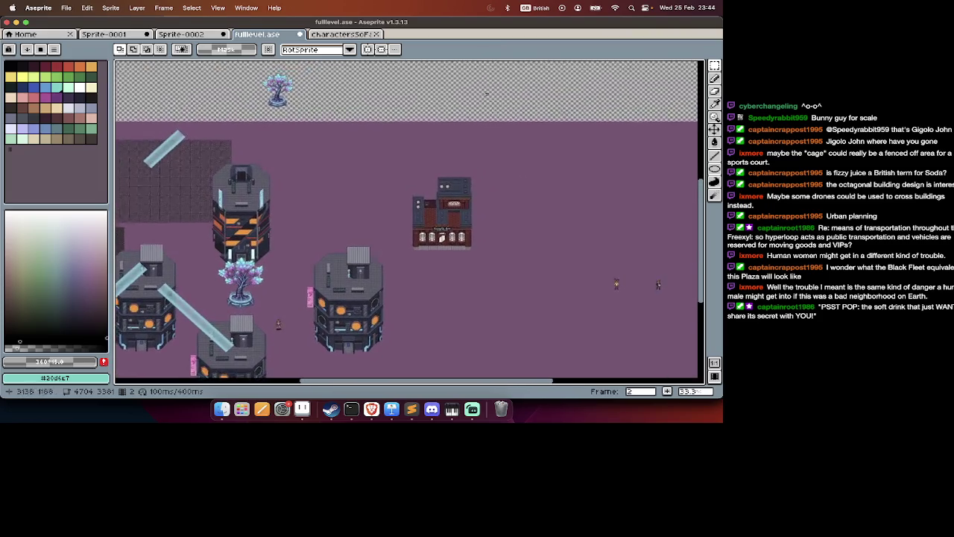
# Step through the layers to pavement and back to objects, then select and cut the brick shopfront.
pyautogui.press('Tab')
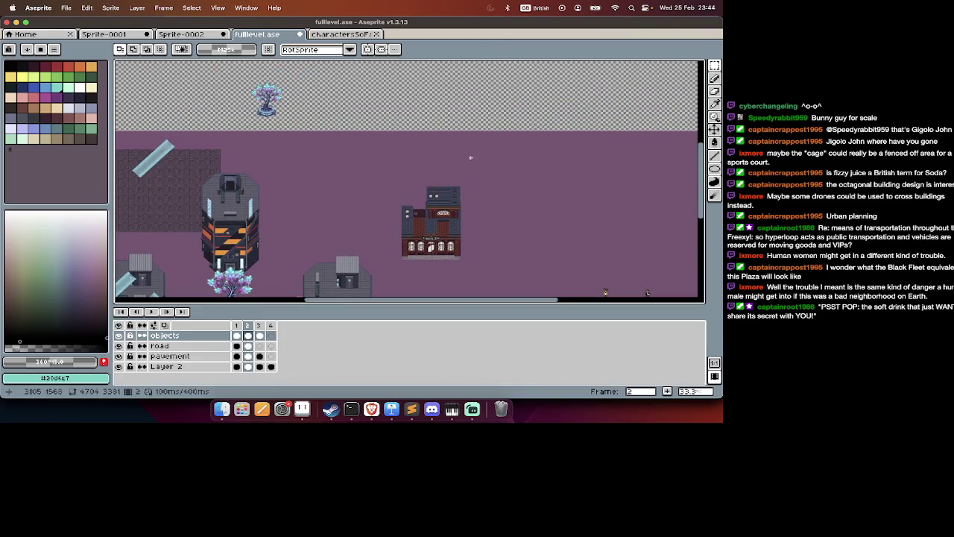
pyautogui.hotkey('alt', 'Down')
pyautogui.hotkey('alt', 'Down')
pyautogui.hotkey('alt', 'Down')
pyautogui.hotkey('alt', 'Up')
pyautogui.press('Tab')
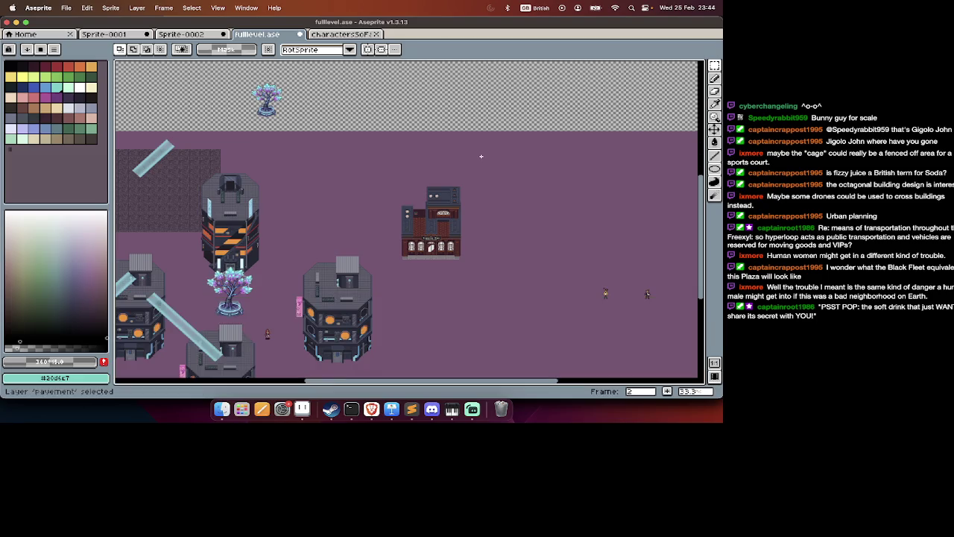
pyautogui.press('Tab')
pyautogui.hotkey('alt', 'Up')
pyautogui.hotkey('alt', 'Up')
pyautogui.moveTo(494, 179); pyautogui.dragTo(382, 287)
pyautogui.hotkey('ctrl', 'x')
# Redo the cut of the brick building and paste it onto the pavement layer.
pyautogui.hotkey('ctrl', 'z')
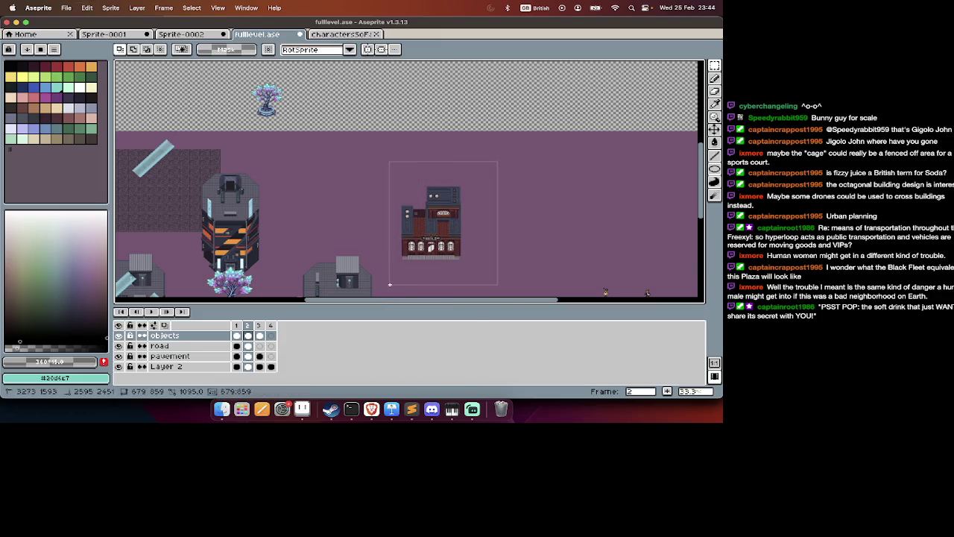
pyautogui.hotkey('ctrl', 'x')
pyautogui.press('Tab')
pyautogui.press('Tab')
pyautogui.hotkey('alt', 'Down')
pyautogui.hotkey('alt', 'Down')
pyautogui.hotkey('ctrl', 'v')
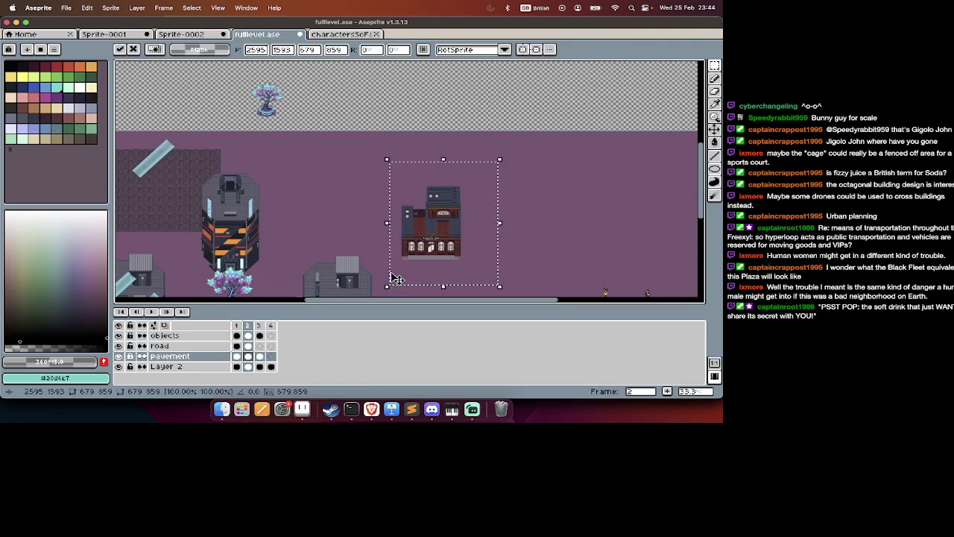
pyautogui.press('Tab')
pyautogui.scroll(-2, 402, 246)
# Position the building in the plaza right of the octagonal towers, commit it, then step back a frame.
pyautogui.moveTo(422, 214); pyautogui.dragTo(388, 161)
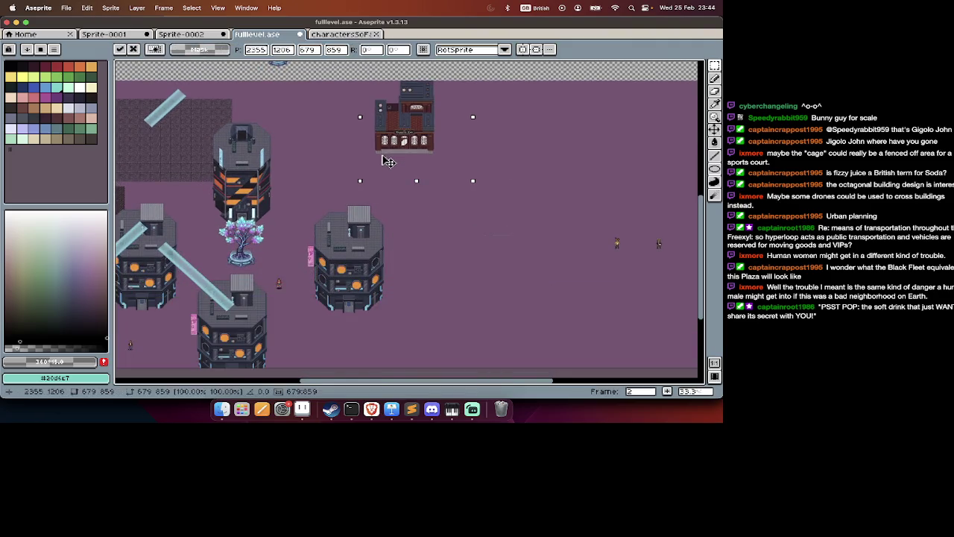
pyautogui.scroll(3, 388, 161)
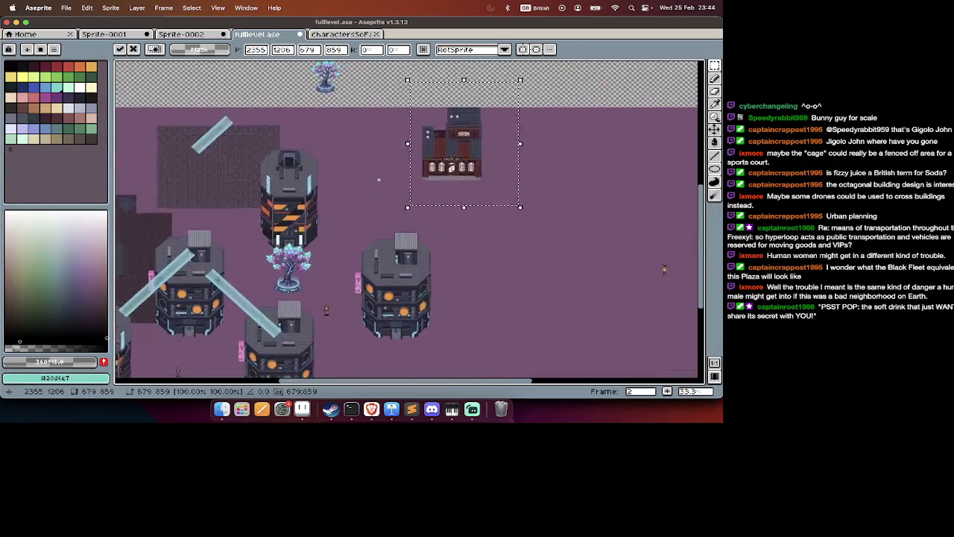
pyautogui.hscroll(3, 381, 186)
pyautogui.moveTo(352, 180)
pyautogui.mouseDown()
pyautogui.moveTo(439, 256)
pyautogui.moveTo(445, 308)
pyautogui.mouseUp()
pyautogui.scroll(-5, 443, 308)
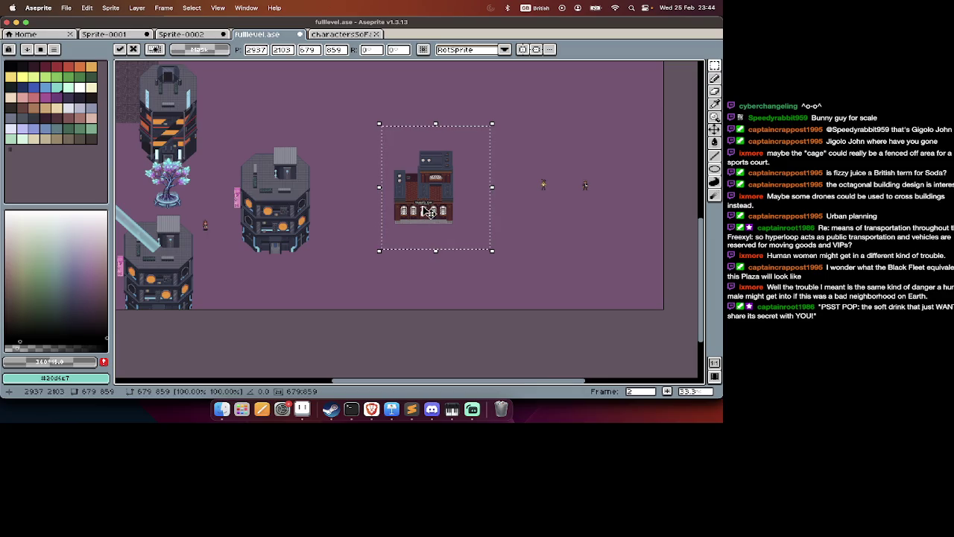
pyautogui.moveTo(431, 225); pyautogui.dragTo(440, 232)
pyautogui.press('Return')
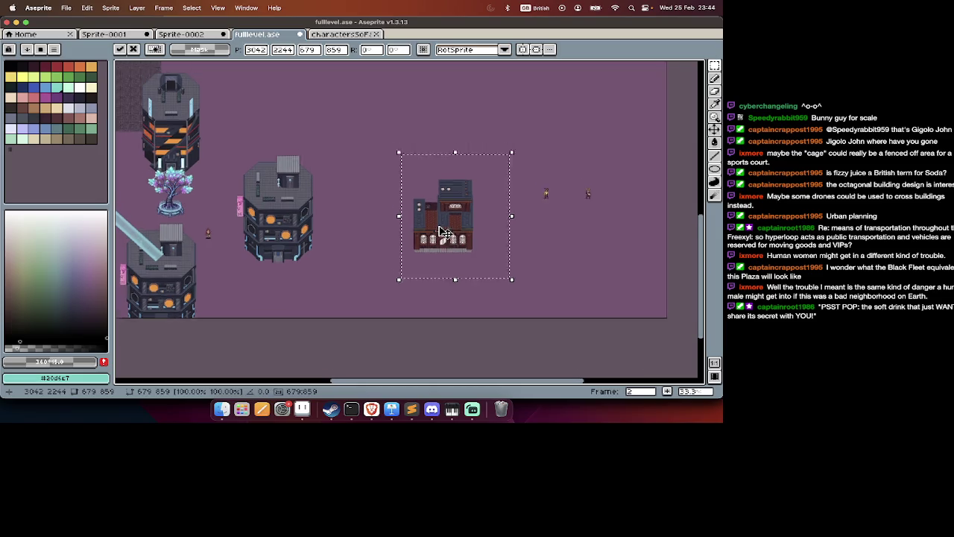
pyautogui.scroll(5, 439, 226)
pyautogui.scroll(-2, 438, 226)
pyautogui.press('Tab')
pyautogui.press('Left')
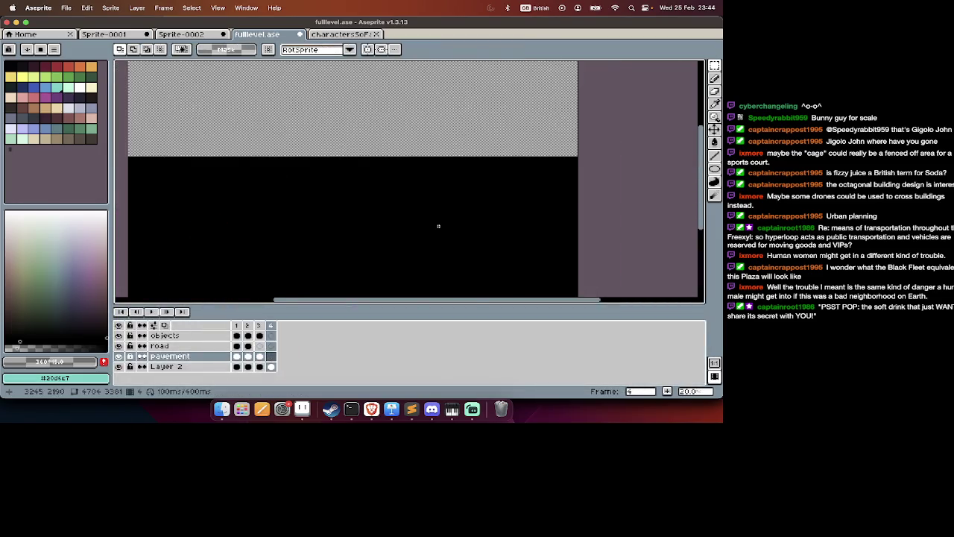
# Copy the corner-store building from frame 1 and paste it into frame 2.
pyautogui.press('Tab')
pyautogui.scroll(2, 489, 218)
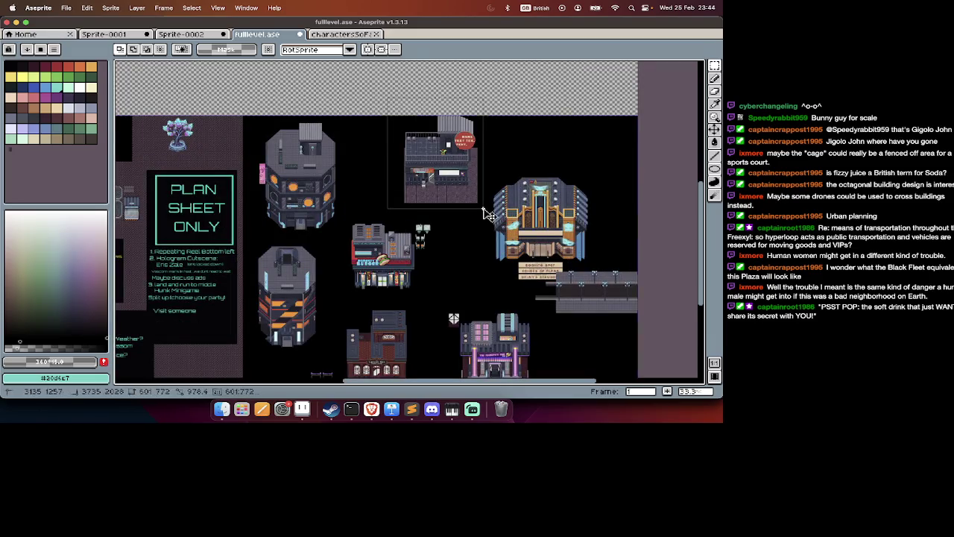
pyautogui.press('Delete')
pyautogui.hotkey('ctrl', 'z')
pyautogui.press('Tab')
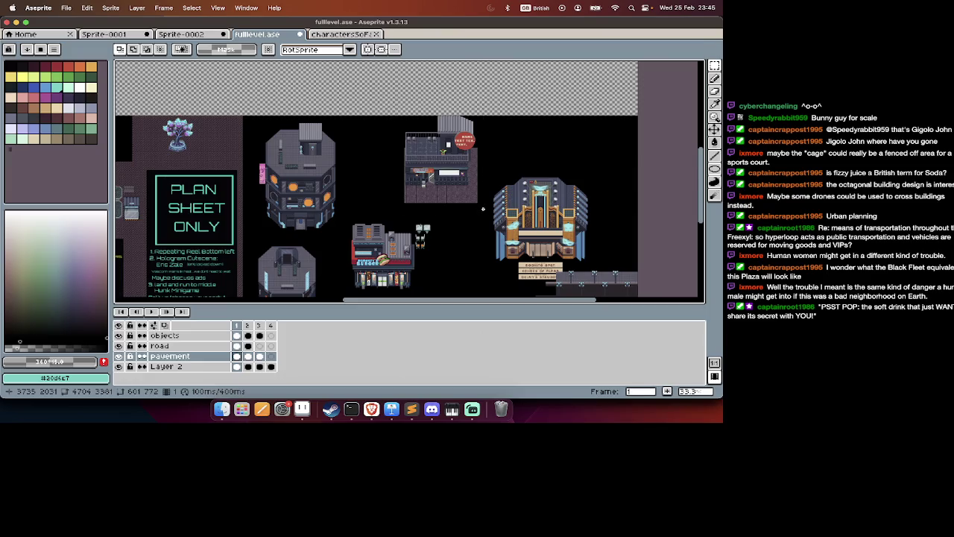
pyautogui.press('Tab')
pyautogui.press('Right')
pyautogui.press('Tab')
pyautogui.press('Tab')
pyautogui.hotkey('ctrl', 'v')
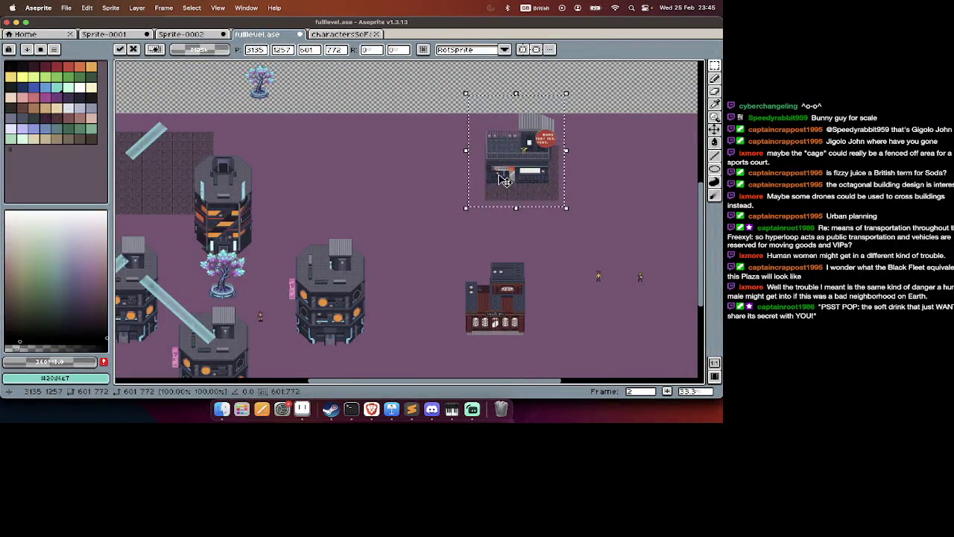
# Position the pasted corner store near the top of the frame-2 map and commit it.
pyautogui.moveTo(500, 183); pyautogui.dragTo(372, 168)
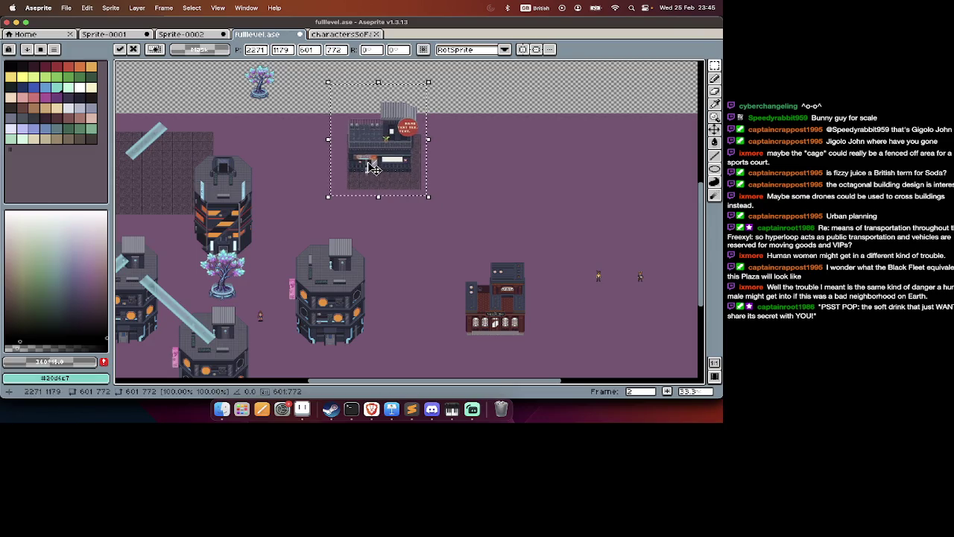
pyautogui.moveTo(370, 170); pyautogui.dragTo(336, 170)
pyautogui.scroll(-5, 336, 171)
pyautogui.scroll(3, 230, 261)
pyautogui.scroll(3, 230, 264)
pyautogui.hscroll(-3, 230, 267)
pyautogui.scroll(2, 229, 269)
pyautogui.scroll(2, 230, 269)
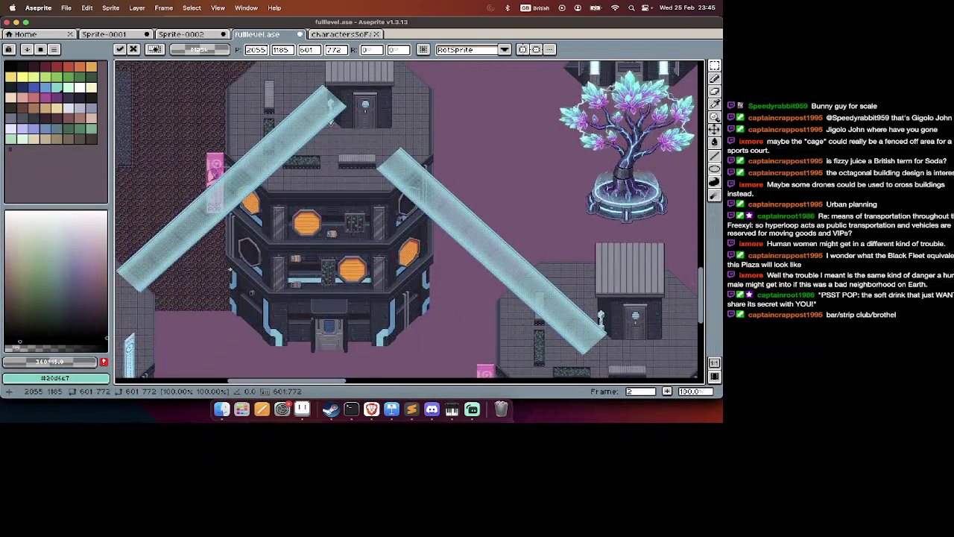
pyautogui.hscroll(3, 230, 269)
pyautogui.scroll(2, 230, 269)
pyautogui.hscroll(3, 230, 269)
pyautogui.scroll(2, 226, 271)
pyautogui.hscroll(2, 227, 272)
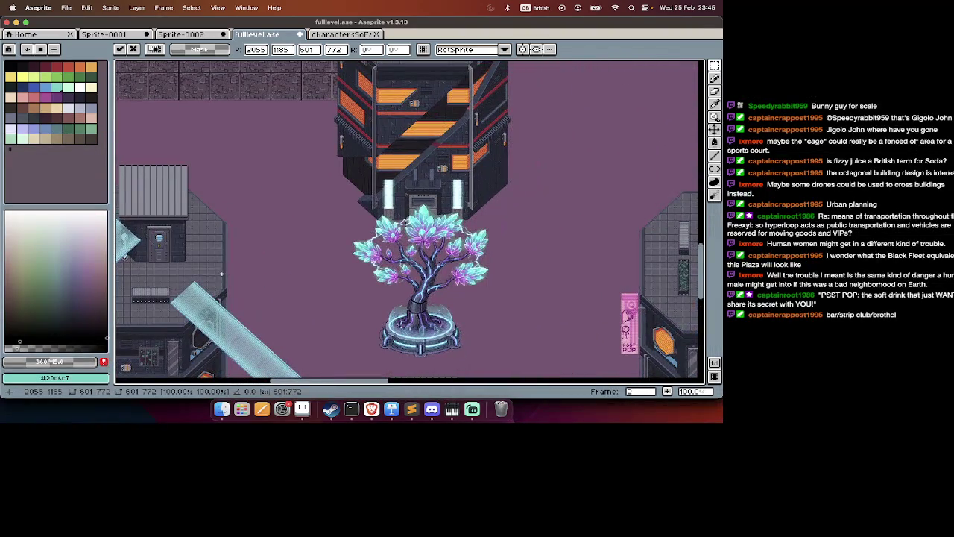
pyautogui.hscroll(3, 211, 279)
pyautogui.hscroll(4, 211, 278)
pyautogui.scroll(1, 211, 279)
pyautogui.scroll(3, 211, 279)
pyautogui.hscroll(1, 211, 279)
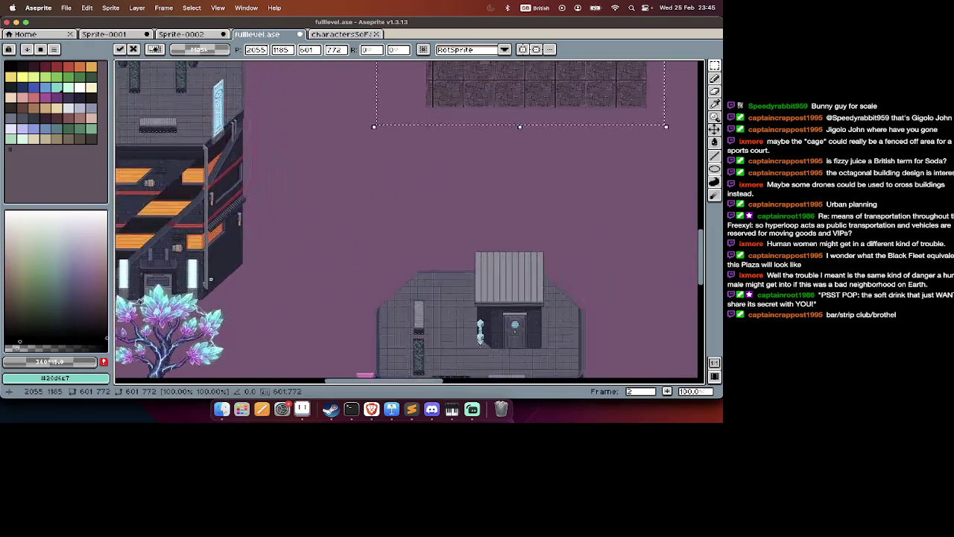
pyautogui.scroll(1, 211, 279)
pyautogui.scroll(1, 211, 278)
pyautogui.hscroll(1, 211, 278)
pyautogui.scroll(1, 211, 279)
pyautogui.hscroll(1, 211, 279)
pyautogui.scroll(1, 211, 278)
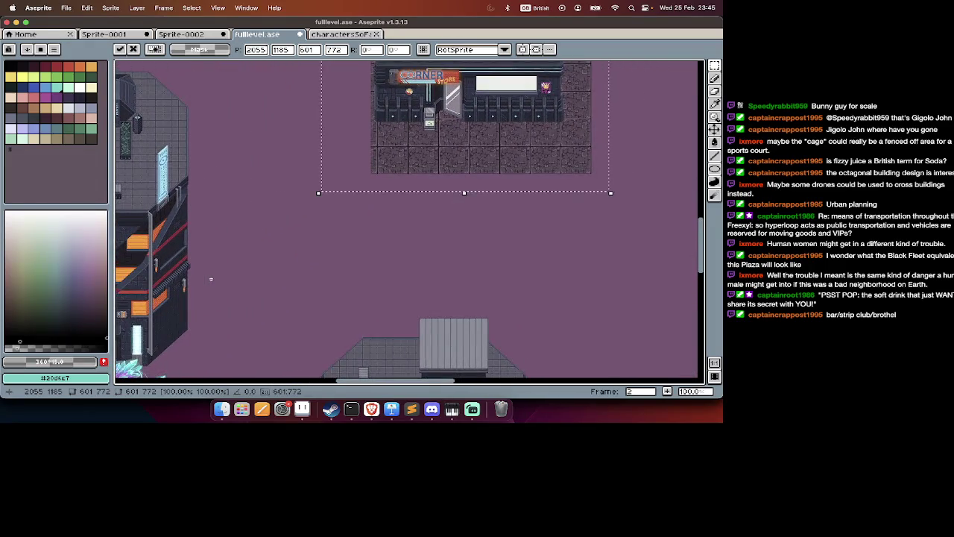
pyautogui.hscroll(1, 211, 279)
pyautogui.scroll(1, 211, 278)
pyautogui.hscroll(1, 211, 279)
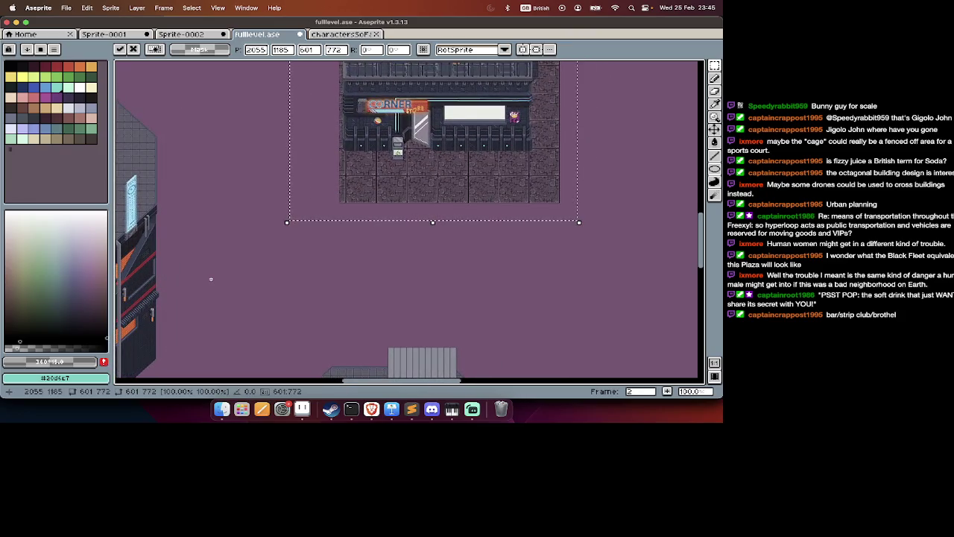
pyautogui.scroll(1, 211, 279)
pyautogui.hscroll(1, 211, 279)
pyautogui.hscroll(2, 362, 211)
pyautogui.hscroll(1, 293, 202)
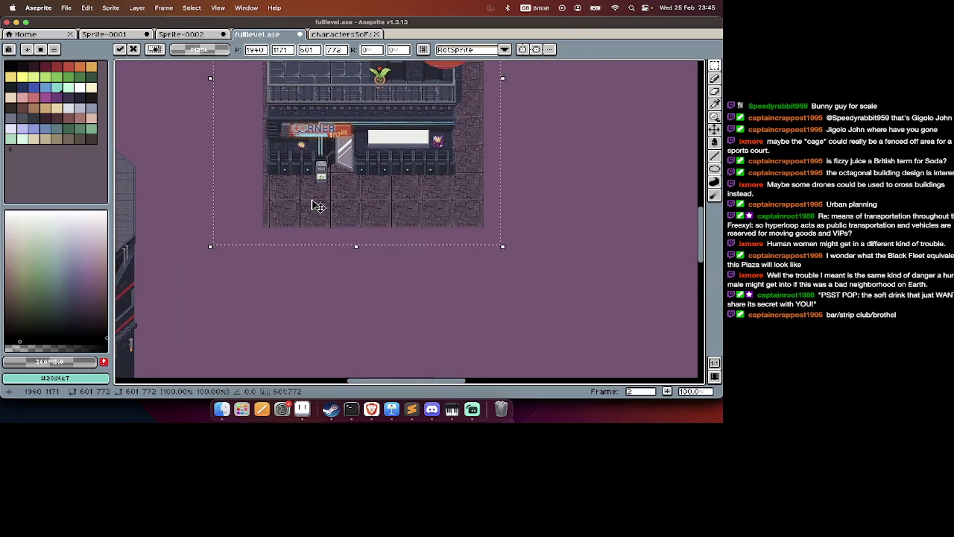
pyautogui.scroll(-1, 318, 207)
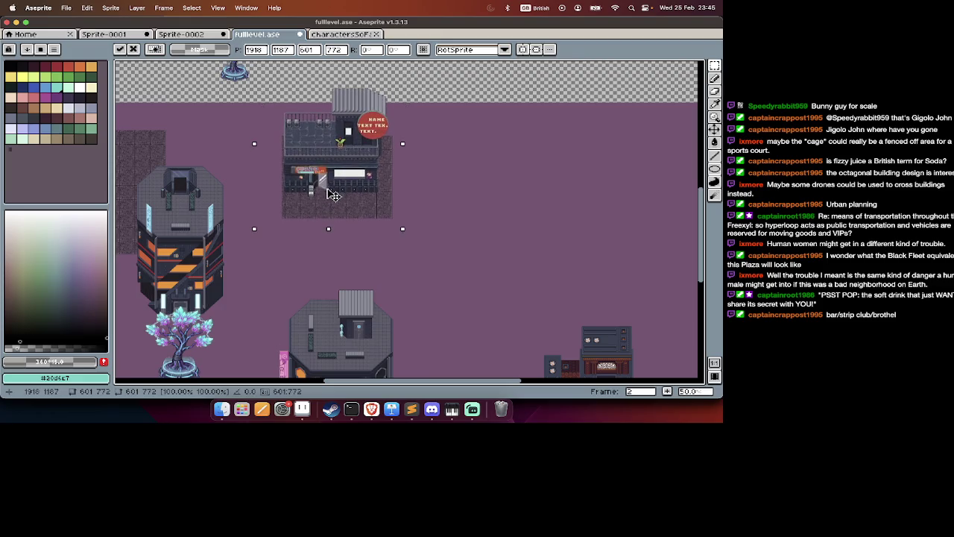
pyautogui.hscroll(-5, 333, 195)
pyautogui.scroll(-2, 328, 194)
pyautogui.hscroll(-2, 328, 194)
pyautogui.scroll(-2, 325, 193)
pyautogui.hscroll(-1, 324, 192)
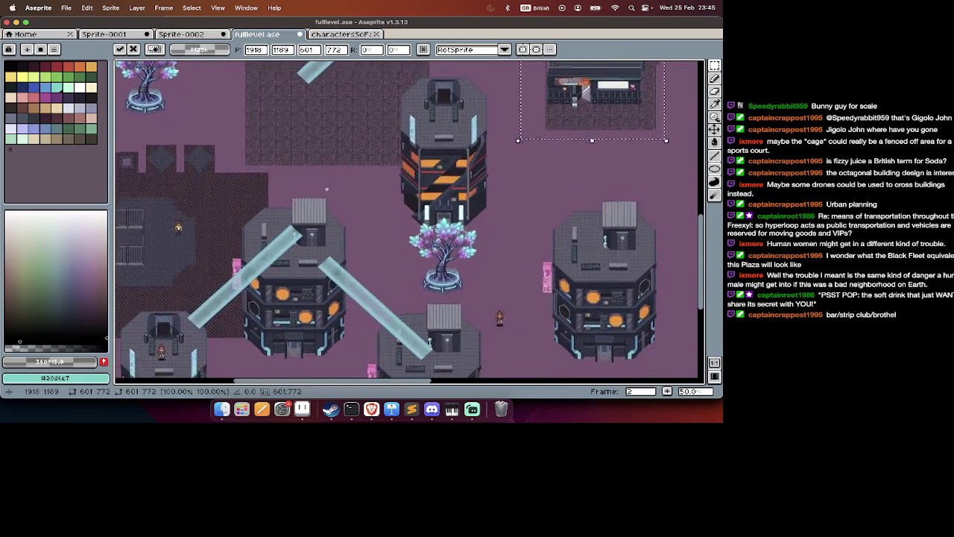
pyautogui.hscroll(4, 336, 190)
pyautogui.scroll(2, 336, 190)
pyautogui.hscroll(-3, 373, 187)
pyautogui.hscroll(3, 410, 183)
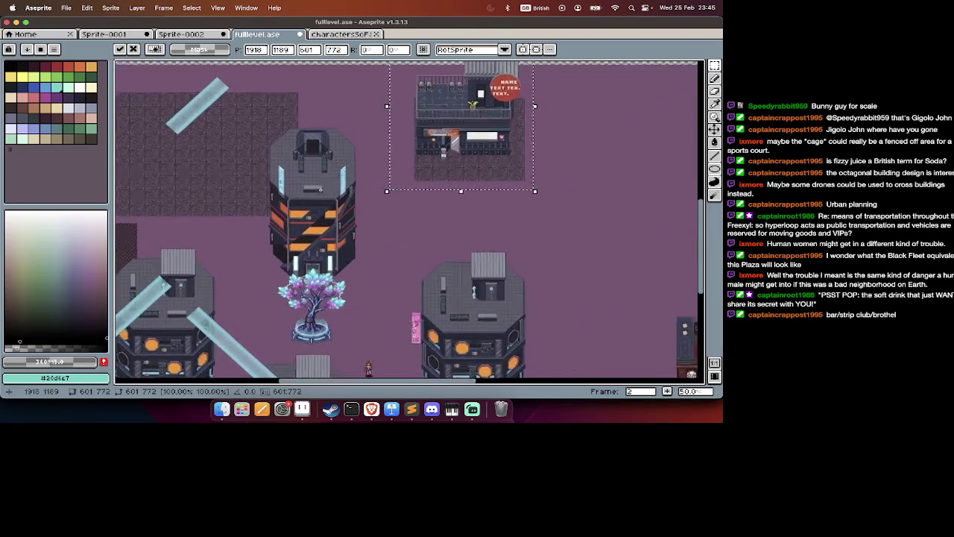
pyautogui.hscroll(2, 447, 175)
pyautogui.scroll(1, 451, 172)
pyautogui.moveTo(470, 173); pyautogui.dragTo(473, 173)
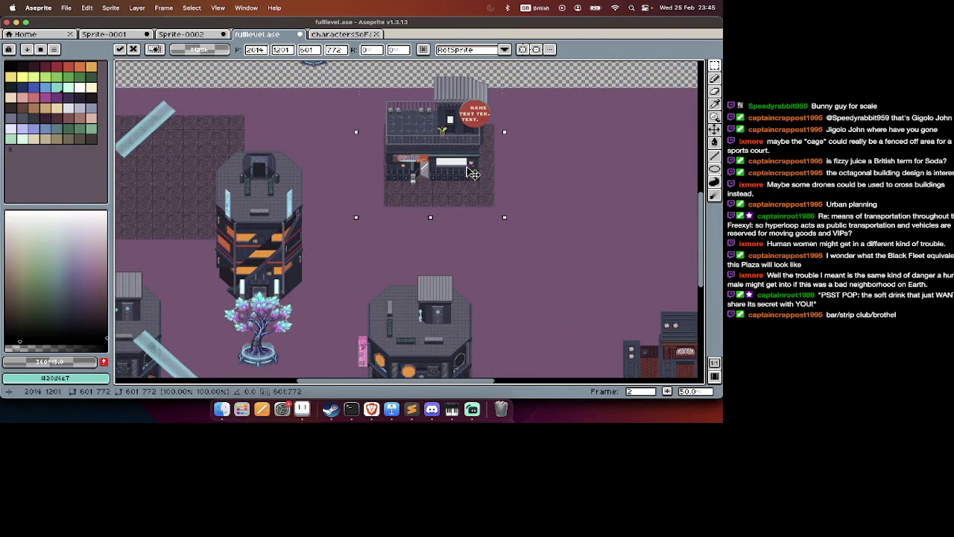
pyautogui.hscroll(-2, 472, 173)
pyautogui.press('Return')
# Place a copy of the orange-striped tower further right and commit it.
pyautogui.scroll(-3, 463, 148)
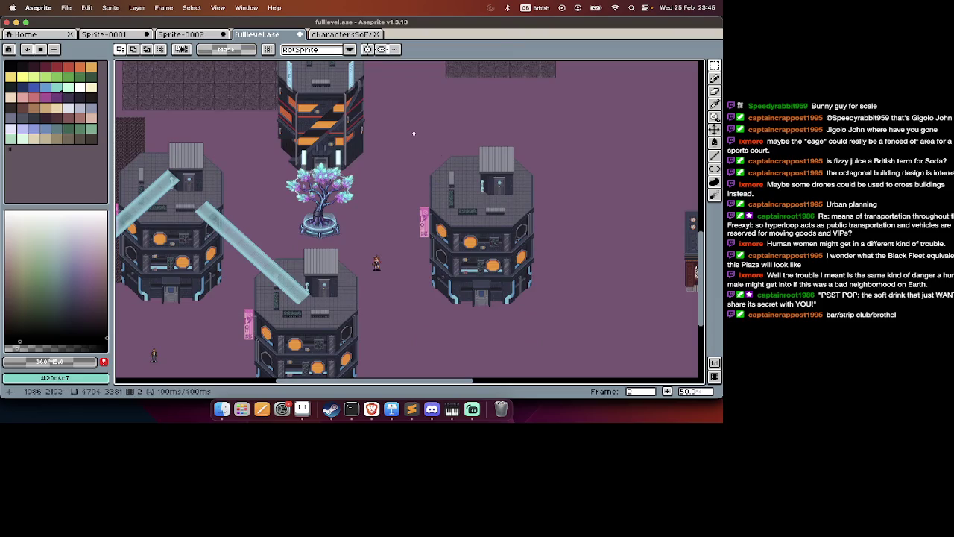
pyautogui.scroll(1, 414, 133)
pyautogui.scroll(1, 372, 120)
pyautogui.scroll(1, 299, 96)
pyautogui.hscroll(-1, 299, 96)
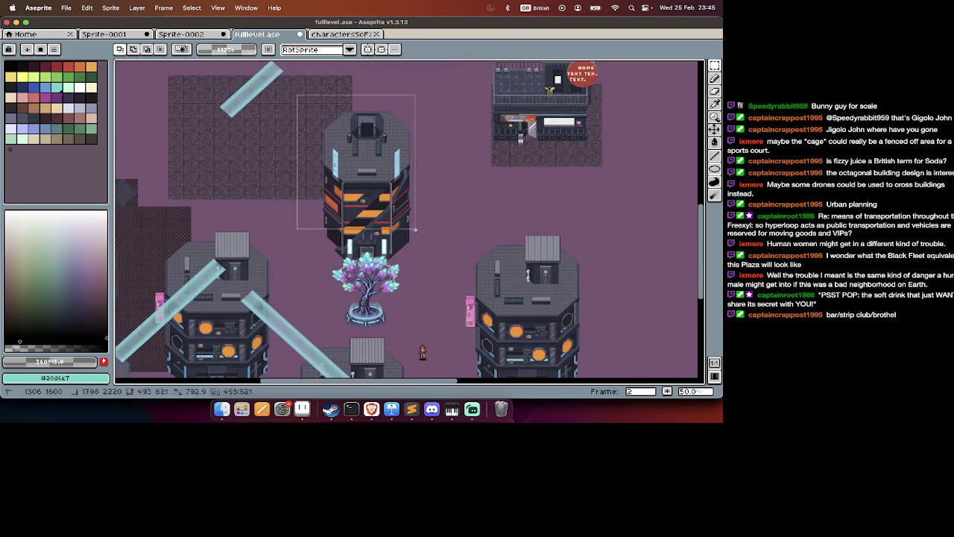
pyautogui.moveTo(428, 273)
pyautogui.mouseDown()
pyautogui.moveTo(421, 246)
pyautogui.moveTo(441, 250)
pyautogui.mouseUp()
pyautogui.hscroll(5, 426, 277)
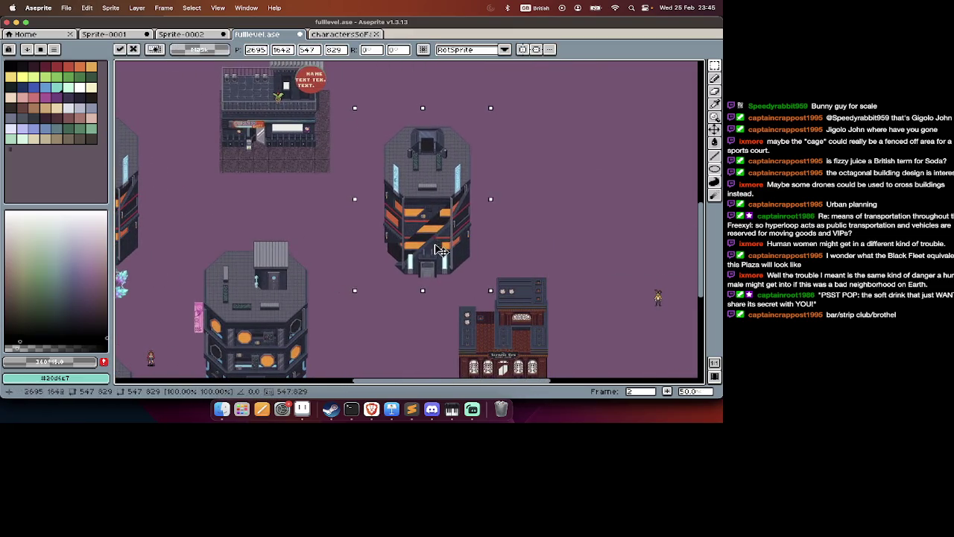
pyautogui.press('Return')
# Reselect the corner store to nudge it left and down, and move the right striped tower down-left.
pyautogui.hscroll(-2, 442, 250)
pyautogui.hscroll(-3, 441, 250)
pyautogui.scroll(-3, 441, 249)
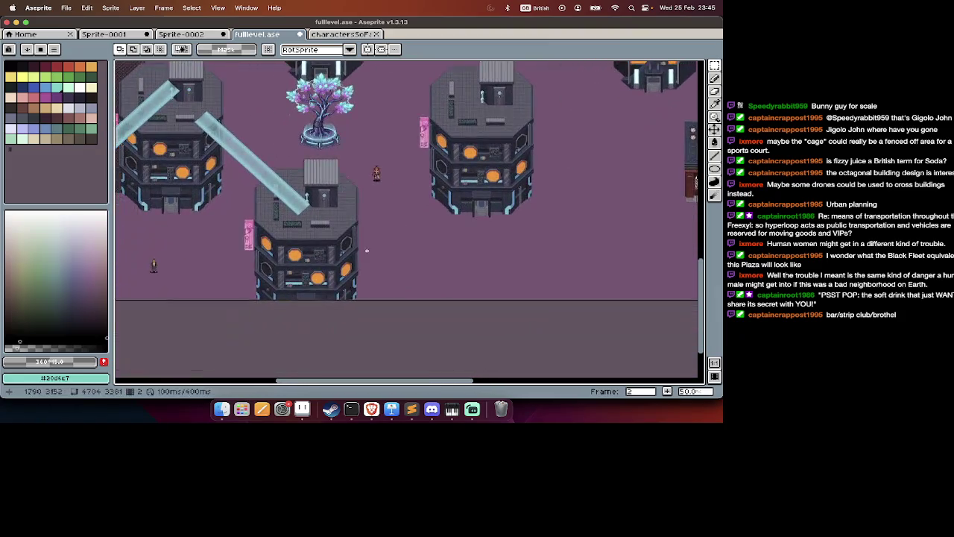
pyautogui.scroll(1, 429, 252)
pyautogui.hscroll(1, 430, 253)
pyautogui.scroll(2, 440, 231)
pyautogui.hscroll(1, 440, 231)
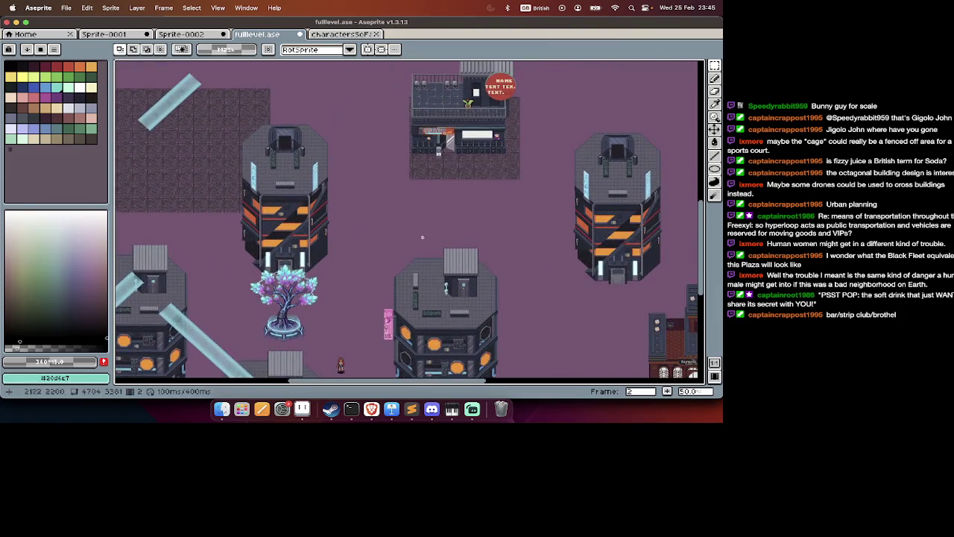
pyautogui.scroll(1, 403, 149)
pyautogui.moveTo(390, 100); pyautogui.dragTo(524, 202)
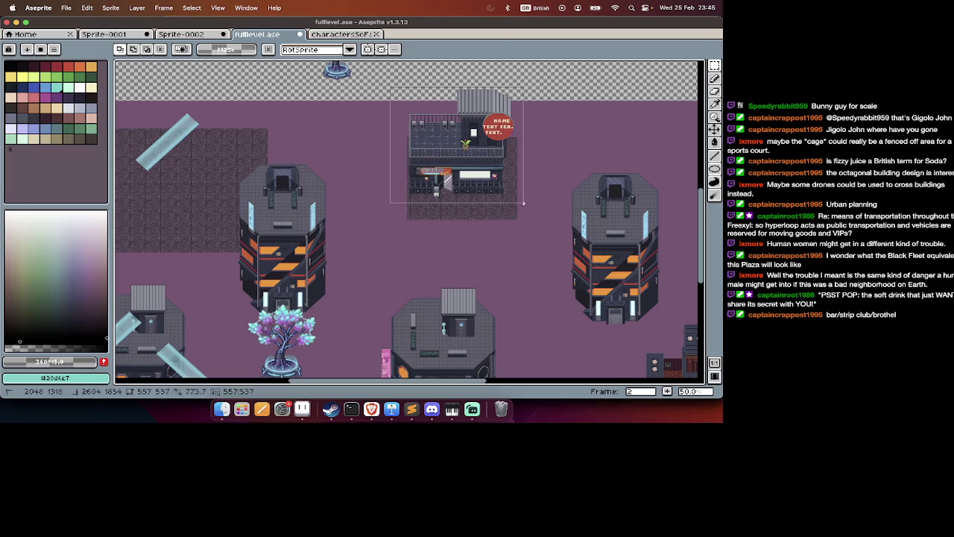
pyautogui.moveTo(525, 245); pyautogui.dragTo(525, 245)
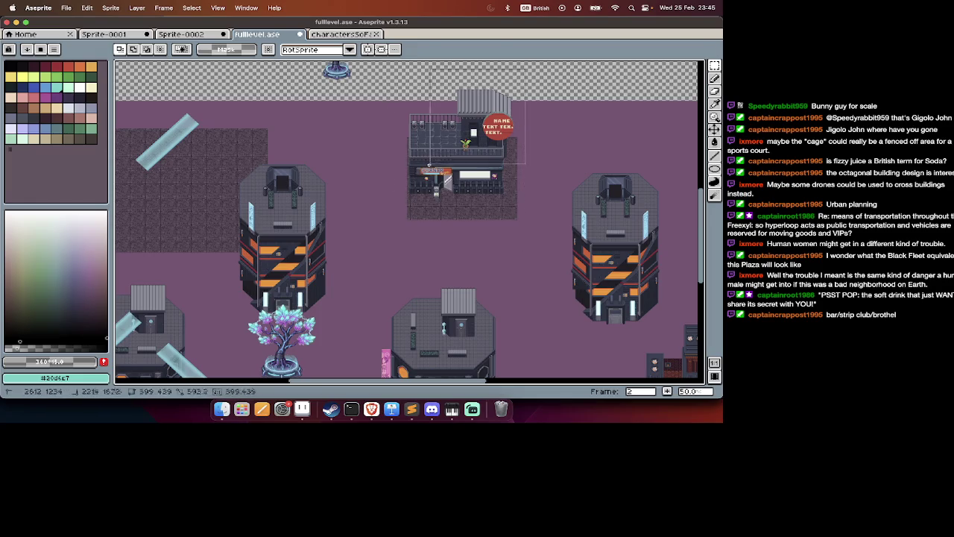
pyautogui.moveTo(437, 219); pyautogui.dragTo(412, 223)
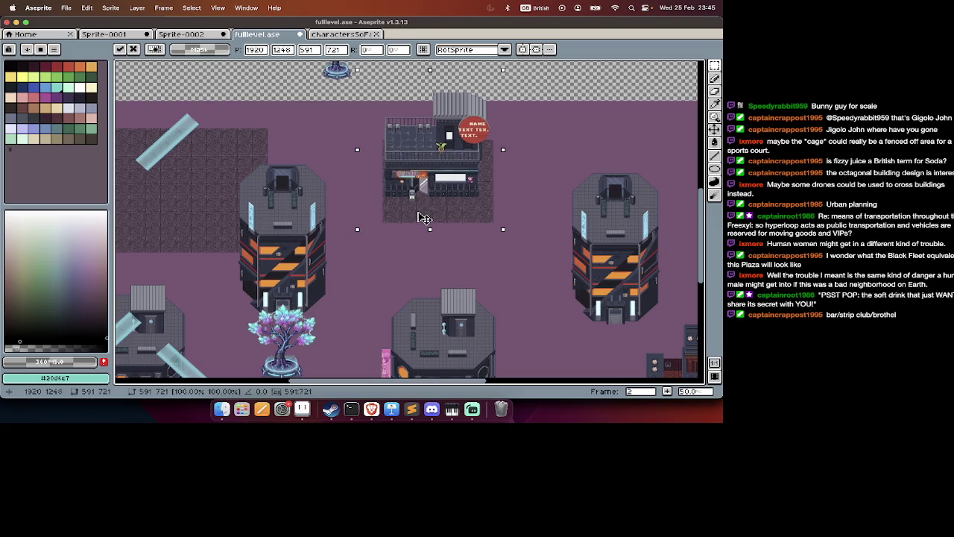
pyautogui.click(675, 151)
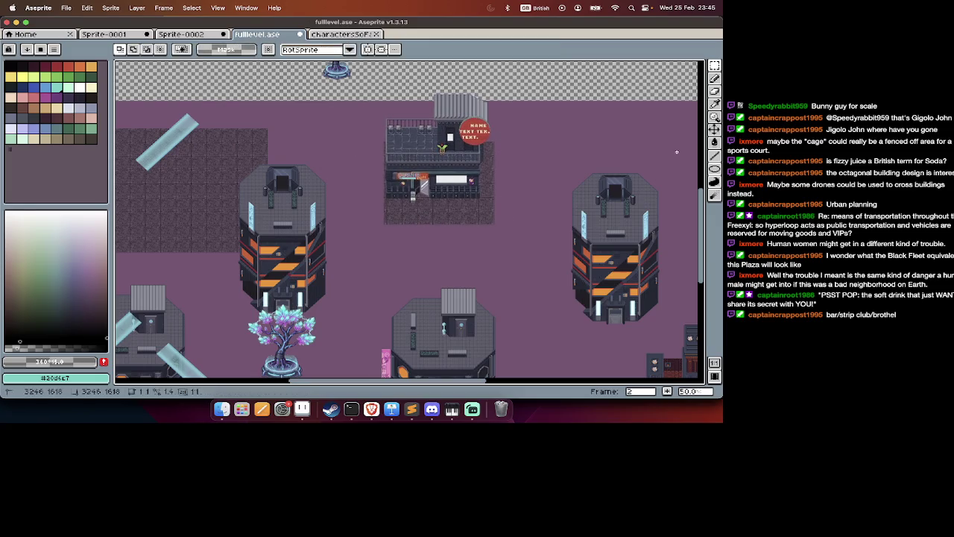
pyautogui.moveTo(621, 268); pyautogui.dragTo(597, 278)
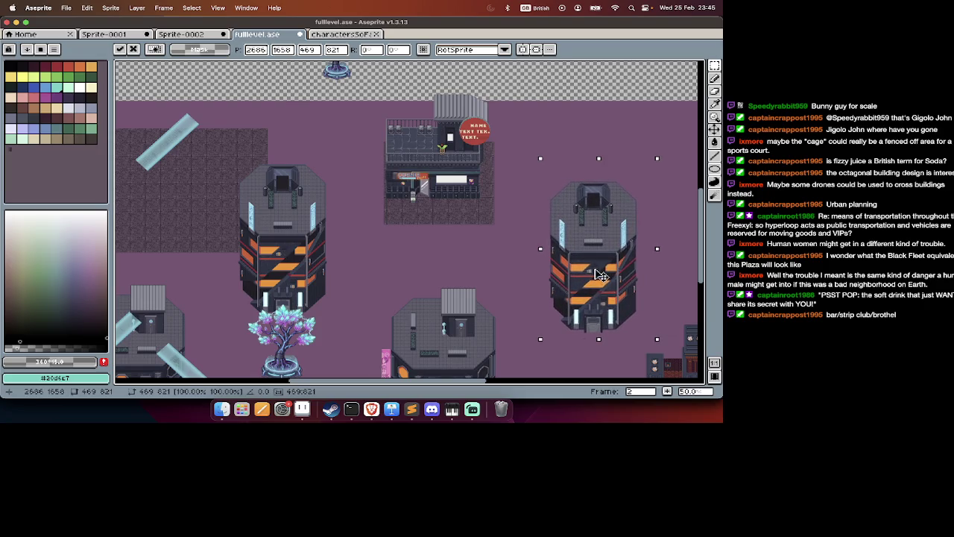
pyautogui.press('Tab')
pyautogui.press('Tab')
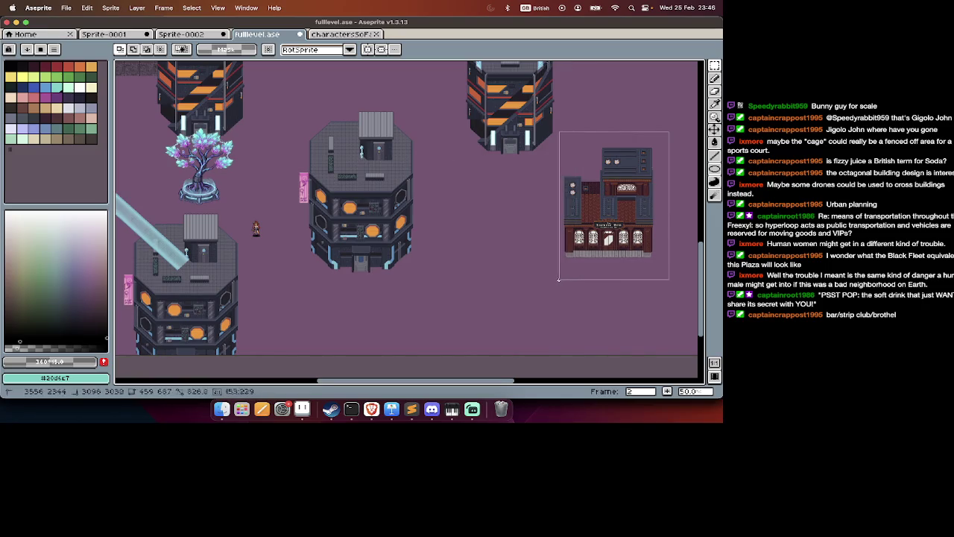
# Shift the brick storefront right and place an octagonal-building copy lower right.
pyautogui.moveTo(584, 261); pyautogui.dragTo(631, 258)
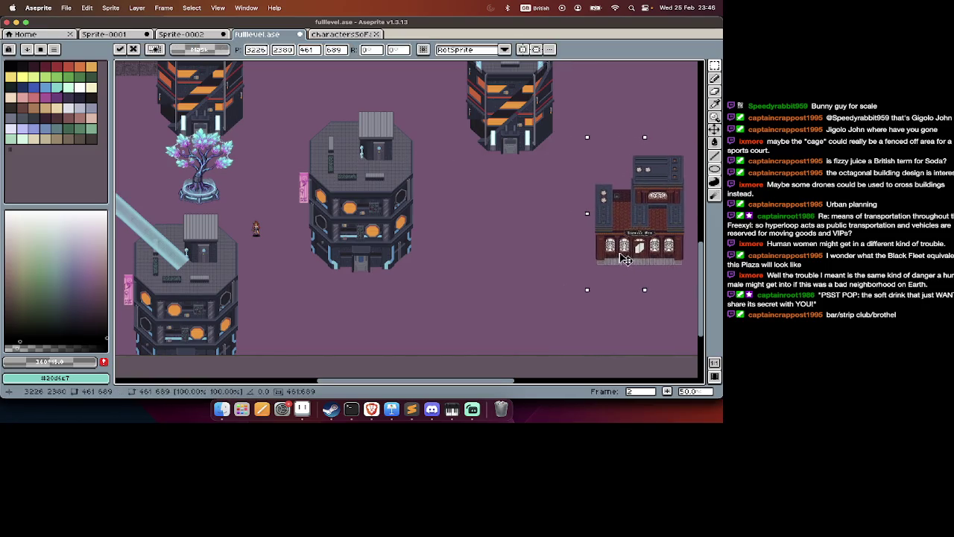
pyautogui.hotkey('ctrl', 'd')
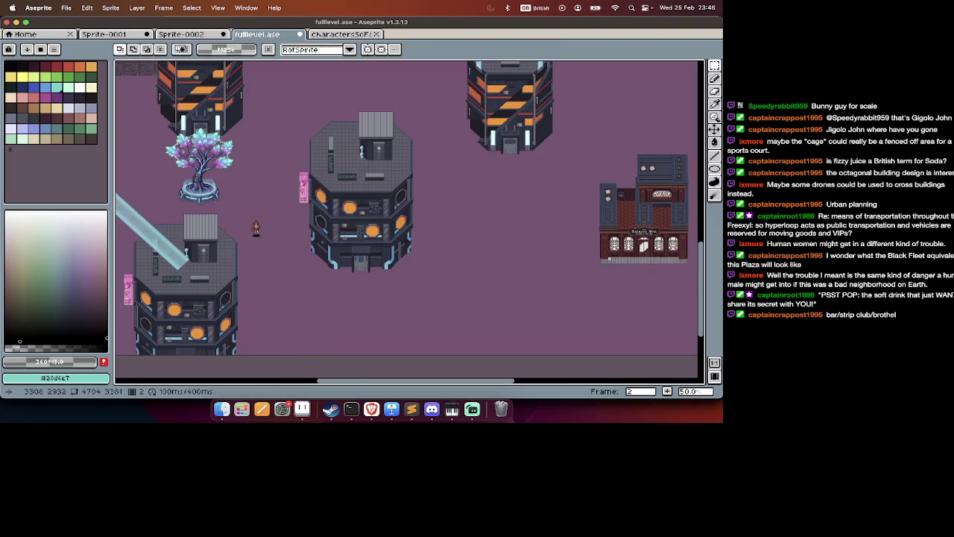
pyautogui.hscroll(-5, 328, 368)
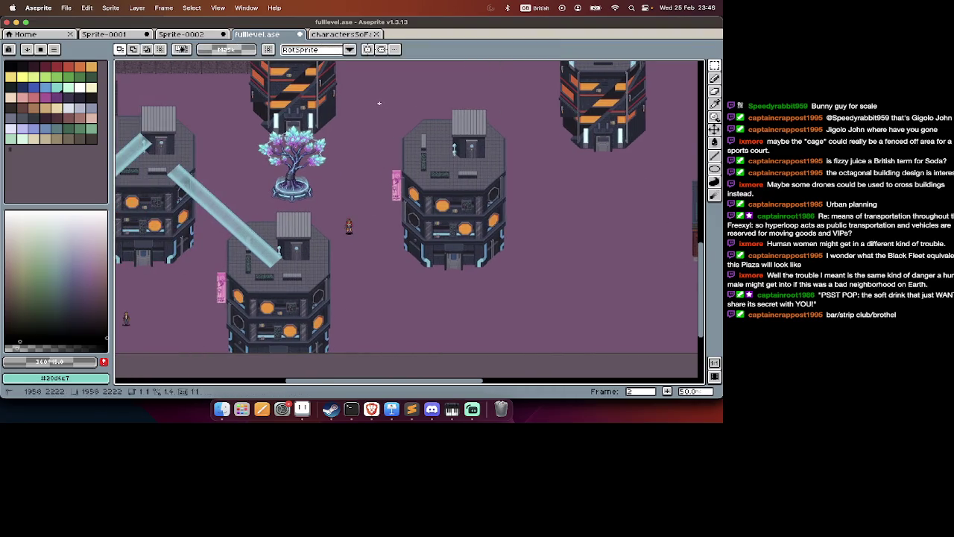
pyautogui.hscroll(5, 522, 293)
pyautogui.moveTo(373, 218)
pyautogui.mouseDown()
pyautogui.moveTo(528, 284)
pyautogui.moveTo(489, 291)
pyautogui.moveTo(481, 313)
pyautogui.mouseUp()
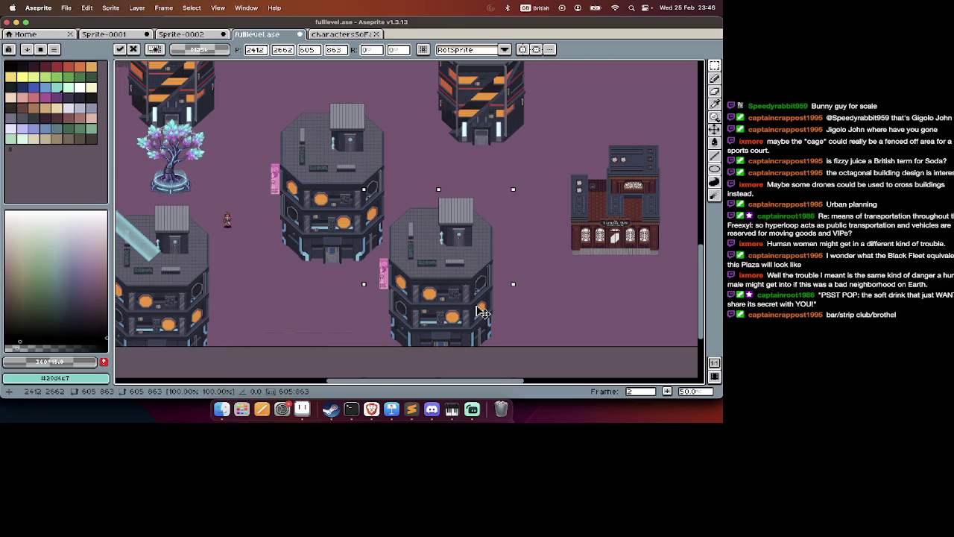
pyautogui.moveTo(482, 311); pyautogui.dragTo(484, 312)
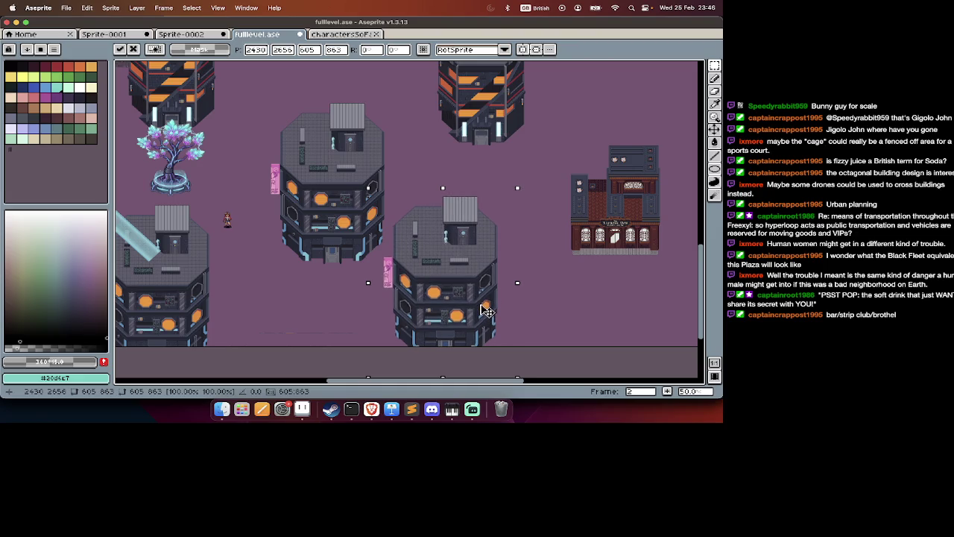
pyautogui.scroll(2, 435, 217)
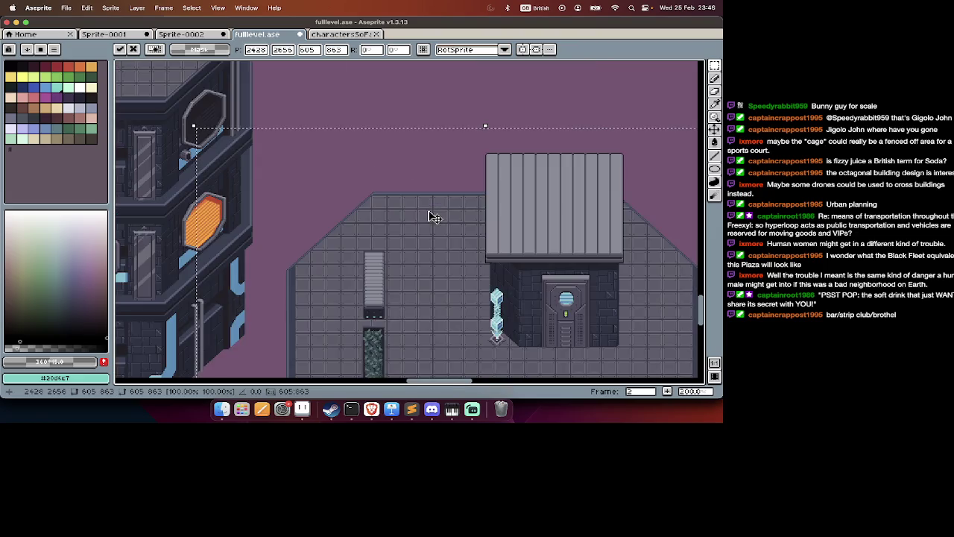
pyautogui.moveTo(460, 173); pyautogui.dragTo(392, 292)
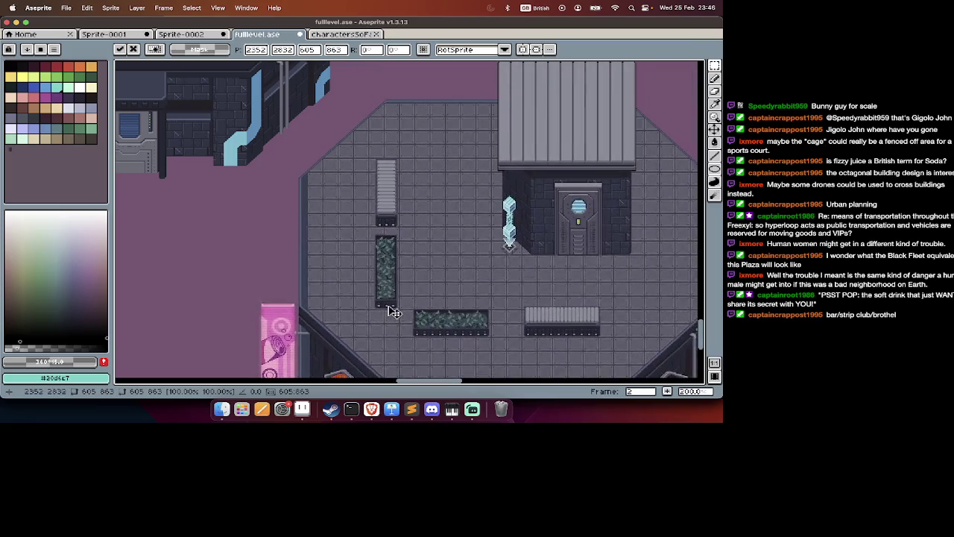
pyautogui.scroll(-2, 392, 313)
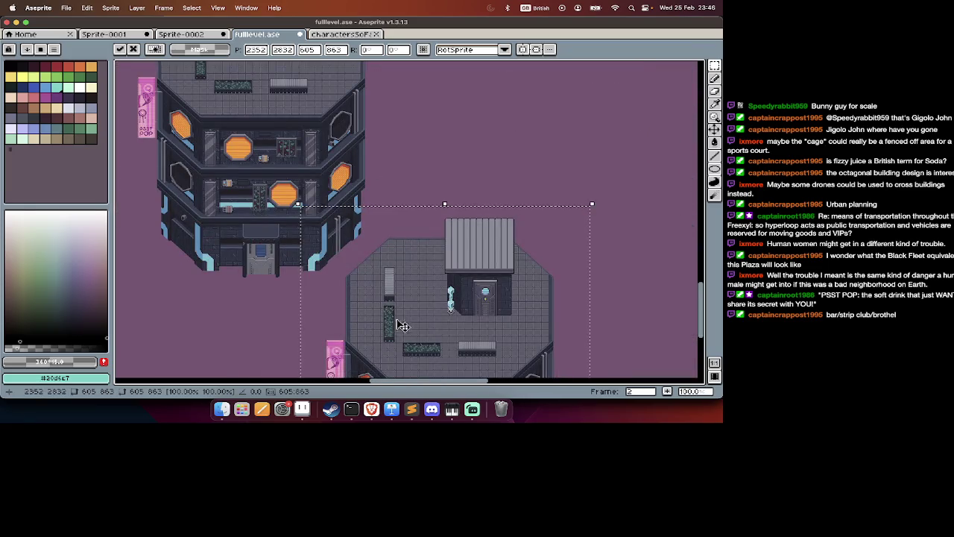
pyautogui.moveTo(403, 323)
pyautogui.mouseDown()
pyautogui.moveTo(421, 243)
pyautogui.moveTo(435, 249)
pyautogui.mouseUp()
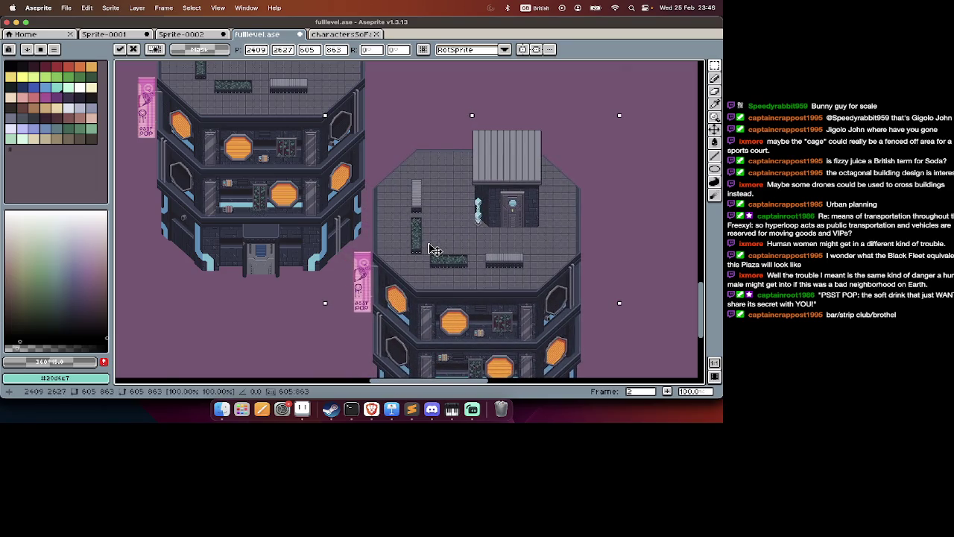
pyautogui.scroll(-1, 435, 249)
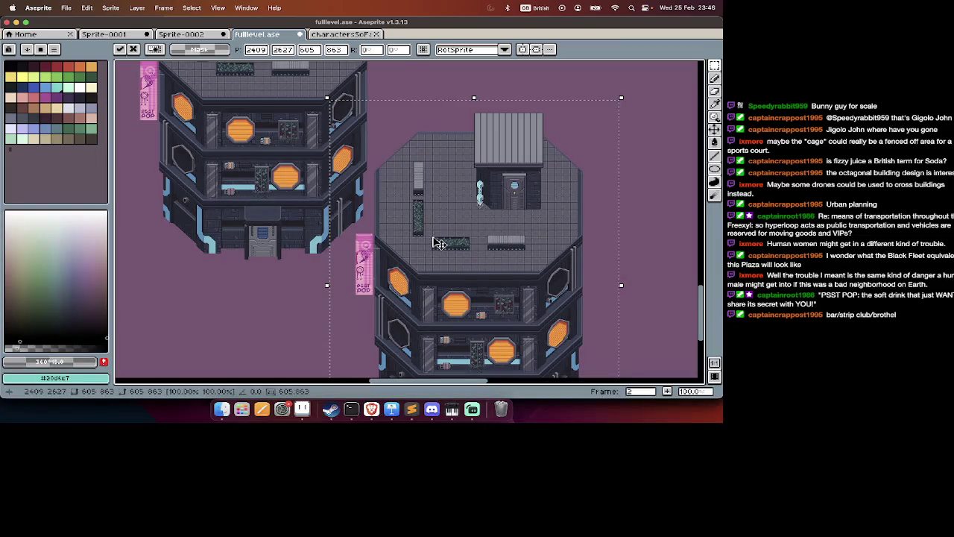
pyautogui.press('Return')
pyautogui.scroll(-1, 429, 252)
pyautogui.hotkey('ctrl', 'z')
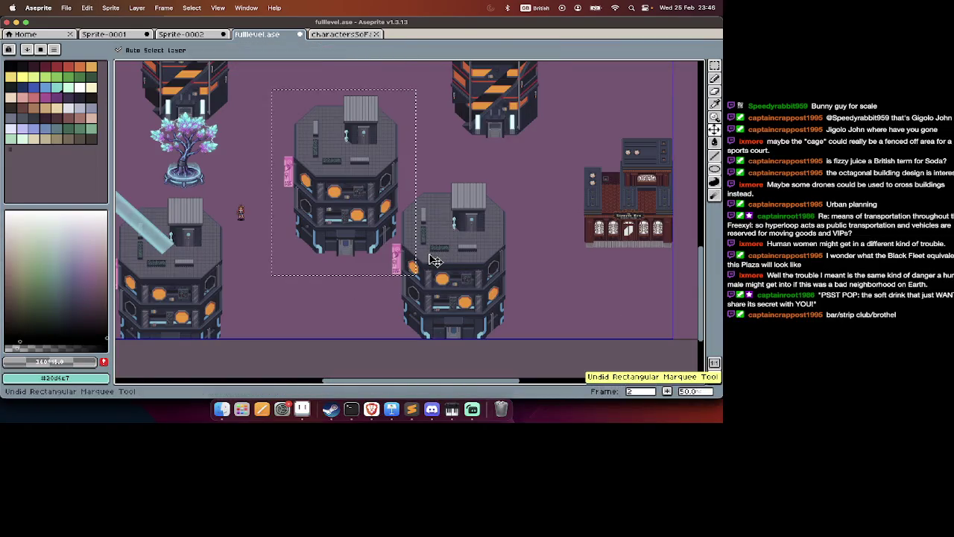
pyautogui.moveTo(395, 210)
pyautogui.mouseDown()
pyautogui.moveTo(483, 330)
pyautogui.moveTo(496, 378)
pyautogui.mouseUp()
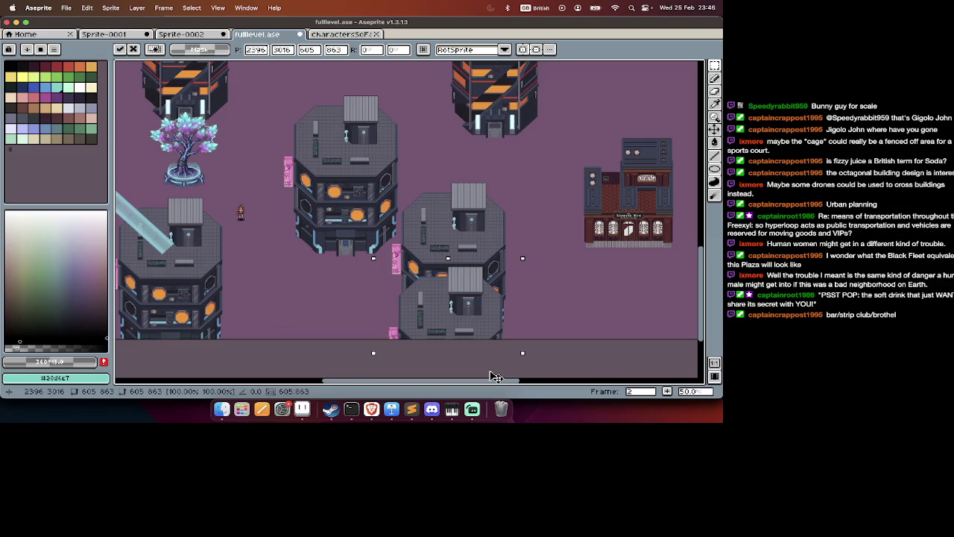
pyautogui.hotkey('ctrl', 'z')
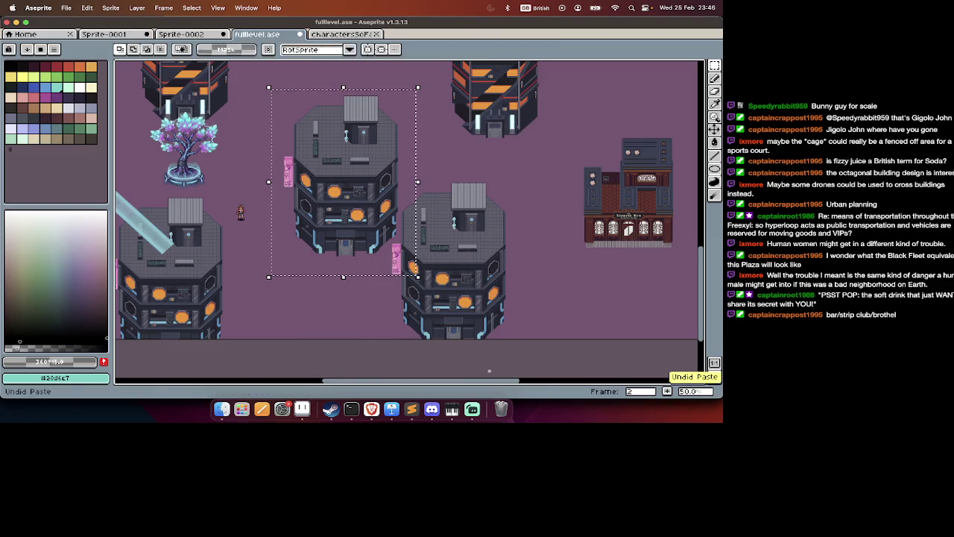
pyautogui.hotkey('ctrl', 'd')
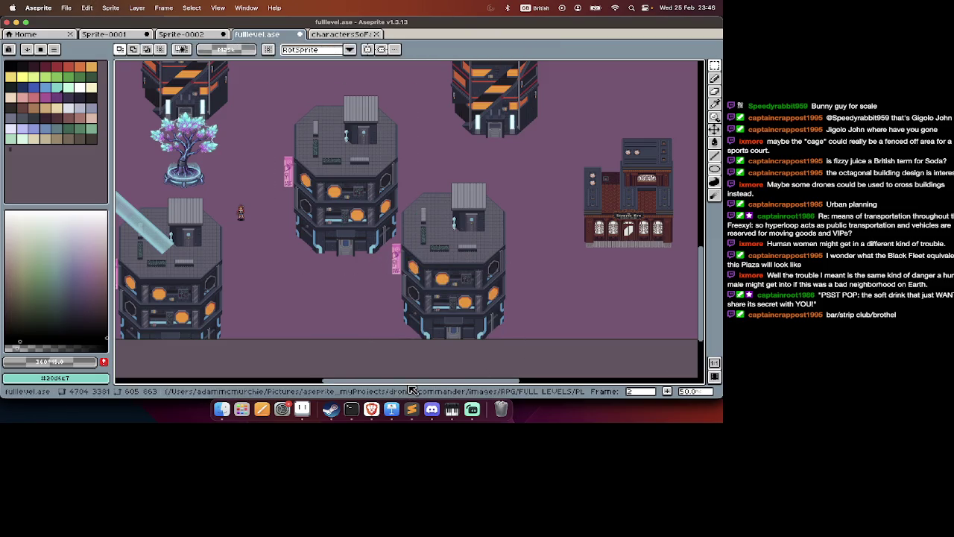
pyautogui.hotkey('ctrl', 'z')
pyautogui.hotkey('ctrl', 'z')
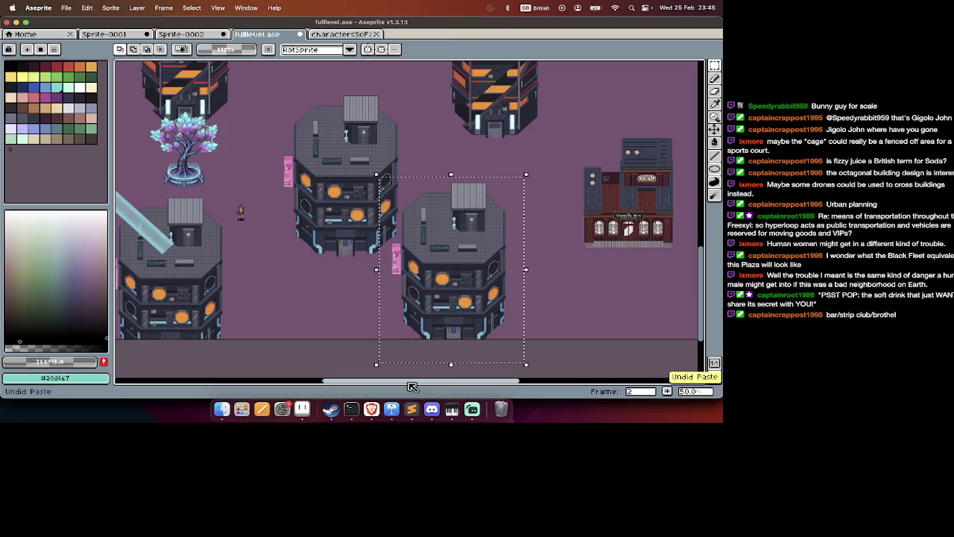
pyautogui.hotkey('ctrl', 'z')
pyautogui.hotkey('ctrl', 'z')
pyautogui.hotkey('ctrl', 'z')
pyautogui.hotkey('ctrl', 'z')
pyautogui.hotkey('ctrl', 'z')
# Pan around the city map, then view frame 1's plan sheet.
pyautogui.hscroll(-5, 392, 363)
pyautogui.scroll(-5, 392, 363)
pyautogui.hscroll(5, 392, 363)
pyautogui.scroll(2, 371, 362)
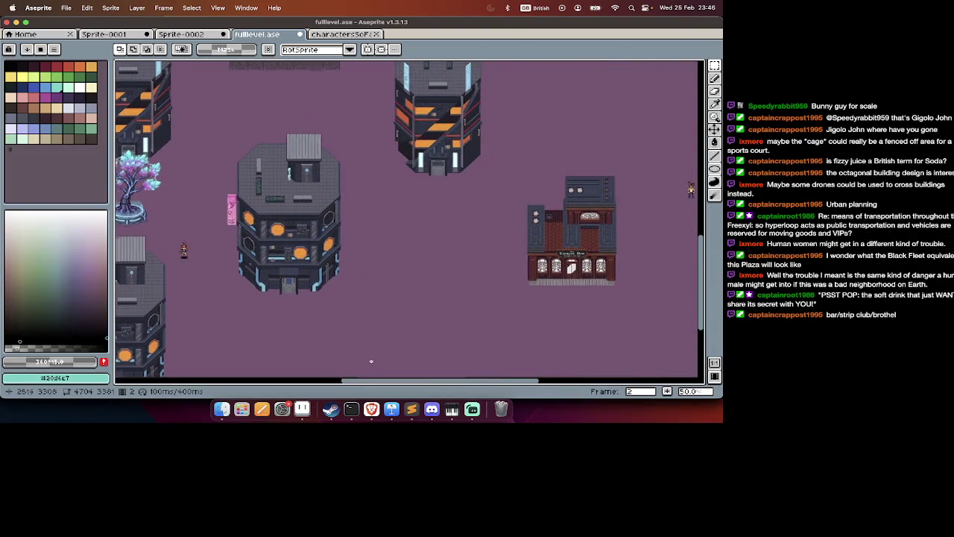
pyautogui.hscroll(-5, 371, 361)
pyautogui.scroll(3, 371, 361)
pyautogui.hscroll(-2, 371, 362)
pyautogui.hscroll(5, 372, 362)
pyautogui.hscroll(5, 371, 361)
pyautogui.scroll(-8, 372, 362)
pyautogui.scroll(2, 371, 362)
pyautogui.scroll(5, 371, 361)
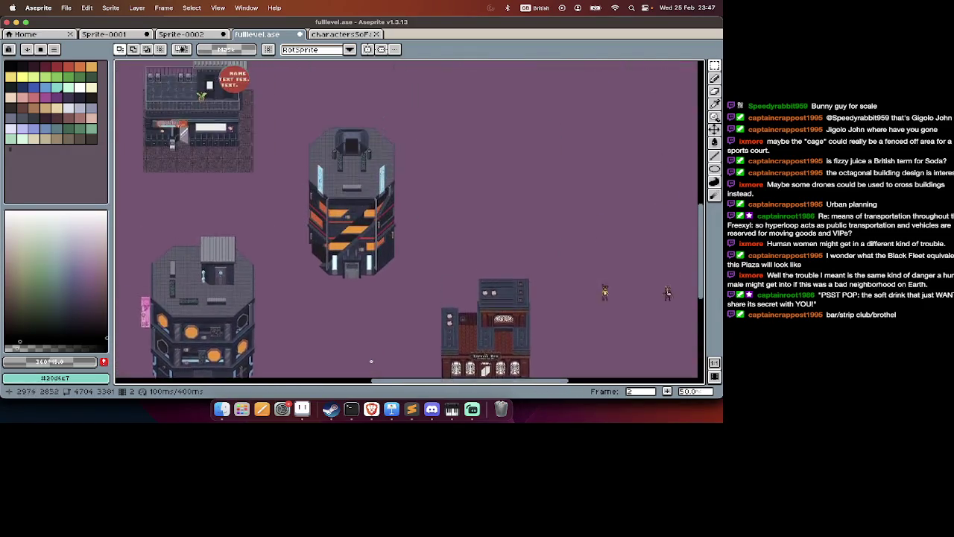
pyautogui.press('Tab')
pyautogui.scroll(3, 303, 233)
pyautogui.press('Left')
pyautogui.press('Tab')
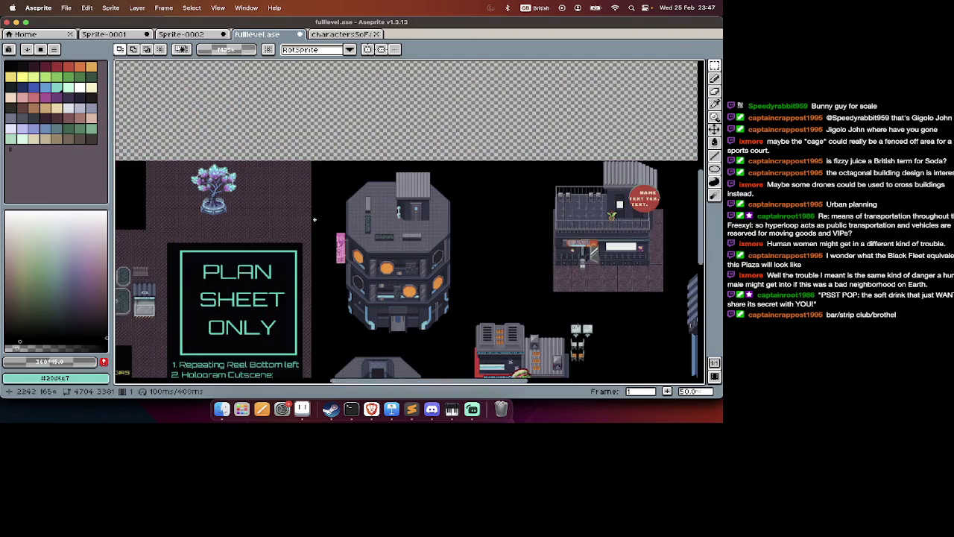
# Return to frame 2 and pan to the rooftop bar building near the top.
pyautogui.hscroll(5, 303, 233)
pyautogui.hscroll(4, 302, 233)
pyautogui.scroll(-6, 303, 233)
pyautogui.scroll(3, 437, 357)
pyautogui.hscroll(-3, 438, 357)
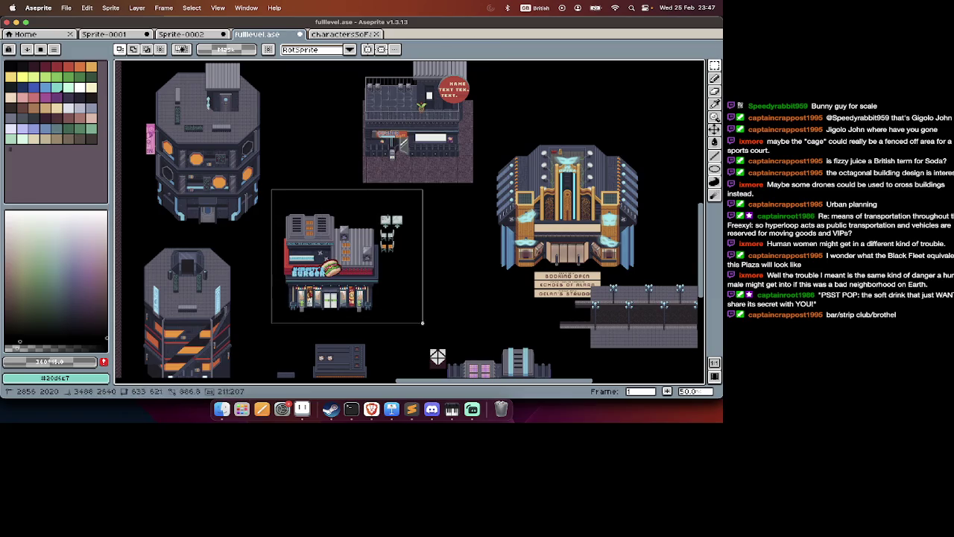
pyautogui.press('Tab')
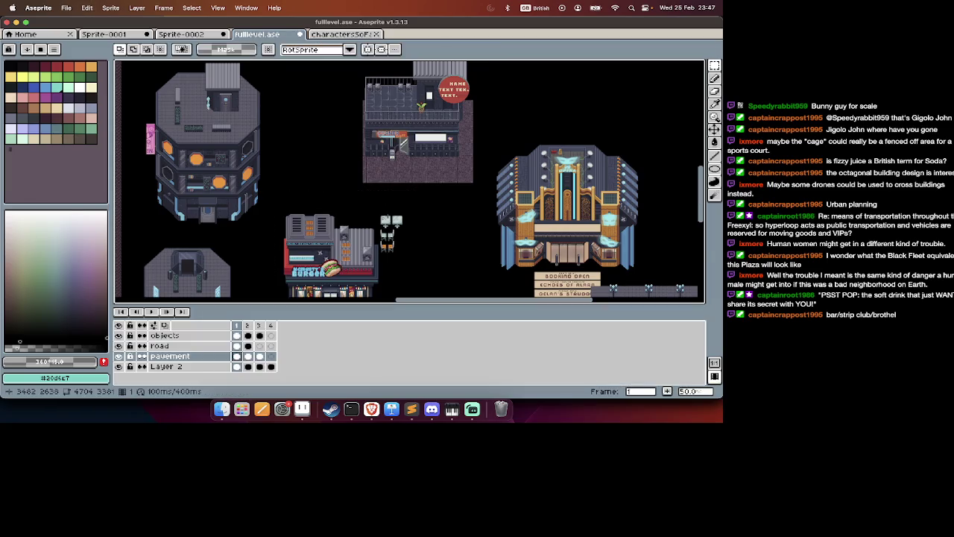
pyautogui.press('Right')
pyautogui.press('Tab')
pyautogui.scroll(-3, 379, 277)
pyautogui.hscroll(-3, 379, 277)
pyautogui.hscroll(-1, 378, 276)
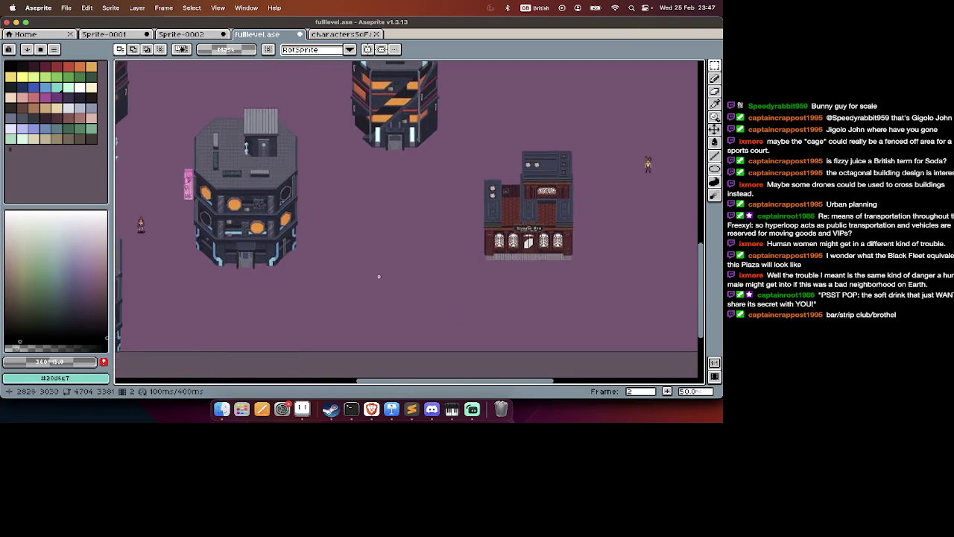
pyautogui.scroll(3, 378, 276)
pyautogui.scroll(3, 379, 277)
pyautogui.hscroll(-3, 379, 277)
pyautogui.hscroll(-2, 379, 277)
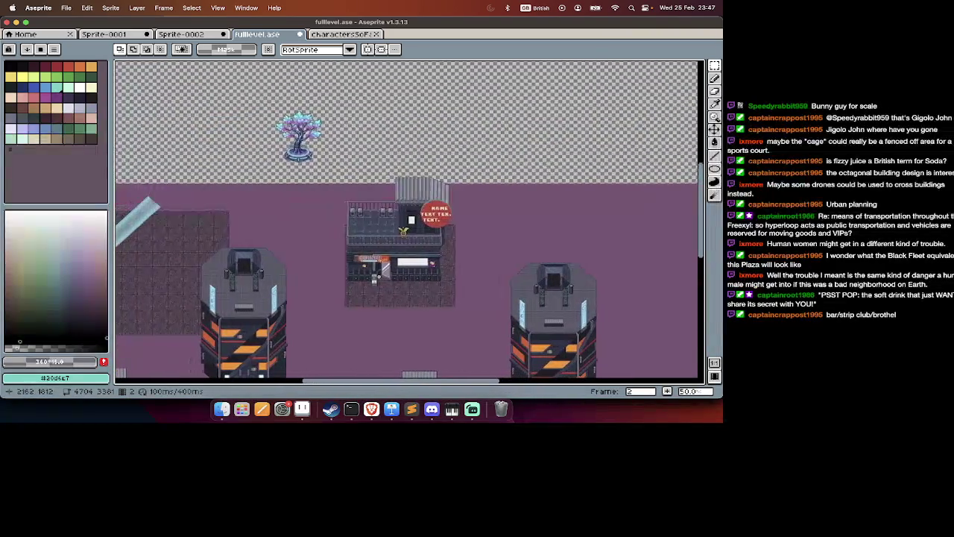
pyautogui.scroll(-2, 378, 277)
pyautogui.hscroll(-1, 379, 277)
pyautogui.scroll(-1, 379, 277)
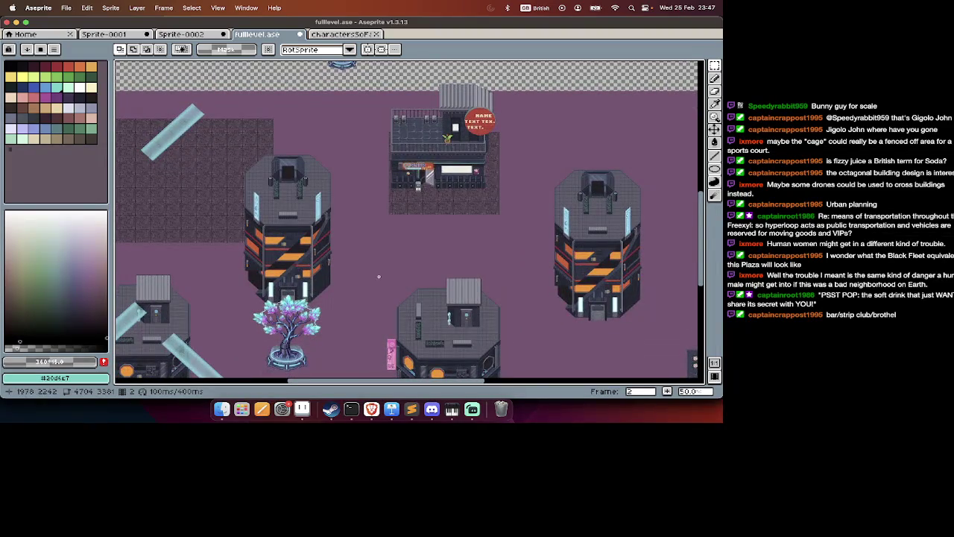
pyautogui.hscroll(-1, 378, 276)
pyautogui.hscroll(2, 379, 277)
pyautogui.scroll(1, 379, 277)
pyautogui.scroll(1, 379, 277)
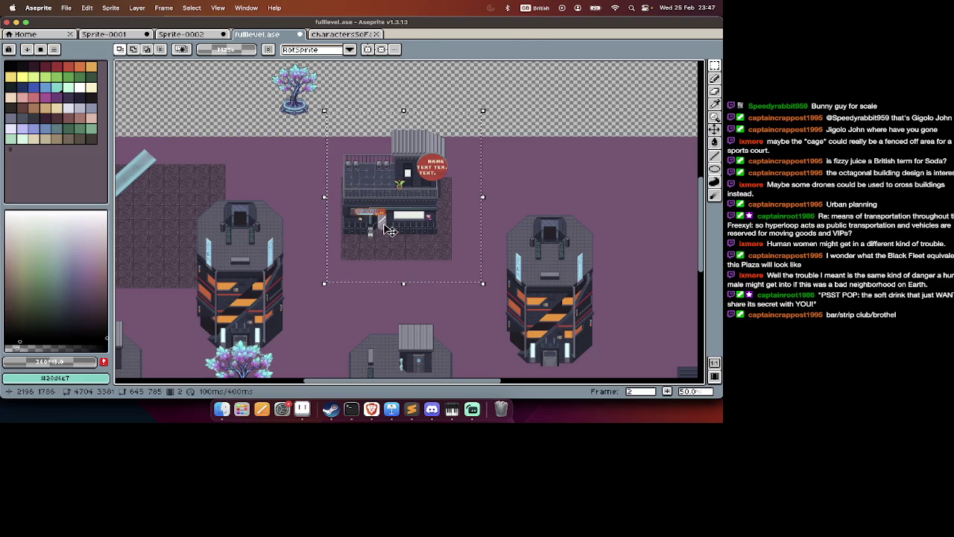
# Move the rooftop bar up and to the right, and the burger shop up to the upper middle.
pyautogui.moveTo(429, 172); pyautogui.dragTo(581, 100)
pyautogui.hscroll(2, 539, 160)
pyautogui.hscroll(2, 460, 158)
pyautogui.moveTo(460, 158); pyautogui.dragTo(621, 158)
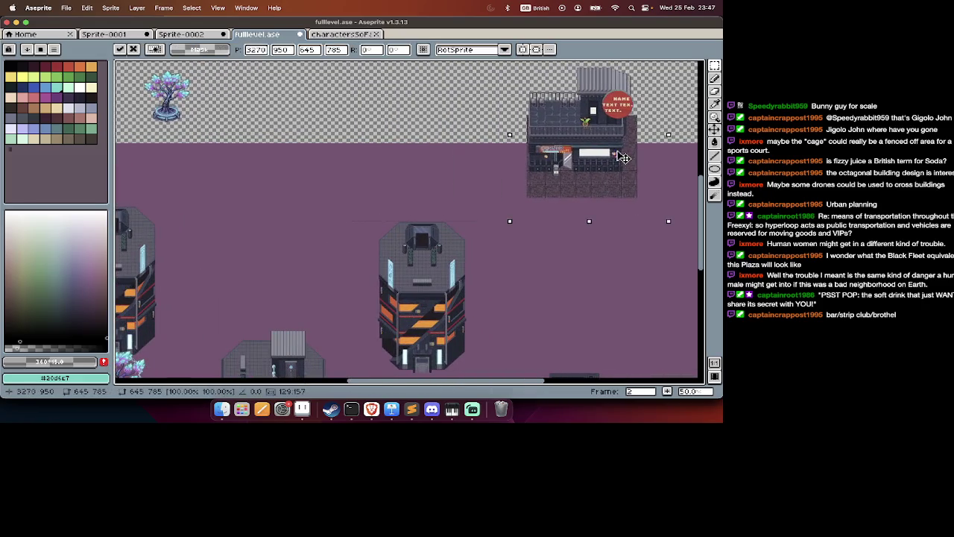
pyautogui.hscroll(-3, 596, 157)
pyautogui.press('super+v')
pyautogui.moveTo(621, 323); pyautogui.dragTo(421, 168)
pyautogui.scroll(3, 422, 168)
pyautogui.press('Return')
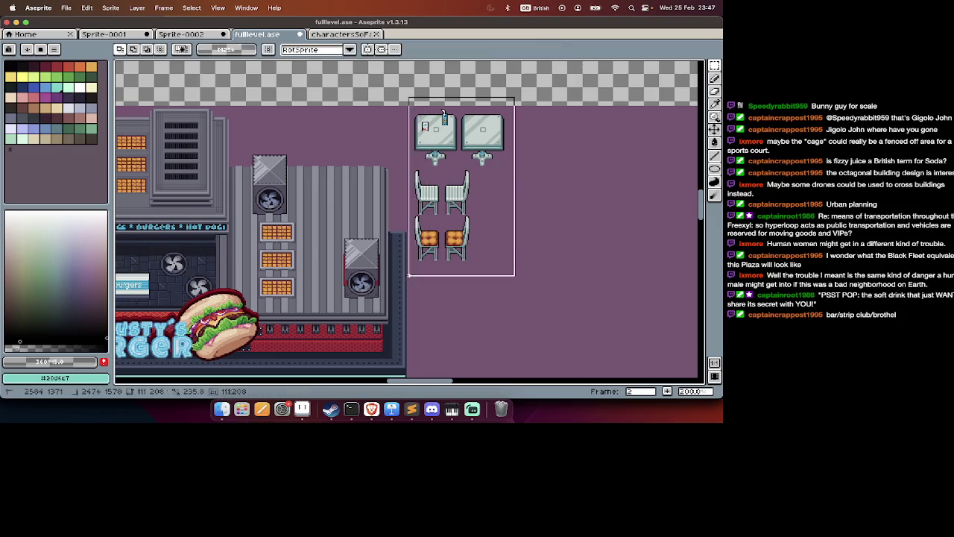
# Cut and paste the tables-and-chairs set, then reposition it in front of the burger shop.
pyautogui.press('super+x')
pyautogui.scroll(-10, 409, 278)
pyautogui.press('super+v')
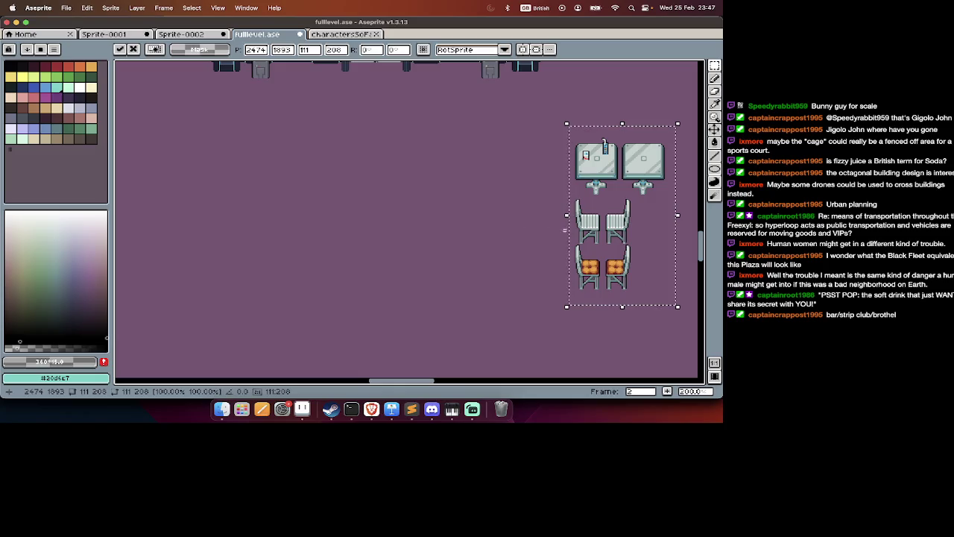
pyautogui.moveTo(565, 229); pyautogui.dragTo(353, 204)
pyautogui.hscroll(3, 485, 187)
pyautogui.moveTo(613, 140)
pyautogui.mouseDown()
pyautogui.moveTo(494, 258)
pyautogui.moveTo(462, 330)
pyautogui.mouseUp()
pyautogui.moveTo(483, 280); pyautogui.dragTo(241, 245)
pyautogui.hscroll(-2, 302, 284)
pyautogui.scroll(5, 303, 283)
pyautogui.scroll(5, 303, 284)
pyautogui.scroll(5, 302, 286)
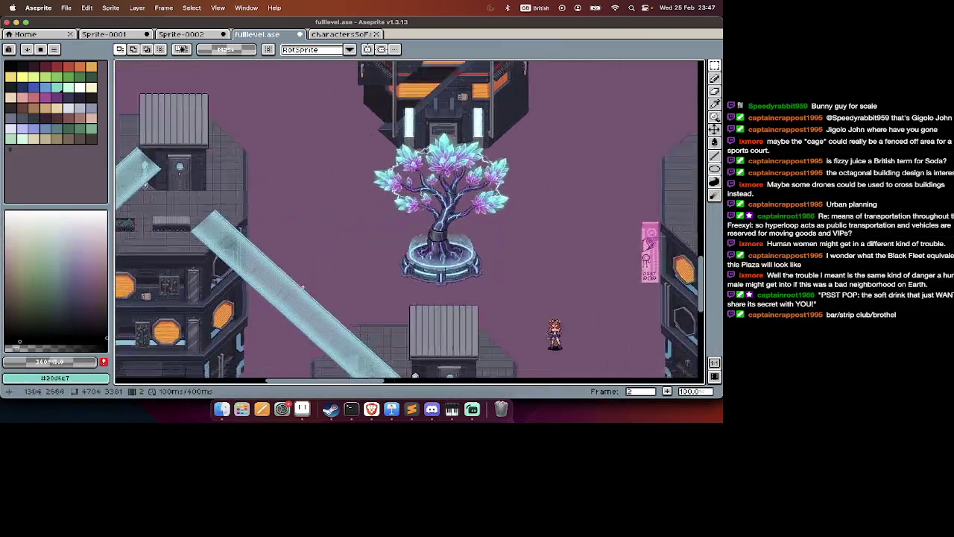
pyautogui.hscroll(3, 303, 287)
pyautogui.scroll(-3, 303, 287)
pyautogui.hscroll(-5, 303, 286)
pyautogui.scroll(2, 303, 286)
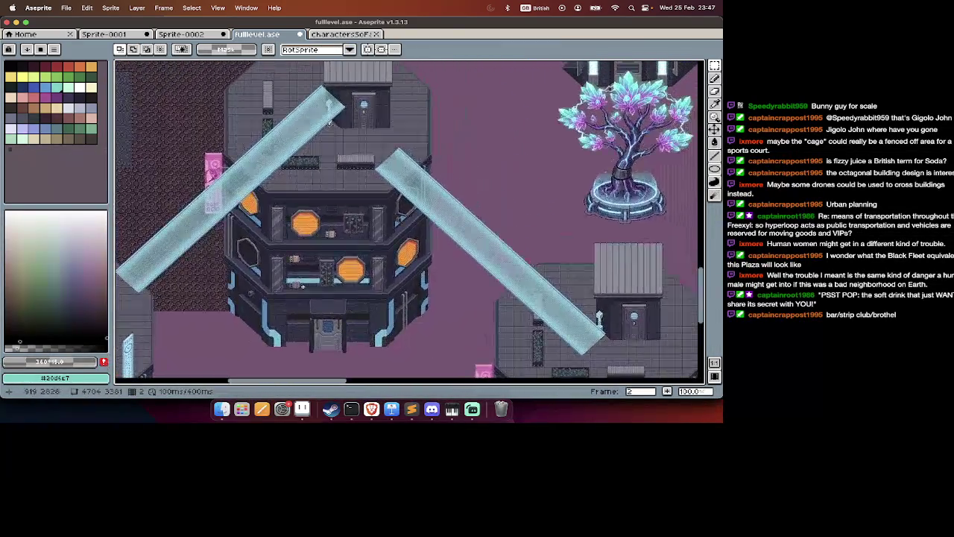
pyautogui.scroll(1, 302, 286)
pyautogui.hscroll(4, 303, 286)
pyautogui.hscroll(4, 303, 286)
pyautogui.scroll(1, 303, 286)
pyautogui.hscroll(2, 302, 286)
pyautogui.scroll(3, 303, 286)
pyautogui.hscroll(3, 303, 286)
pyautogui.hscroll(3, 303, 287)
pyautogui.hscroll(3, 303, 287)
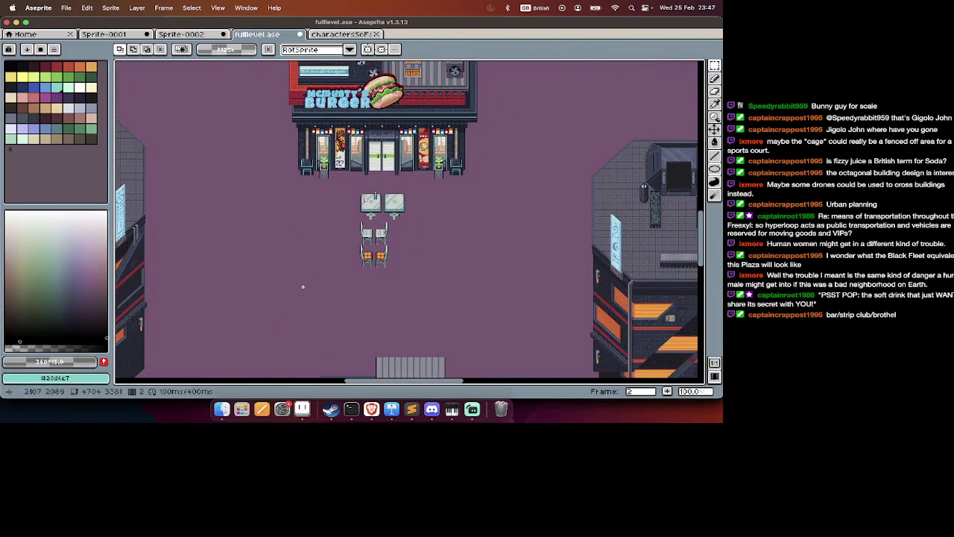
pyautogui.hscroll(2, 303, 287)
pyautogui.scroll(-1, 303, 286)
pyautogui.hscroll(2, 303, 287)
pyautogui.hscroll(2, 303, 286)
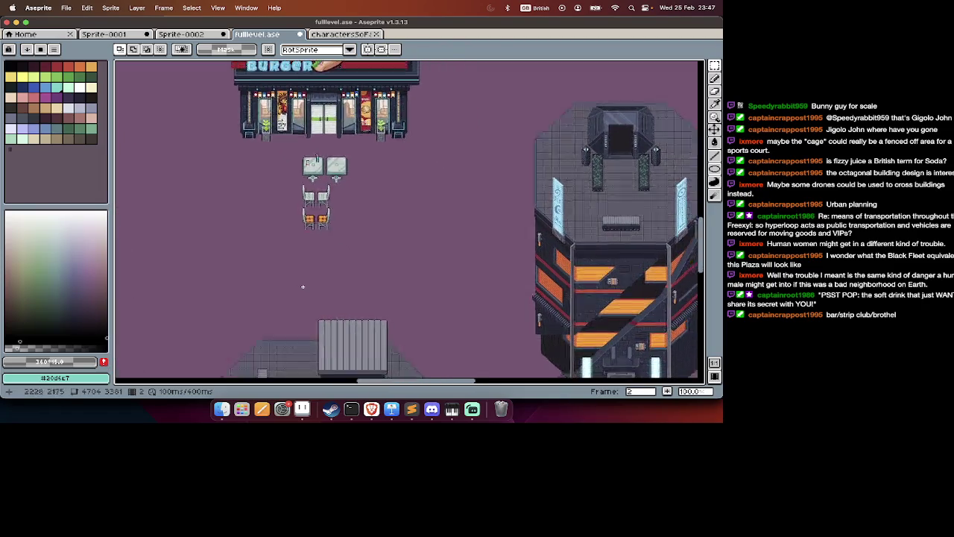
pyautogui.scroll(2, 303, 286)
pyautogui.hscroll(1, 302, 286)
pyautogui.scroll(1, 301, 287)
pyautogui.hscroll(2, 301, 287)
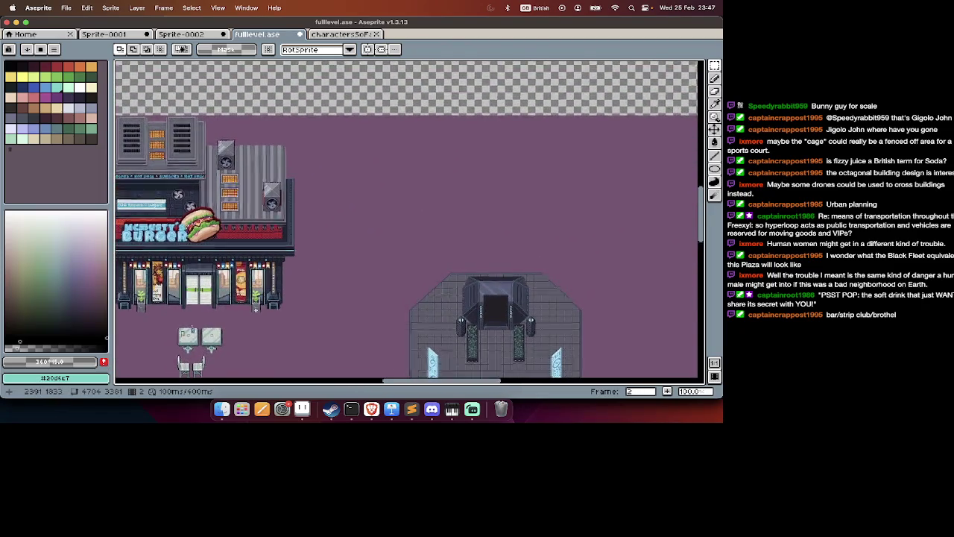
pyautogui.scroll(2, 306, 260)
pyautogui.hscroll(2, 306, 260)
pyautogui.scroll(-3, 309, 264)
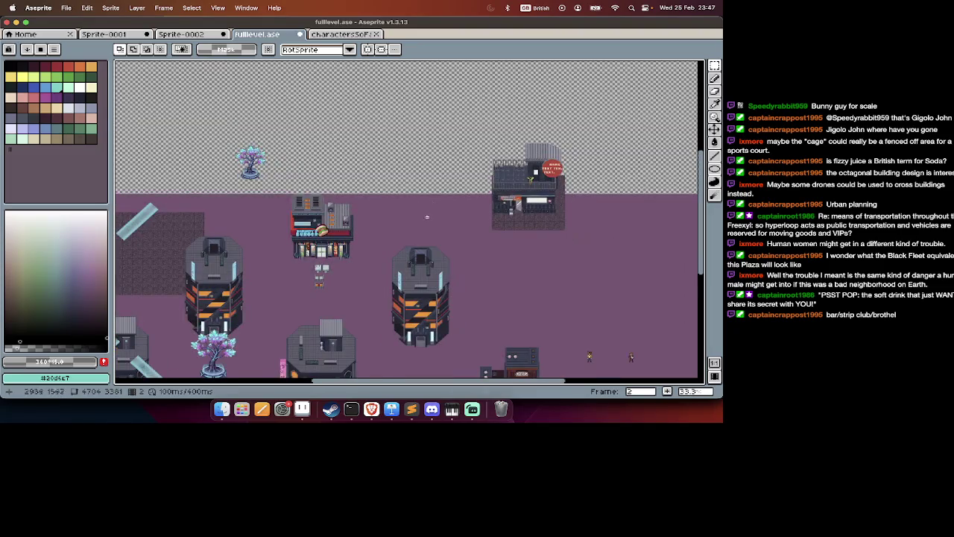
pyautogui.scroll(-3, 403, 223)
pyautogui.hscroll(-1, 403, 222)
pyautogui.scroll(-3, 402, 216)
pyautogui.hscroll(-1, 402, 216)
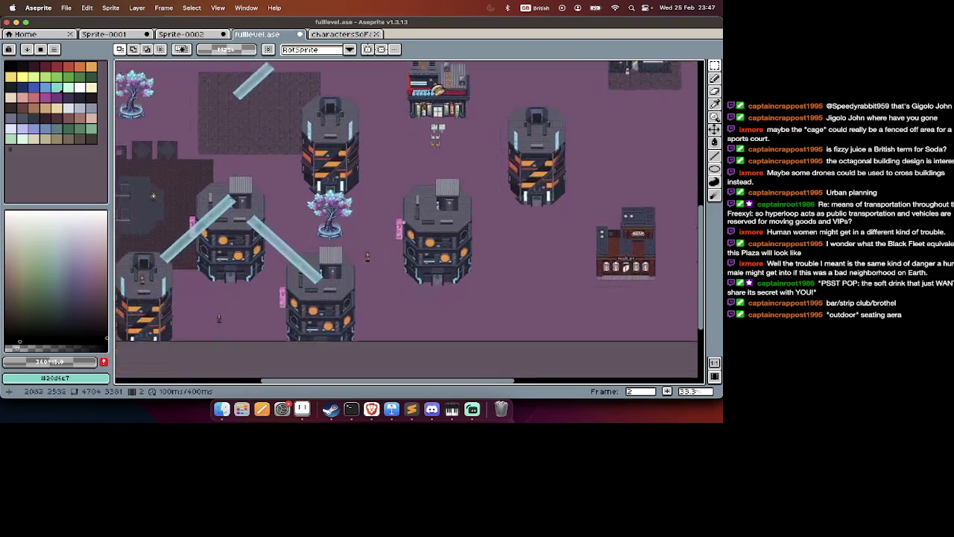
pyautogui.scroll(-2, 293, 238)
pyautogui.scroll(1, 310, 230)
pyautogui.hscroll(-1, 311, 230)
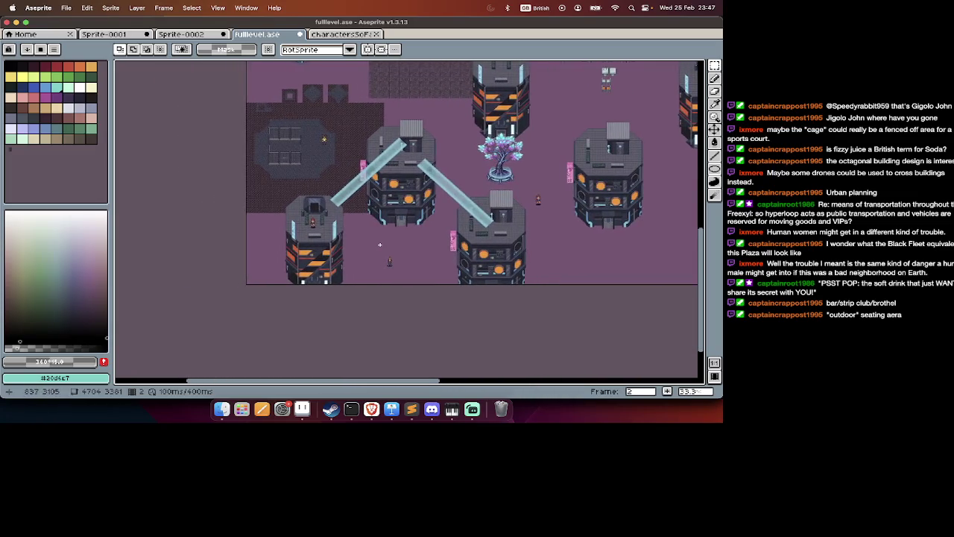
pyautogui.scroll(2, 310, 229)
pyautogui.scroll(-1, 311, 230)
pyautogui.hscroll(5, 301, 109)
pyautogui.scroll(3, 302, 109)
pyautogui.hscroll(5, 302, 109)
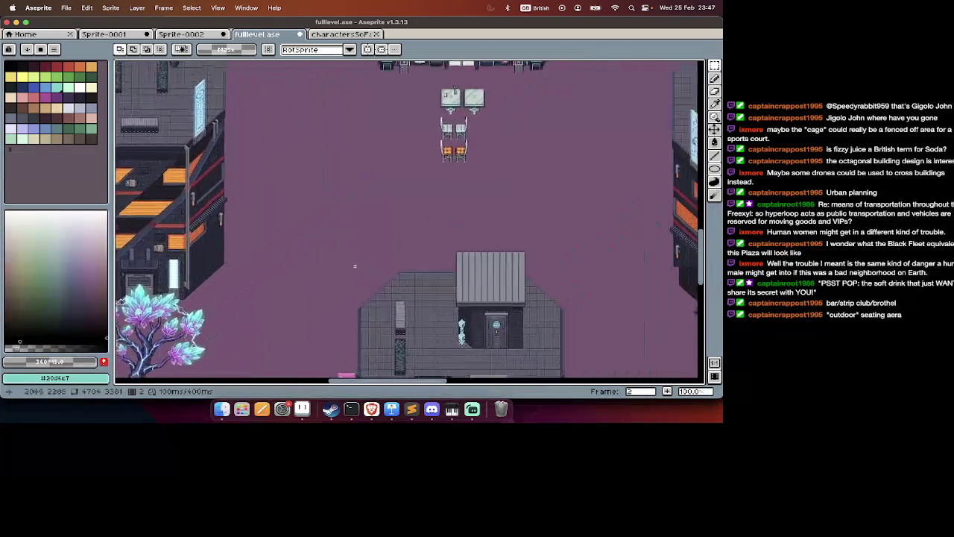
pyautogui.scroll(3, 302, 109)
pyautogui.hscroll(3, 301, 109)
pyautogui.scroll(3, 302, 108)
pyautogui.scroll(-2, 351, 255)
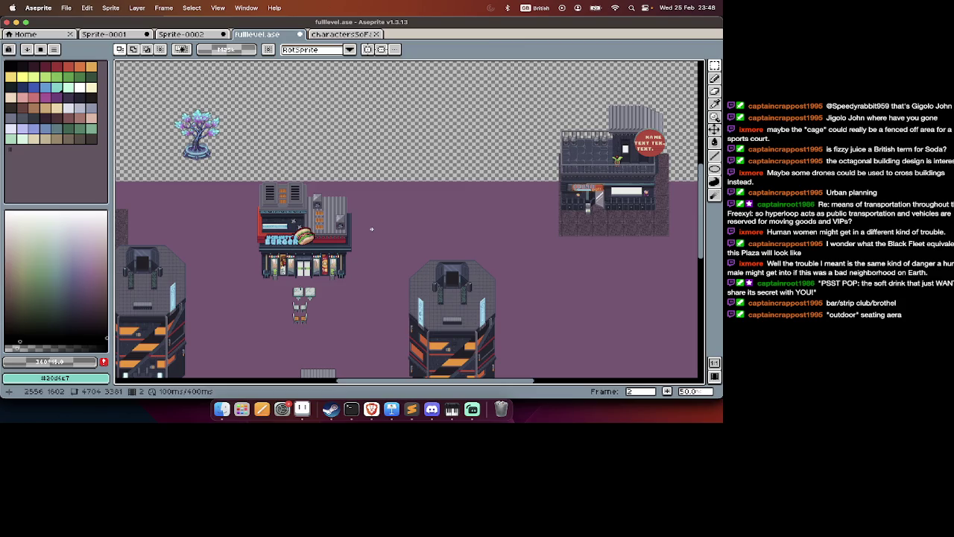
pyautogui.hscroll(3, 371, 229)
pyautogui.scroll(-3, 372, 229)
pyautogui.scroll(-1, 371, 229)
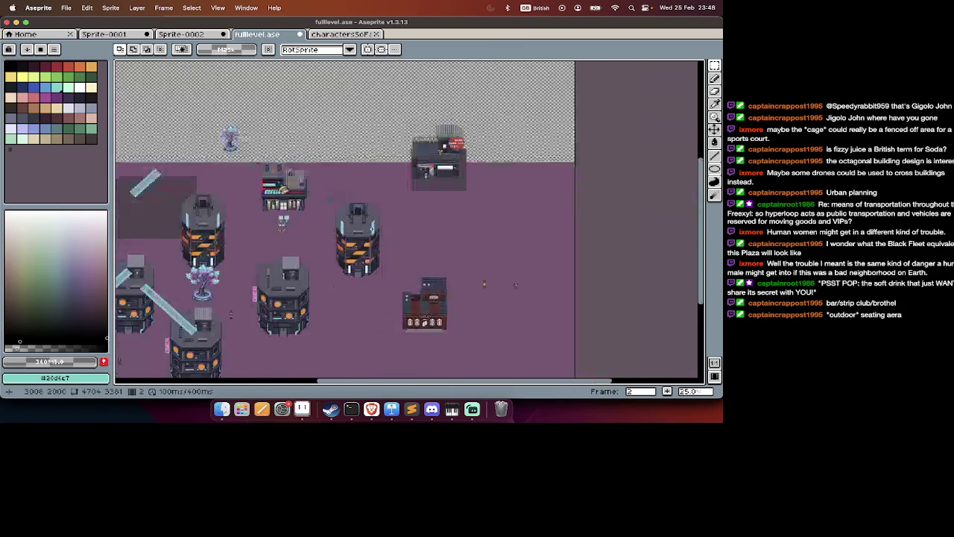
pyautogui.scroll(2, 371, 229)
pyautogui.scroll(-2, 371, 229)
pyautogui.hscroll(-4, 371, 229)
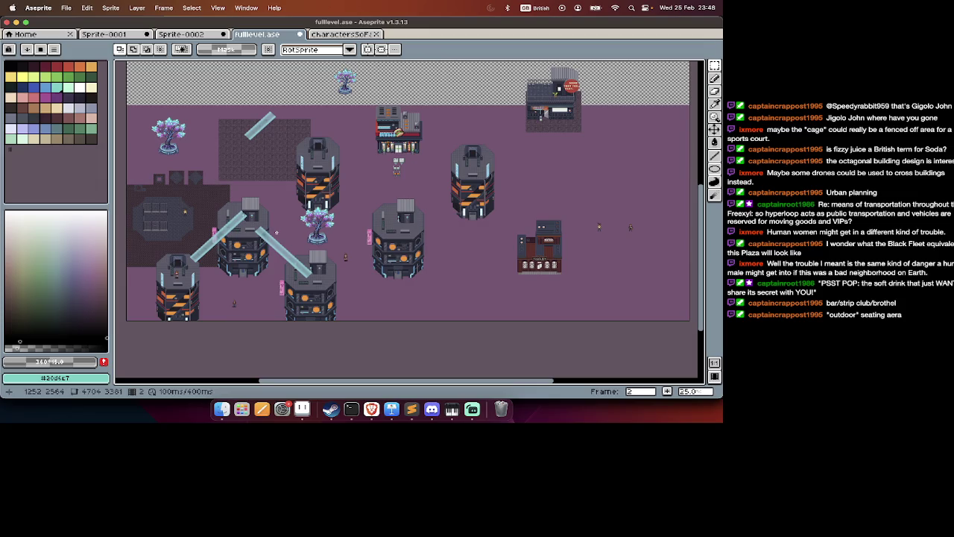
pyautogui.scroll(2, 466, 208)
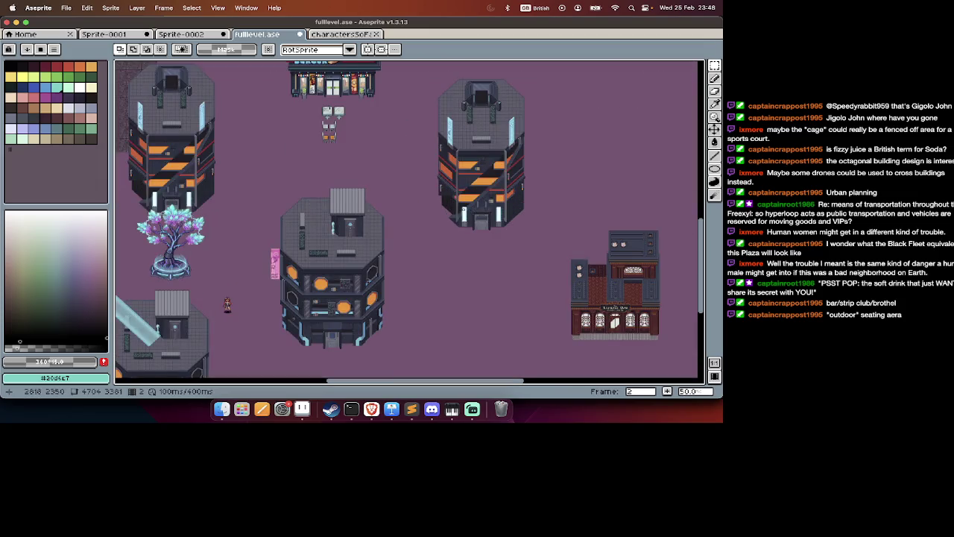
pyautogui.scroll(2, 506, 191)
# Copy the marquee-selected striped tower to the clipboard, leaving the map unchanged with cut and undo.
pyautogui.press('Tab')
pyautogui.press('Tab')
pyautogui.press('Tab')
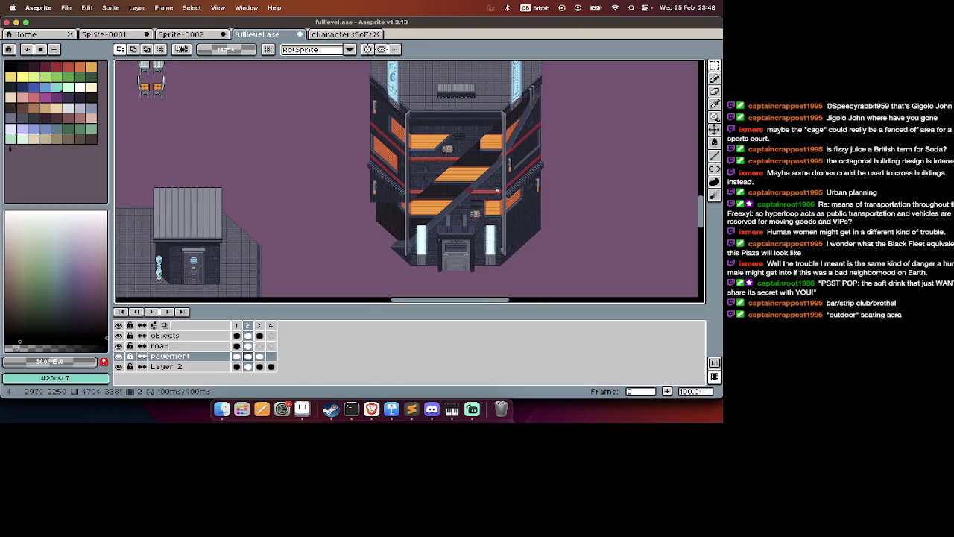
pyautogui.scroll(-1, 496, 191)
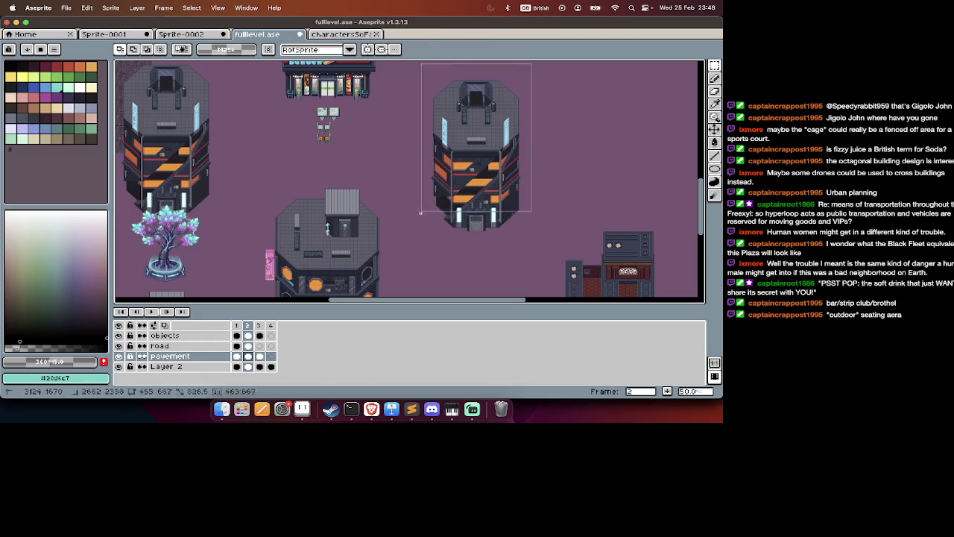
pyautogui.press('super+x')
pyautogui.press('super+z')
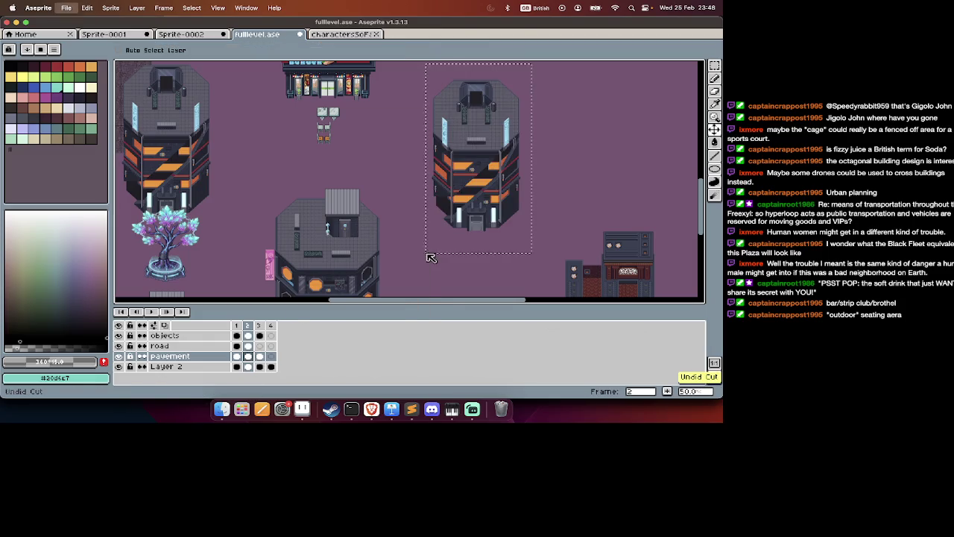
# Paste the tower into a new sprite, Sprite-0003, and hide the timeline.
pyautogui.press('super+n')
pyautogui.press('Return')
pyautogui.press('super+v')
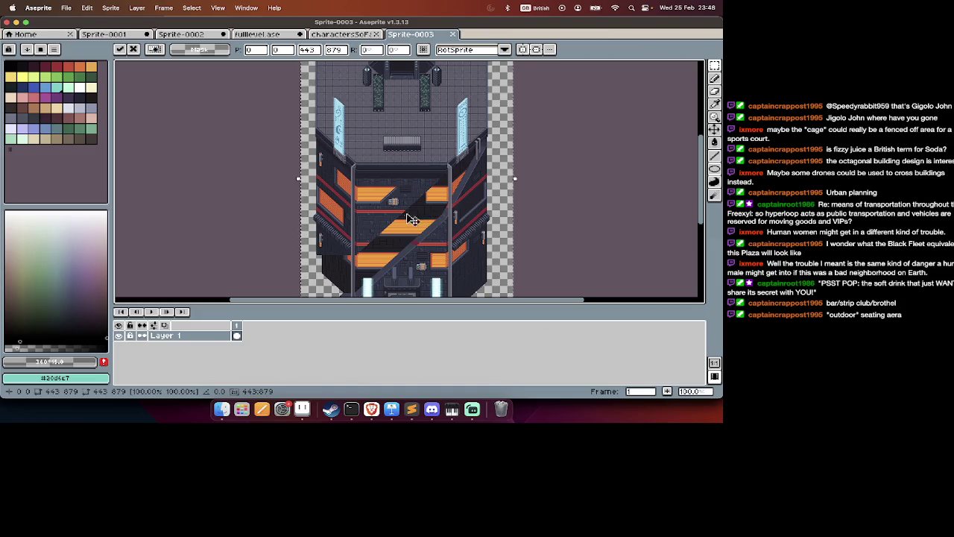
pyautogui.press('Return')
pyautogui.press('Tab')
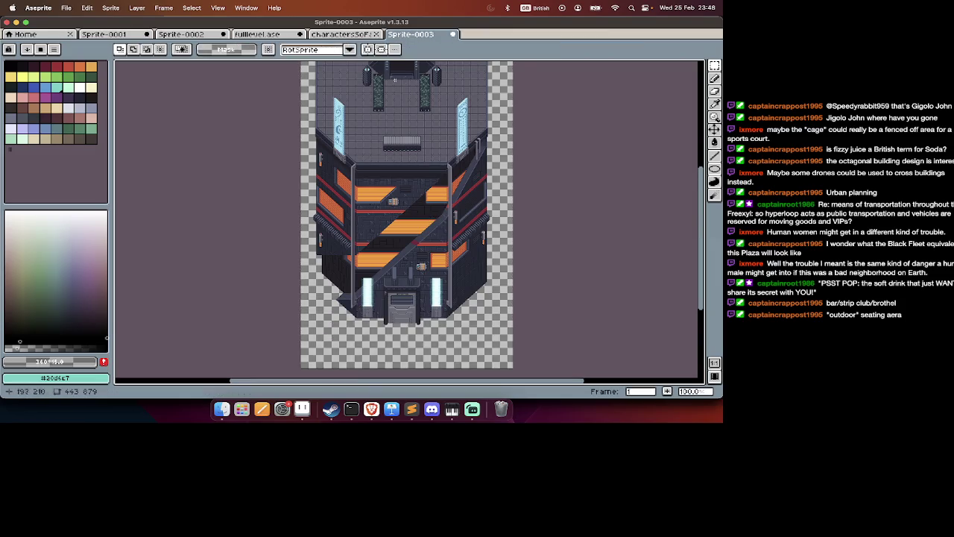
pyautogui.scroll(4, 424, 198)
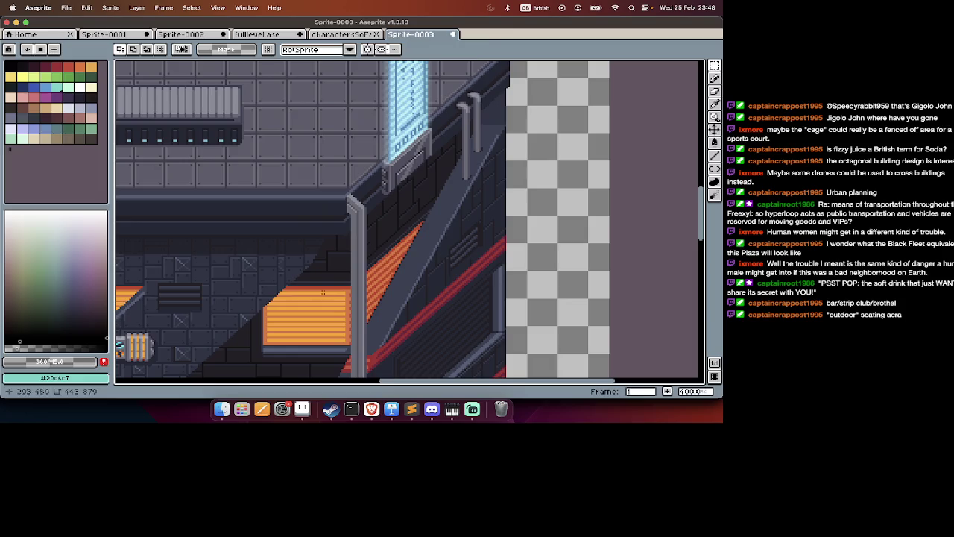
# Magic-wand select the orange windows and fill them with blue sampled from the glowing sign.
pyautogui.press('w')
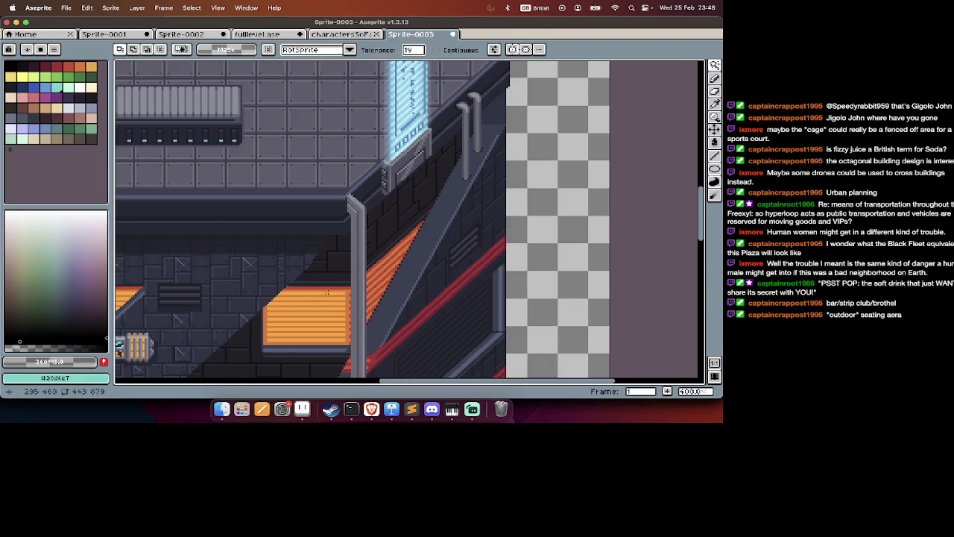
pyautogui.scroll(2, 326, 292)
pyautogui.click(330, 285)
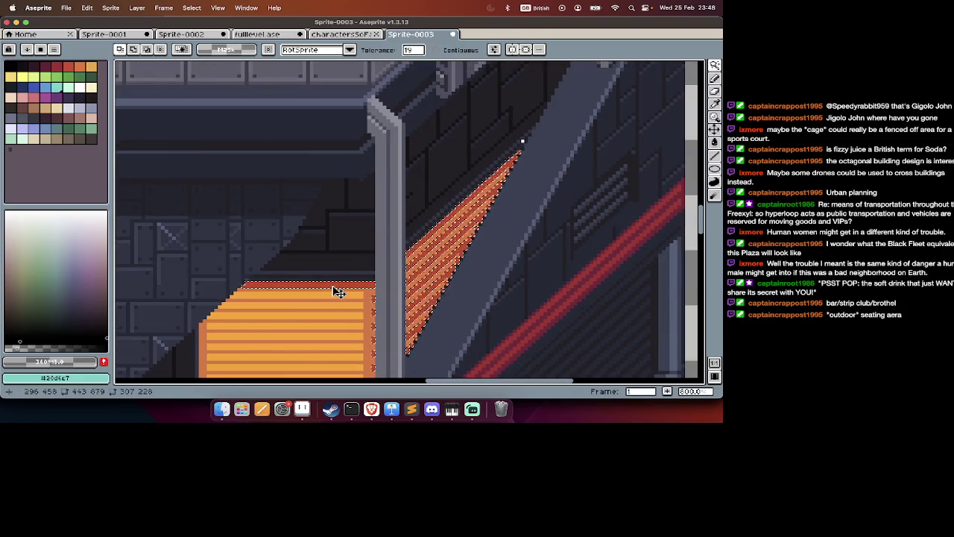
pyautogui.scroll(10, 477, 149)
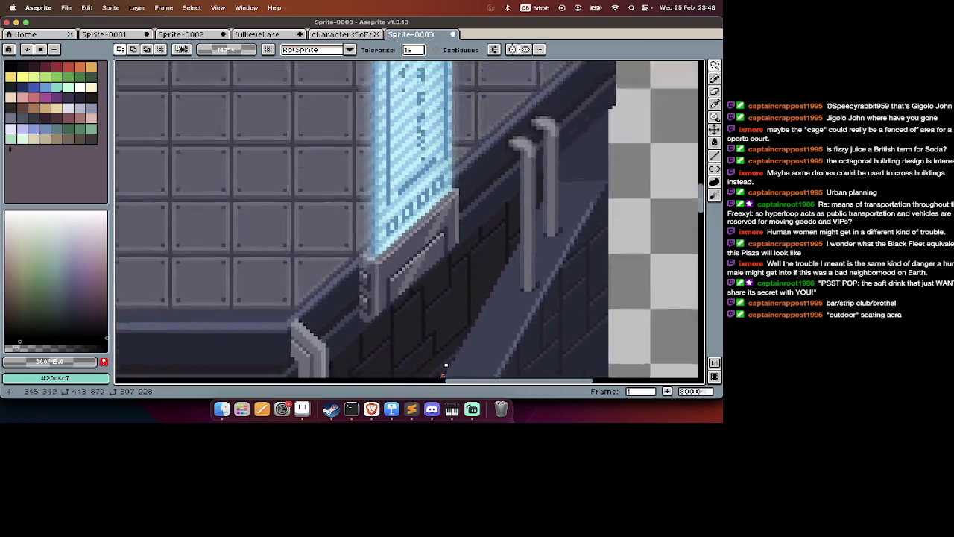
pyautogui.press('i')
pyautogui.click(393, 180)
pyautogui.press('w')
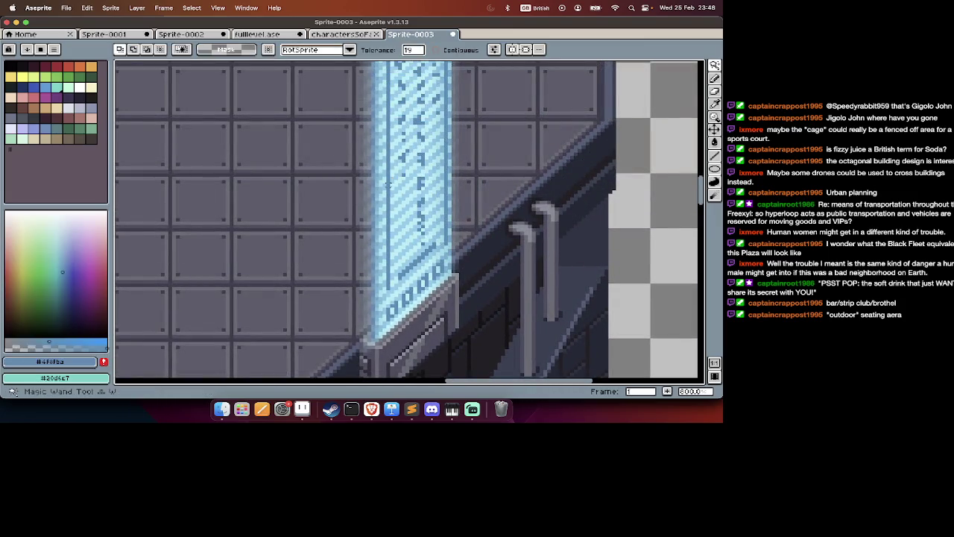
pyautogui.scroll(-5, 393, 183)
pyautogui.scroll(-5, 393, 186)
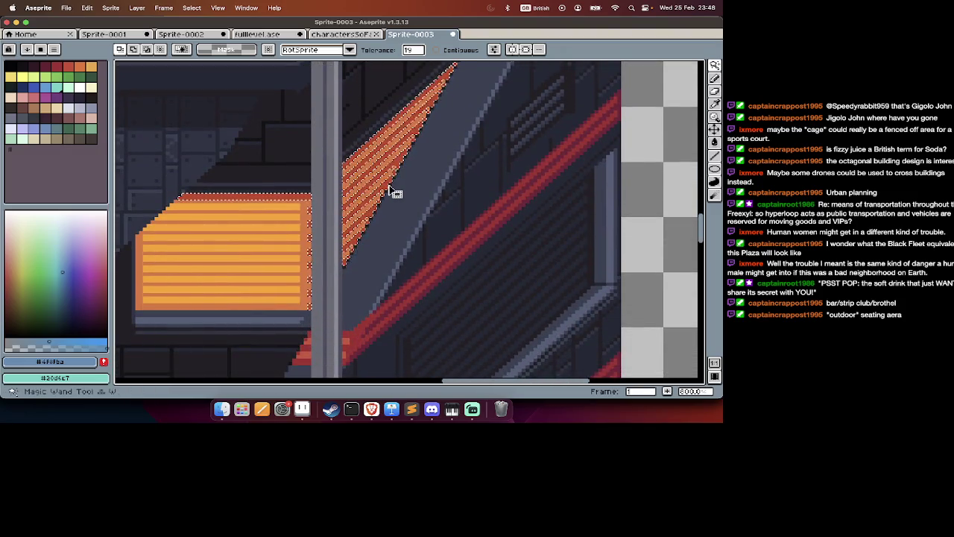
pyautogui.press('f')
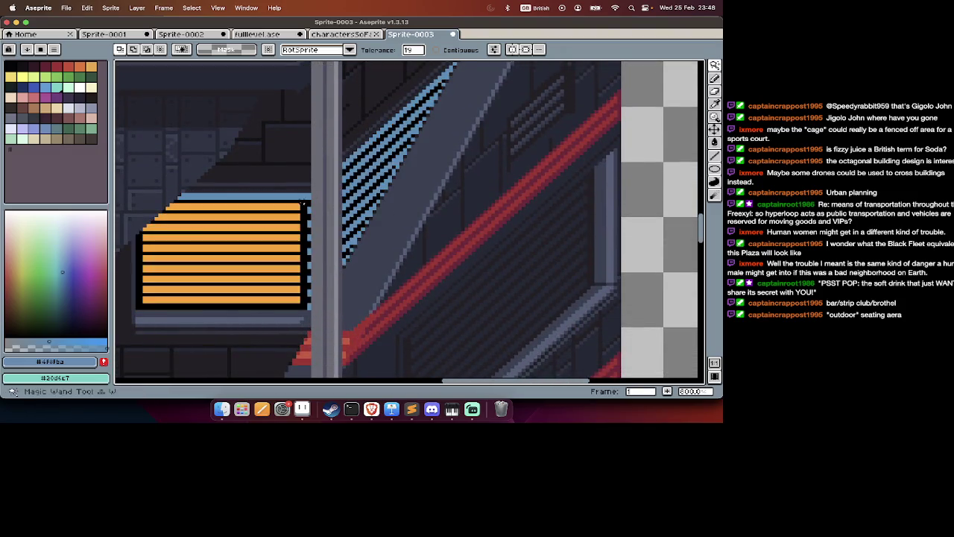
# Undo the first blue fill on the windows.
pyautogui.scroll(4, 592, 94)
pyautogui.scroll(3, 592, 206)
pyautogui.scroll(2, 590, 210)
pyautogui.scroll(2, 590, 210)
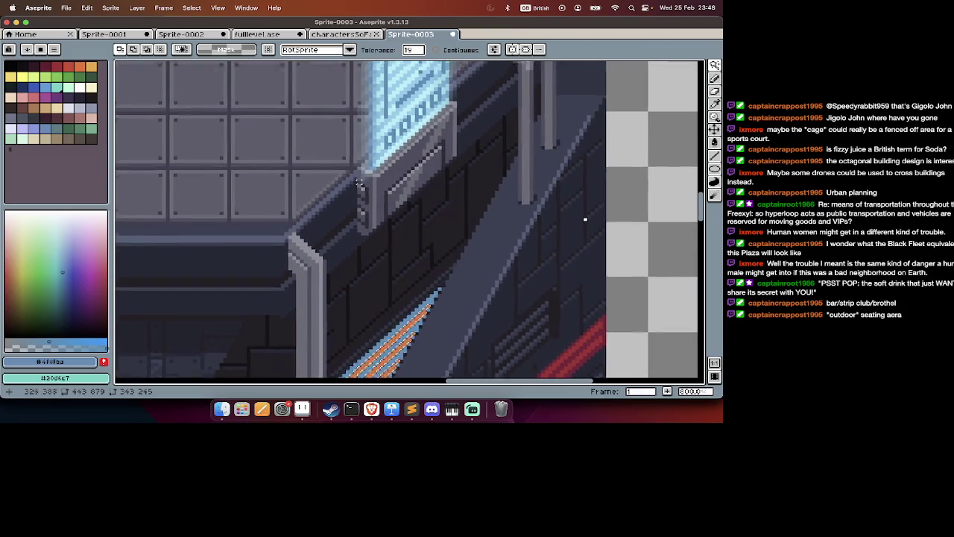
pyautogui.scroll(5, 329, 165)
pyautogui.press('i')
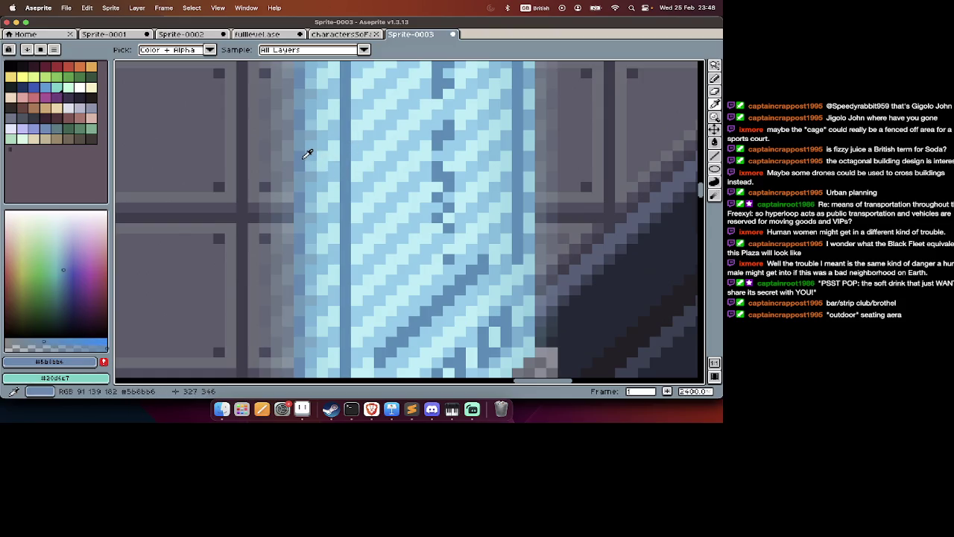
pyautogui.press('w')
pyautogui.scroll(-5, 307, 154)
pyautogui.scroll(-1, 314, 158)
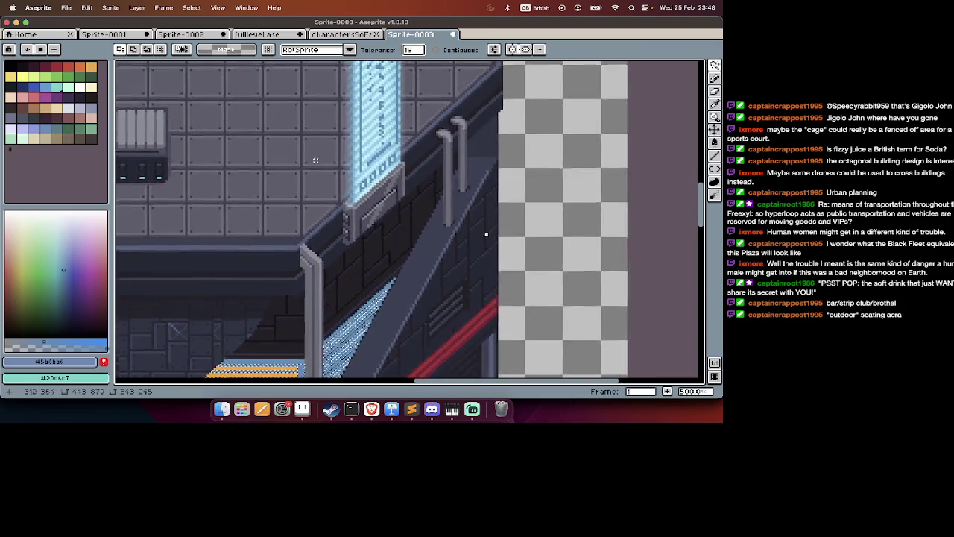
pyautogui.scroll(-3, 324, 200)
pyautogui.scroll(2, 356, 294)
pyautogui.hotkey('ctrl', 'z')
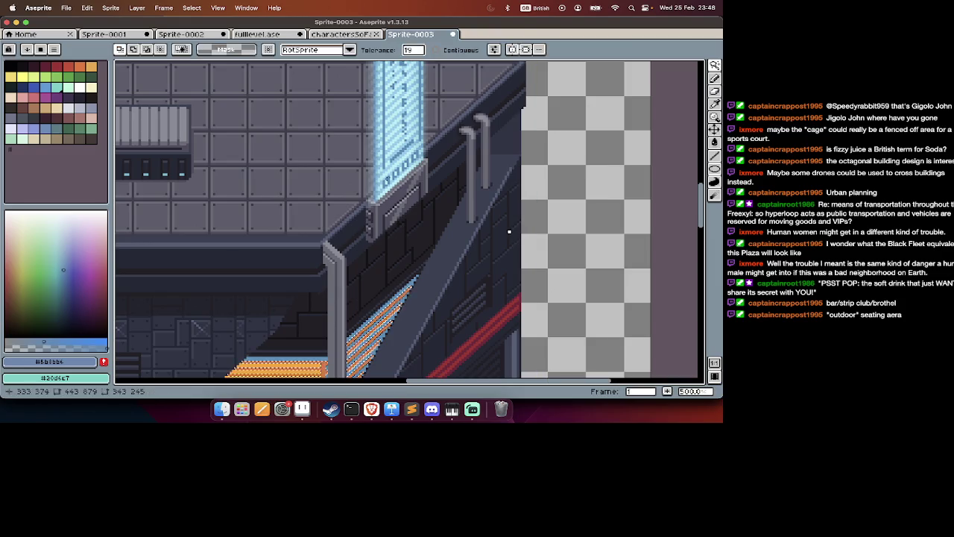
# Sample a lighter blue from the sign with the eyedropper.
pyautogui.scroll(2, 578, 267)
pyautogui.keyDown('alt'); pyautogui.click(370, 144); pyautogui.keyUp('alt')
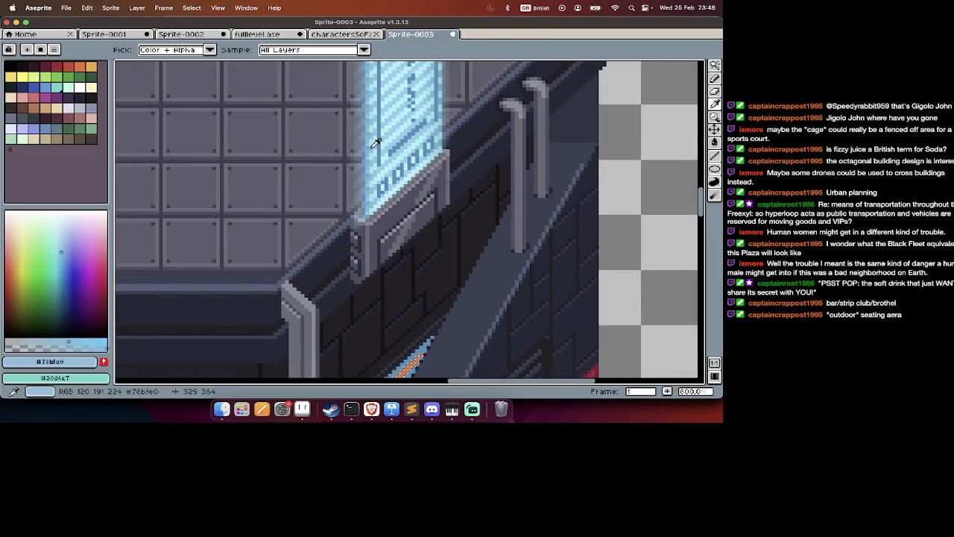
pyautogui.scroll(-3, 372, 193)
pyautogui.scroll(-5, 372, 194)
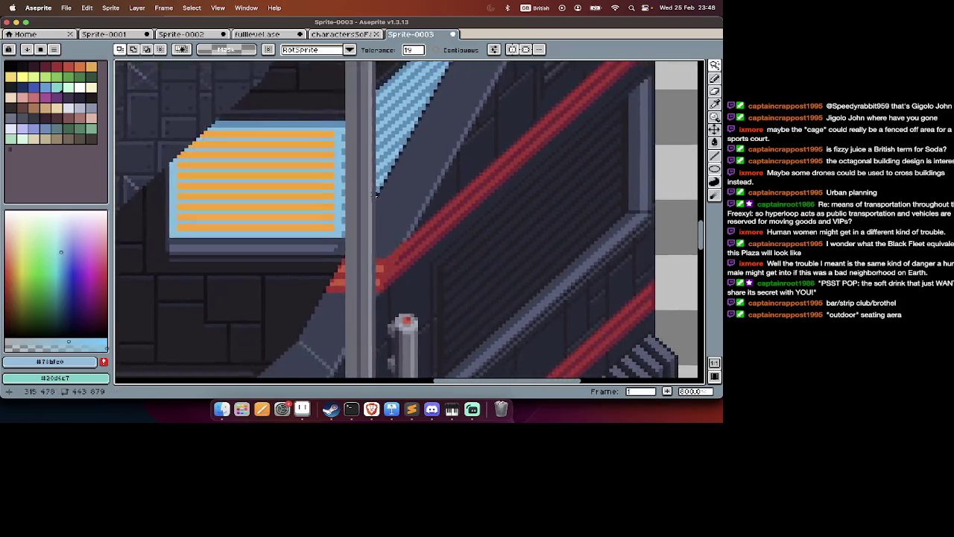
pyautogui.scroll(-3, 371, 188)
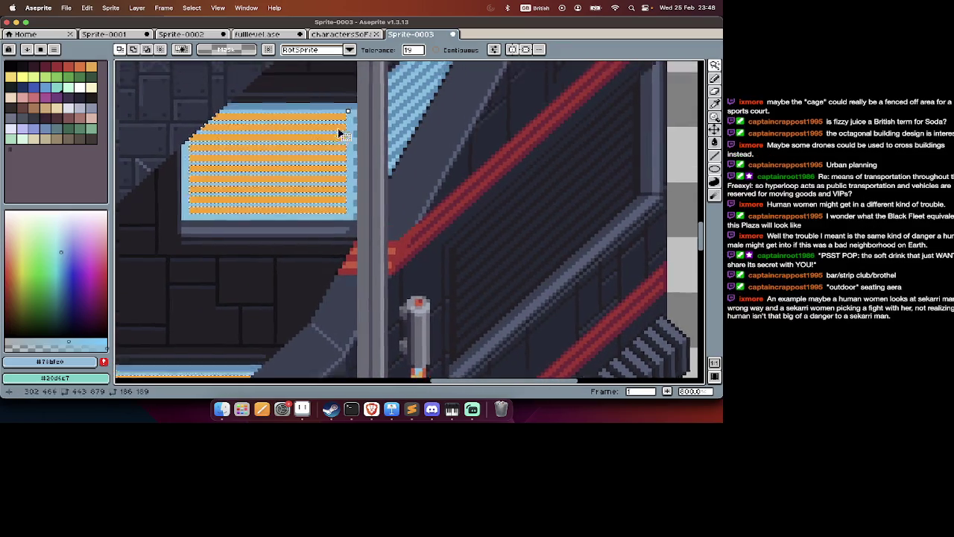
pyautogui.scroll(-5, 343, 123)
pyautogui.scroll(-3, 384, 139)
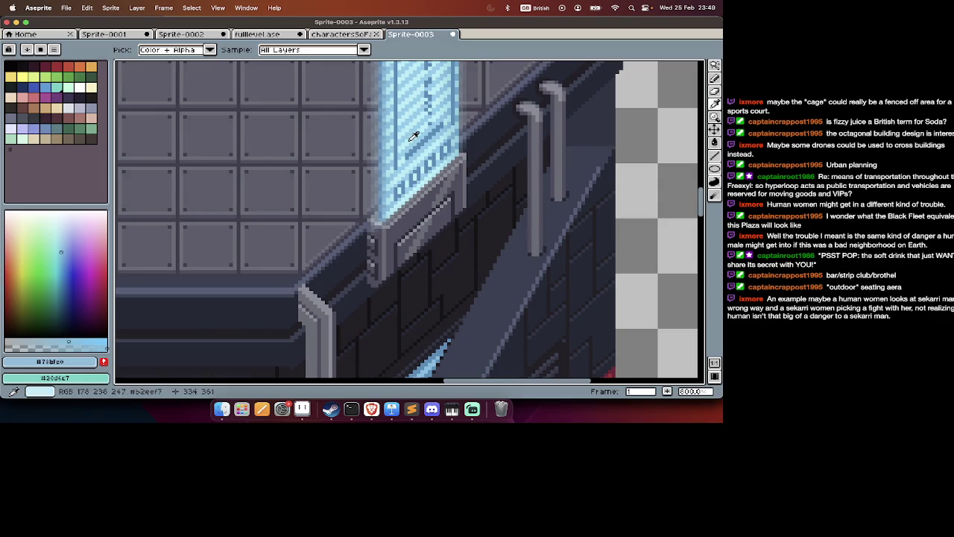
# Sample the pale blue from the sign and magic-wand select the whole red stripe.
pyautogui.keyDown('alt'); pyautogui.click(413, 137); pyautogui.keyUp('alt')
pyautogui.scroll(-5, 413, 126)
pyautogui.scroll(-5, 411, 117)
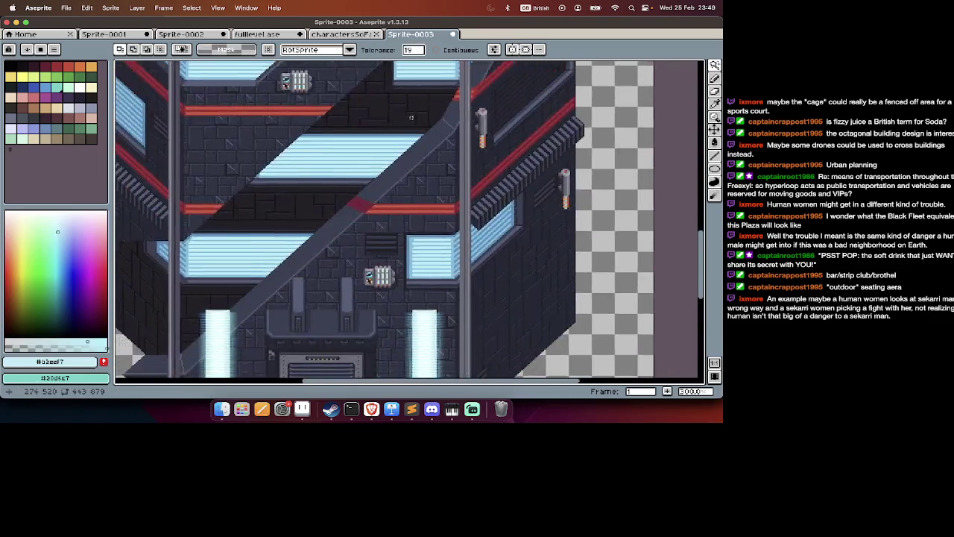
pyautogui.scroll(-5, 411, 117)
pyautogui.scroll(2, 412, 117)
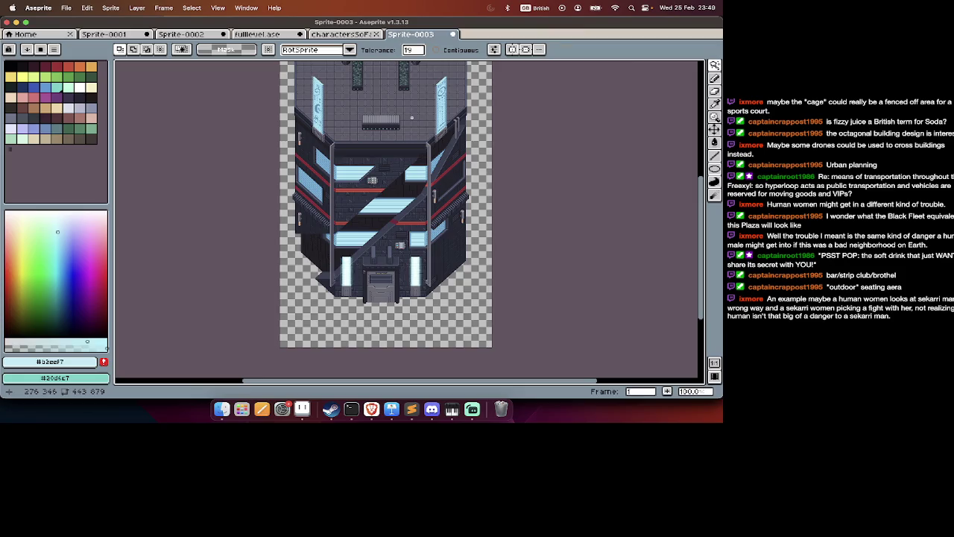
pyautogui.scroll(3, 411, 118)
pyautogui.hscroll(3, 402, 122)
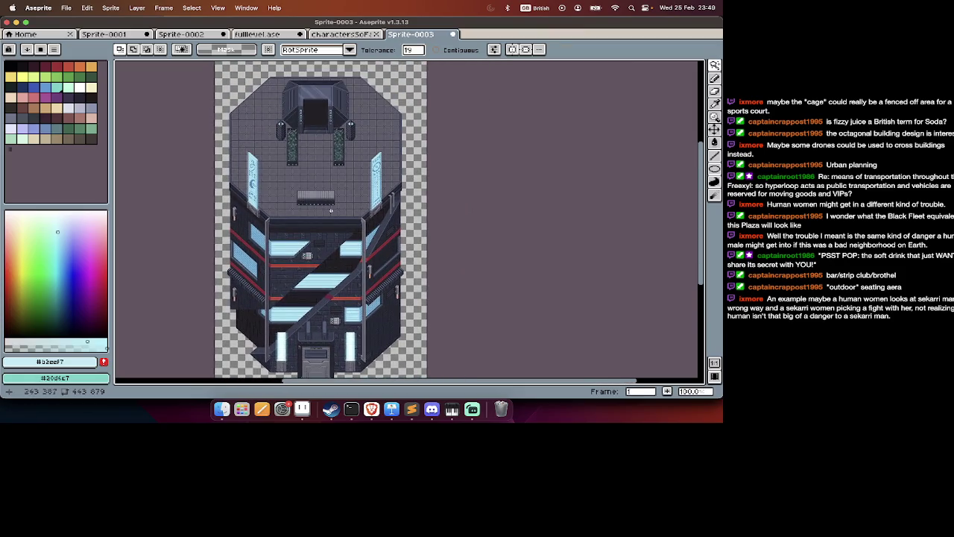
pyautogui.scroll(1, 291, 299)
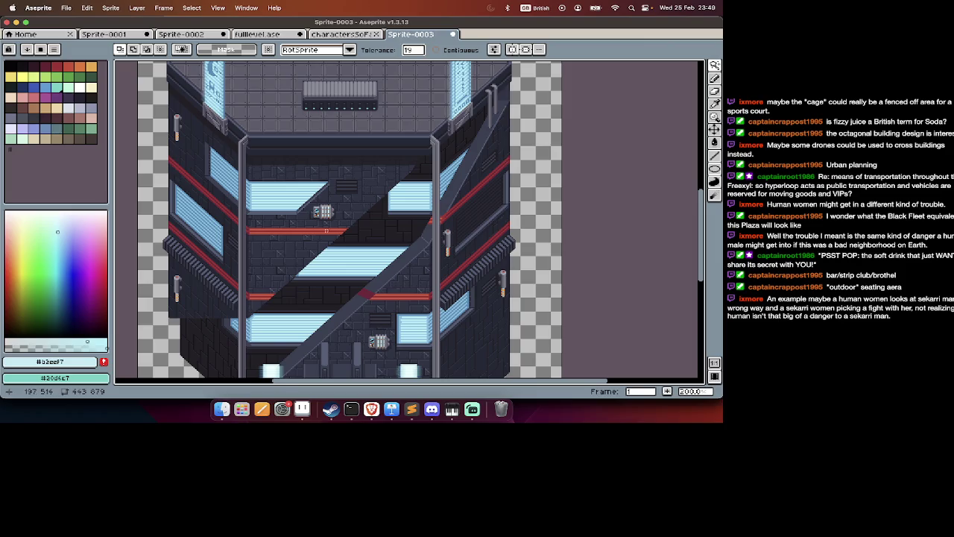
pyautogui.scroll(4, 326, 230)
pyautogui.click(318, 223)
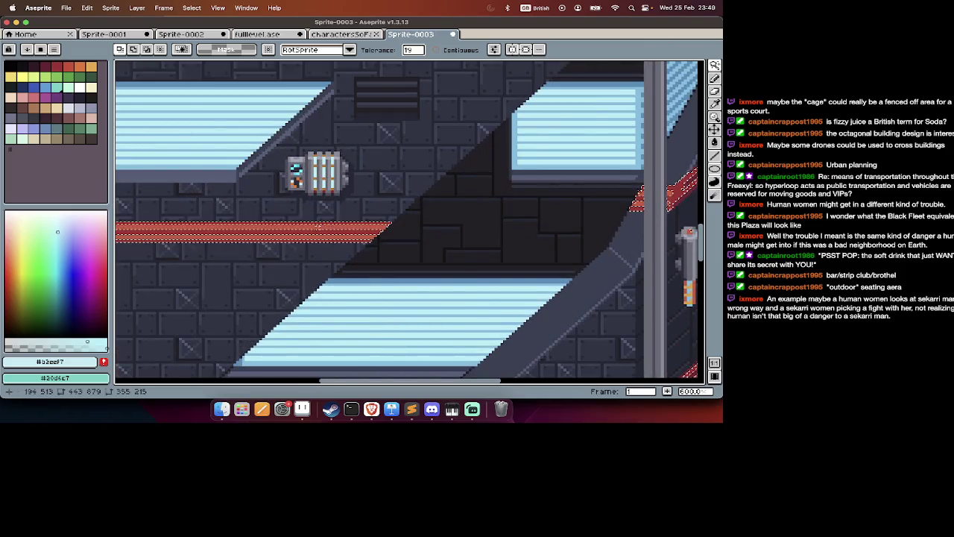
pyautogui.keyDown('shift'); pyautogui.click(317, 227); pyautogui.keyUp('shift')
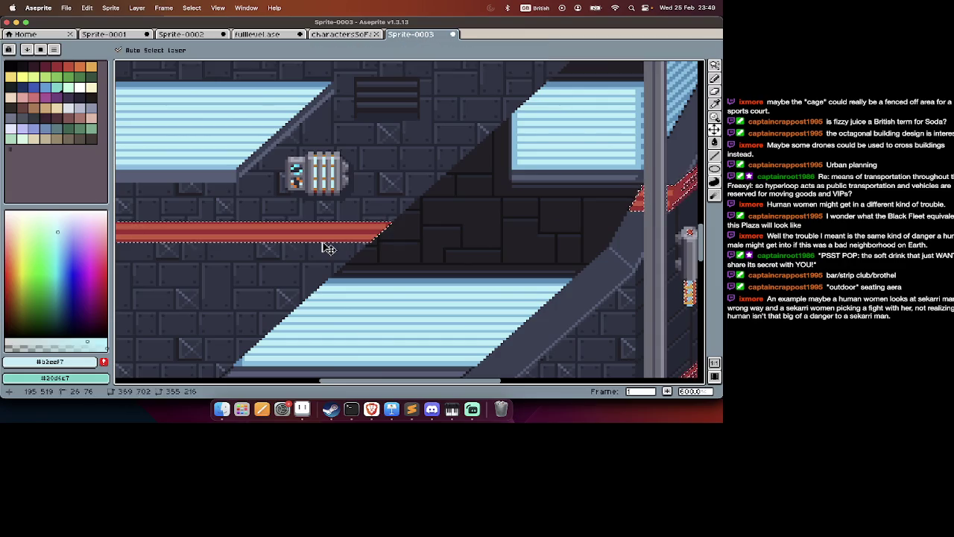
# Try a purple hue shift on the stripes, then cancel it and restore the stripe pixels.
pyautogui.press('super+u')
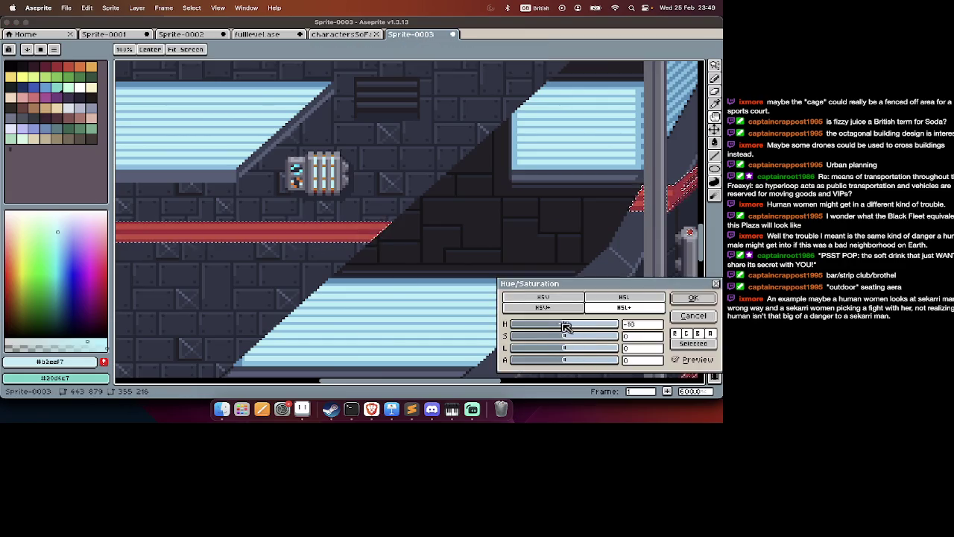
pyautogui.moveTo(552, 328); pyautogui.dragTo(540, 330)
pyautogui.scroll(-2, 428, 260)
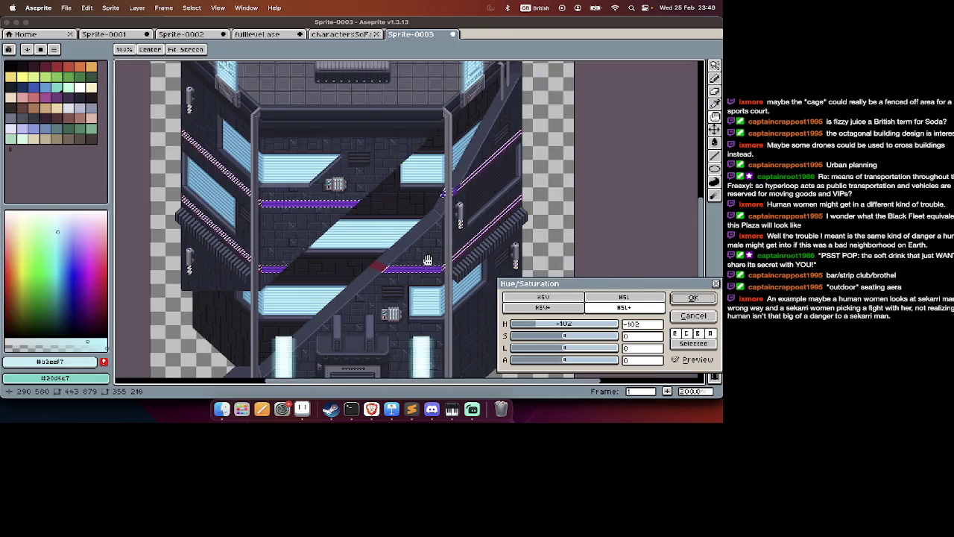
pyautogui.scroll(2, 428, 261)
pyautogui.scroll(2, 406, 250)
pyautogui.press('Escape')
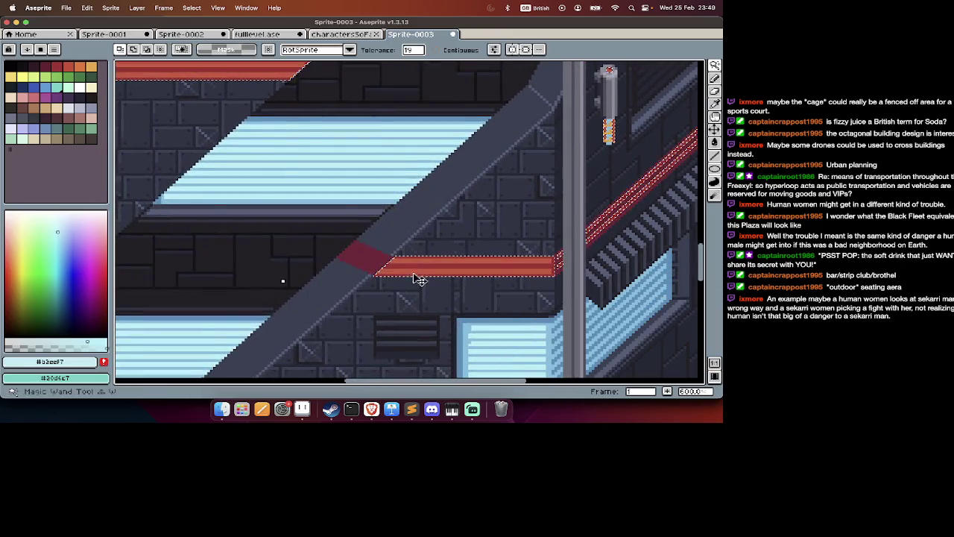
pyautogui.scroll(-4, 375, 260)
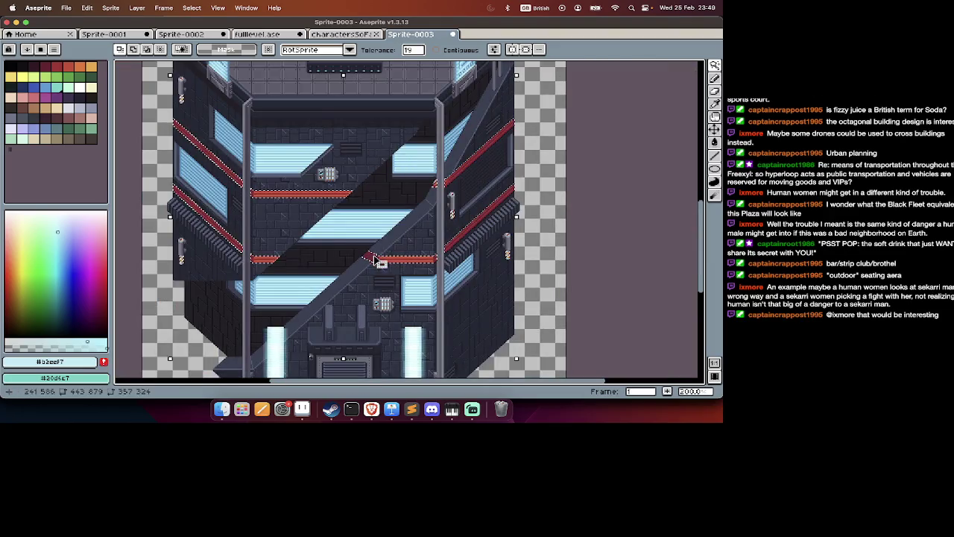
pyautogui.hotkey('ctrl', 'z')
pyautogui.hotkey('ctrl', 'z')
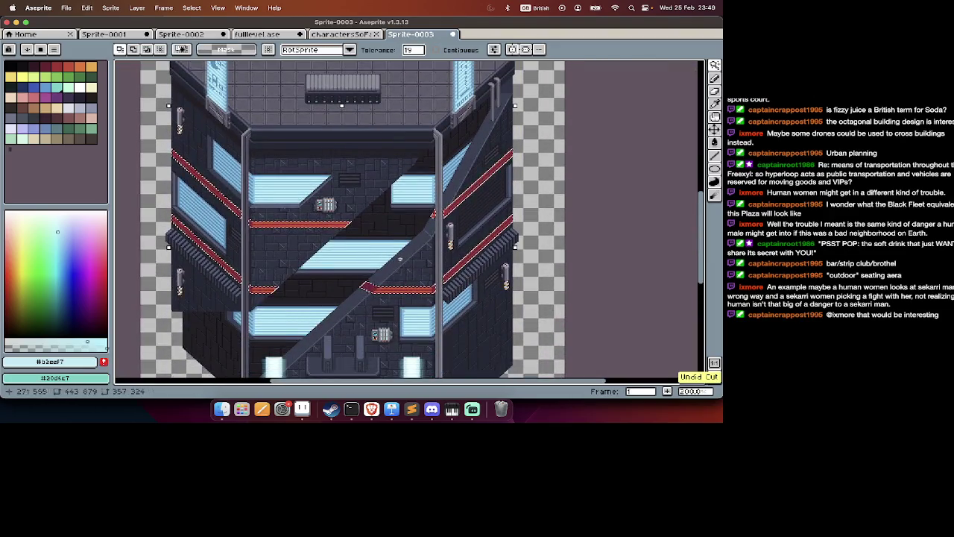
# Apply a Hue/Saturation change to the selection and undo the foreground-colour fill.
pyautogui.scroll(1, 393, 255)
pyautogui.hotkey('ctrl', 'u')
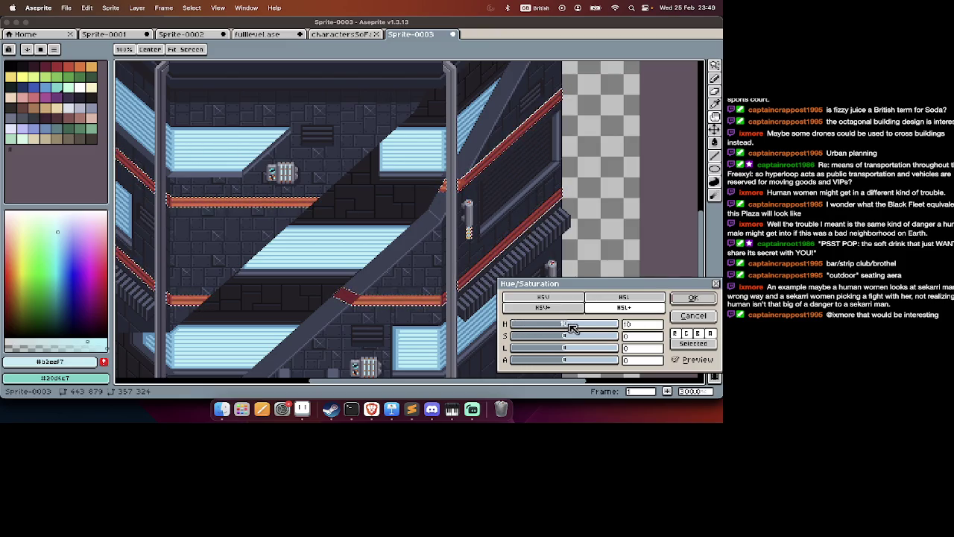
pyautogui.press('Return')
pyautogui.hotkey('ctrl', 'z')
pyautogui.hotkey('ctrl', 'z')
pyautogui.hotkey('ctrl', 'z')
pyautogui.hotkey('ctrl', 'z')
pyautogui.hotkey('ctrl', 'z')
pyautogui.hotkey('ctrl', 'z')
pyautogui.hotkey('ctrl', 'z')
pyautogui.hotkey('ctrl', 'z')
pyautogui.scroll(6, 457, 132)
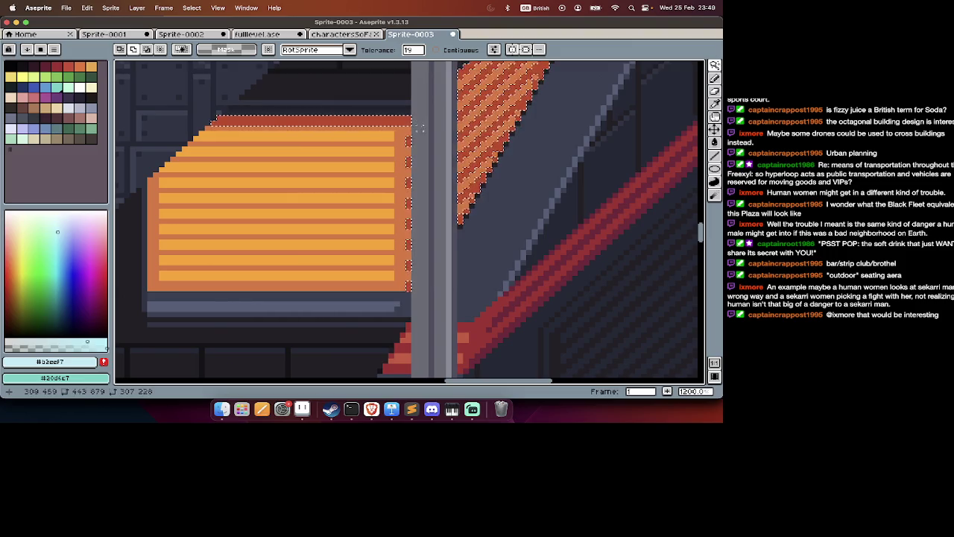
# Magic-wand select an orange window panel plus the red diagonal stripe, testing with cut and undo.
pyautogui.keyDown('shift'); pyautogui.click(397, 153); pyautogui.keyUp('shift')
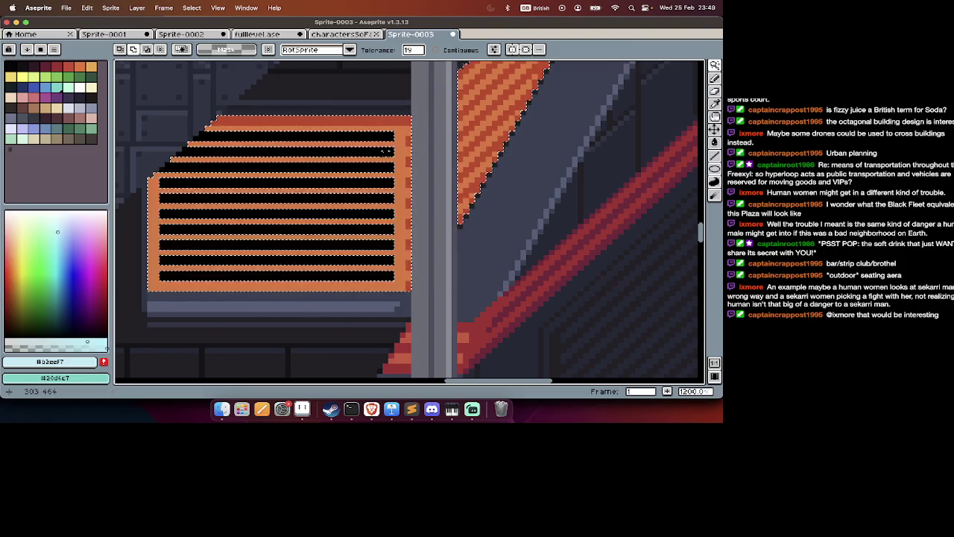
pyautogui.scroll(-3, 391, 158)
pyautogui.hscroll(3, 392, 158)
pyautogui.scroll(-2, 387, 162)
pyautogui.keyDown('shift'); pyautogui.click(439, 265); pyautogui.keyUp('shift')
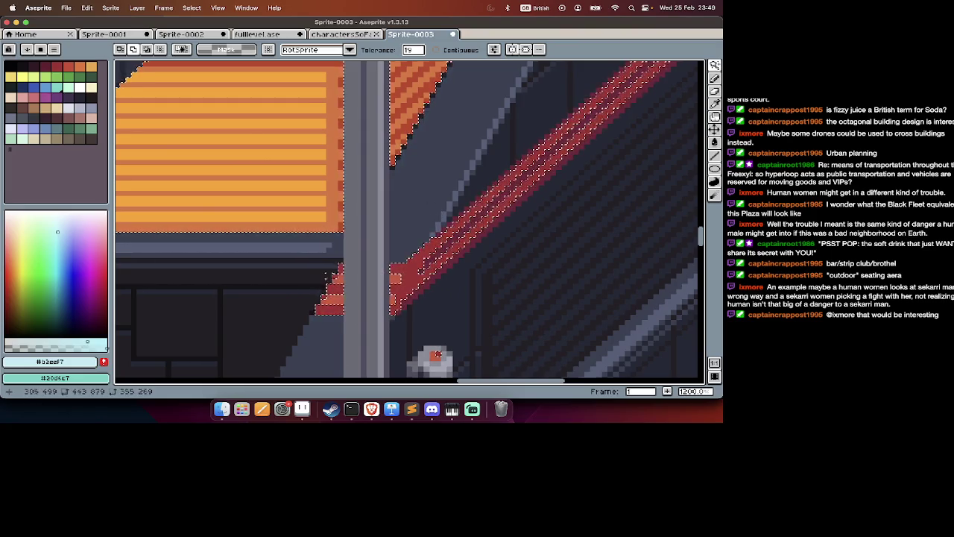
pyautogui.hotkey('ctrl', 'x')
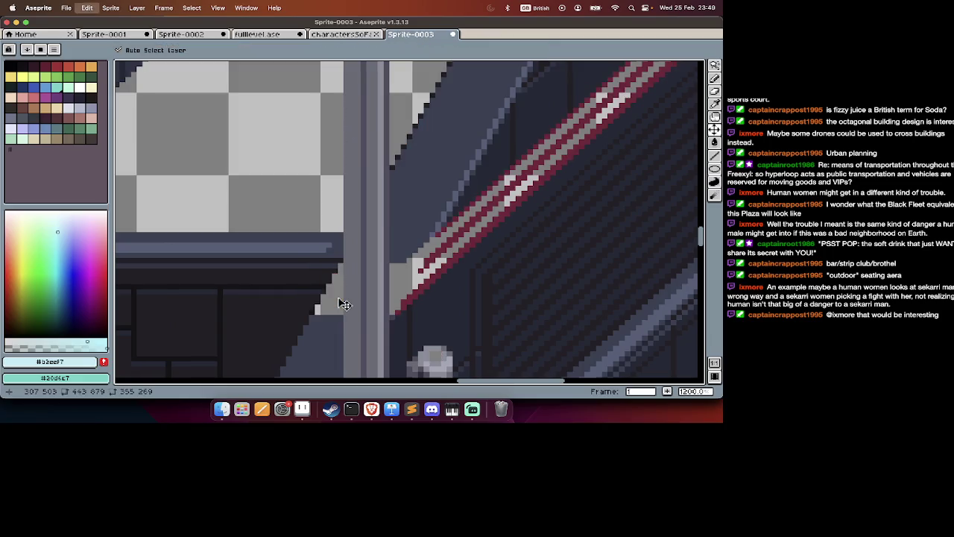
pyautogui.hotkey('ctrl', 'z')
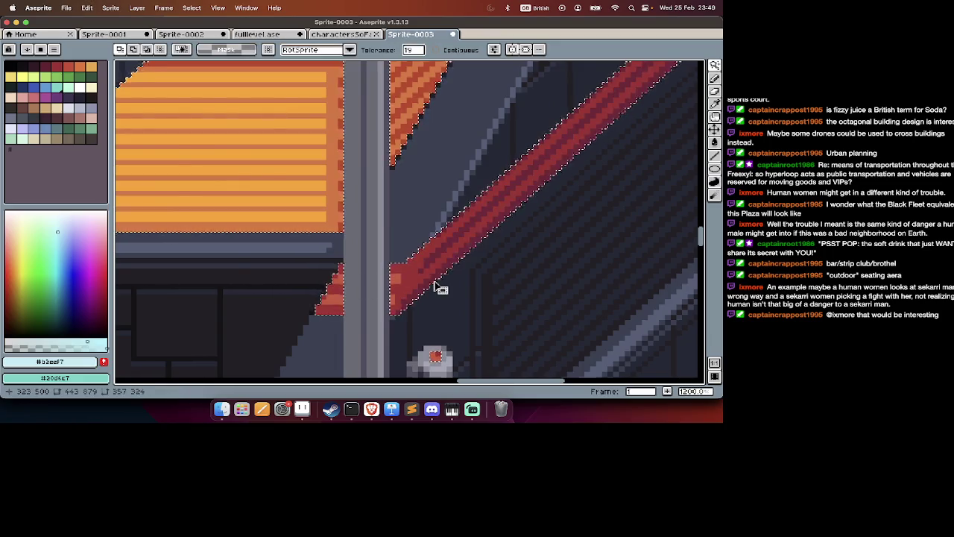
# Restore the cut orange panels and return to the Magic Wand.
pyautogui.scroll(-3, 440, 276)
pyautogui.scroll(-3, 440, 289)
pyautogui.press('w')
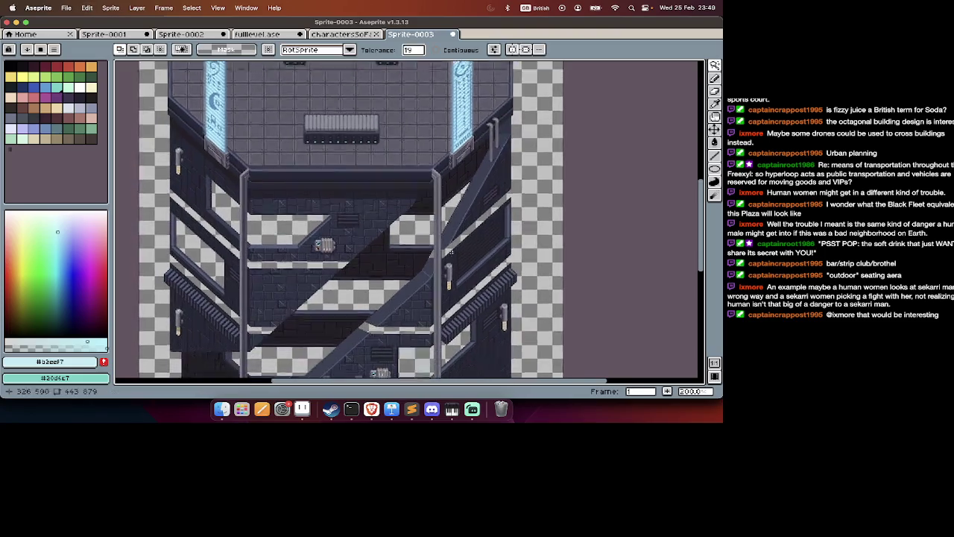
pyautogui.scroll(-5, 455, 255)
pyautogui.scroll(5, 451, 254)
pyautogui.scroll(3, 451, 254)
pyautogui.scroll(2, 450, 255)
pyautogui.scroll(-2, 450, 255)
pyautogui.scroll(-3, 451, 254)
pyautogui.scroll(-3, 451, 253)
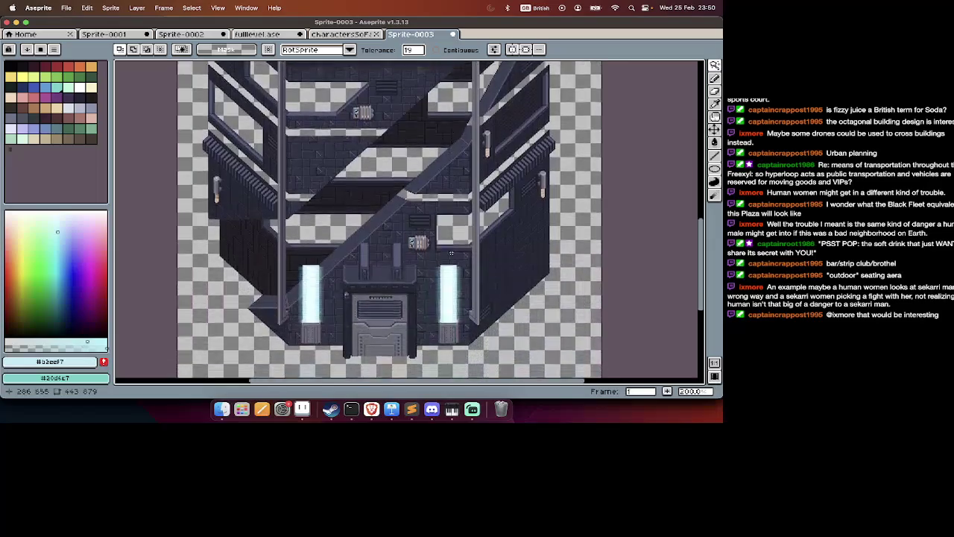
pyautogui.scroll(-2, 455, 257)
pyautogui.press('v')
pyautogui.hotkey('ctrl', 'z')
pyautogui.press('w')
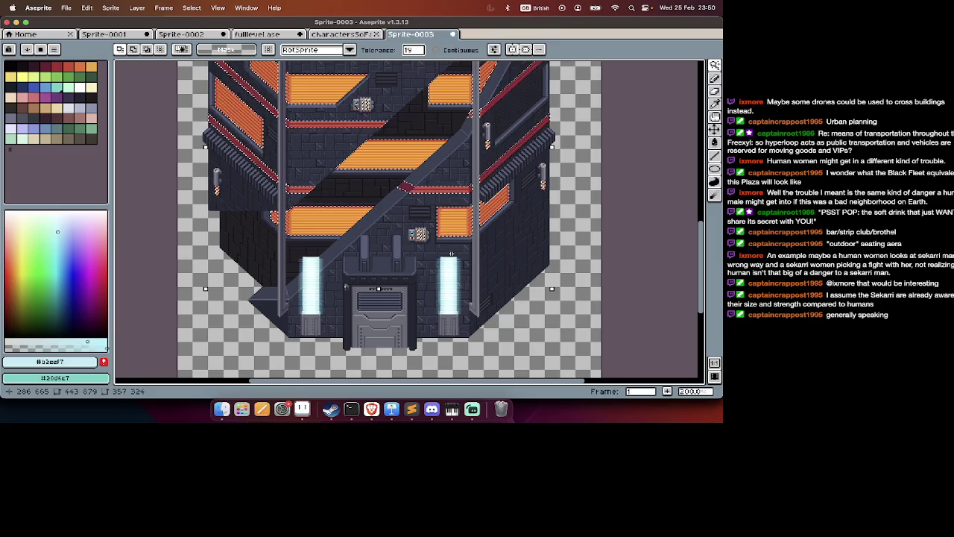
# Apply a -180 hue shift to the selected windows and stripes in Hue/Saturation.
pyautogui.scroll(1, 520, 219)
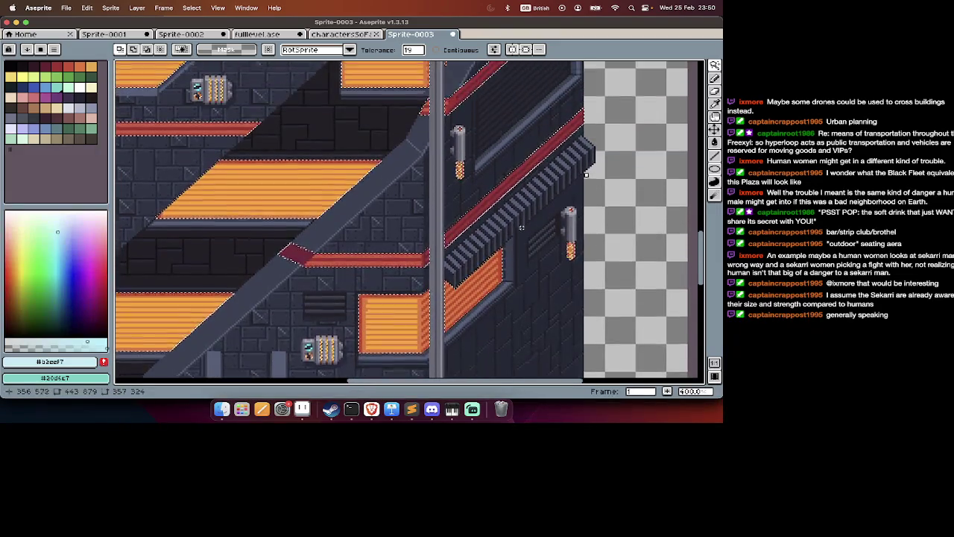
pyautogui.scroll(3, 522, 224)
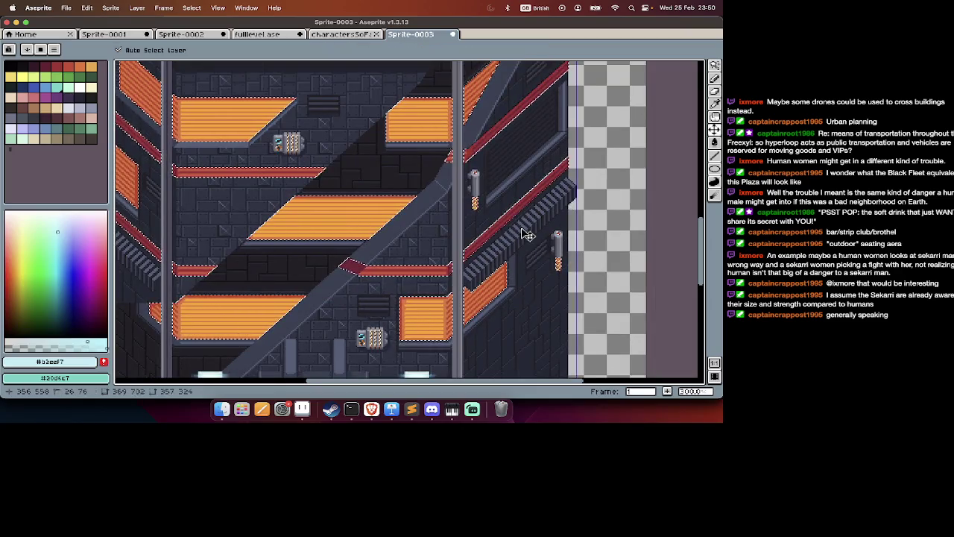
pyautogui.press('super+u')
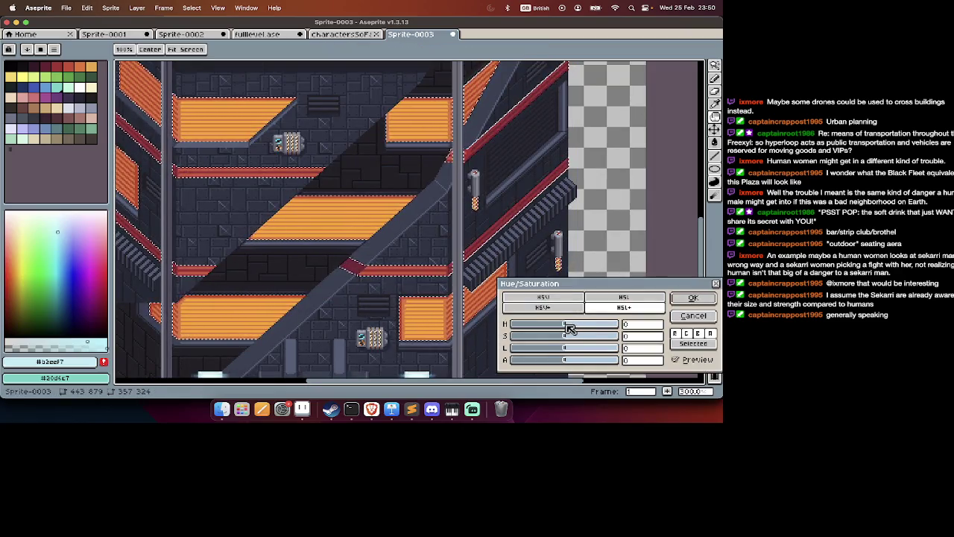
pyautogui.moveTo(565, 325); pyautogui.dragTo(520, 329)
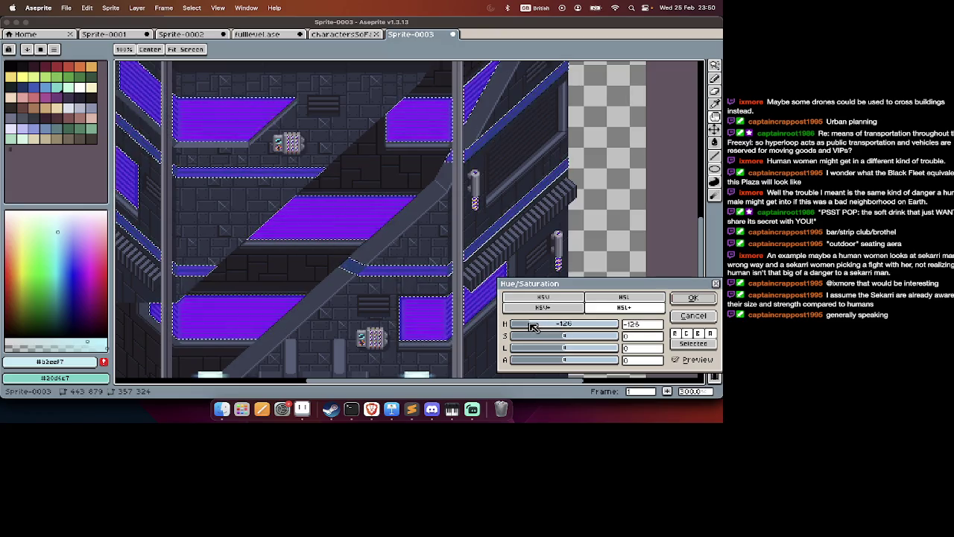
pyautogui.moveTo(520, 329); pyautogui.dragTo(622, 333)
pyautogui.scroll(-2, 417, 251)
pyautogui.scroll(1, 416, 250)
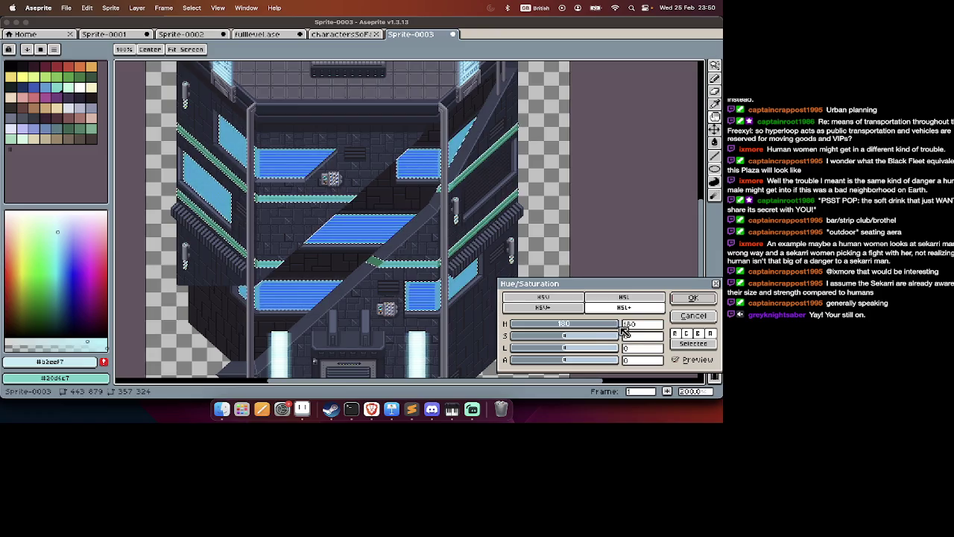
pyautogui.moveTo(606, 334); pyautogui.dragTo(527, 325)
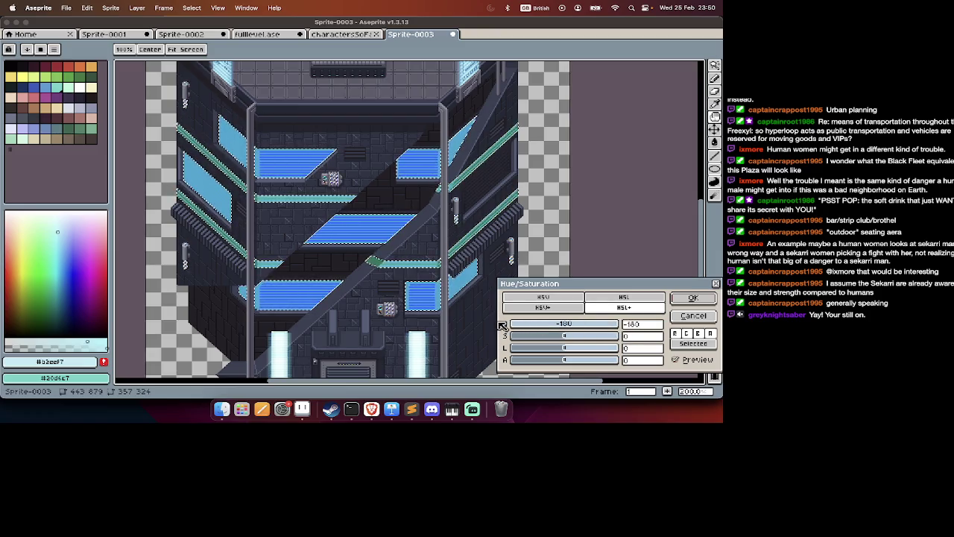
pyautogui.press('Return')
# Step back through undo history to the window-and-stripe selection and check its coverage by deleting.
pyautogui.press('super+z')
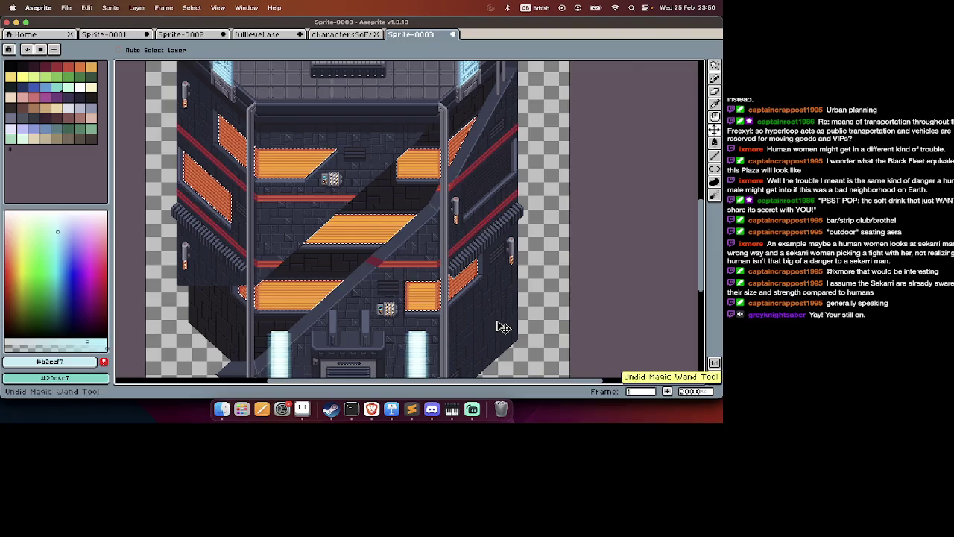
pyautogui.press('super+shift+z')
pyautogui.press('super+z')
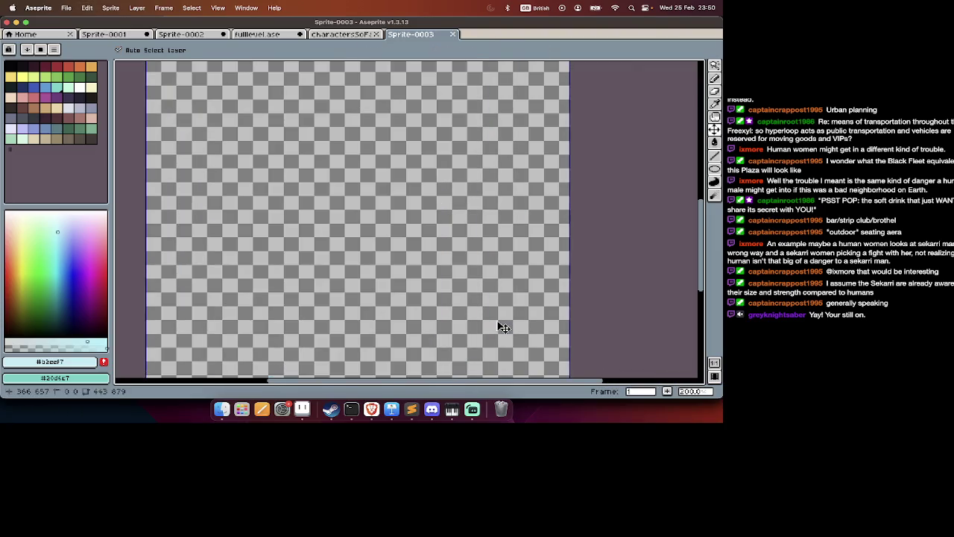
pyautogui.press('super+shift+z')
pyautogui.press('super+z')
pyautogui.press('super+z')
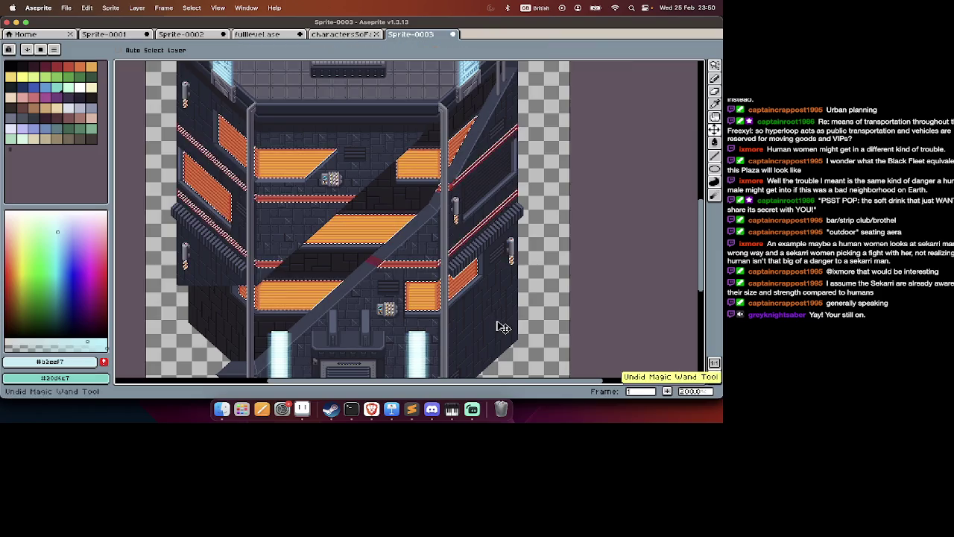
pyautogui.press('Delete')
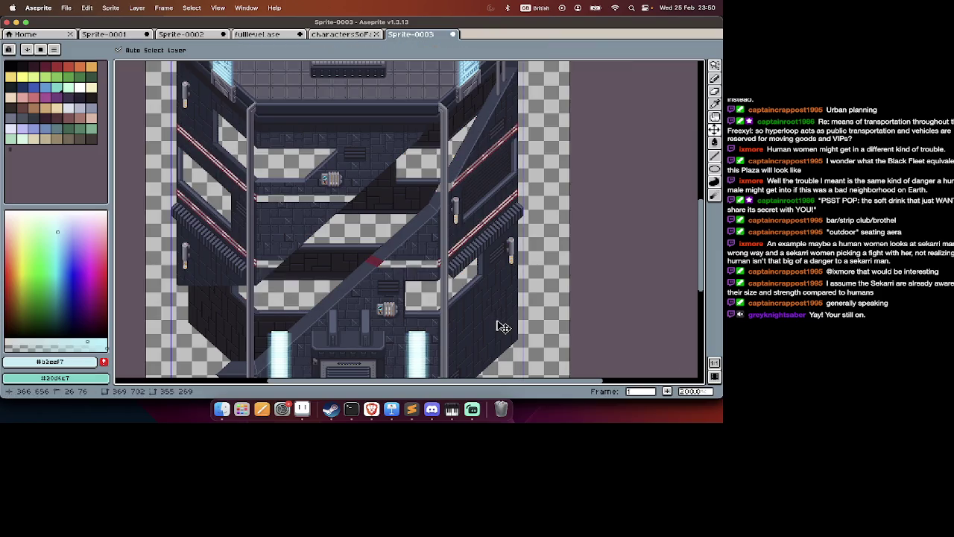
pyautogui.press('super+z')
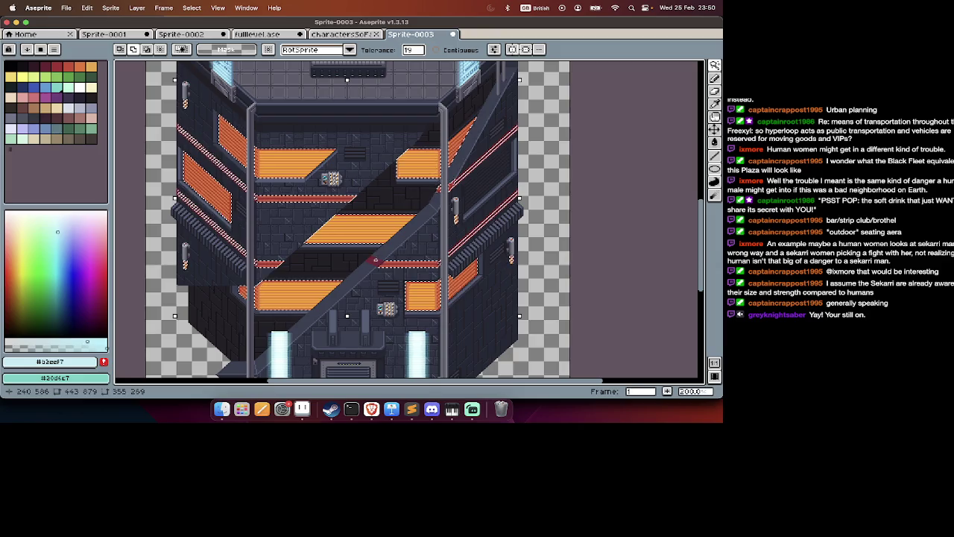
pyautogui.press('Delete')
pyautogui.press('super+z')
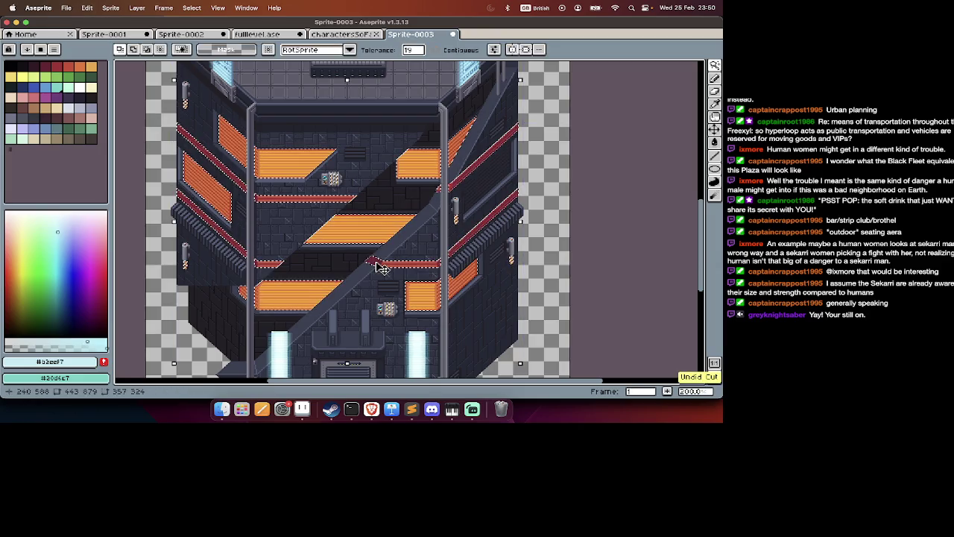
# Shift the selection's hue toward blue and apply it.
pyautogui.press('super+u')
pyautogui.moveTo(564, 324); pyautogui.dragTo(530, 325)
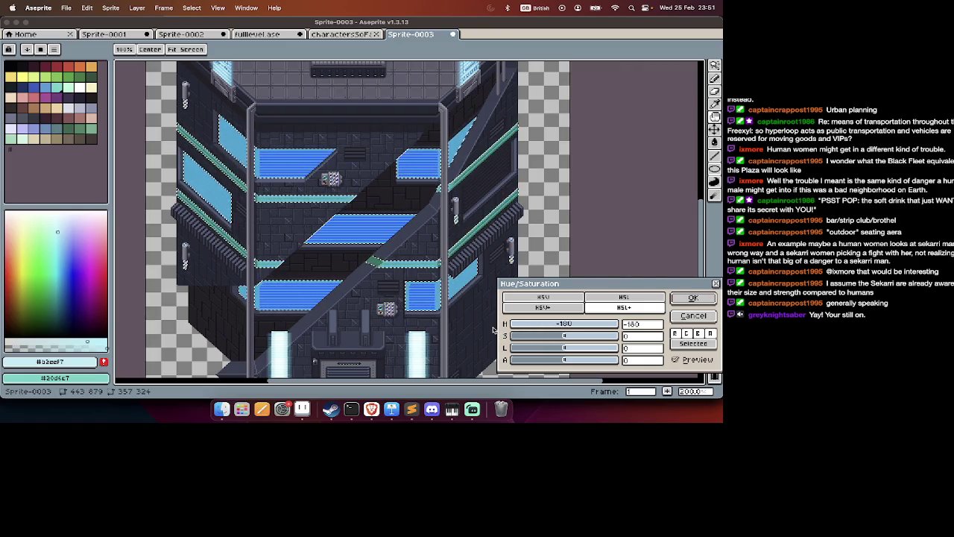
pyautogui.press('Return')
pyautogui.press('w')
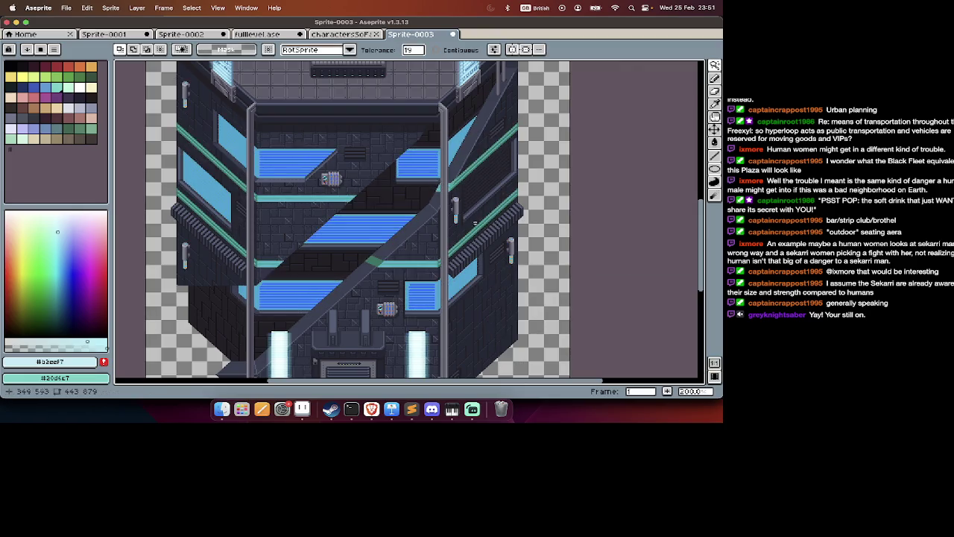
# Undo back to orange and preview a new 180 hue shift on the selection.
pyautogui.scroll(-1, 475, 212)
pyautogui.scroll(1, 474, 171)
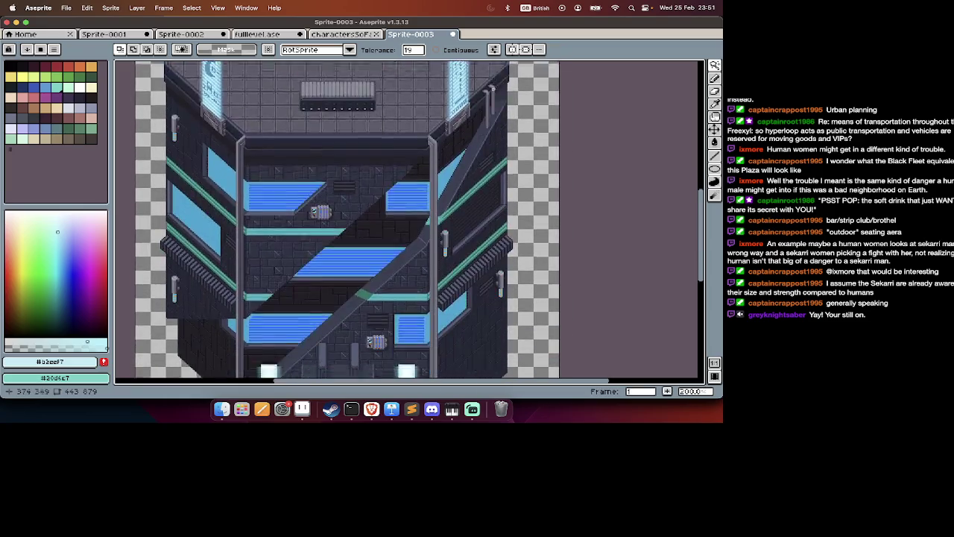
pyautogui.press('super+z')
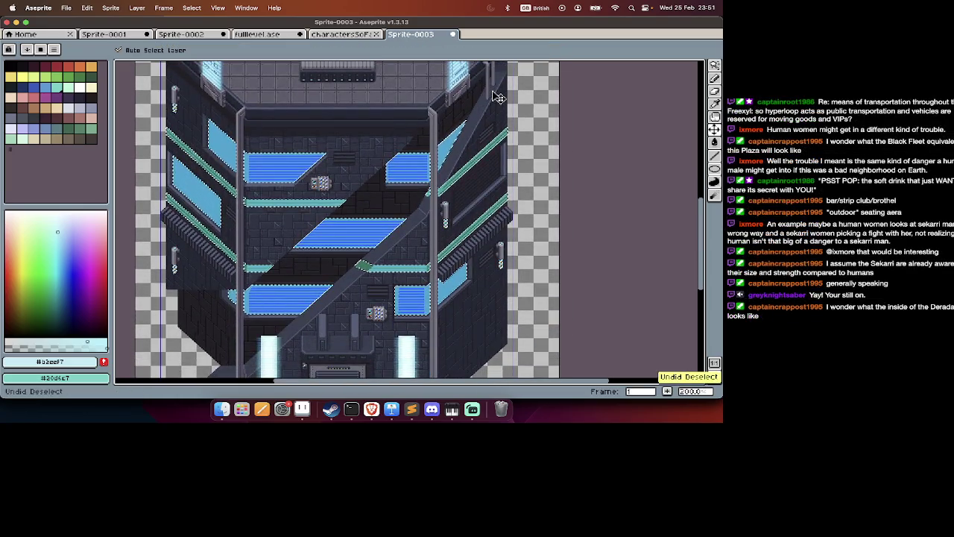
pyautogui.press('super+z')
pyautogui.press('super+u')
pyautogui.moveTo(564, 324)
pyautogui.mouseDown()
pyautogui.moveTo(623, 329)
pyautogui.moveTo(607, 330)
pyautogui.mouseUp()
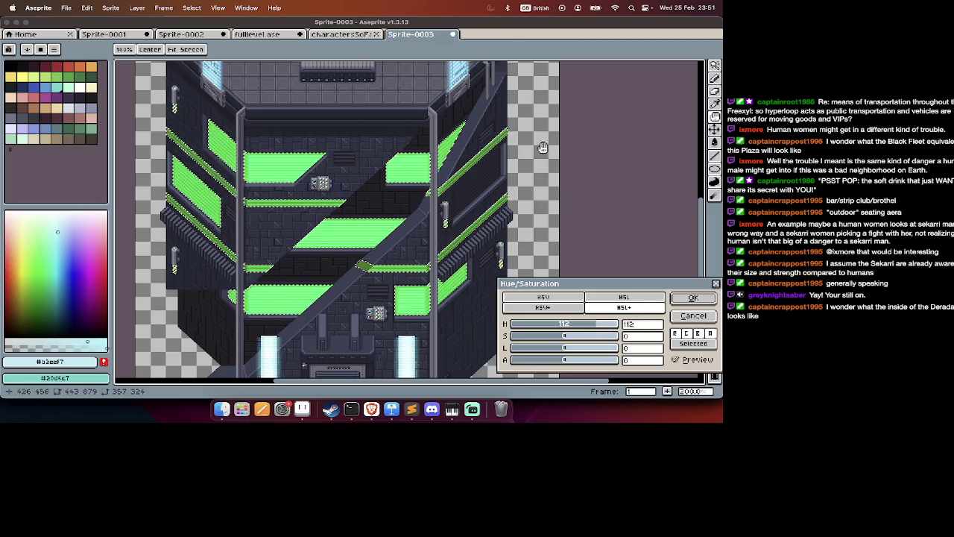
# Cancel the pending hue adjustment and magic-wand the tower's orange window panels.
pyautogui.press('Escape')
pyautogui.scroll(2, 470, 89)
pyautogui.scroll(2, 469, 89)
pyautogui.scroll(-5, 429, 116)
pyautogui.scroll(-5, 422, 146)
pyautogui.scroll(3, 323, 123)
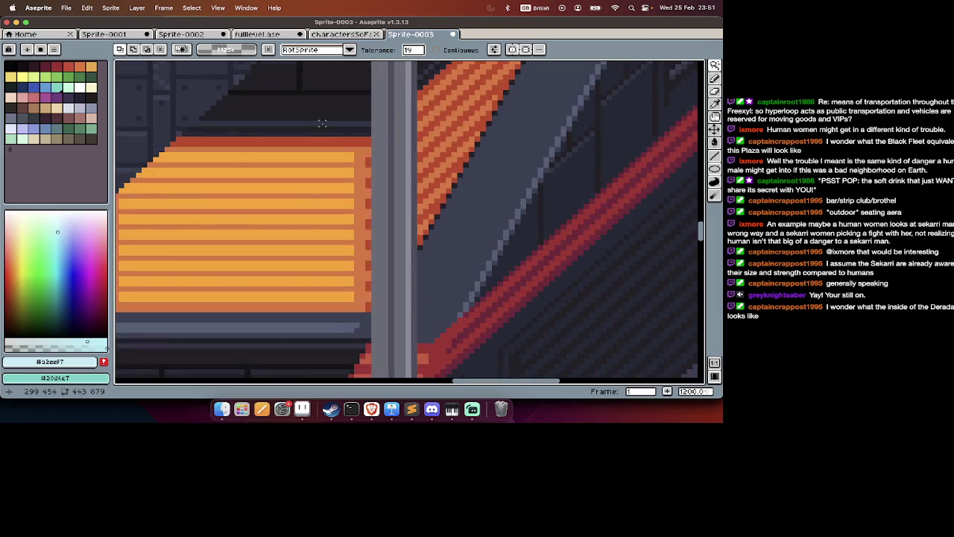
pyautogui.scroll(-3, 328, 149)
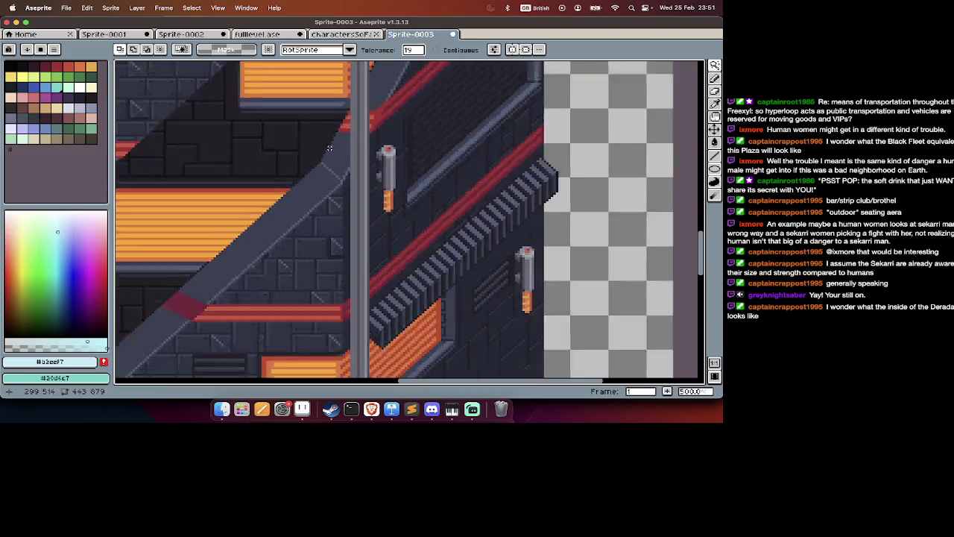
pyautogui.scroll(-2, 328, 148)
pyautogui.scroll(3, 337, 239)
pyautogui.scroll(3, 336, 239)
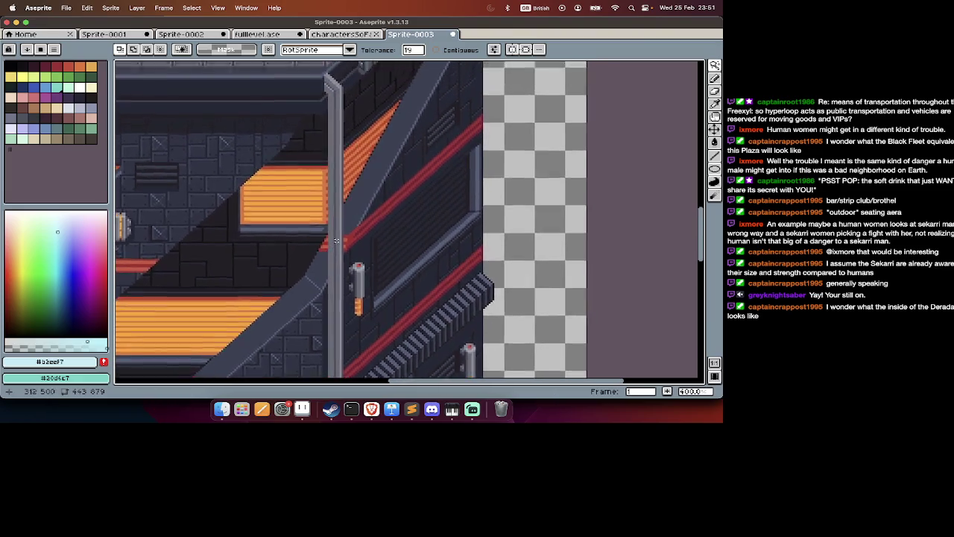
pyautogui.scroll(3, 336, 239)
pyautogui.click(317, 177)
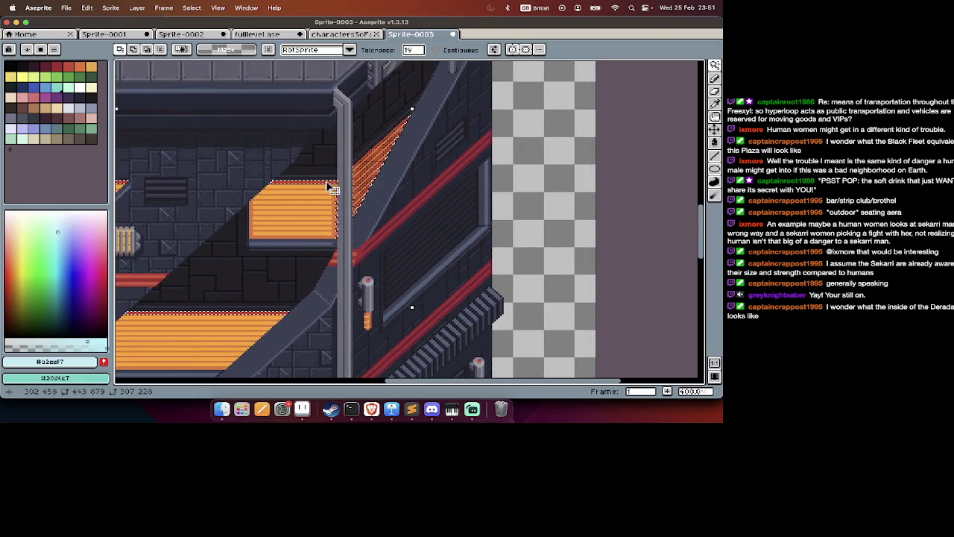
# Eyedrop the darker and light blues from the hologram panel and the orange stripe colour.
pyautogui.scroll(3, 331, 187)
pyautogui.scroll(2, 394, 206)
pyautogui.scroll(2, 407, 237)
pyautogui.keyDown('alt'); pyautogui.click(391, 358); pyautogui.keyUp('alt')
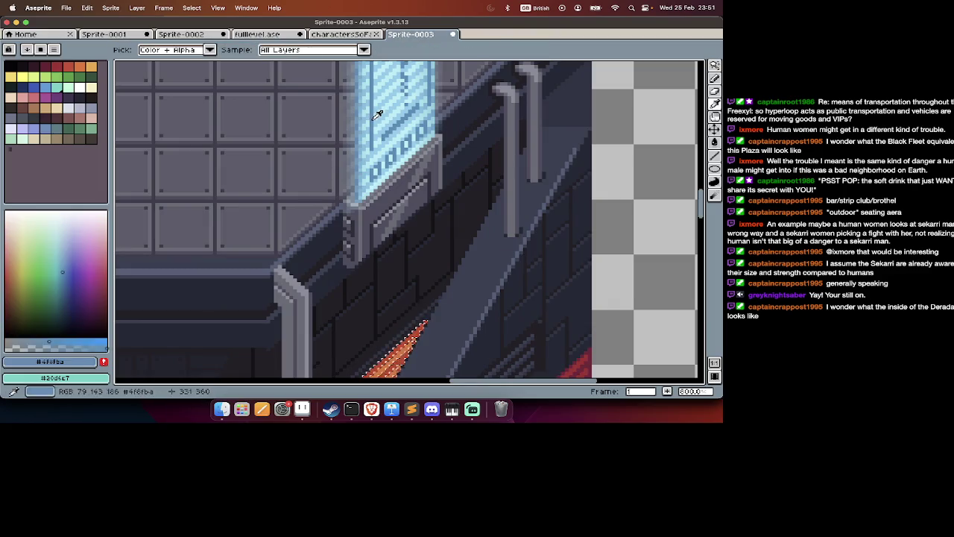
pyautogui.scroll(-2, 373, 121)
pyautogui.scroll(-1, 373, 121)
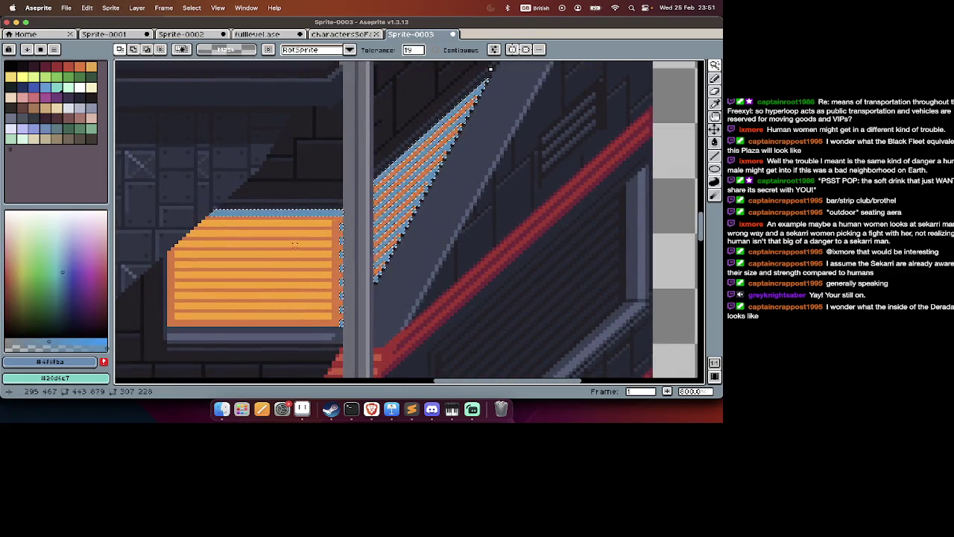
pyautogui.scroll(5, 342, 230)
pyautogui.press('i')
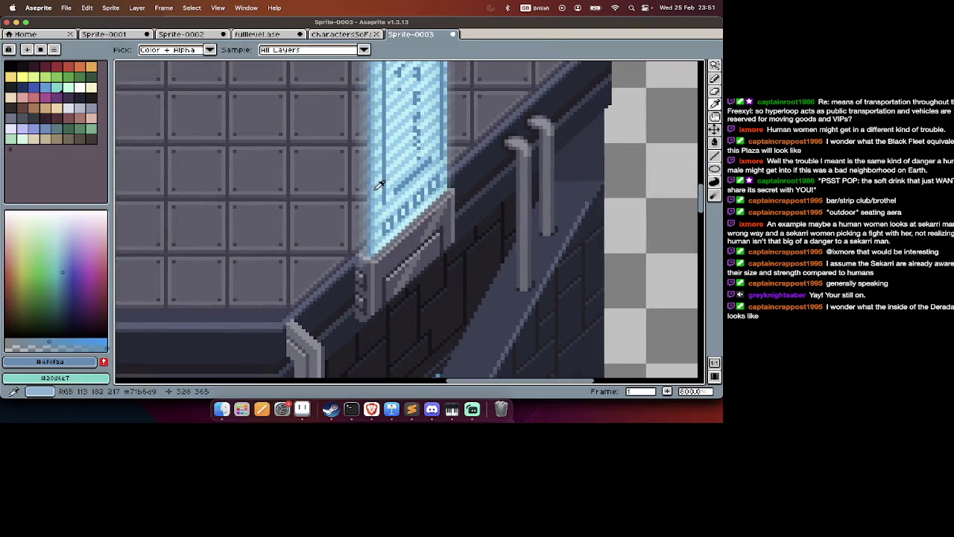
pyautogui.click(380, 183)
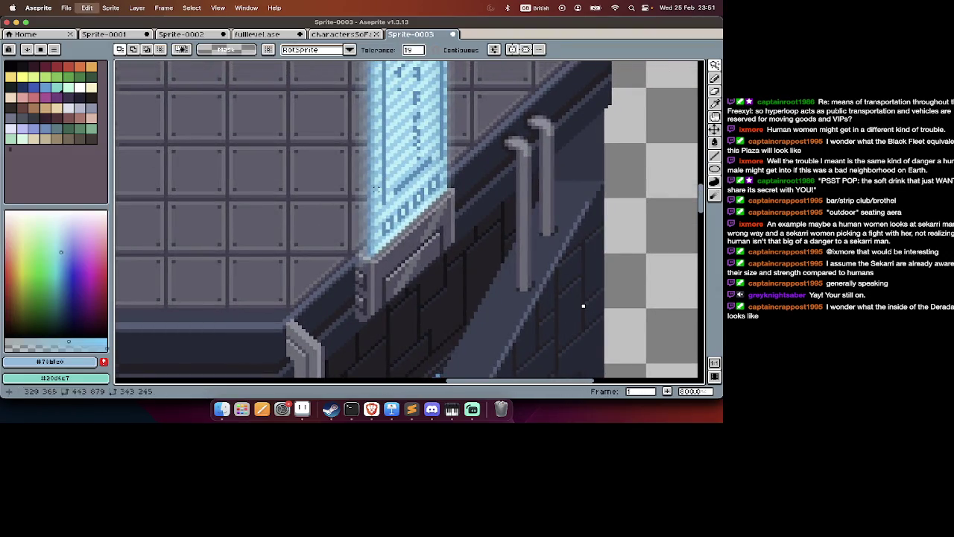
pyautogui.scroll(-5, 380, 184)
pyautogui.click(291, 203)
# Recolour the selected windows with the pale cyan sampled from the hologram.
pyautogui.press('w')
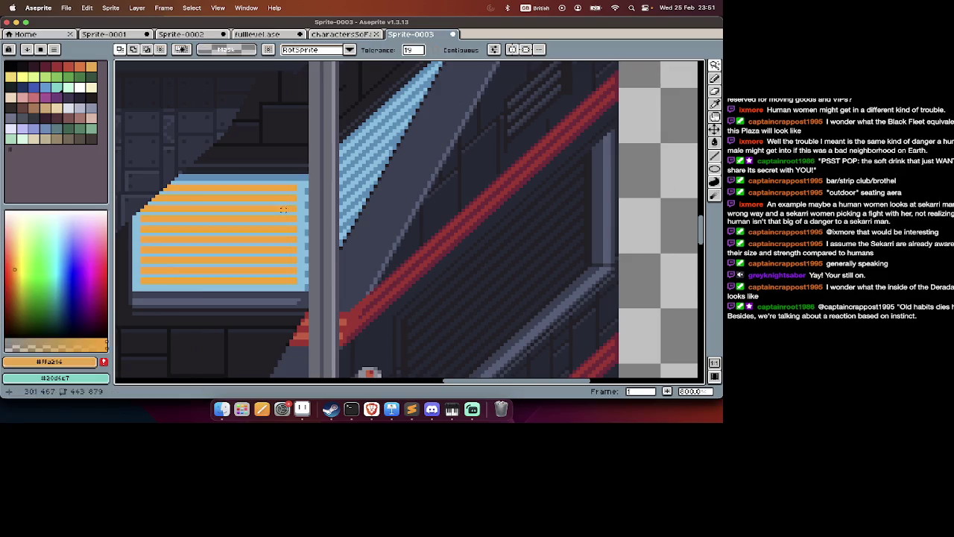
pyautogui.scroll(5, 299, 194)
pyautogui.scroll(-3, 330, 202)
pyautogui.scroll(-2, 245, 239)
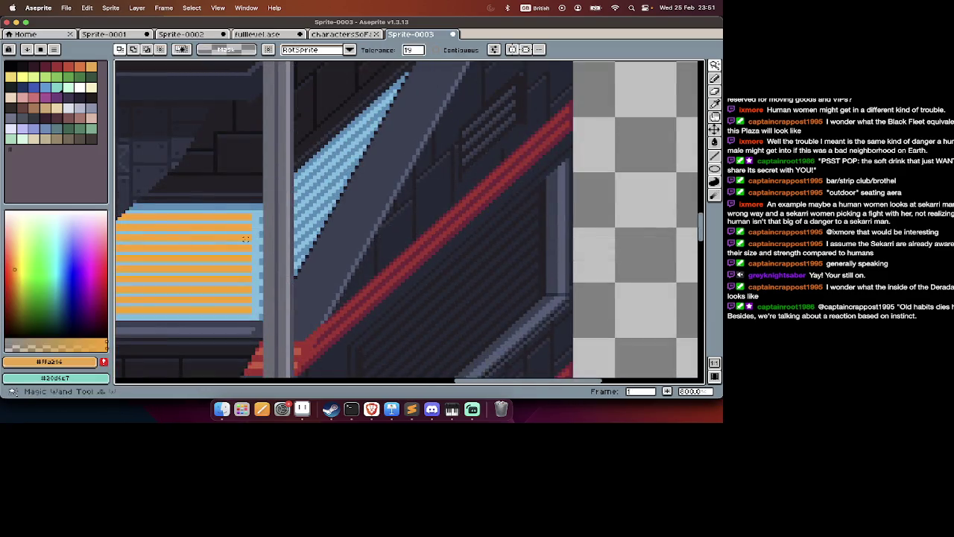
pyautogui.scroll(3, 245, 228)
pyautogui.scroll(2, 298, 186)
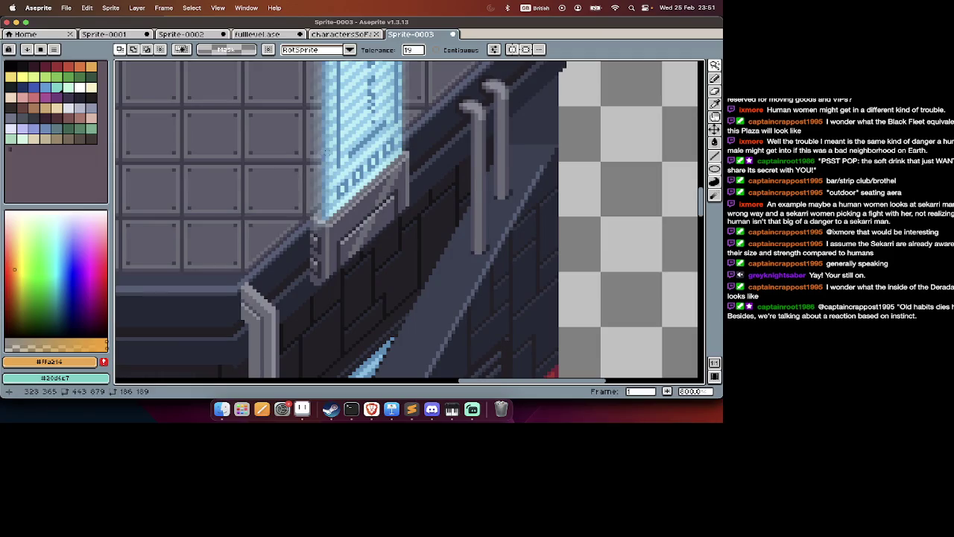
pyautogui.press('i')
pyautogui.click(356, 135)
pyautogui.press('w')
# Select the tower's red trim lines and bring up Hue/Saturation at zero.
pyautogui.scroll(-3, 350, 134)
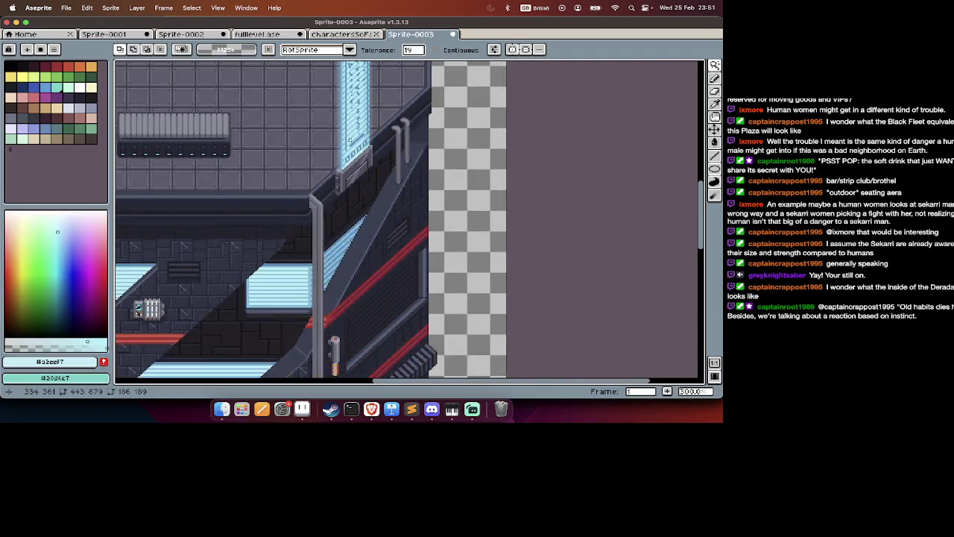
pyautogui.scroll(-3, 351, 134)
pyautogui.scroll(2, 350, 134)
pyautogui.scroll(2, 351, 138)
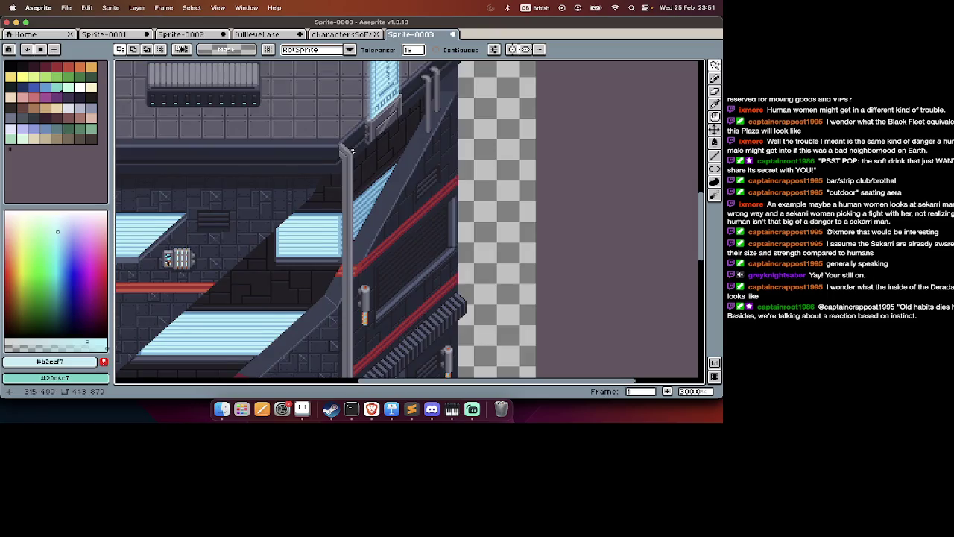
pyautogui.hscroll(-3, 353, 152)
pyautogui.scroll(-3, 352, 152)
pyautogui.scroll(2, 343, 175)
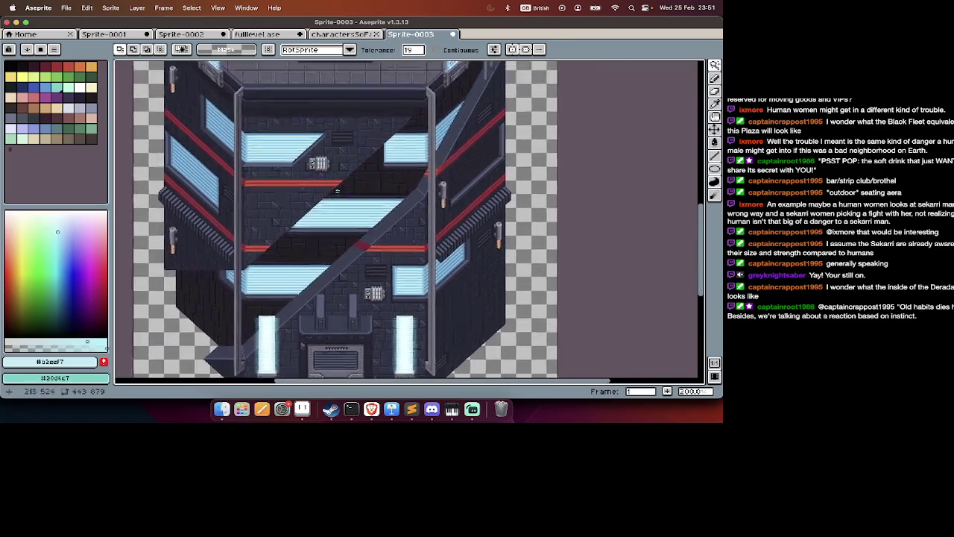
pyautogui.scroll(1, 337, 191)
pyautogui.scroll(1, 337, 193)
pyautogui.hscroll(1, 337, 192)
pyautogui.scroll(2, 283, 229)
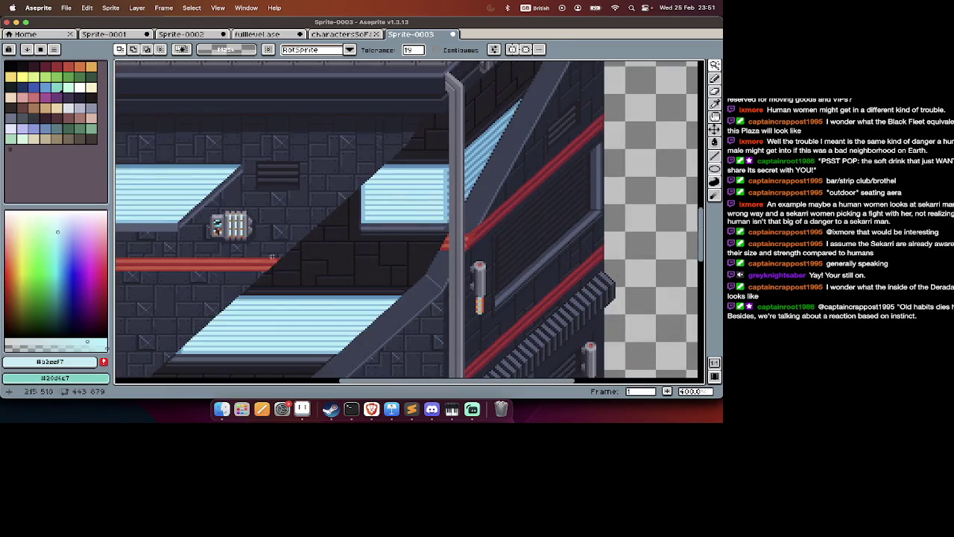
pyautogui.scroll(5, 264, 259)
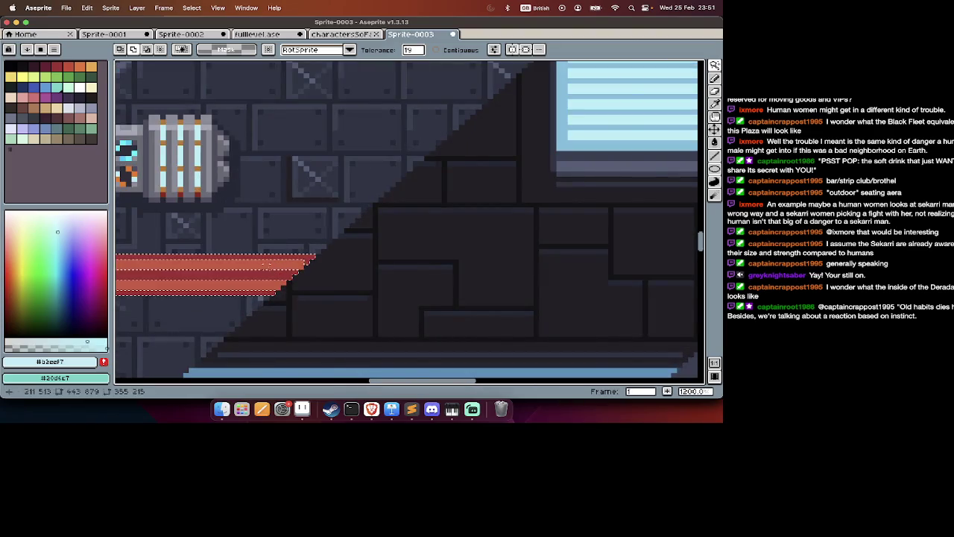
pyautogui.scroll(-2, 265, 261)
pyautogui.hscroll(2, 263, 266)
pyautogui.scroll(-5, 223, 276)
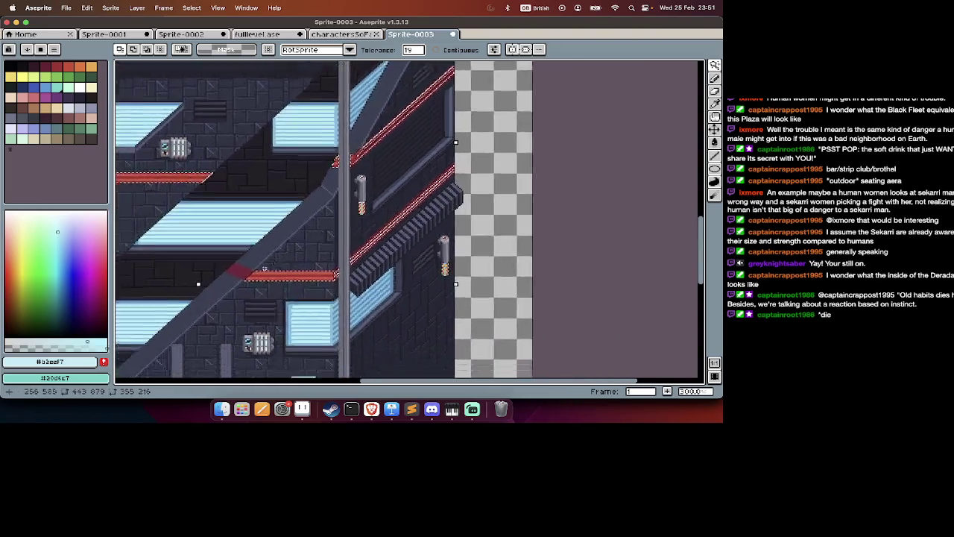
pyautogui.scroll(-5, 246, 246)
pyautogui.scroll(-5, 261, 205)
pyautogui.scroll(-3, 342, 180)
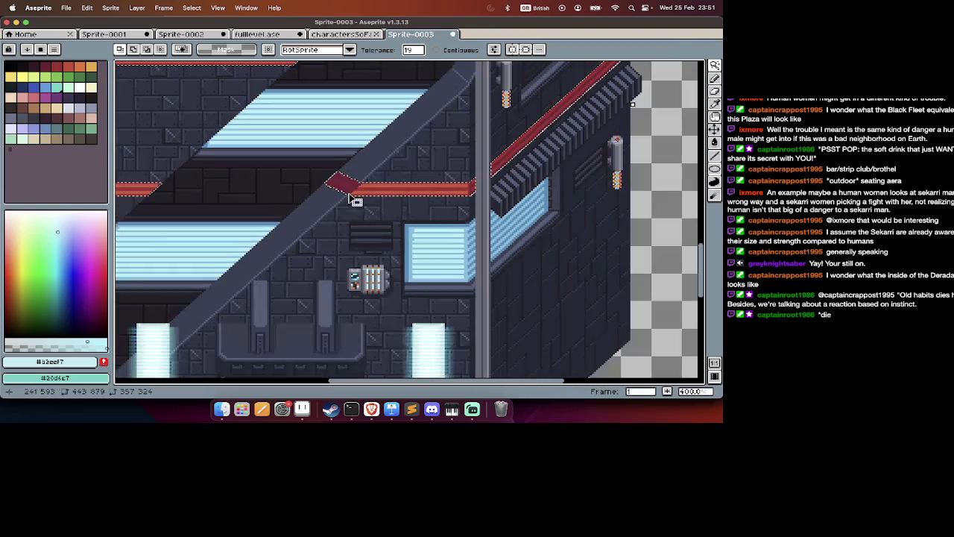
pyautogui.scroll(-1, 347, 192)
pyautogui.press('v')
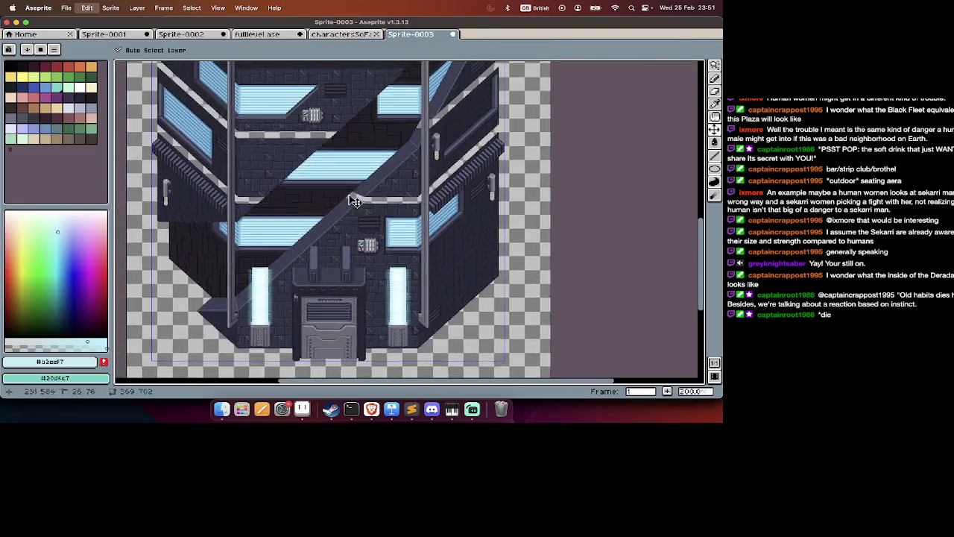
pyautogui.scroll(1, 350, 198)
pyautogui.hotkey('ctrl', 'u')
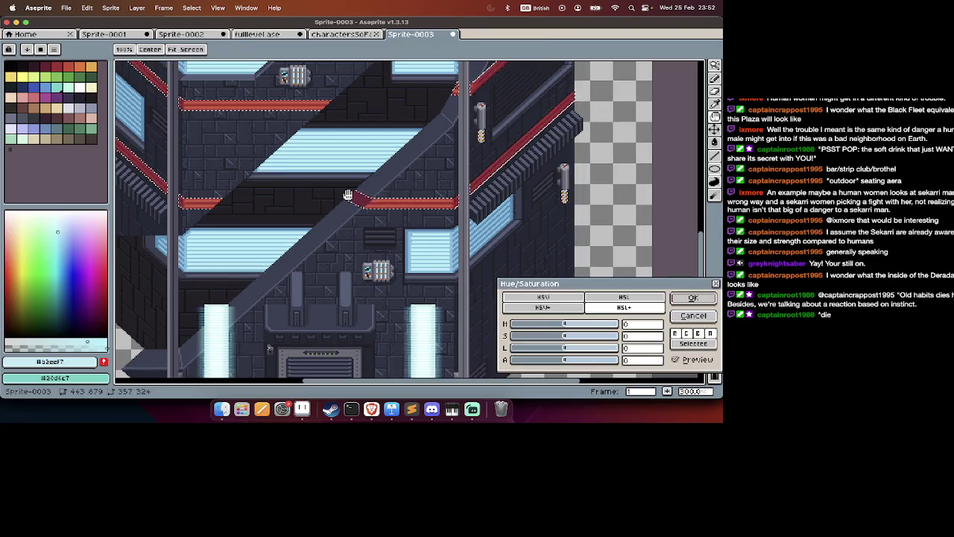
# Shift the trim's hue to about -78 so the red stripes turn purple.
pyautogui.click(560, 332)
pyautogui.moveTo(560, 333); pyautogui.dragTo(629, 337)
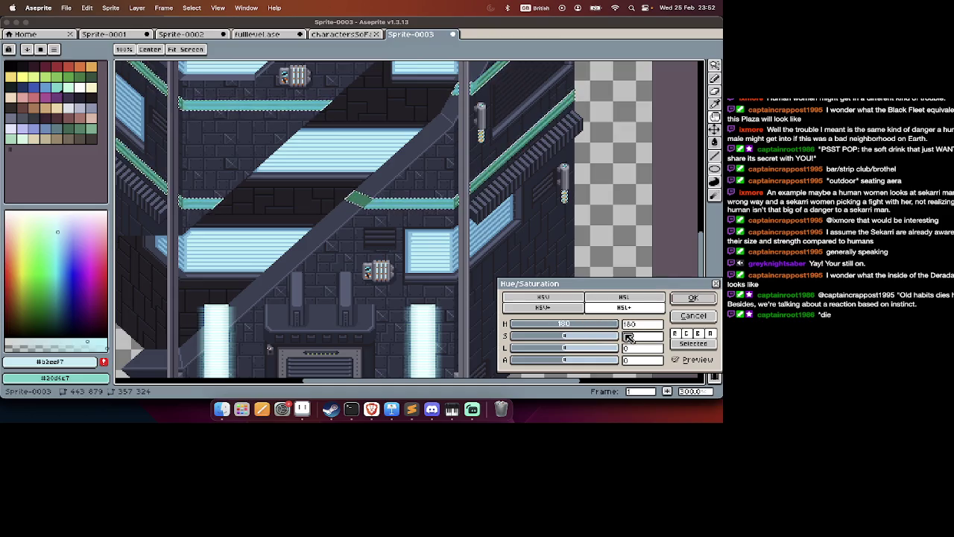
pyautogui.moveTo(628, 337); pyautogui.dragTo(524, 335)
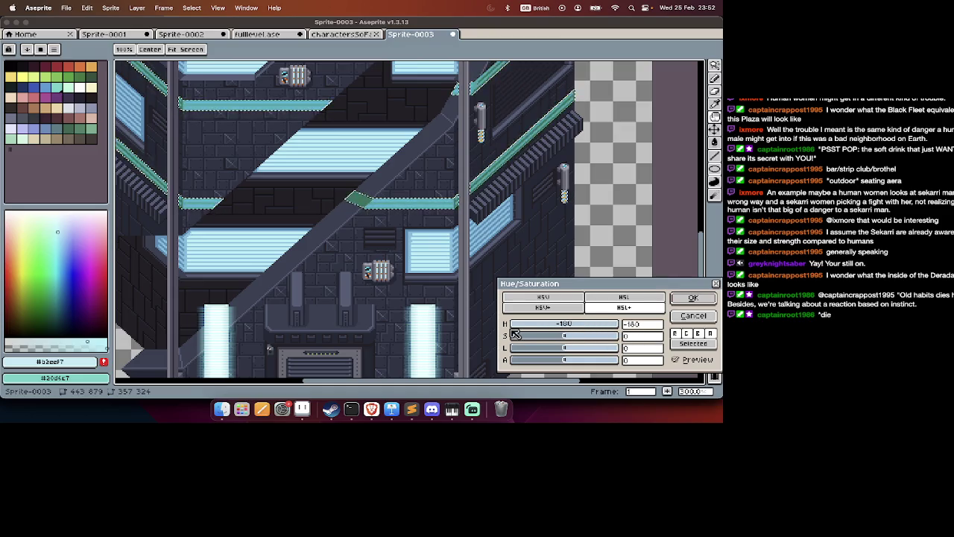
pyautogui.scroll(-2, 396, 270)
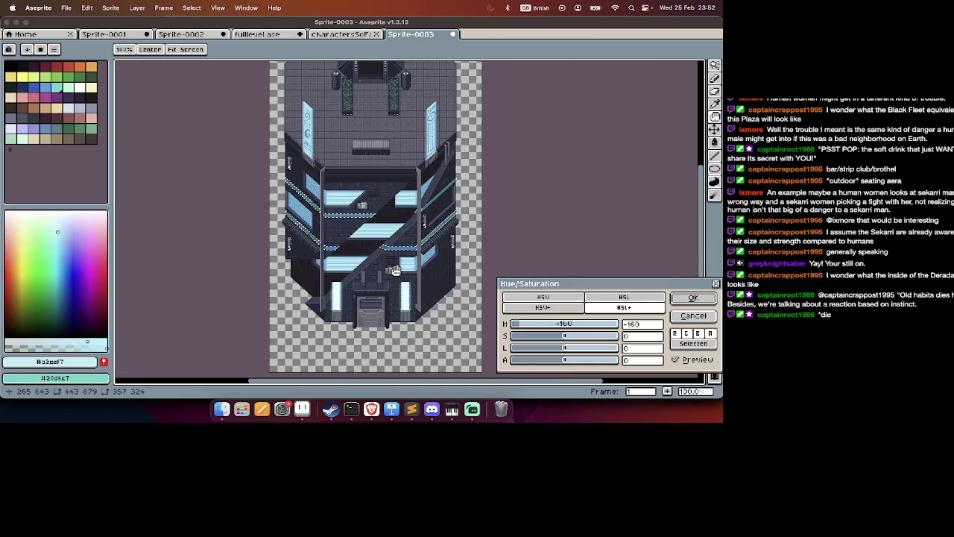
pyautogui.scroll(1, 462, 284)
pyautogui.moveTo(517, 325); pyautogui.dragTo(542, 330)
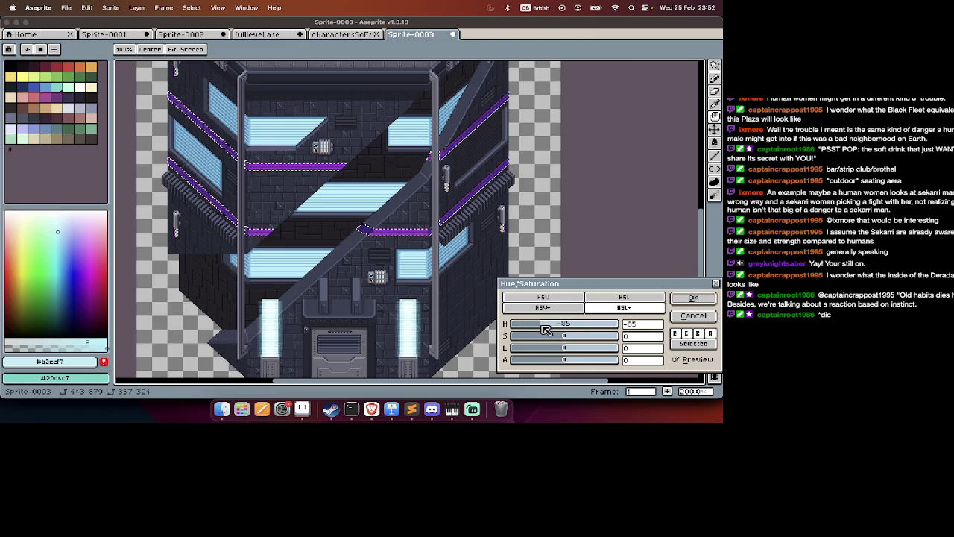
pyautogui.moveTo(541, 330); pyautogui.dragTo(548, 330)
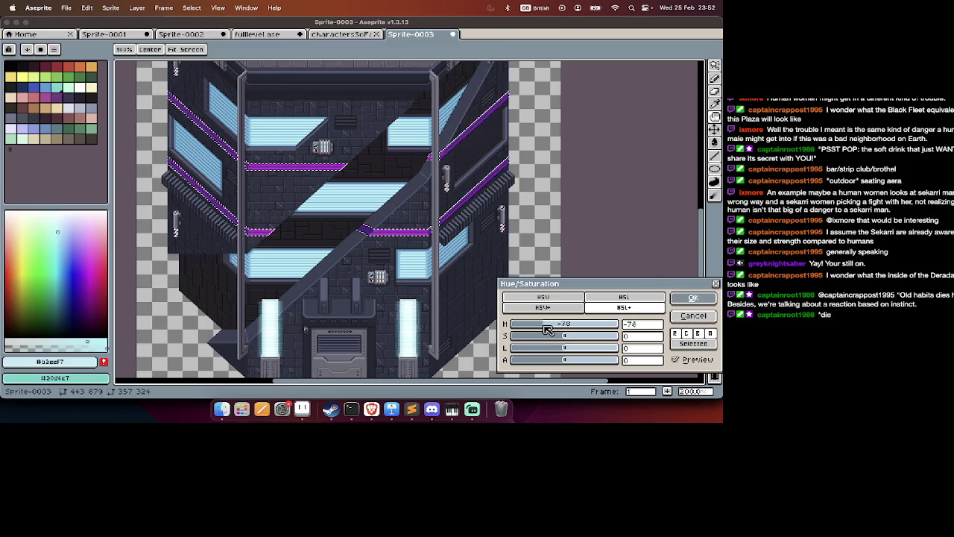
pyautogui.press('Return')
# Add a new empty Layer 2 above Layer 1.
pyautogui.press('w')
pyautogui.press('Tab')
pyautogui.hotkey('shift', 'n')
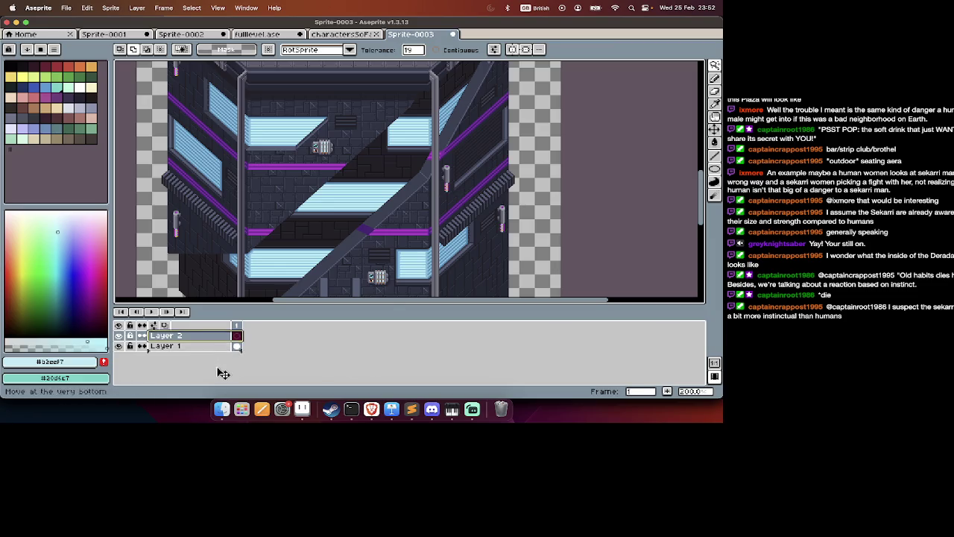
# Fill the new layer's empty background with black using the Paint Bucket.
pyautogui.press('Tab')
pyautogui.click(101, 317)
pyautogui.press('g')
pyautogui.press('Tab')
pyautogui.click(184, 305)
pyautogui.press('Tab')
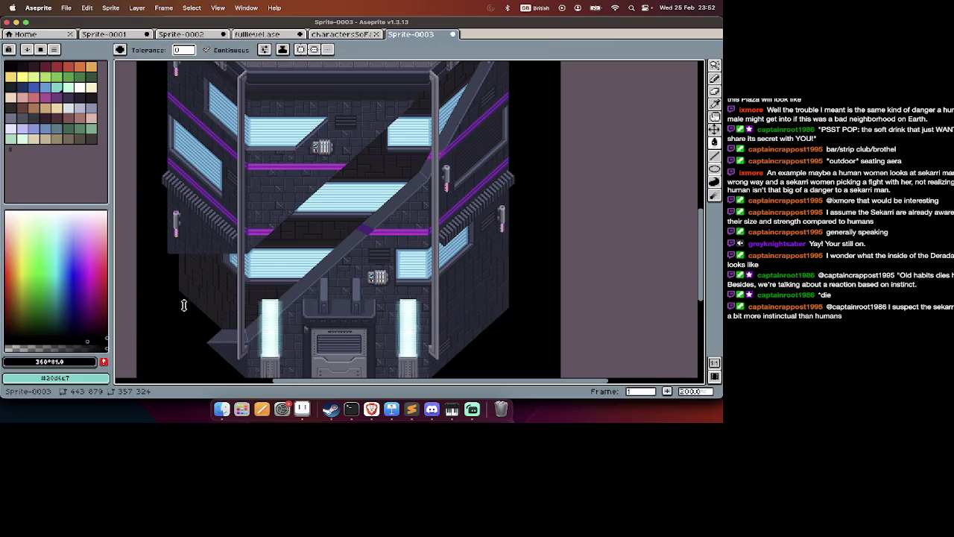
pyautogui.scroll(-2, 187, 302)
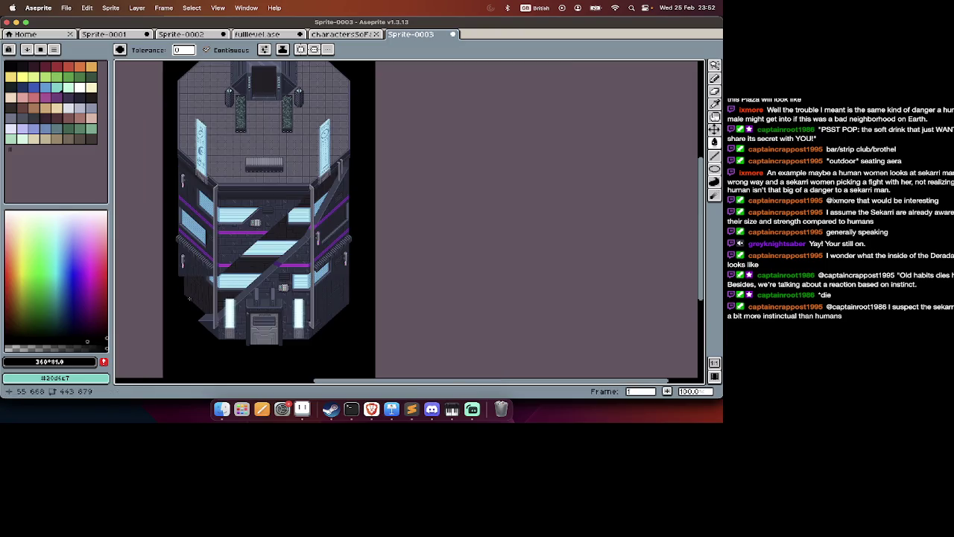
pyautogui.scroll(2, 235, 260)
pyautogui.press('Tab')
pyautogui.press('Tab')
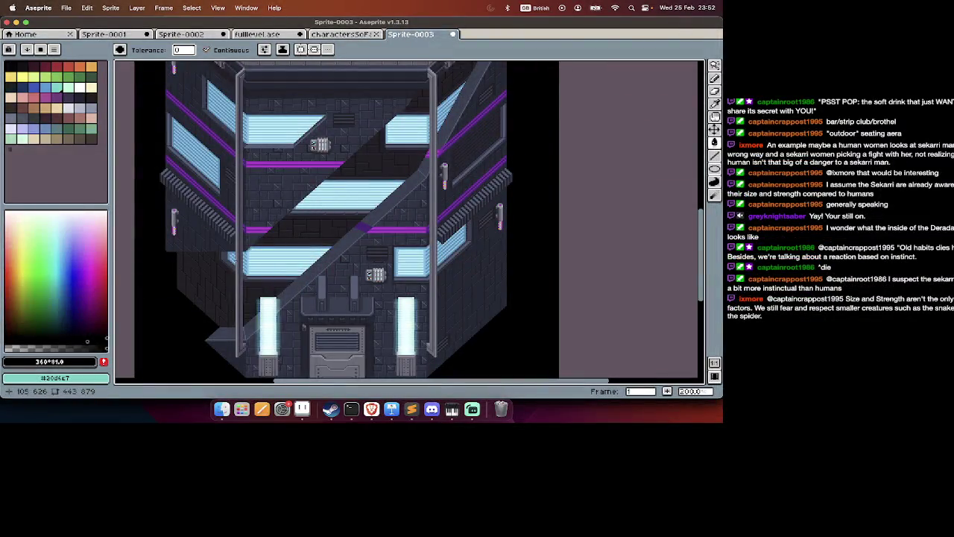
pyautogui.scroll(-2, 304, 326)
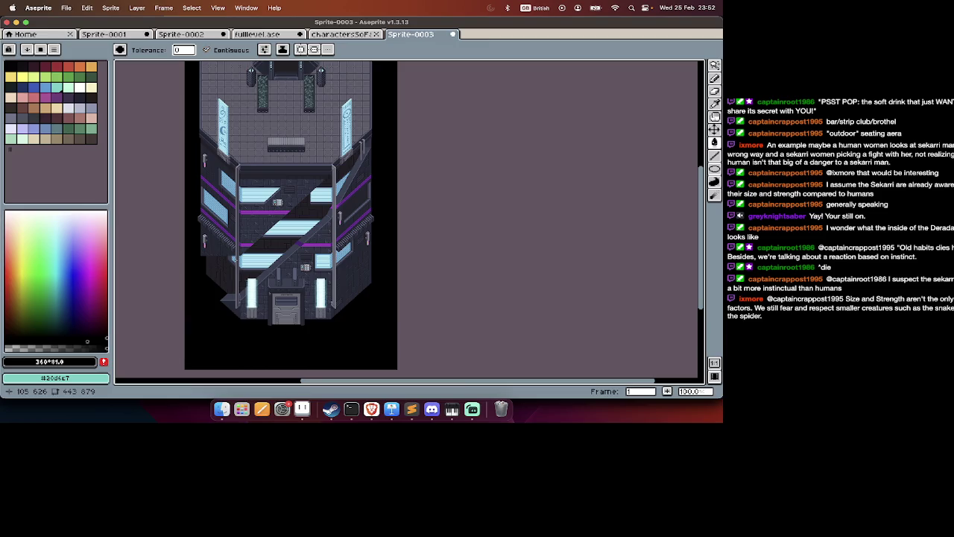
# Make Layer 1 active, select the whole sprite and cut the tower to the clipboard.
pyautogui.press('Tab')
pyautogui.click(149, 335)
pyautogui.press('Tab')
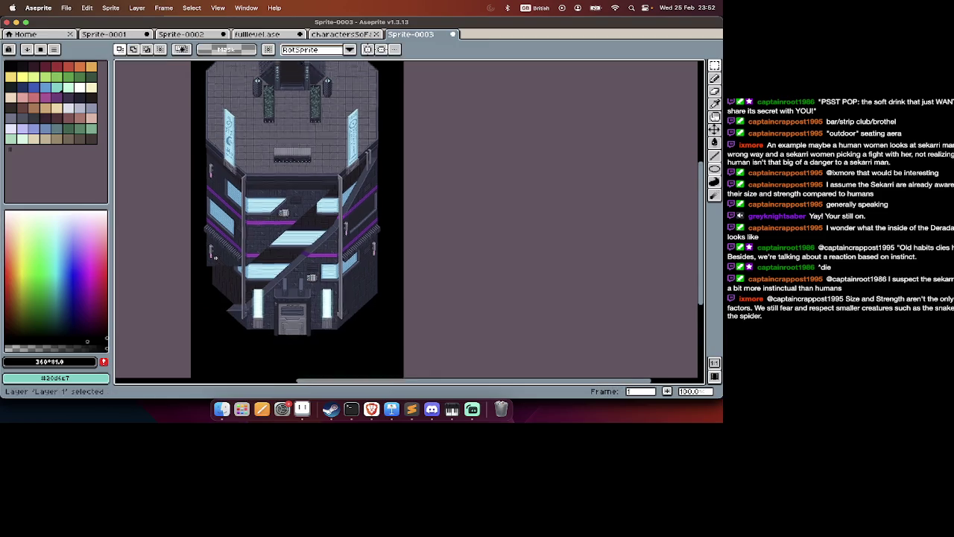
pyautogui.press('v')
pyautogui.press('super+a')
pyautogui.press('super+x')
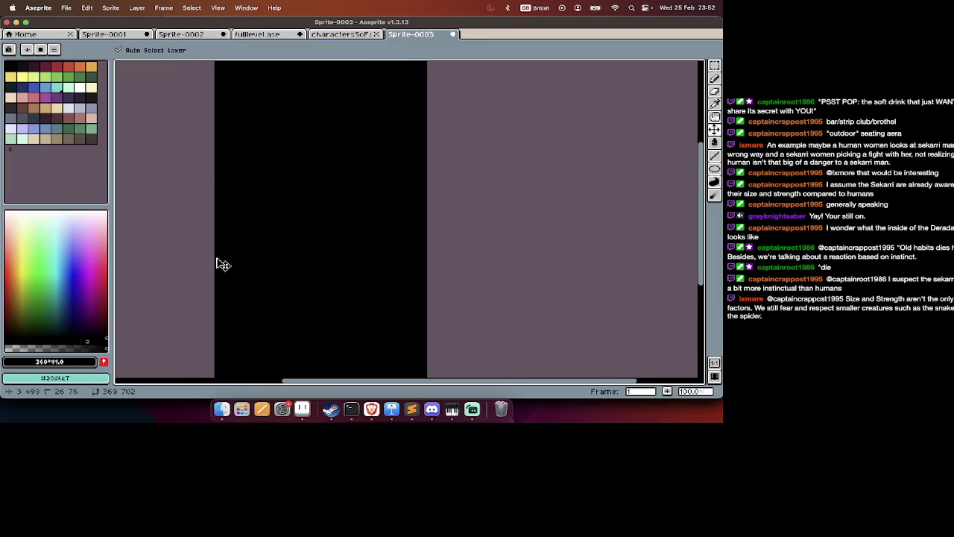
# Undo the cut, then delete the upper-right tower from the fulllevel.ase map.
pyautogui.press('super+z')
pyautogui.click(343, 34)
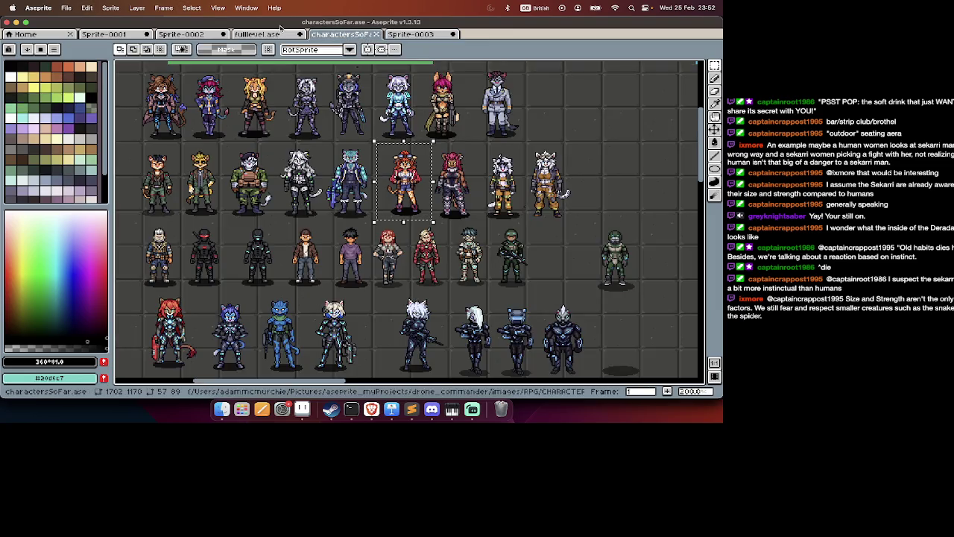
pyautogui.click(282, 34)
pyautogui.scroll(2, 243, 83)
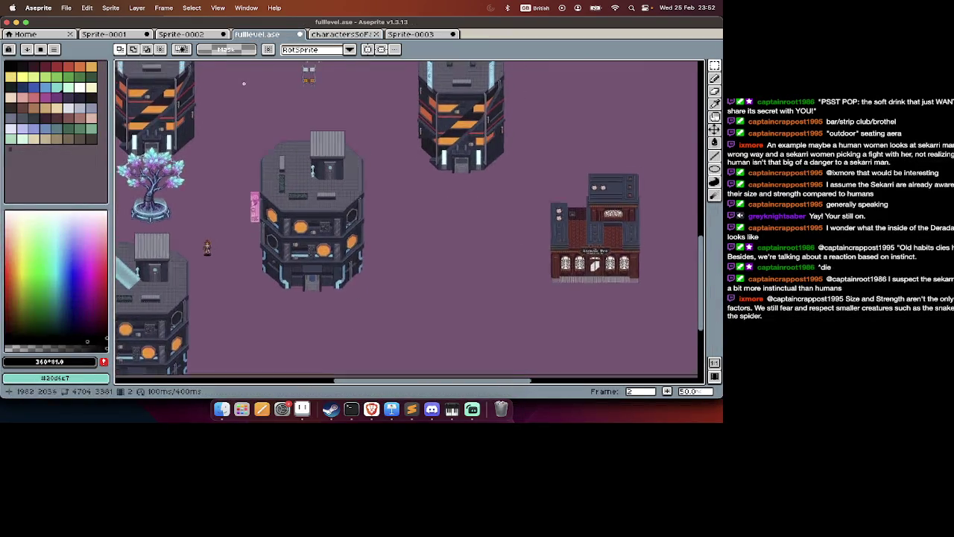
pyautogui.moveTo(524, 84); pyautogui.dragTo(401, 222)
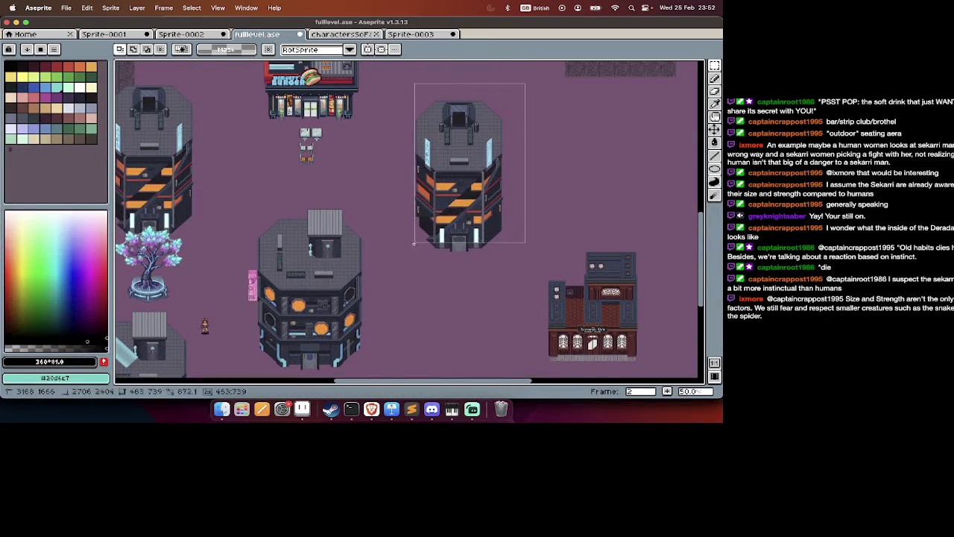
pyautogui.press('Delete')
# Paste the recoloured tower into the old tower's spot, nudge it, and commit.
pyautogui.press('super+v')
pyautogui.moveTo(437, 266); pyautogui.dragTo(481, 225)
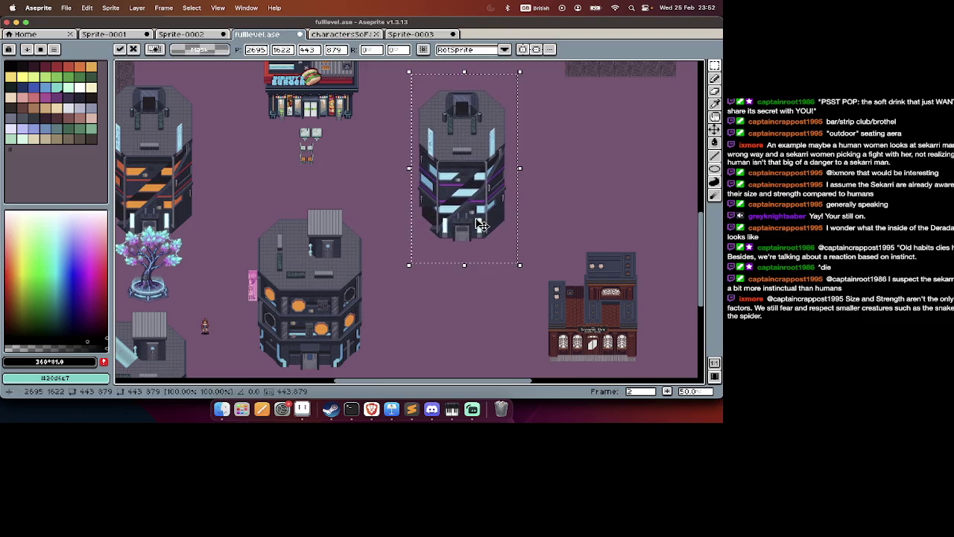
pyautogui.scroll(1, 481, 225)
pyautogui.moveTo(481, 225); pyautogui.dragTo(484, 230)
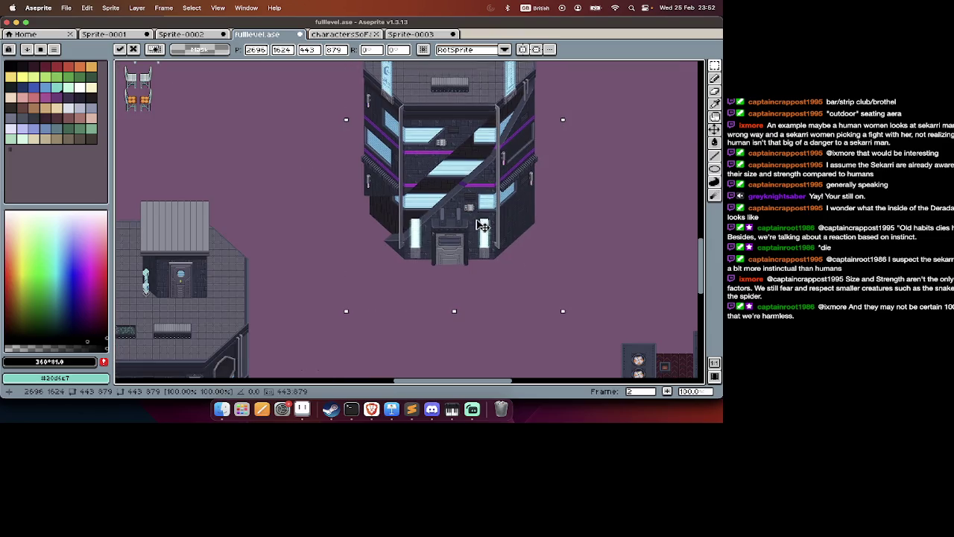
pyautogui.scroll(-2, 489, 268)
pyautogui.press('super+d')
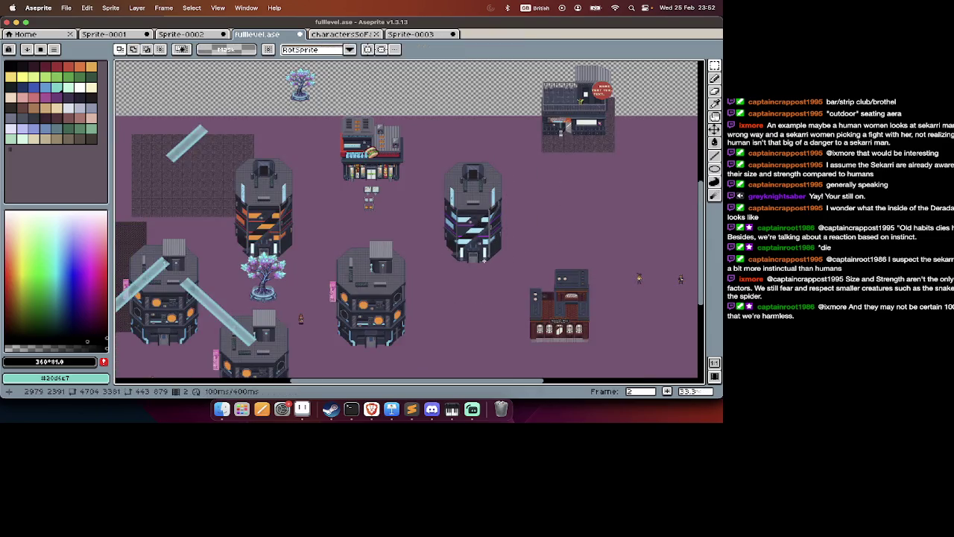
pyautogui.press('super+Tab')
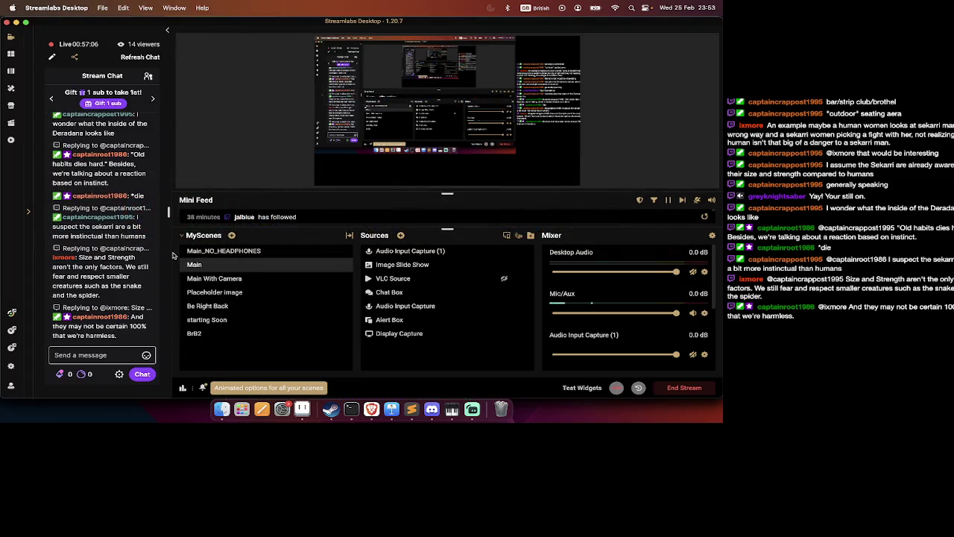
# Scroll through the Streamlabs Stream Chat panel, then return to the Aseprite city map.
pyautogui.scroll(2, 123, 239)
pyautogui.scroll(2, 123, 238)
pyautogui.moveTo(101, 234)
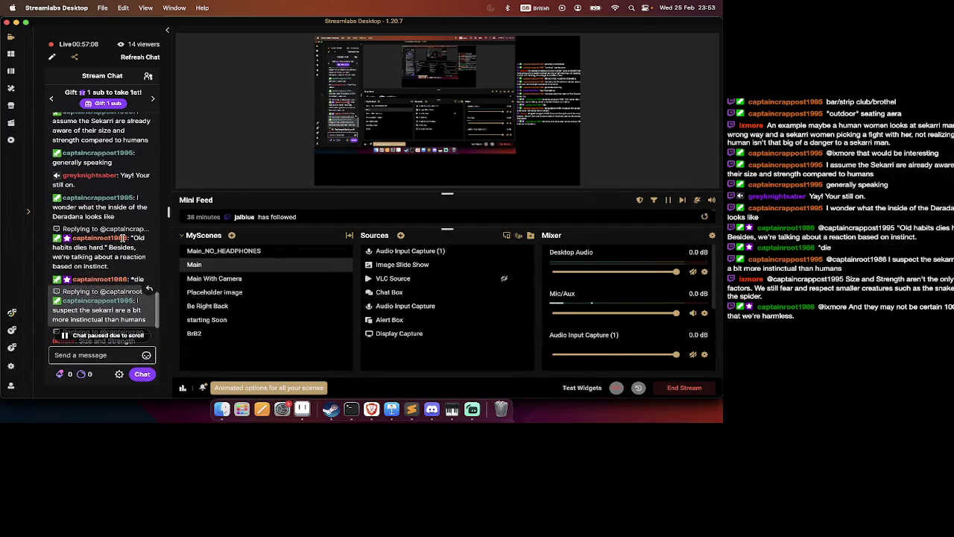
pyautogui.scroll(2, 123, 237)
pyautogui.scroll(2, 123, 238)
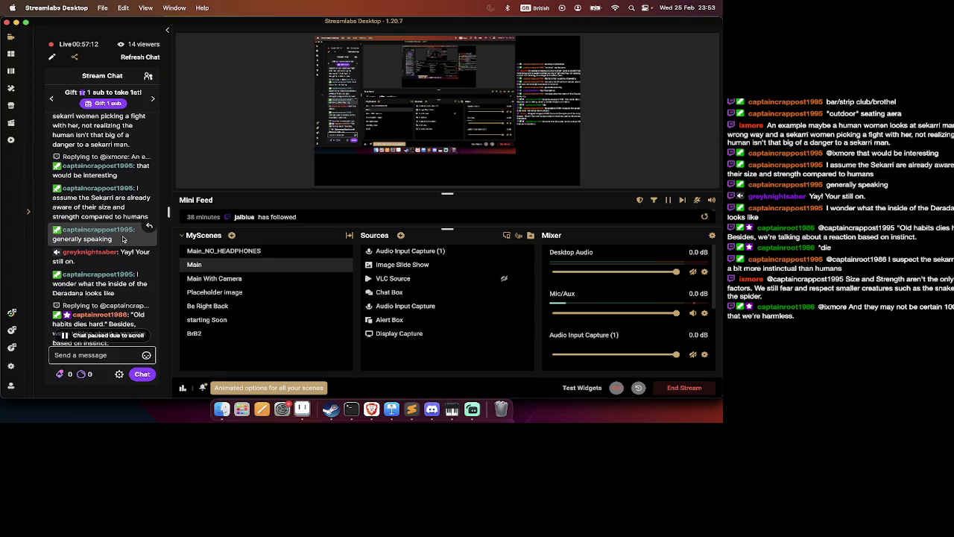
pyautogui.scroll(2, 123, 238)
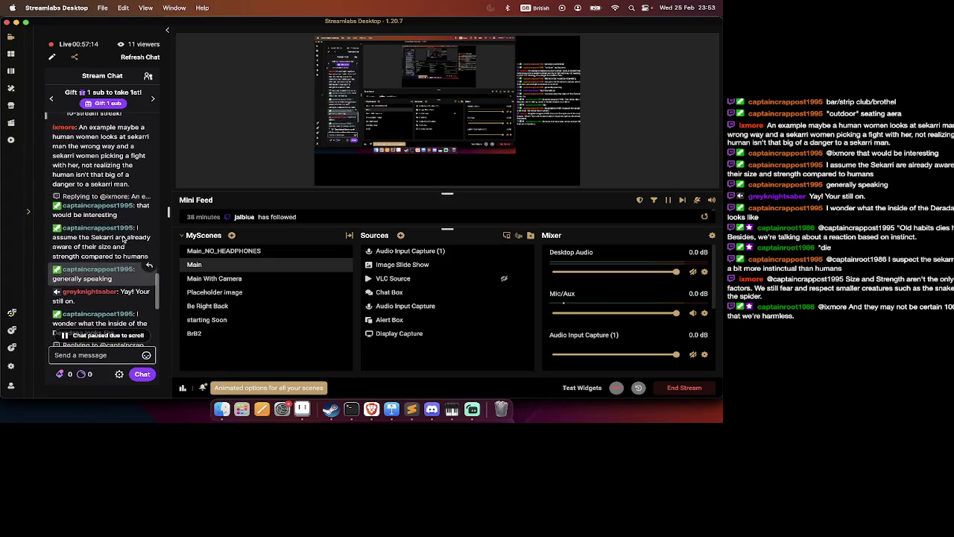
pyautogui.scroll(-1, 123, 237)
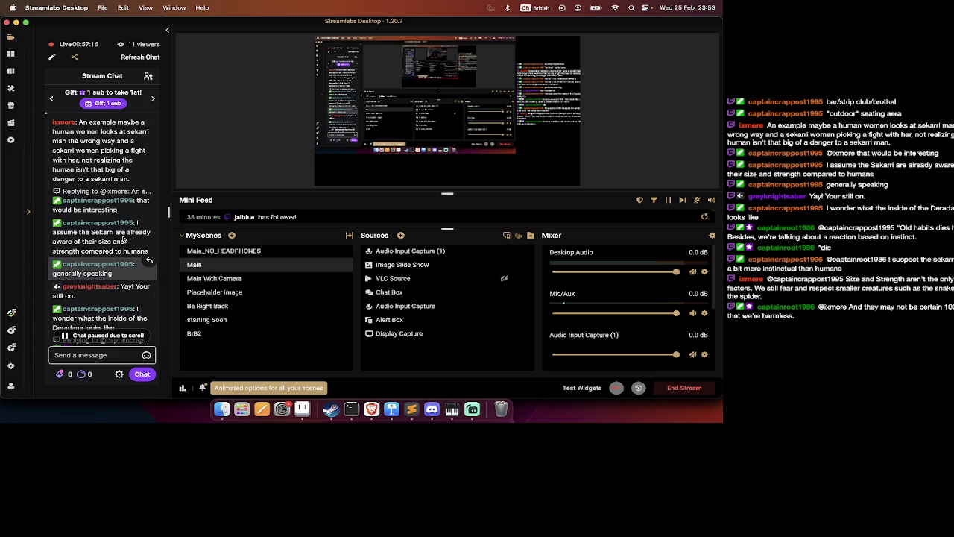
pyautogui.scroll(1, 123, 238)
pyautogui.scroll(2, 123, 238)
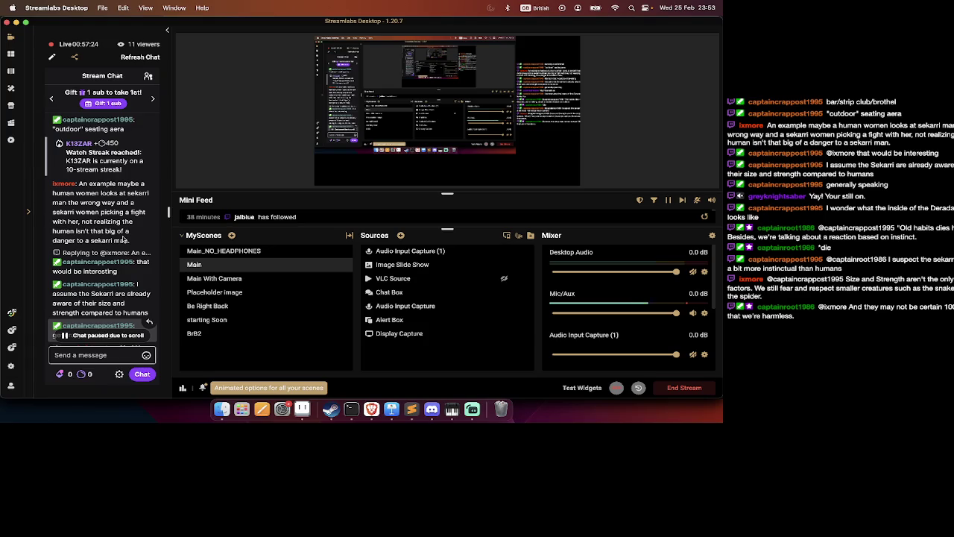
pyautogui.scroll(-2, 125, 242)
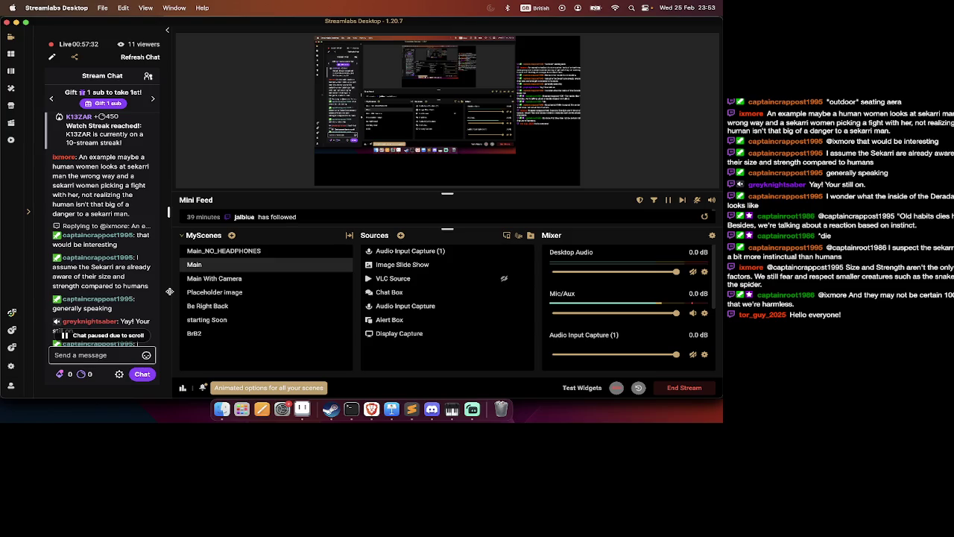
pyautogui.scroll(-2, 142, 306)
pyautogui.scroll(-3, 147, 310)
pyautogui.scroll(-2, 147, 310)
pyautogui.scroll(-2, 147, 310)
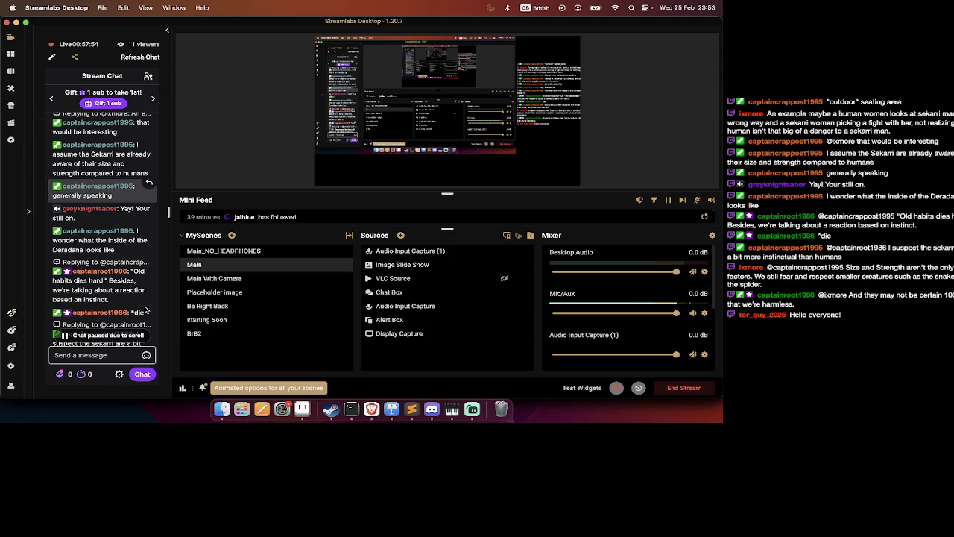
pyautogui.scroll(-1, 145, 310)
pyautogui.scroll(-2, 146, 310)
pyautogui.scroll(-2, 145, 310)
pyautogui.scroll(-2, 145, 310)
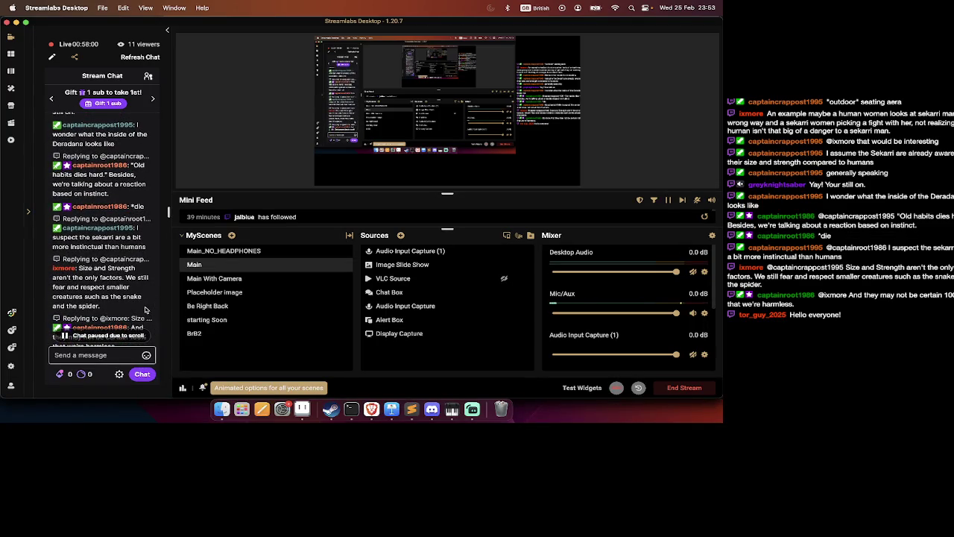
pyautogui.scroll(-2, 146, 313)
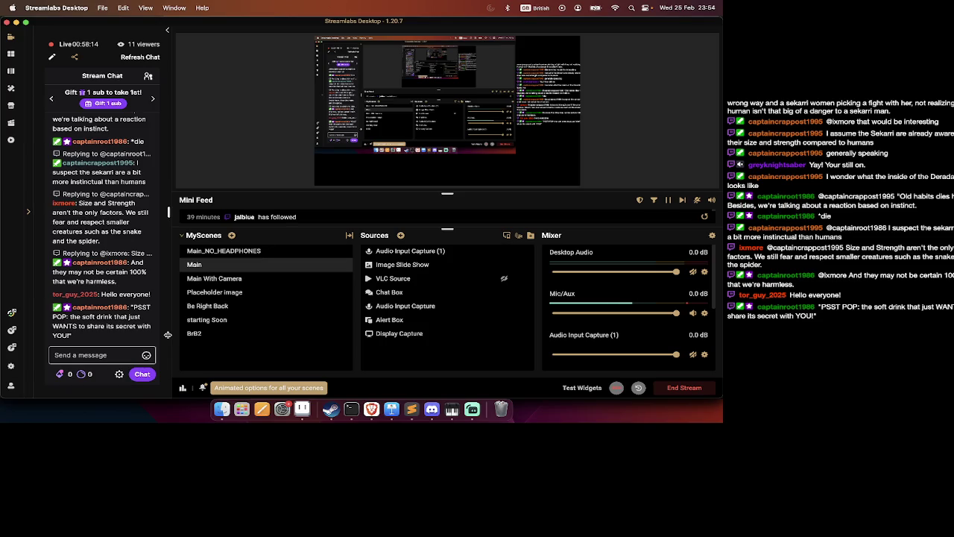
pyautogui.press('super+Tab')
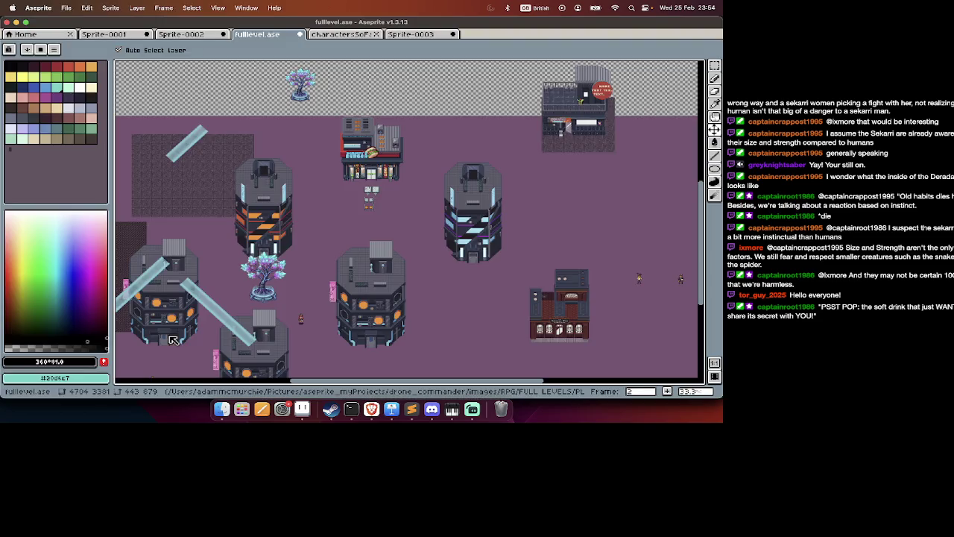
# Pan the city map and step through frames 3 and 4 of fulllevel.ase.
pyautogui.scroll(5, 366, 241)
pyautogui.scroll(3, 365, 241)
pyautogui.scroll(-3, 366, 241)
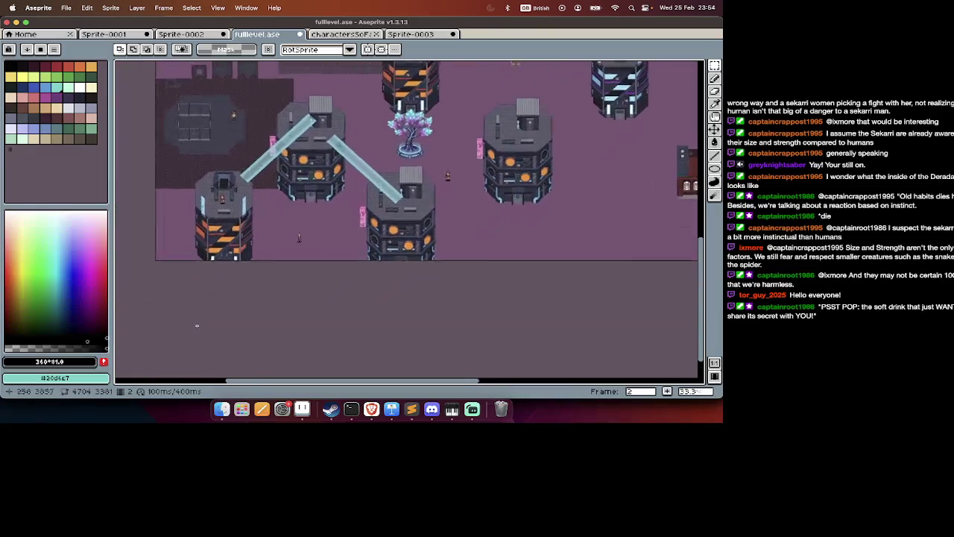
pyautogui.scroll(3, 293, 228)
pyautogui.scroll(-3, 293, 228)
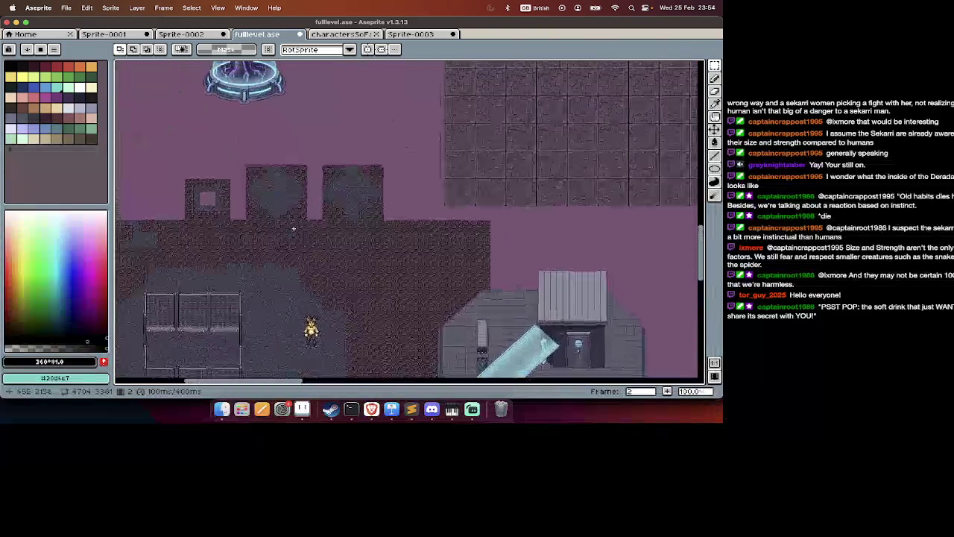
pyautogui.scroll(-2, 293, 228)
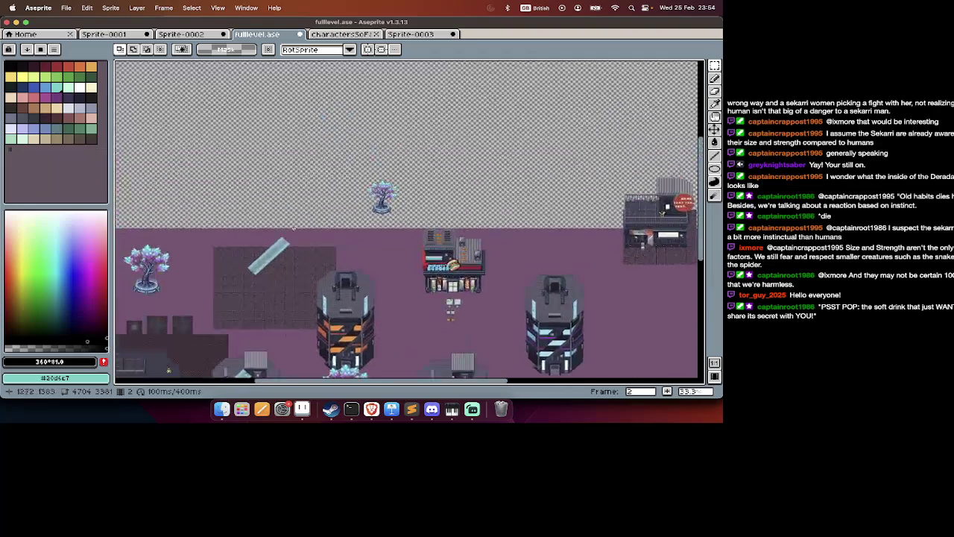
pyautogui.press('Tab')
pyautogui.press('Tab')
pyautogui.press('Tab')
pyautogui.press('Right')
pyautogui.press('Right')
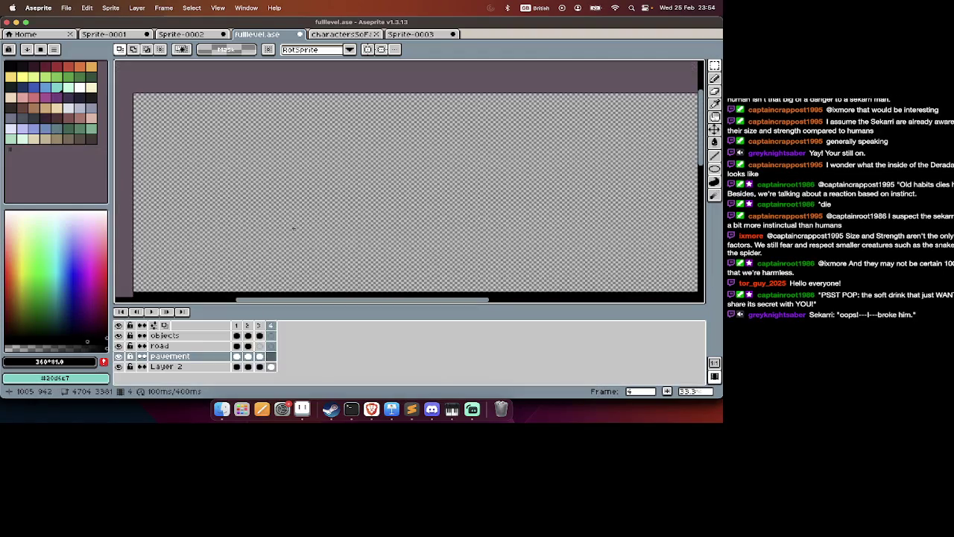
pyautogui.press('Tab')
pyautogui.press('Right')
# Return to frame 1 and zoom to 200% on the Bread Corner shop.
pyautogui.scroll(-2, 294, 228)
pyautogui.scroll(-2, 289, 226)
pyautogui.scroll(1, 261, 276)
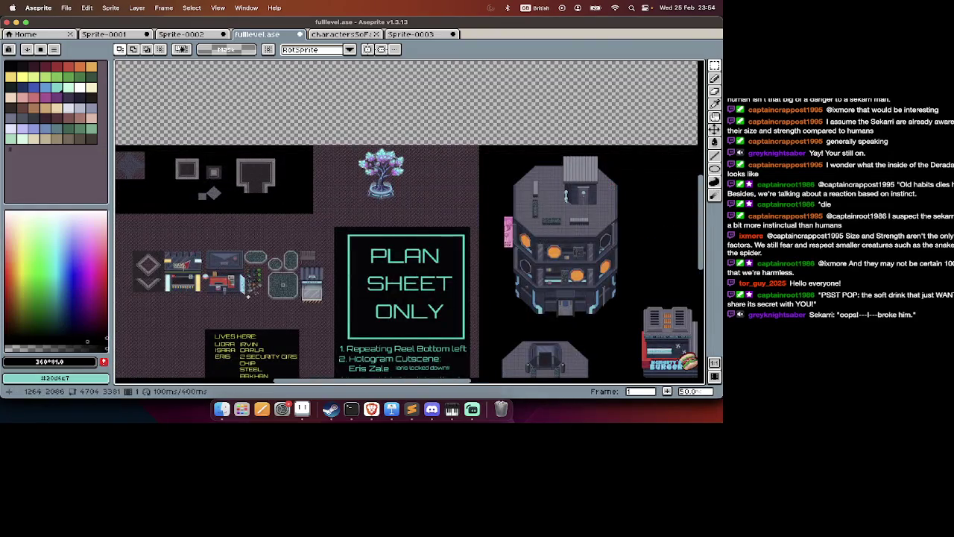
pyautogui.scroll(2, 252, 300)
pyautogui.press('Tab')
pyautogui.scroll(1, 219, 186)
pyautogui.press('Tab')
pyautogui.hscroll(-5, 219, 184)
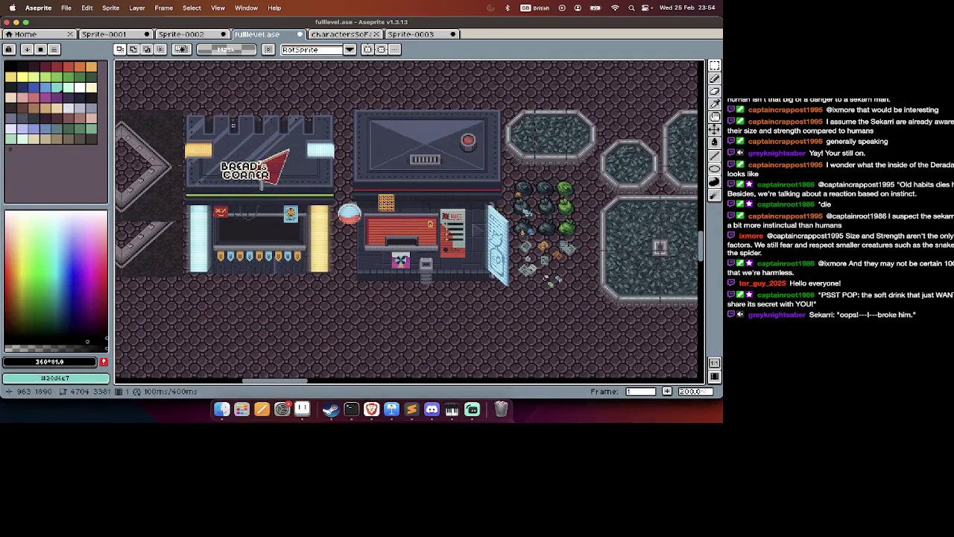
# Select the Bread Corner shop on frame 1 and copy it.
pyautogui.moveTo(182, 111); pyautogui.dragTo(341, 283)
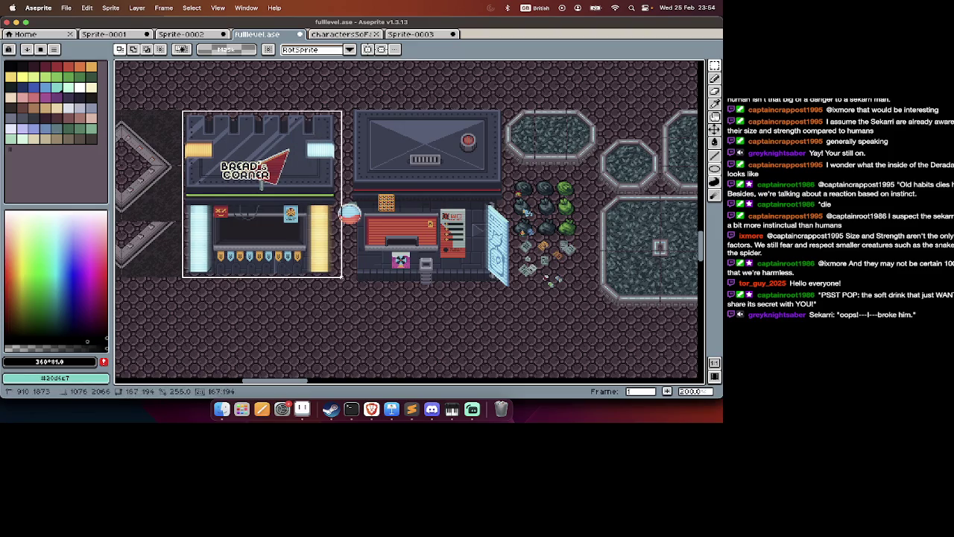
pyautogui.press('Delete')
pyautogui.press('super+z')
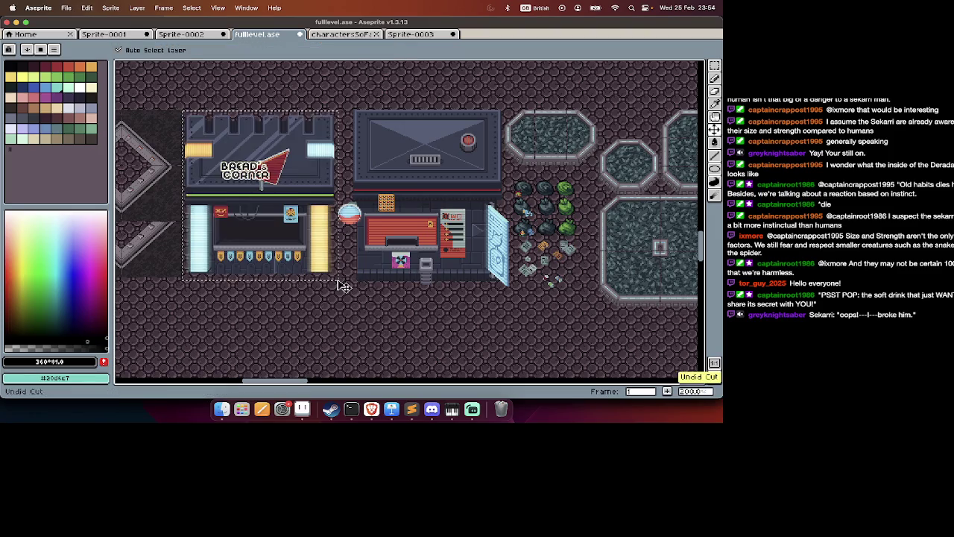
pyautogui.press('Tab')
# Paste the shop onto frame 2's city map and place it near the top tree.
pyautogui.press('.')
pyautogui.scroll(-2, 337, 279)
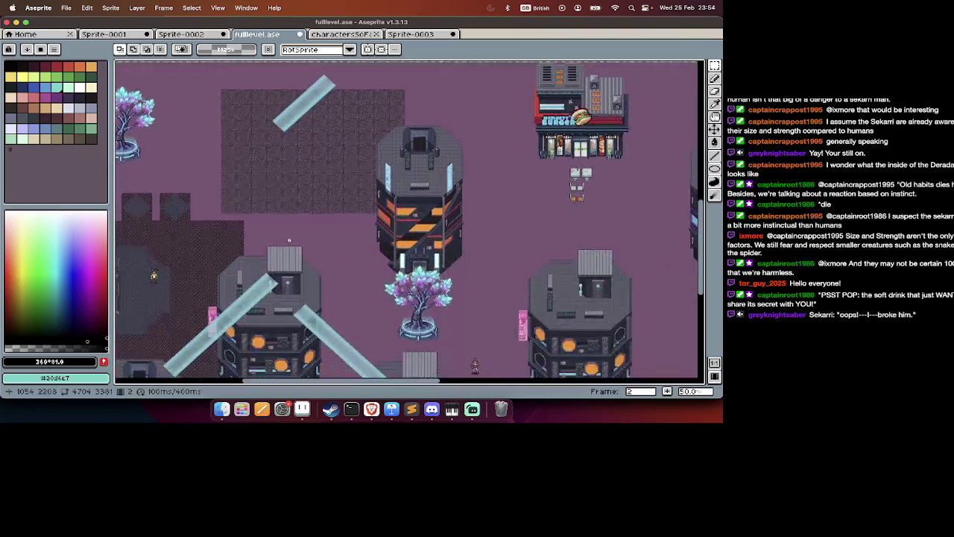
pyautogui.scroll(5, 313, 254)
pyautogui.press('super+v')
pyautogui.moveTo(441, 358)
pyautogui.mouseDown()
pyautogui.moveTo(310, 224)
pyautogui.moveTo(328, 227)
pyautogui.mouseUp()
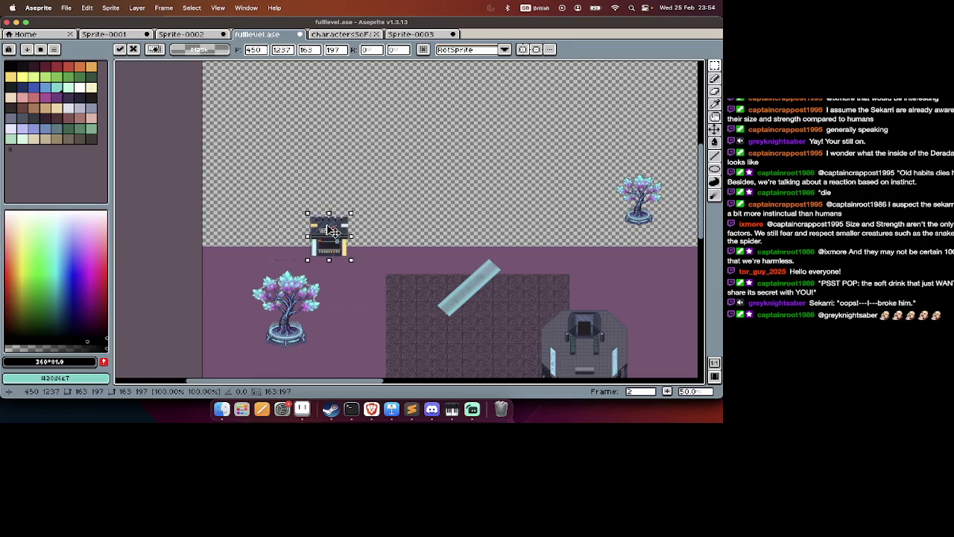
pyautogui.press('Return')
# Pan around the city map to review the pasted shop's placement.
pyautogui.scroll(-4, 332, 225)
pyautogui.scroll(-3, 332, 225)
pyautogui.hscroll(3, 332, 225)
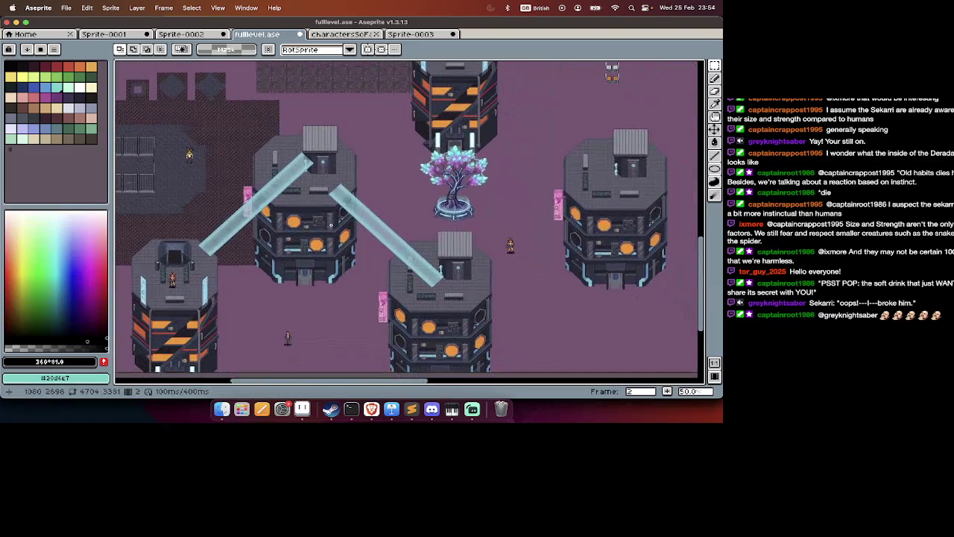
pyautogui.hscroll(5, 324, 215)
pyautogui.scroll(-2, 324, 215)
pyautogui.scroll(3, 324, 214)
pyautogui.hscroll(4, 324, 215)
pyautogui.scroll(-2, 324, 214)
pyautogui.hscroll(2, 324, 214)
pyautogui.scroll(3, 325, 215)
pyautogui.hscroll(-2, 324, 215)
pyautogui.scroll(3, 324, 215)
pyautogui.scroll(-5, 350, 220)
pyautogui.hscroll(2, 350, 220)
# Show the layers and frames timeline and keep panning the map before leaving Aseprite.
pyautogui.press('Tab')
pyautogui.press('Tab')
pyautogui.scroll(4, 402, 231)
pyautogui.hscroll(2, 403, 231)
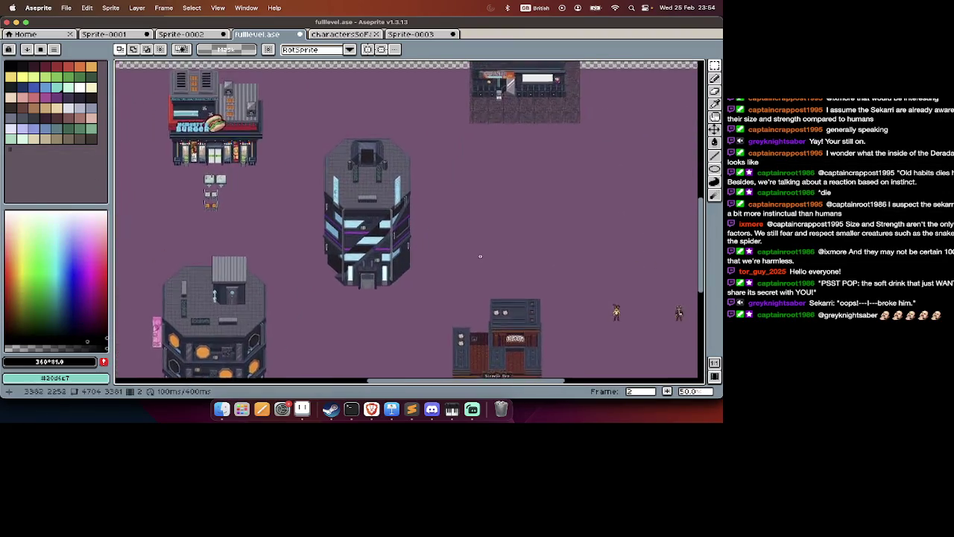
pyautogui.scroll(2, 462, 249)
pyautogui.hscroll(-3, 480, 256)
pyautogui.scroll(-3, 480, 256)
pyautogui.scroll(2, 480, 256)
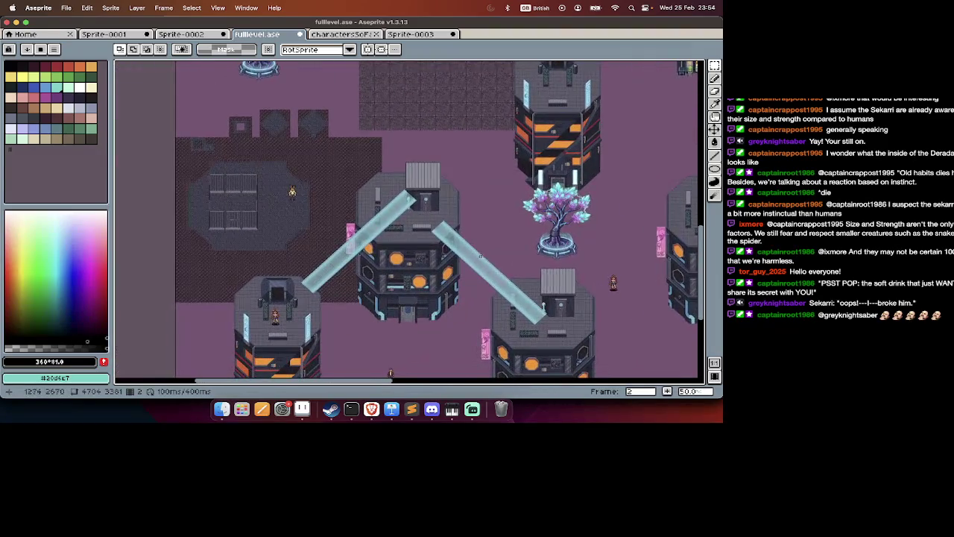
pyautogui.scroll(-3, 481, 257)
pyautogui.hscroll(3, 481, 257)
pyautogui.hscroll(3, 480, 256)
pyautogui.scroll(-3, 480, 256)
pyautogui.hscroll(2, 480, 256)
pyautogui.scroll(-2, 479, 262)
pyautogui.hscroll(-3, 479, 261)
pyautogui.press('super+Tab')
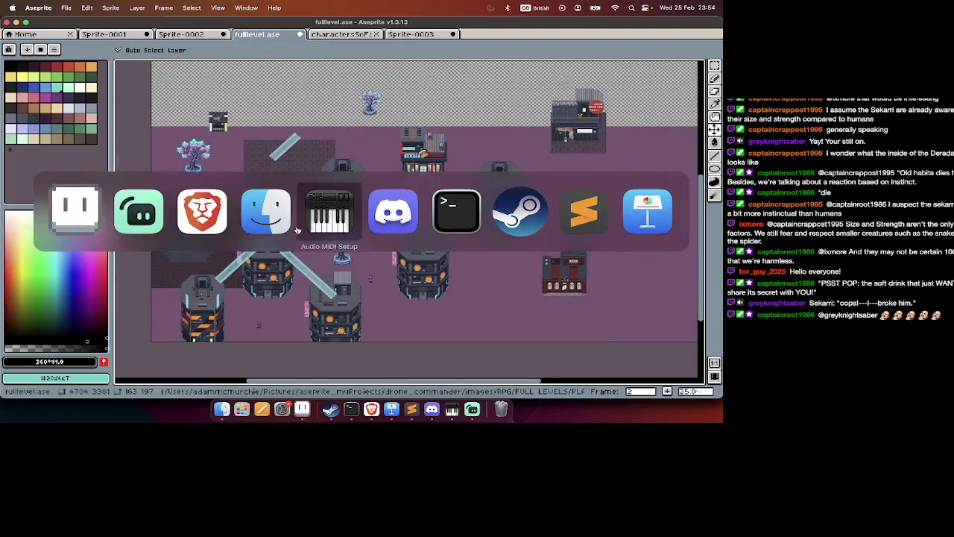
# Bring the Finder window for the PLAZA mp3 folder forward, then switch to Sublime Text.
pyautogui.click(257, 236)
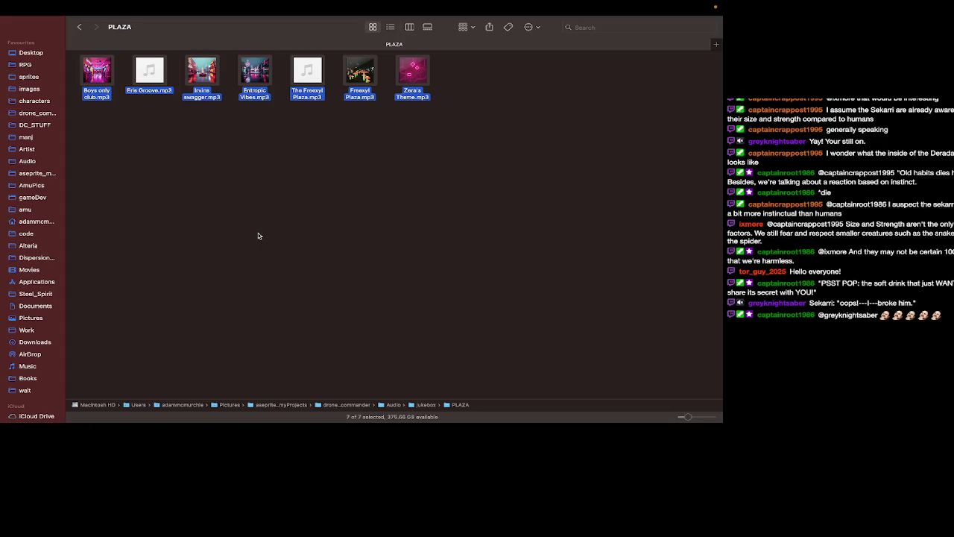
pyautogui.press('super+Tab')
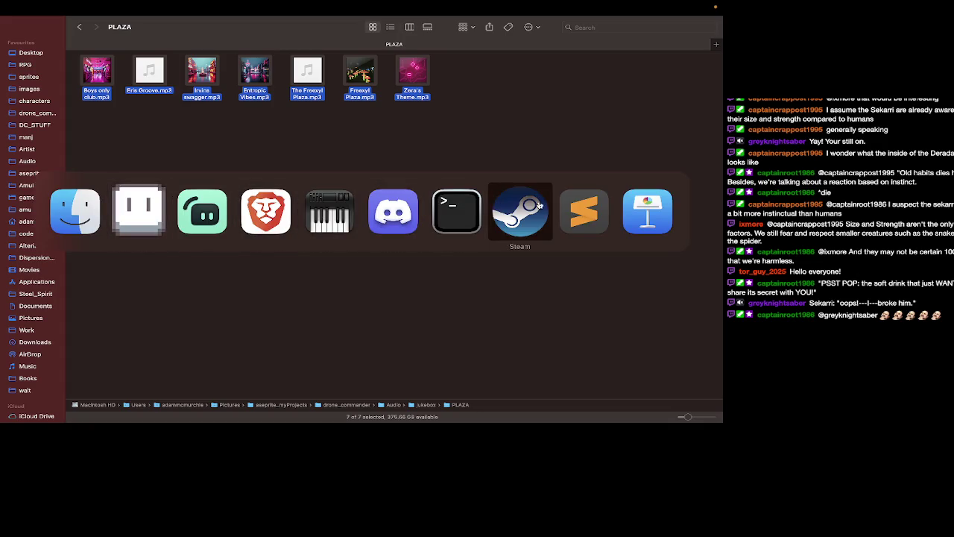
pyautogui.click(584, 211)
pyautogui.scroll(3, 49, 176)
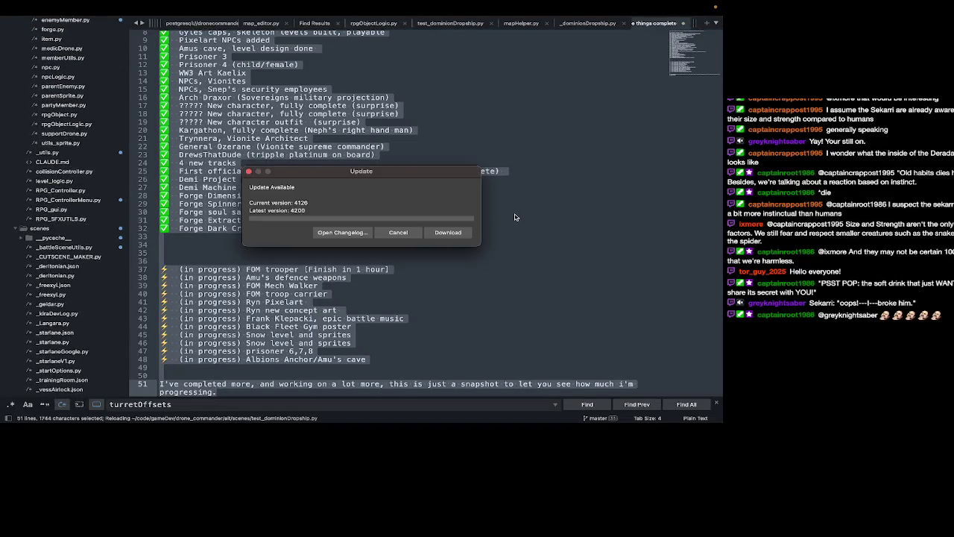
# Dismiss the update notice and scroll to the top of the project sidebar.
pyautogui.click(406, 237)
pyautogui.scroll(2, 1, 249)
pyautogui.scroll(3, 1, 249)
pyautogui.scroll(3, 1, 249)
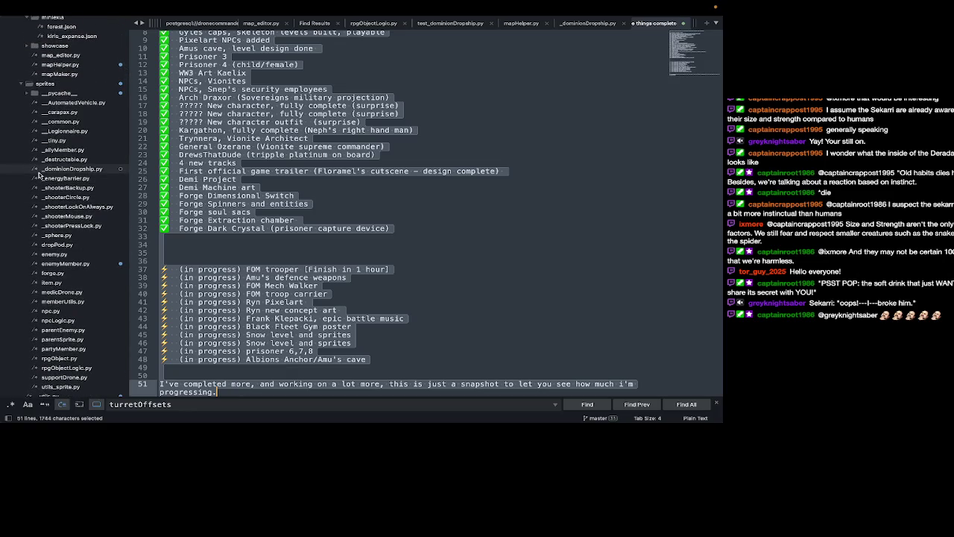
pyautogui.scroll(2, 39, 175)
pyautogui.scroll(2, 41, 171)
pyautogui.scroll(2, 45, 168)
pyautogui.scroll(2, 49, 163)
pyautogui.scroll(1, 53, 165)
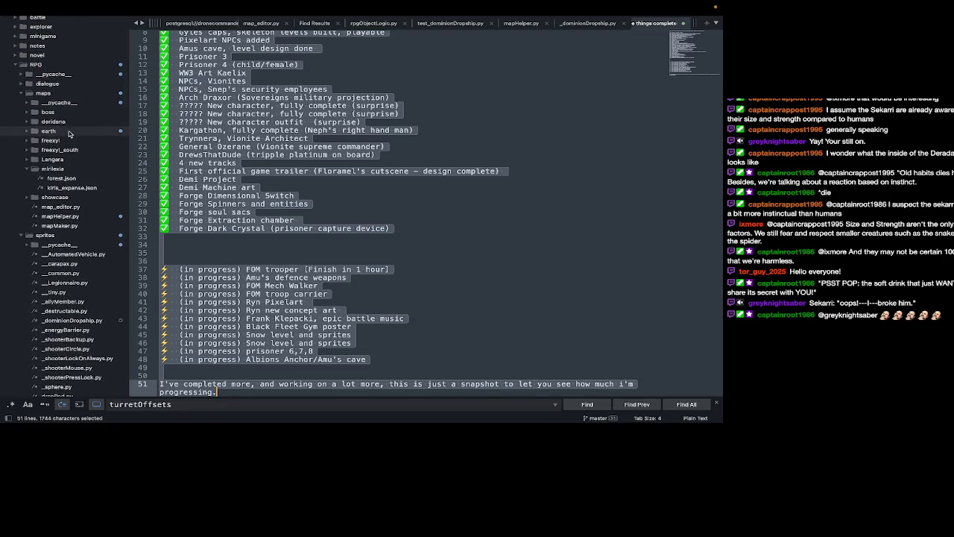
# Collapse the minilexia maps folder and expand the earth and freexyl map folders.
pyautogui.click(64, 168)
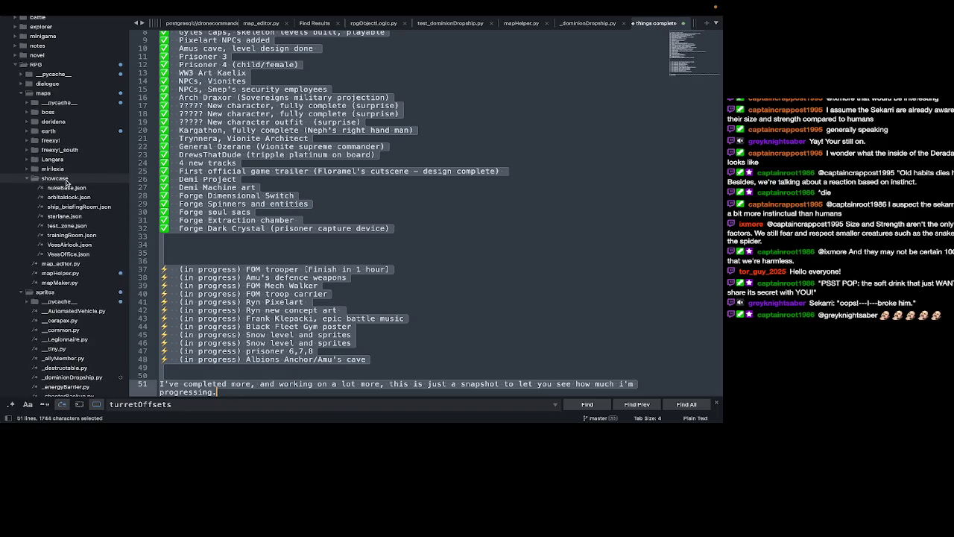
pyautogui.scroll(2, 66, 182)
pyautogui.scroll(1, 65, 182)
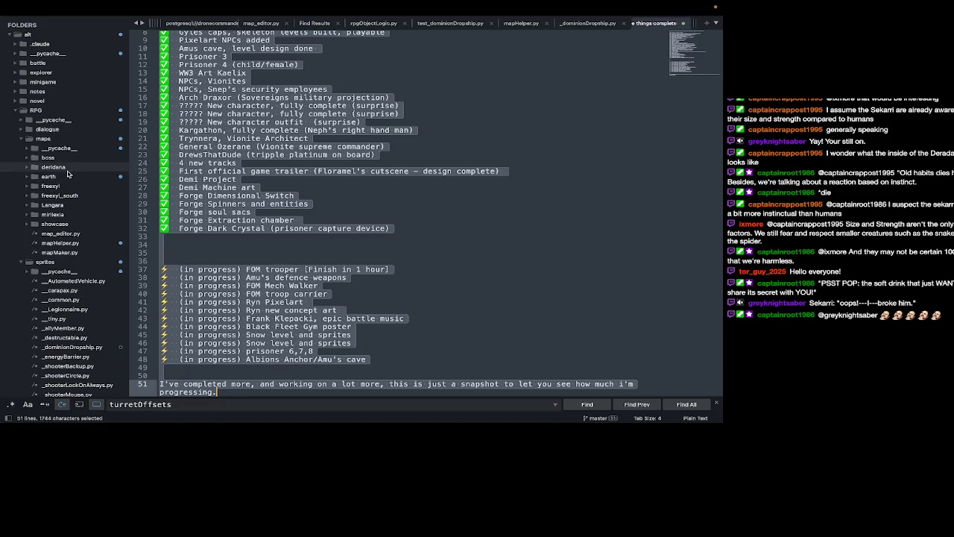
pyautogui.click(68, 176)
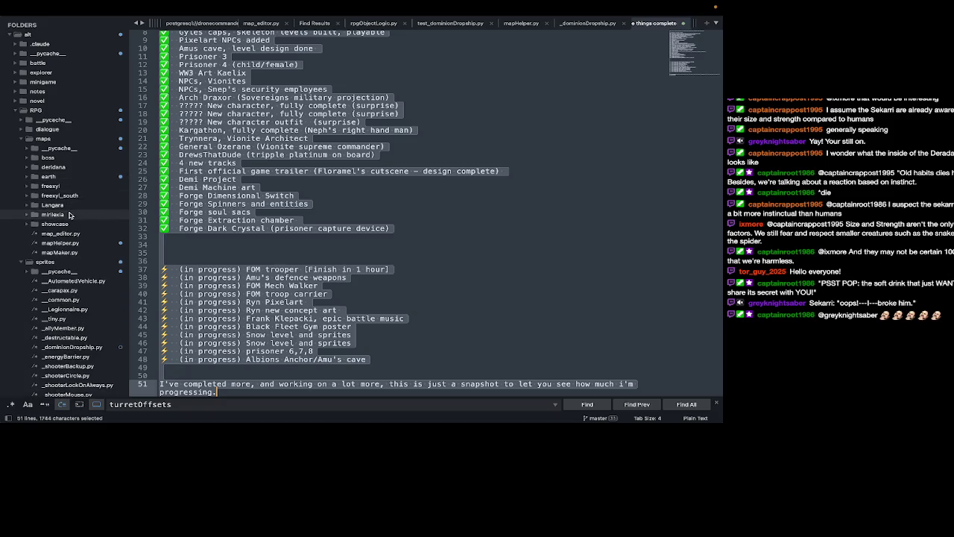
pyautogui.click(68, 186)
pyautogui.scroll(-3, 70, 188)
pyautogui.scroll(-1, 69, 191)
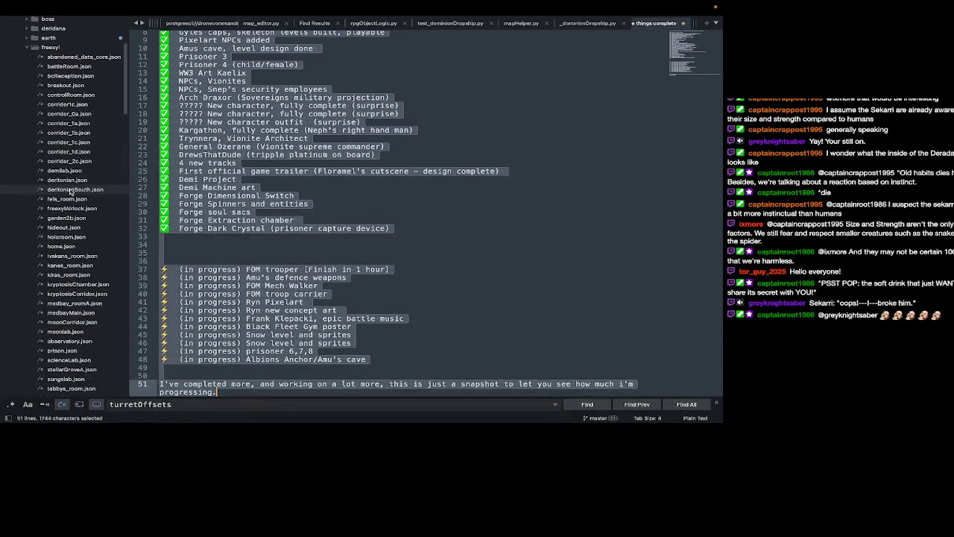
pyautogui.scroll(-1, 70, 192)
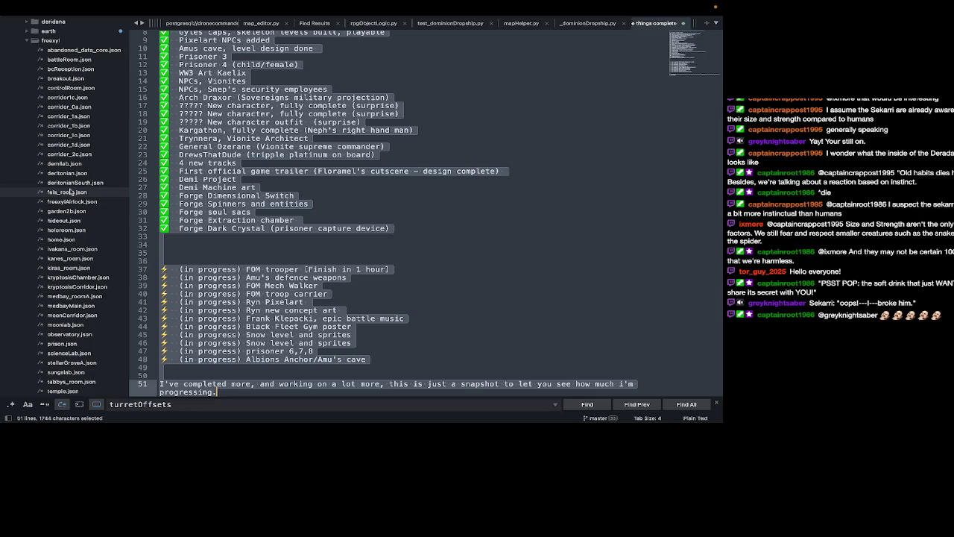
pyautogui.scroll(-1, 74, 224)
# Open stellarGroveA.json, copy its 10112 width value, and return to Aseprite.
pyautogui.click(92, 336)
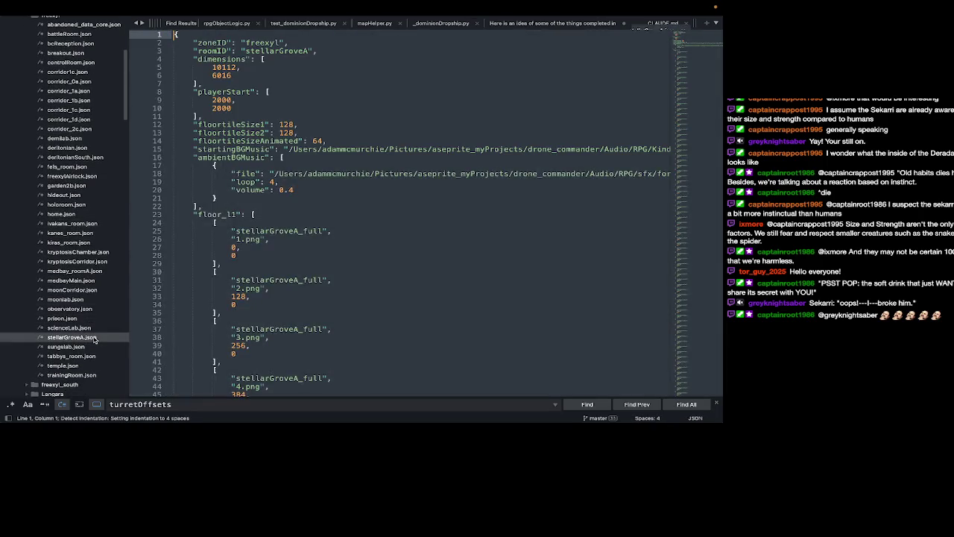
pyautogui.click(226, 67)
pyautogui.doubleClick(226, 67)
pyautogui.hotkey('ctrl', 'c')
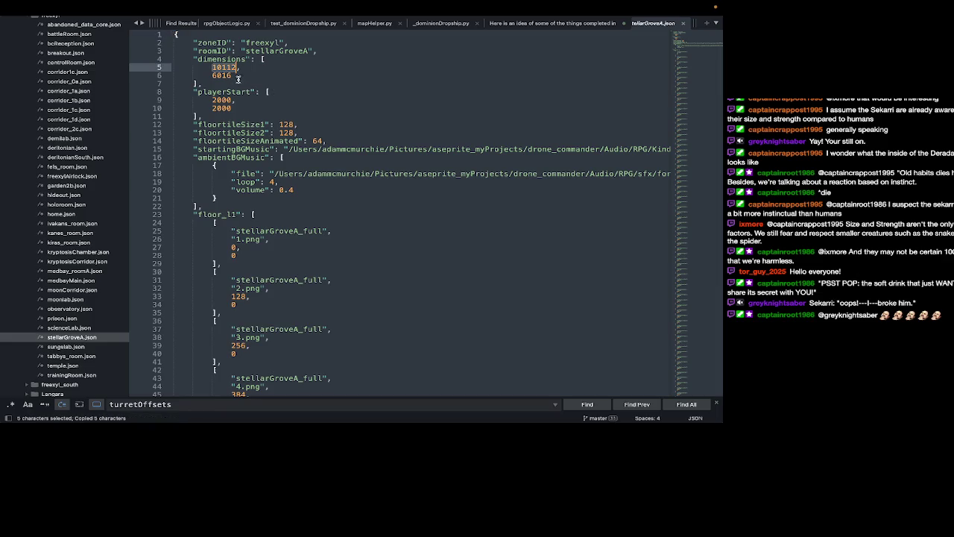
pyautogui.press('super+Tab')
pyautogui.press('super+Tab')
pyautogui.press('super+Tab')
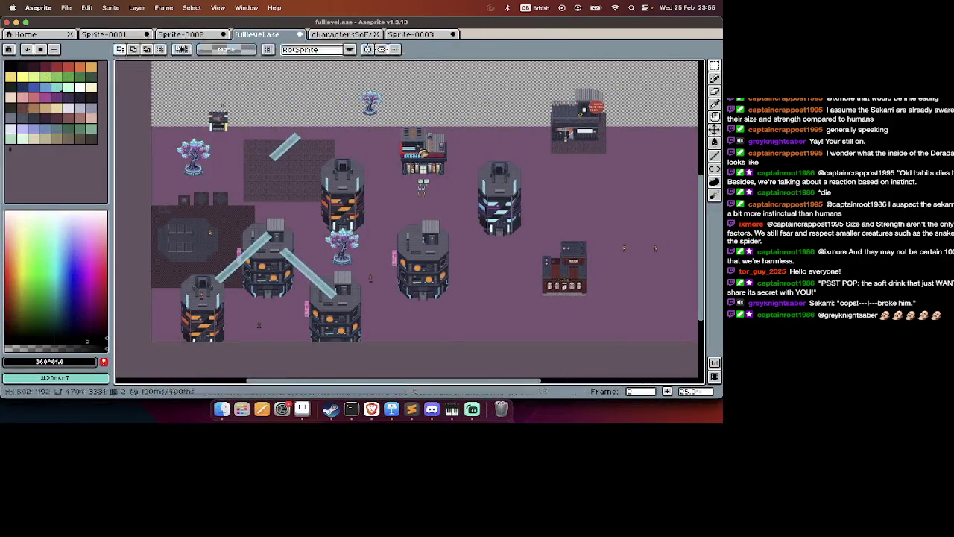
pyautogui.scroll(-3, 410, 216)
pyautogui.scroll(4, 410, 217)
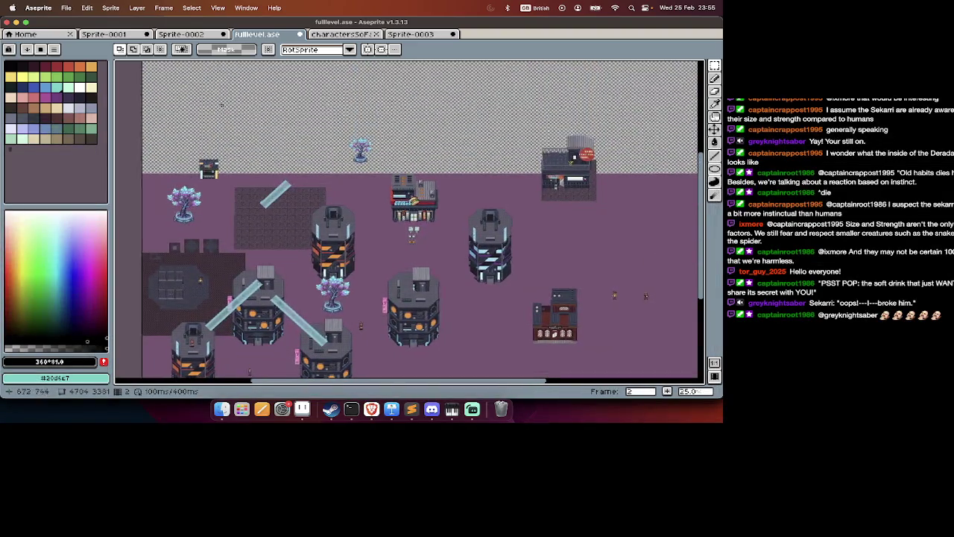
pyautogui.hscroll(1, 410, 217)
pyautogui.scroll(2, 221, 105)
pyautogui.scroll(-5, 222, 105)
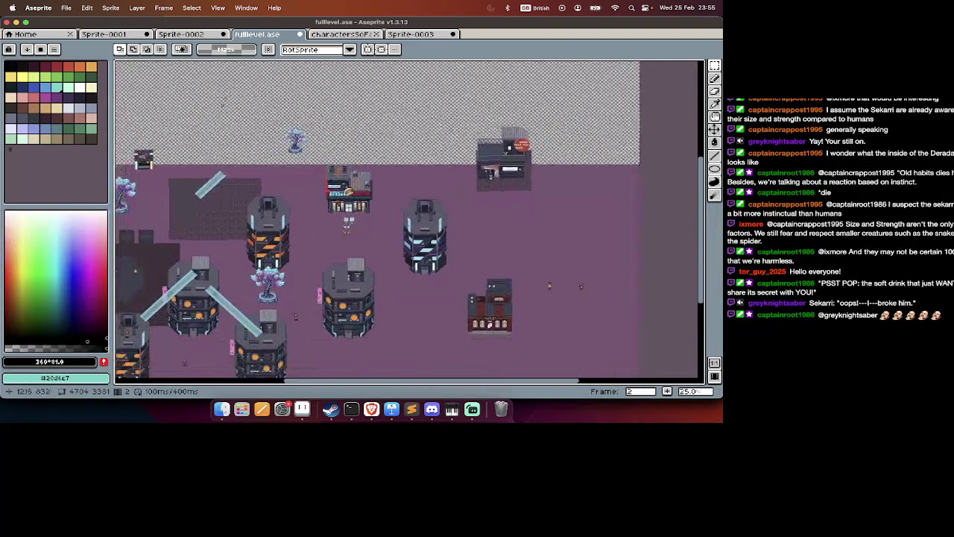
pyautogui.hscroll(2, 221, 105)
pyautogui.scroll(2, 221, 105)
pyautogui.hscroll(-3, 221, 105)
pyautogui.scroll(-1, 221, 105)
pyautogui.hscroll(2, 221, 105)
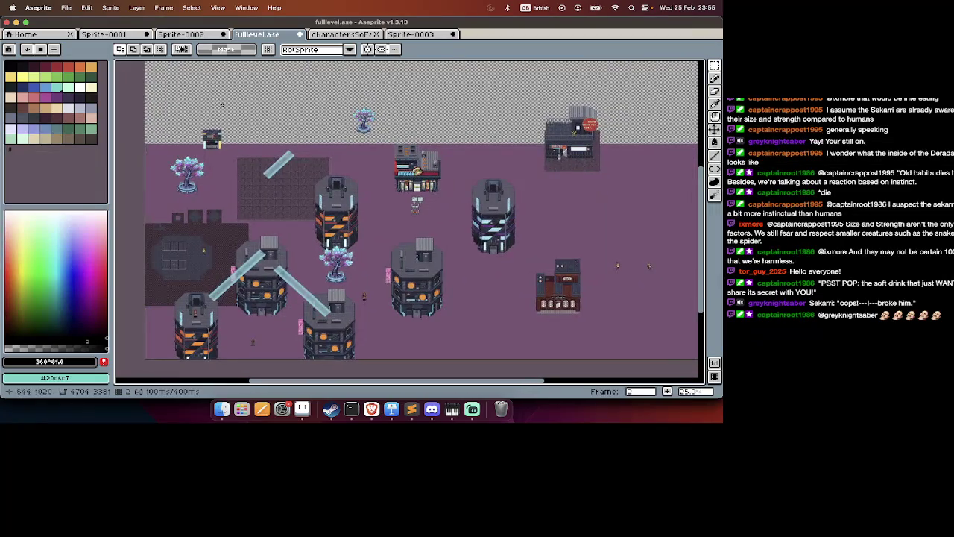
pyautogui.hscroll(4, 221, 106)
pyautogui.press('super+alt+c')
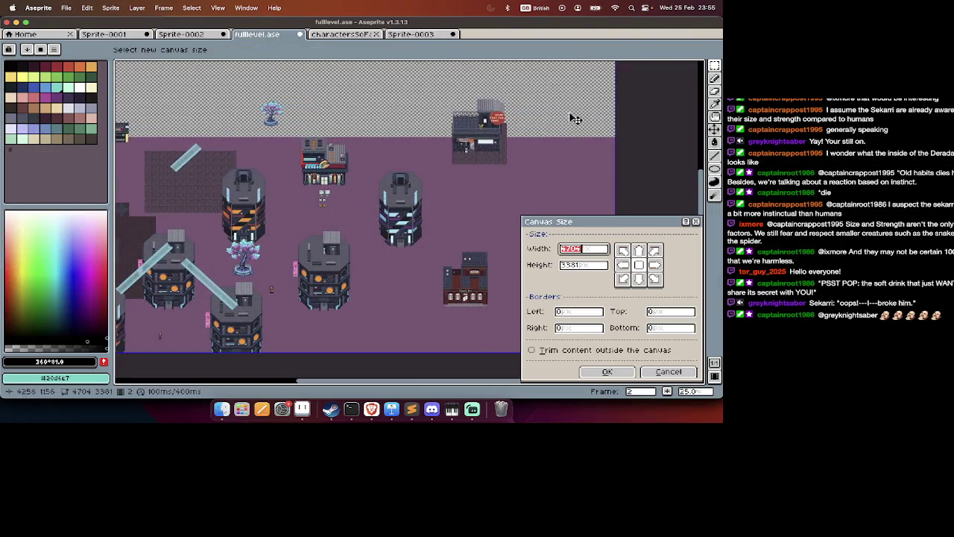
pyautogui.moveTo(622, 114); pyautogui.dragTo(528, 114)
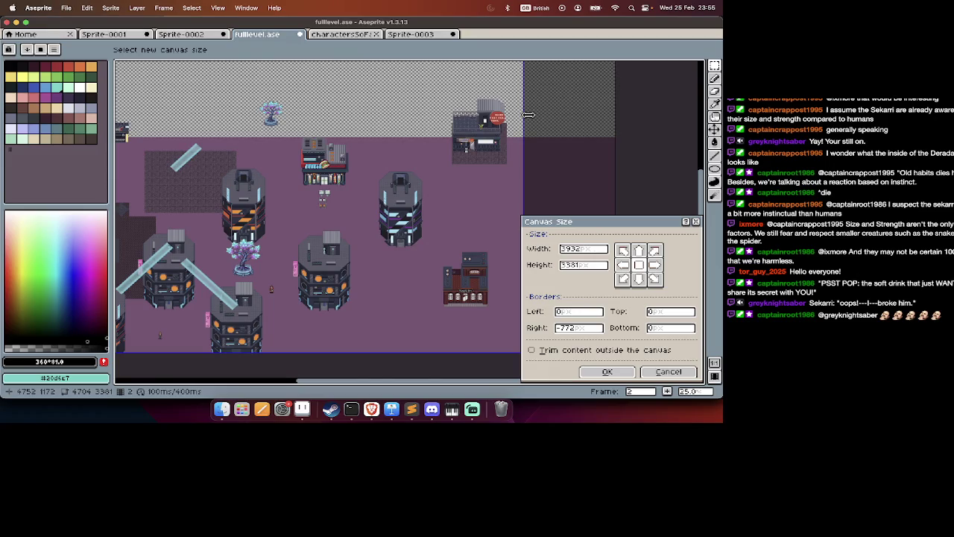
pyautogui.press('Return')
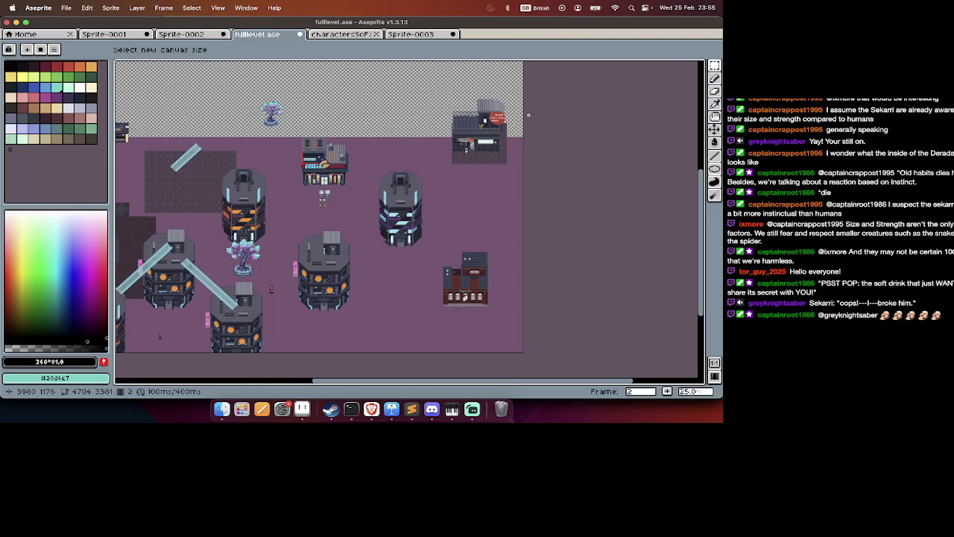
pyautogui.hscroll(-5, 528, 114)
pyautogui.hotkey('ctrl', 'alt', 'c')
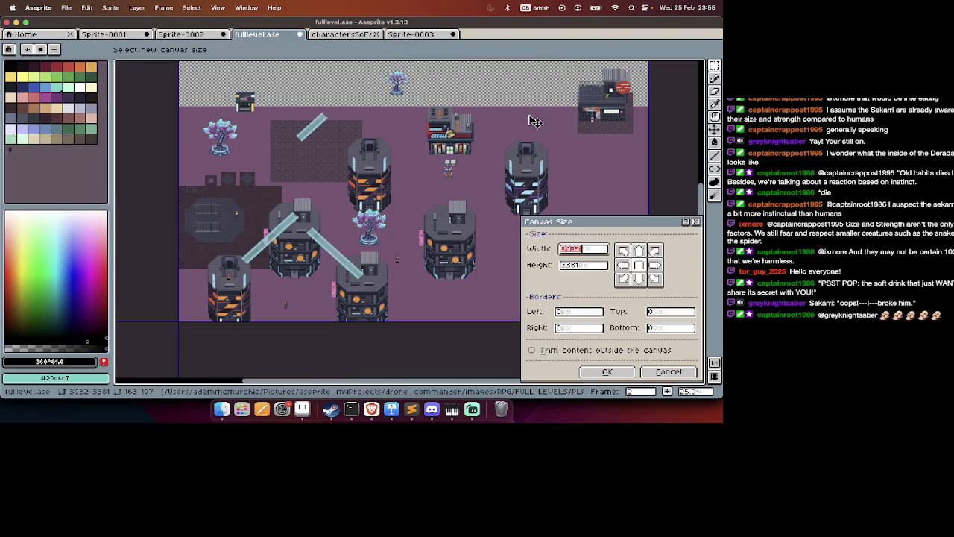
pyautogui.click(696, 222)
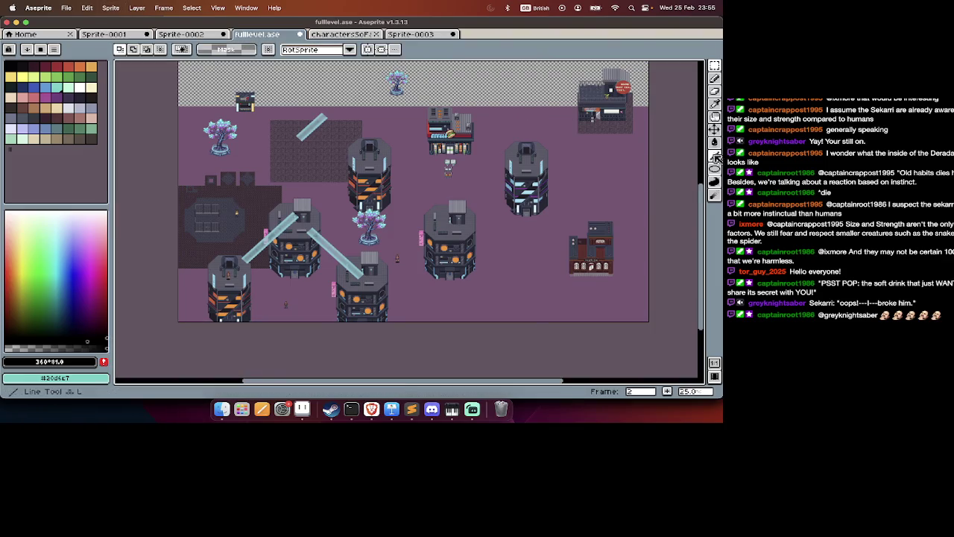
pyautogui.hotkey('ctrl', 'alt', 'c')
pyautogui.press('Return')
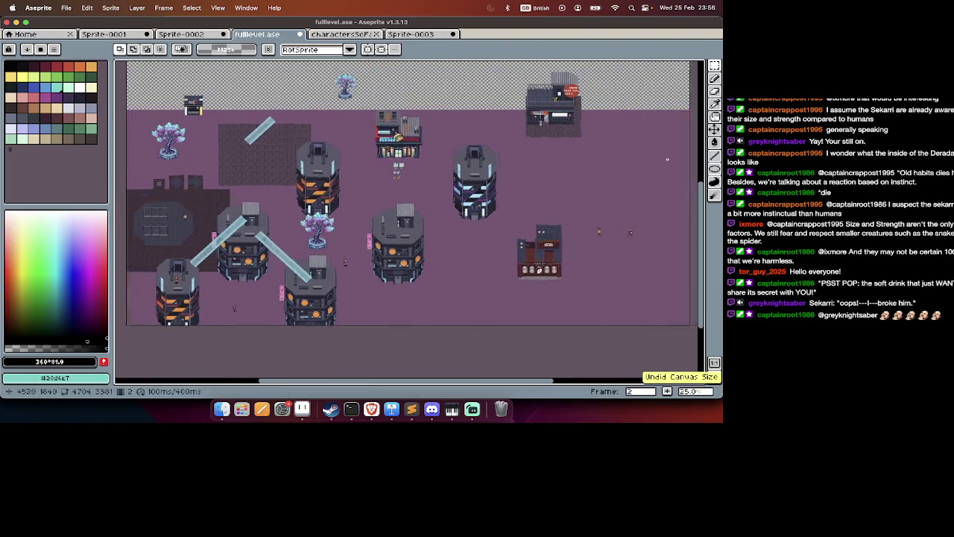
pyautogui.scroll(1, 668, 159)
pyautogui.scroll(2, 667, 159)
pyautogui.scroll(2, 667, 159)
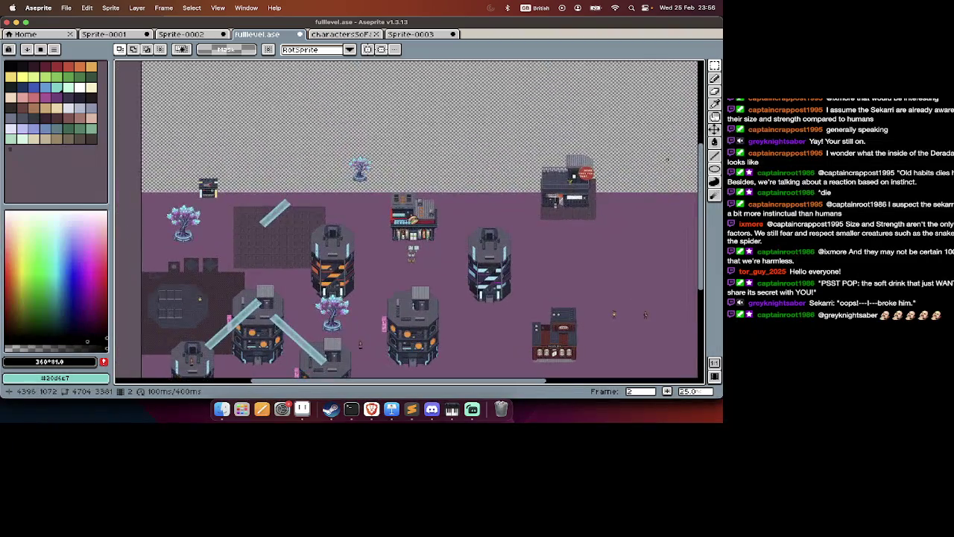
pyautogui.scroll(2, 667, 159)
pyautogui.scroll(-3, 667, 159)
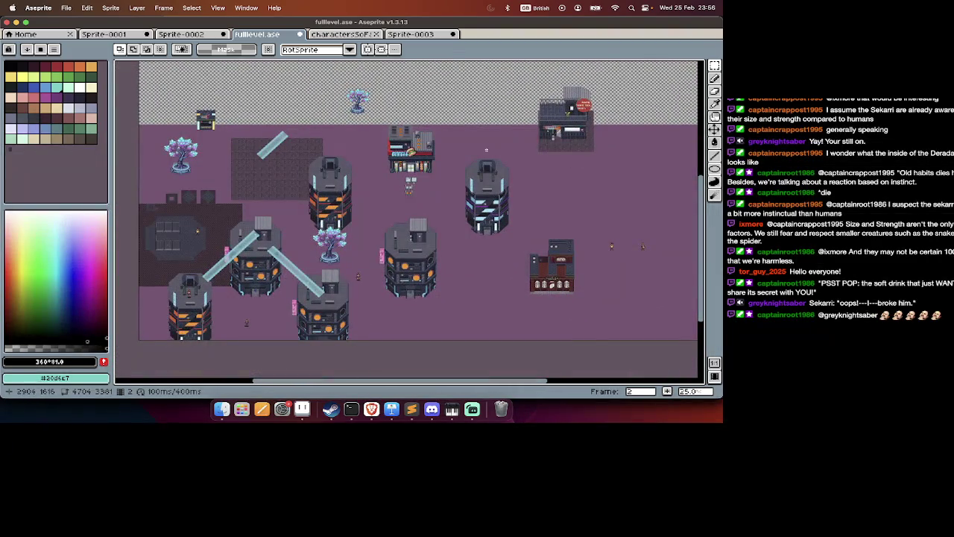
pyautogui.scroll(2, 486, 150)
pyautogui.scroll(2, 487, 149)
pyautogui.scroll(2, 486, 150)
pyautogui.scroll(2, 486, 150)
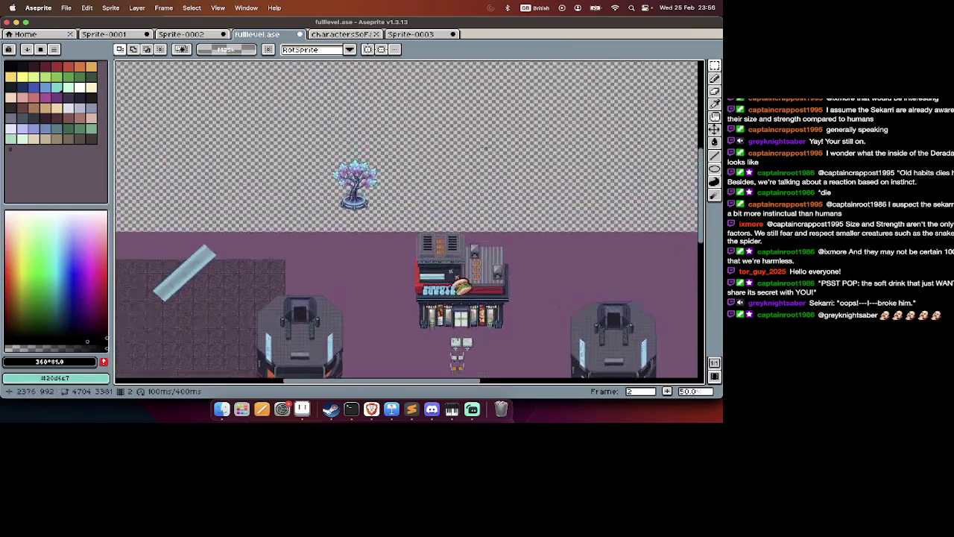
pyautogui.scroll(-2, 485, 148)
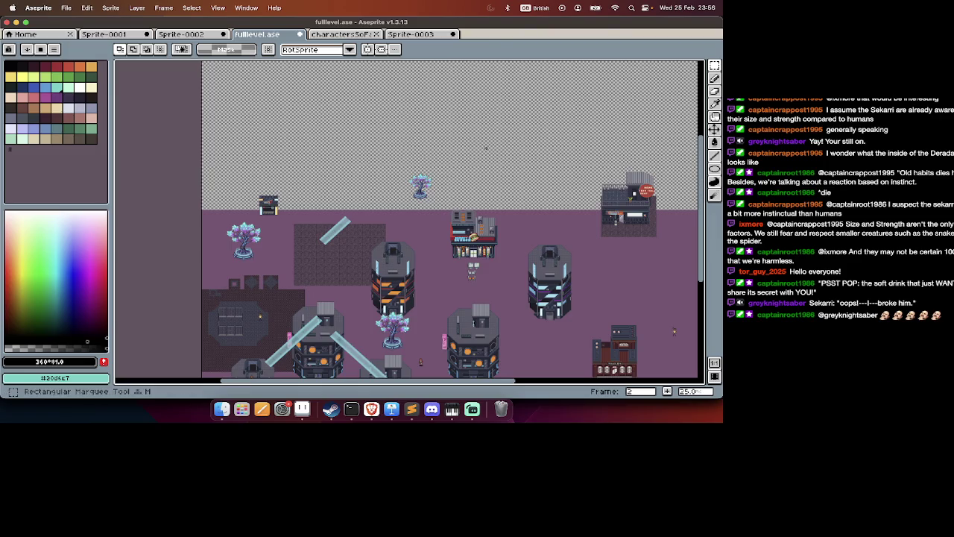
pyautogui.hscroll(4, 477, 156)
pyautogui.hscroll(2, 462, 171)
pyautogui.hscroll(2, 446, 193)
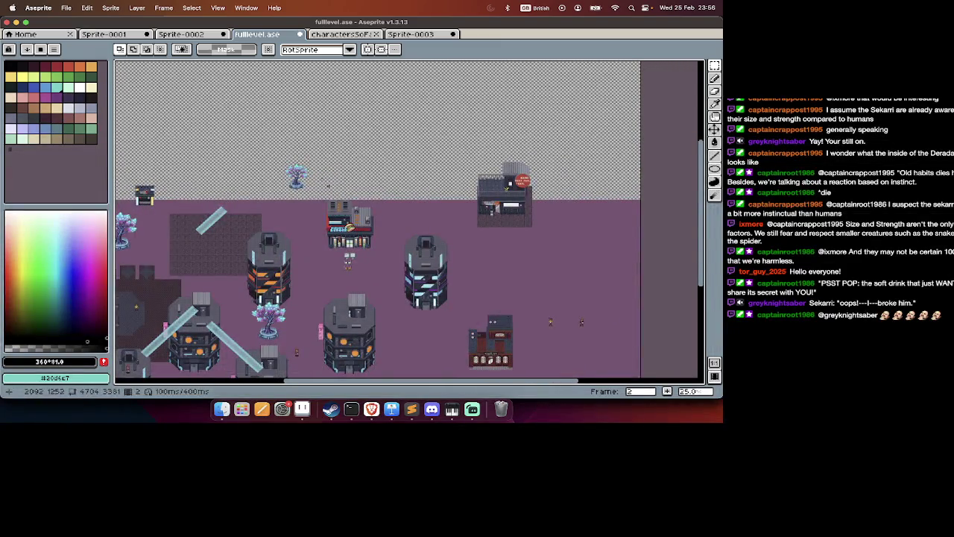
pyautogui.scroll(-3, 326, 184)
pyautogui.scroll(1, 491, 226)
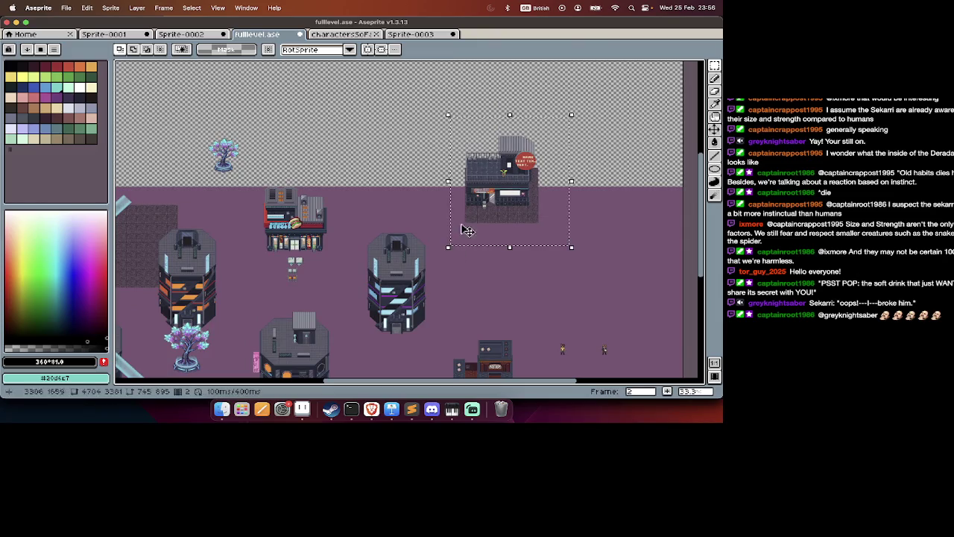
# Move the top-right shop building slightly down and right and commit it.
pyautogui.moveTo(476, 212); pyautogui.dragTo(489, 227)
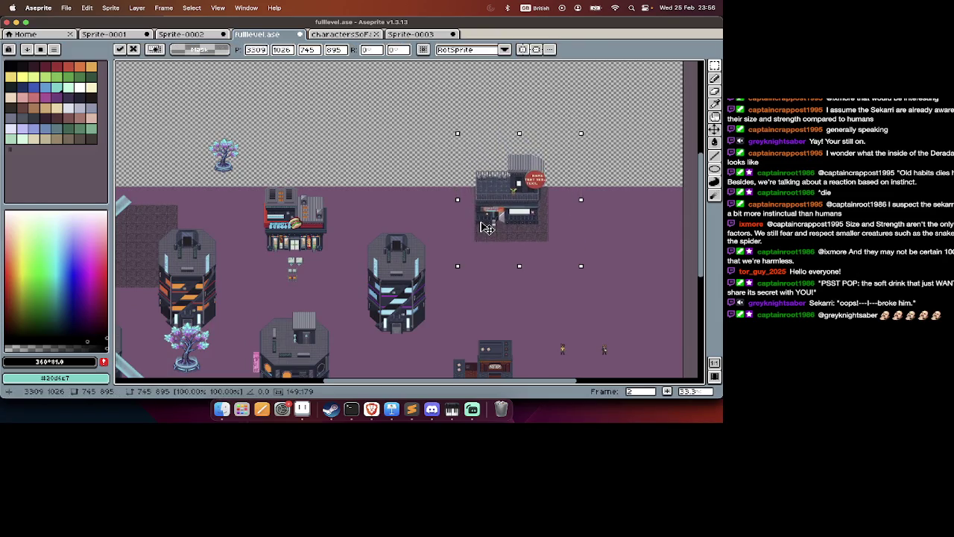
pyautogui.press('Return')
pyautogui.scroll(-5, 463, 194)
pyautogui.hscroll(-2, 433, 156)
# Select and copy the central tower building, then start a new sprite.
pyautogui.moveTo(420, 150); pyautogui.dragTo(314, 308)
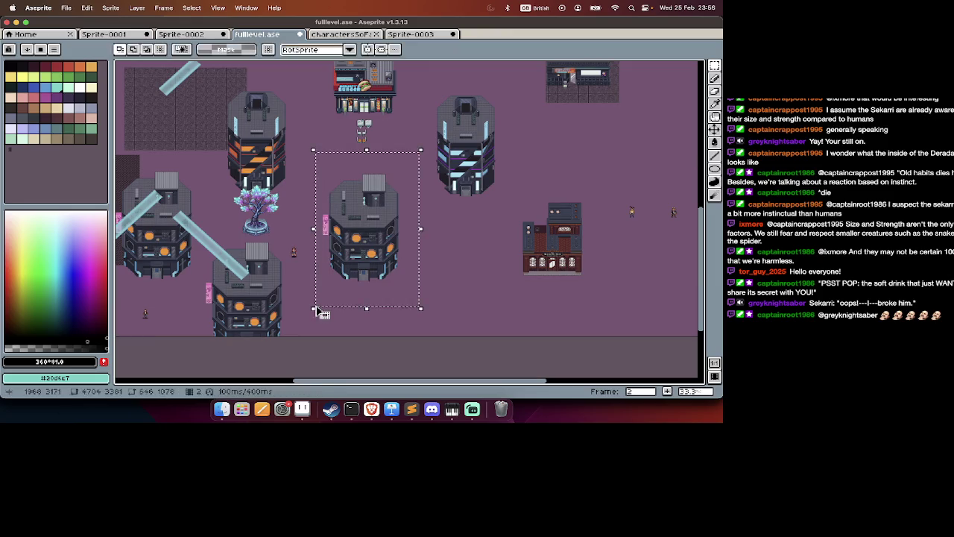
pyautogui.hotkey('ctrl', 'd')
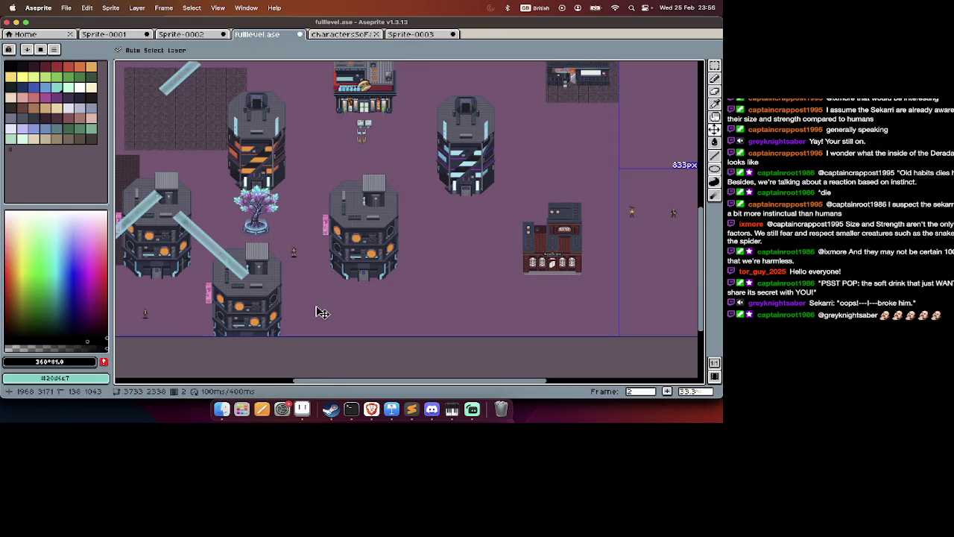
pyautogui.hotkey('ctrl', 'n')
# Create the new sprite, paste the tower into it, and zoom in with Magic Wand.
pyautogui.click(323, 309)
pyautogui.hotkey('ctrl', 'v')
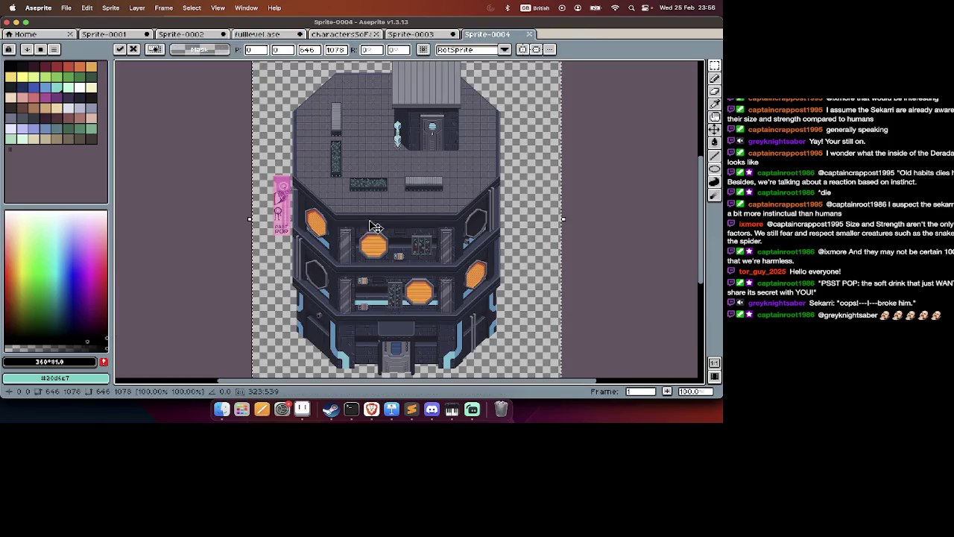
pyautogui.scroll(1, 370, 199)
pyautogui.scroll(2, 399, 188)
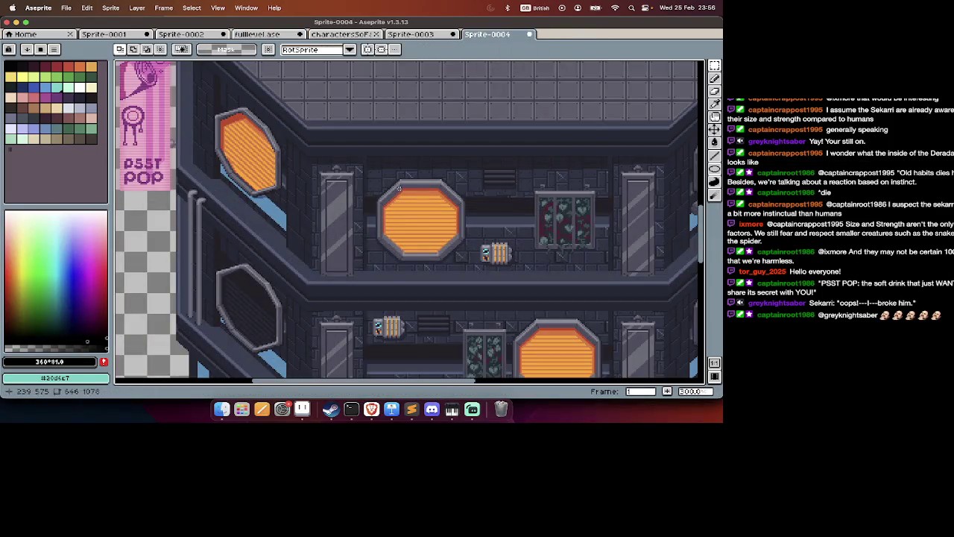
pyautogui.press('w')
pyautogui.scroll(2, 430, 186)
pyautogui.scroll(3, 425, 188)
pyautogui.scroll(-5, 423, 190)
pyautogui.scroll(5, 422, 191)
pyautogui.scroll(1, 411, 168)
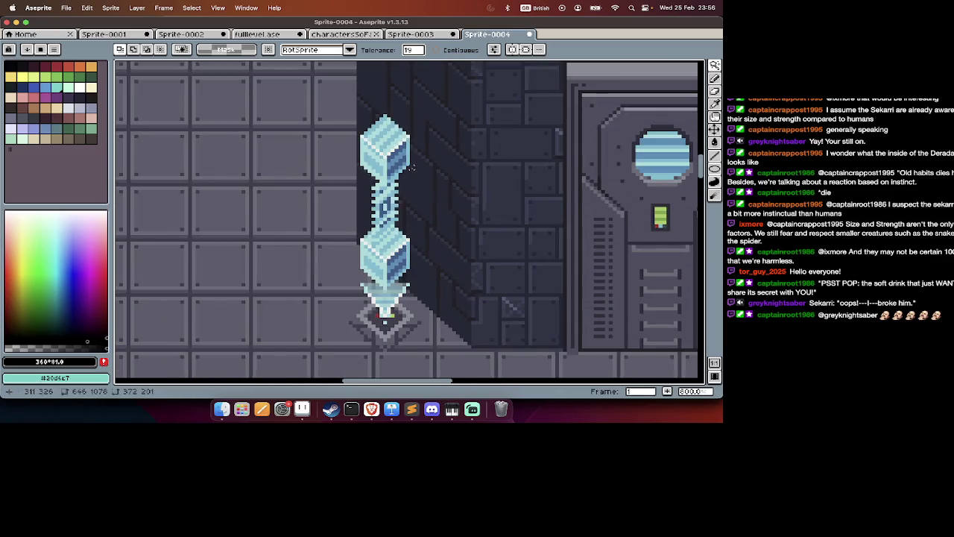
# Switch between eyedropper and Magic Wand while zooming around the tower's windows.
pyautogui.press('i')
pyautogui.press('w')
pyautogui.scroll(-4, 403, 143)
pyautogui.scroll(-2, 400, 145)
pyautogui.scroll(-2, 383, 224)
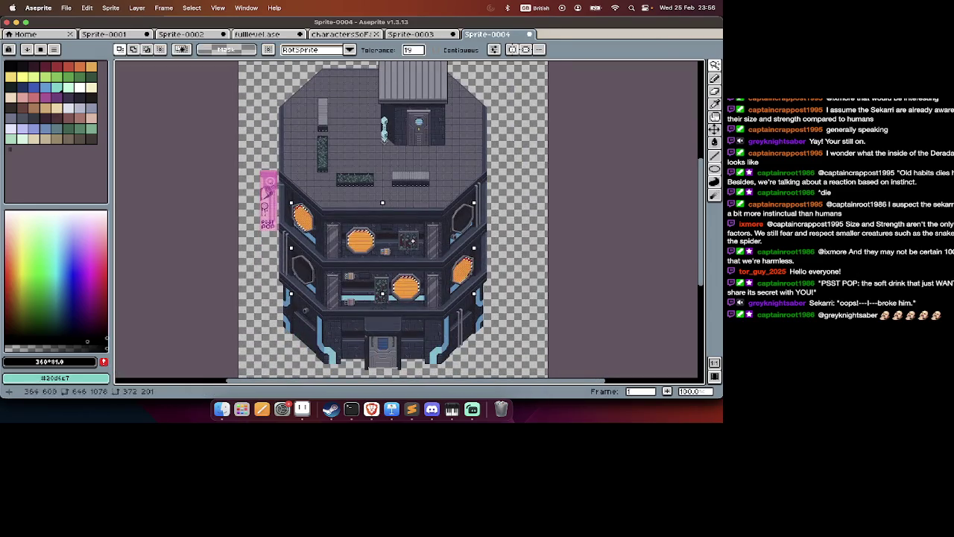
pyautogui.scroll(1, 364, 312)
pyautogui.scroll(1, 432, 254)
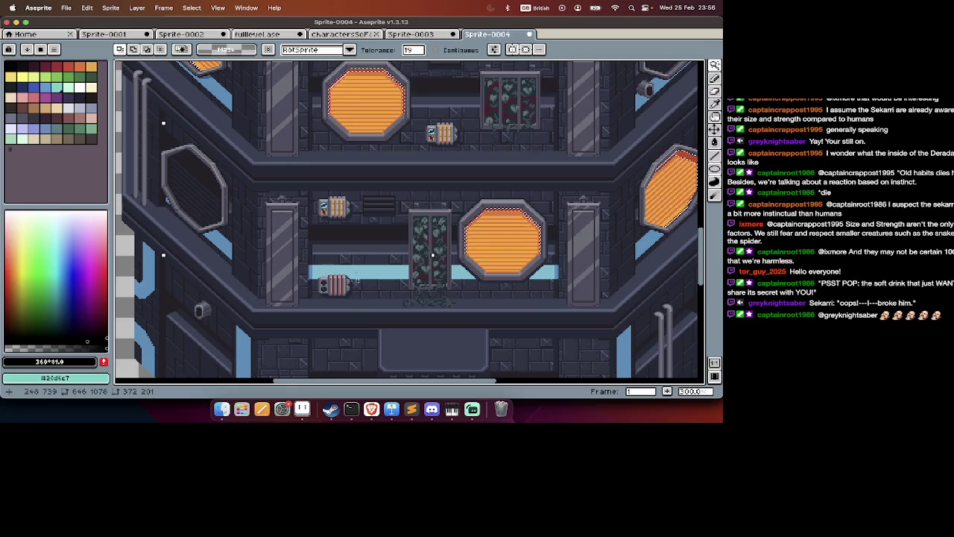
pyautogui.scroll(-2, 433, 255)
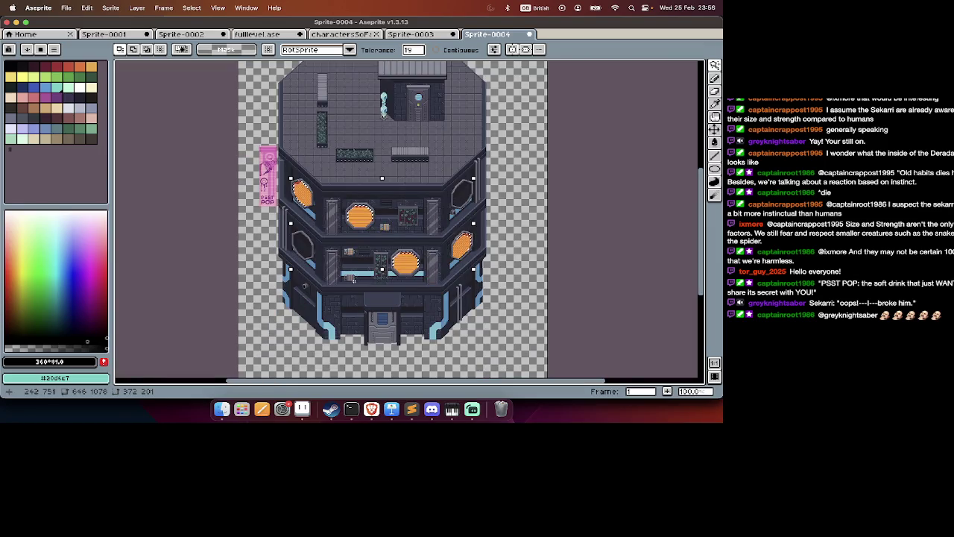
pyautogui.scroll(2, 404, 135)
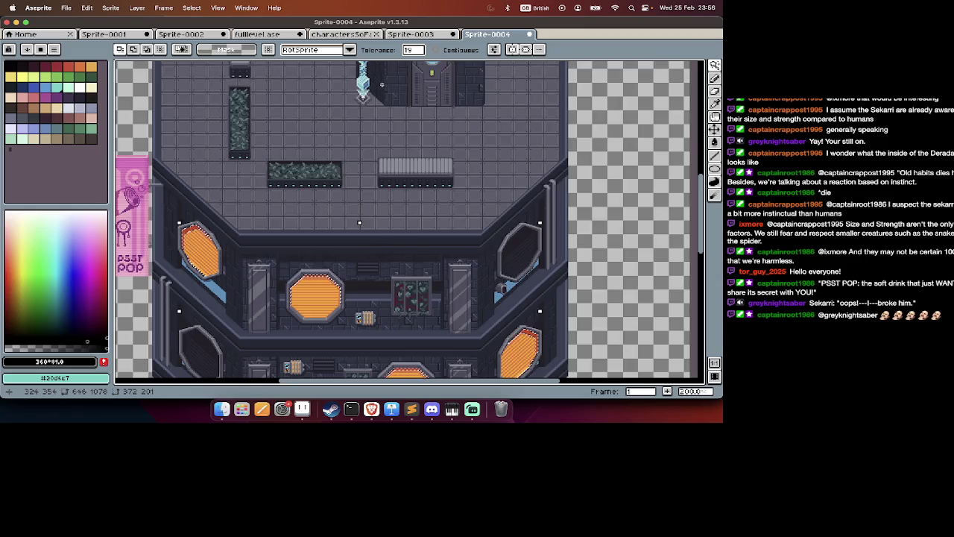
pyautogui.scroll(1, 355, 220)
pyautogui.scroll(1, 348, 291)
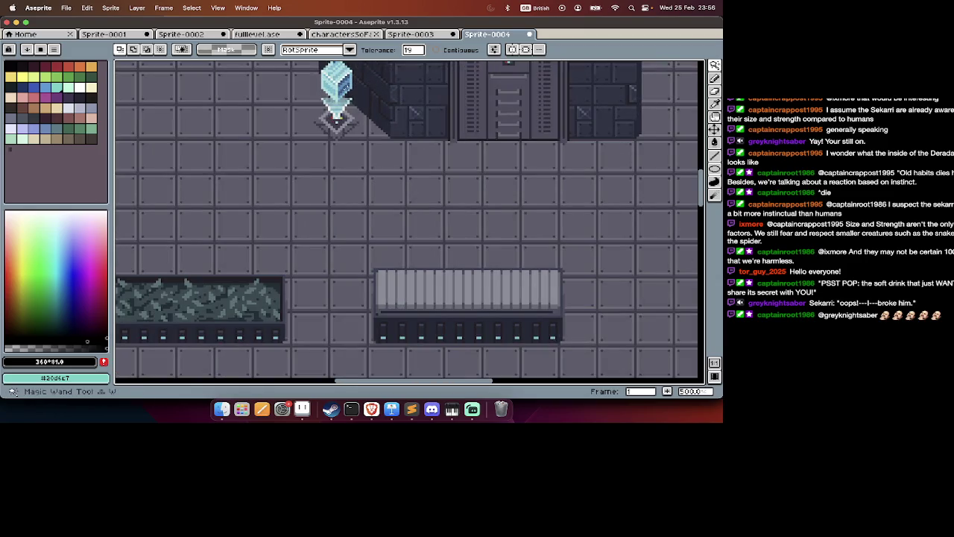
pyautogui.scroll(-10, 374, 90)
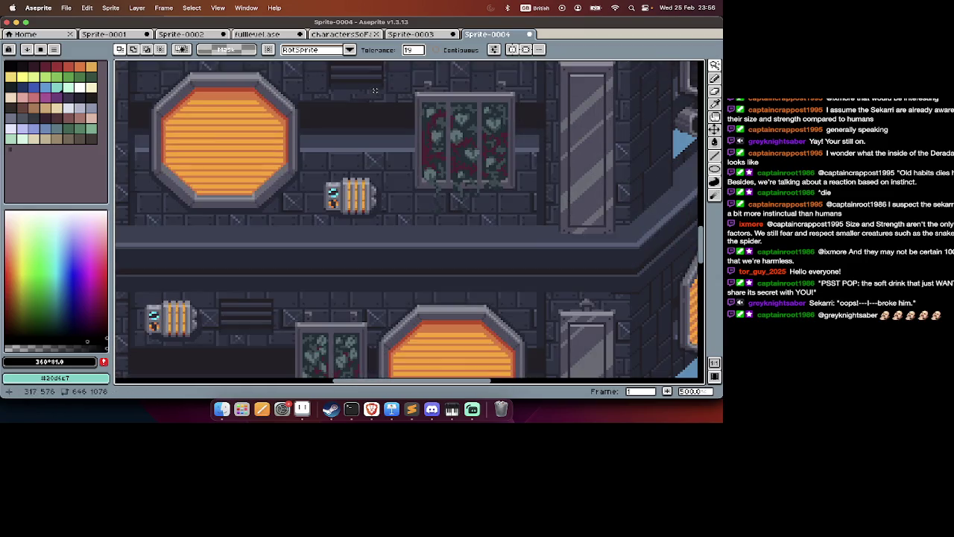
pyautogui.scroll(5, 246, 90)
pyautogui.scroll(4, 348, 319)
pyautogui.scroll(2, 353, 166)
pyautogui.scroll(4, 358, 162)
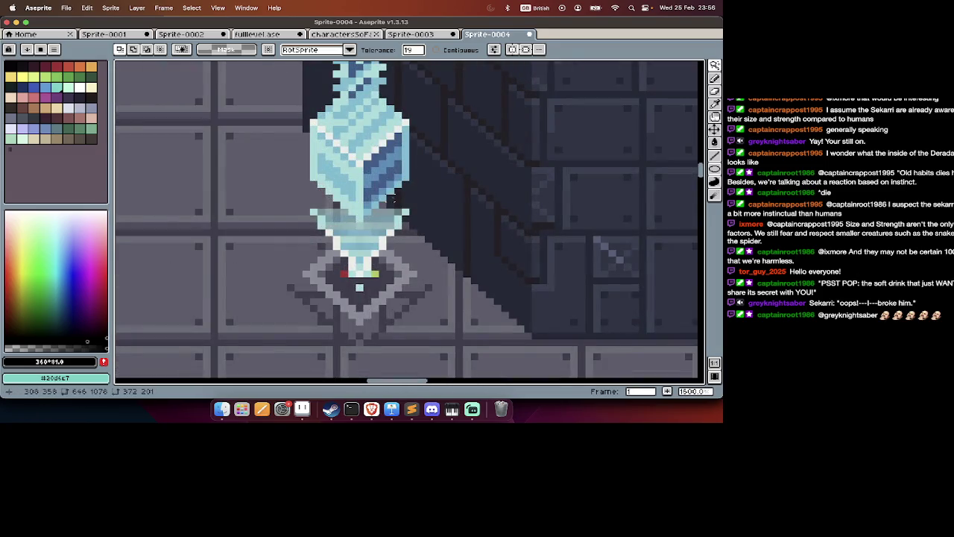
# Sample the crystal's dark blue, then its mid blue #4f8fba, as the foreground colour.
pyautogui.press('i')
pyautogui.click(387, 172)
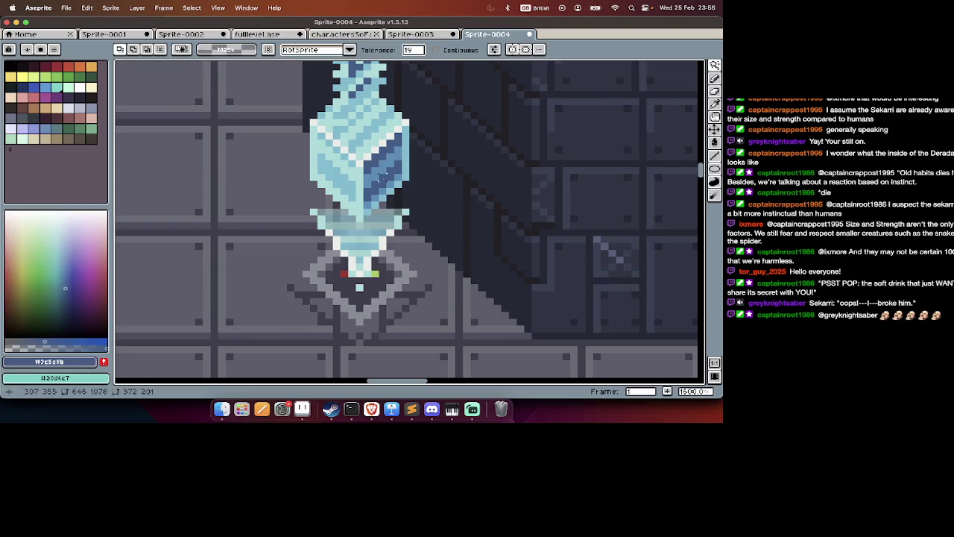
pyautogui.scroll(-5, 383, 176)
pyautogui.scroll(-5, 382, 174)
pyautogui.scroll(-3, 383, 172)
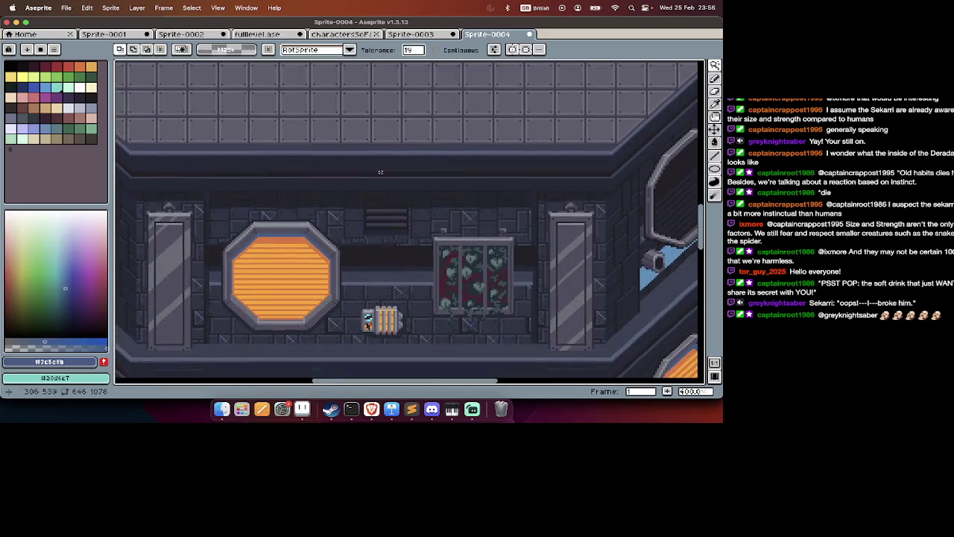
pyautogui.scroll(3, 364, 284)
pyautogui.scroll(5, 363, 283)
pyautogui.scroll(2, 363, 283)
pyautogui.scroll(3, 363, 283)
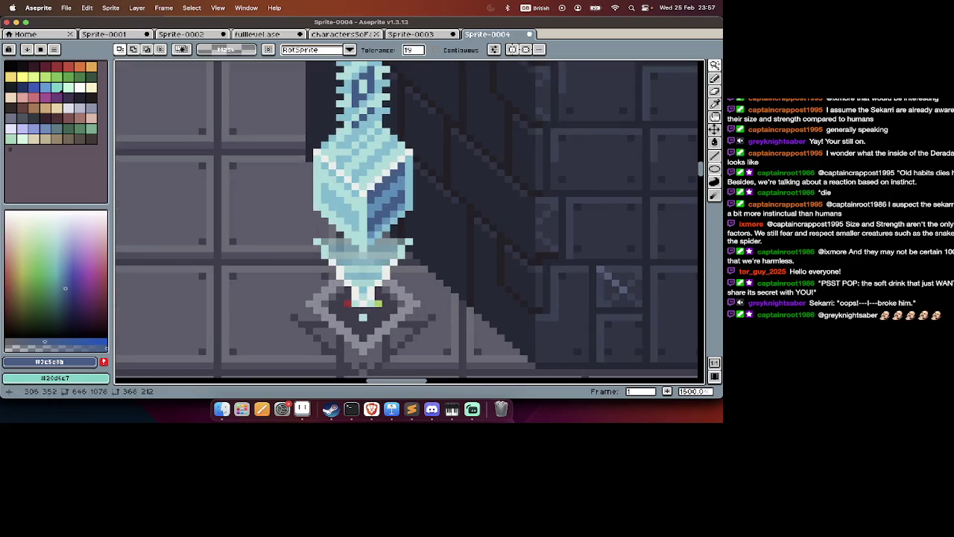
pyautogui.keyDown('alt'); pyautogui.click(387, 200); pyautogui.keyUp('alt')
pyautogui.scroll(-5, 493, 310)
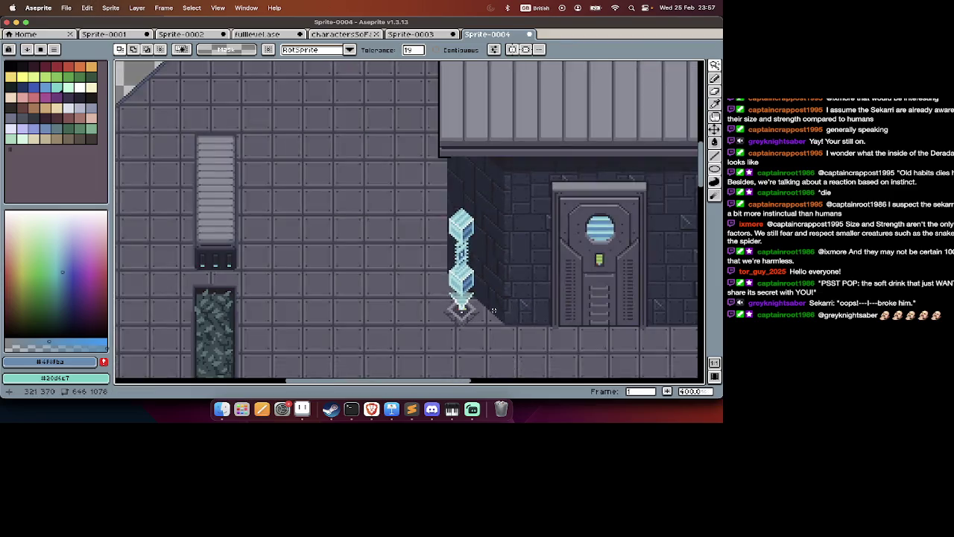
pyautogui.scroll(-5, 493, 311)
pyautogui.scroll(-2, 493, 310)
pyautogui.scroll(2, 401, 157)
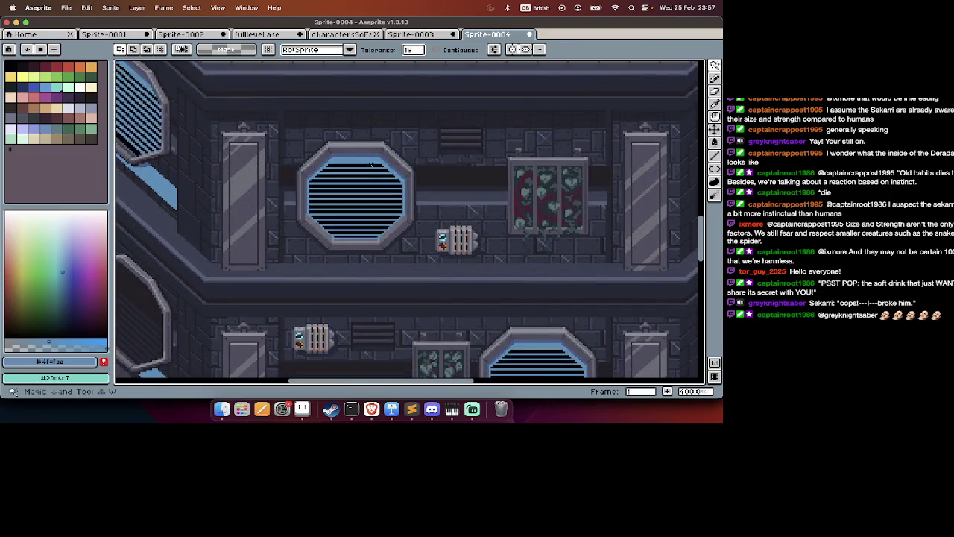
pyautogui.scroll(3, 401, 156)
pyautogui.scroll(5, 418, 157)
pyautogui.scroll(2, 435, 158)
pyautogui.scroll(5, 435, 158)
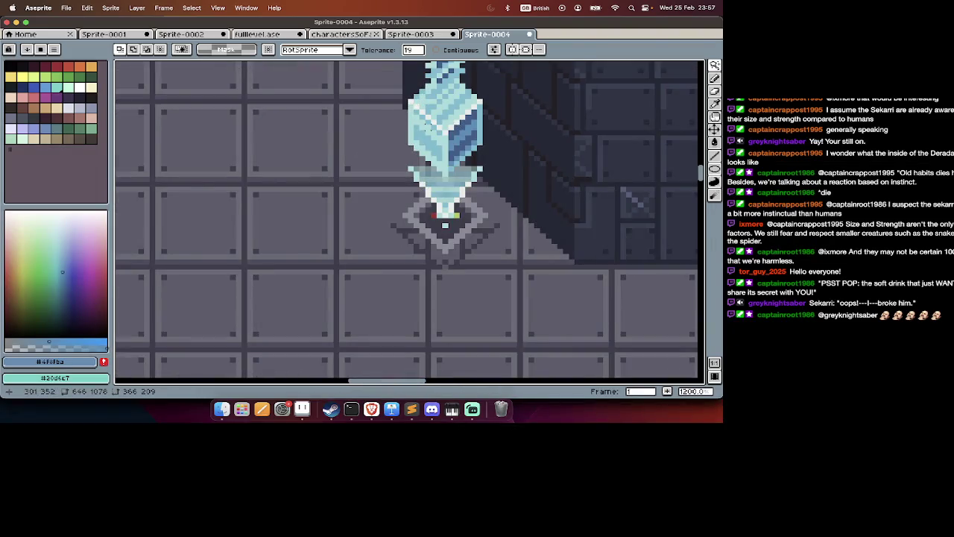
# Sample pale blue #73bed3 from the crystal, then deselect and undo the window recolour.
pyautogui.press('i')
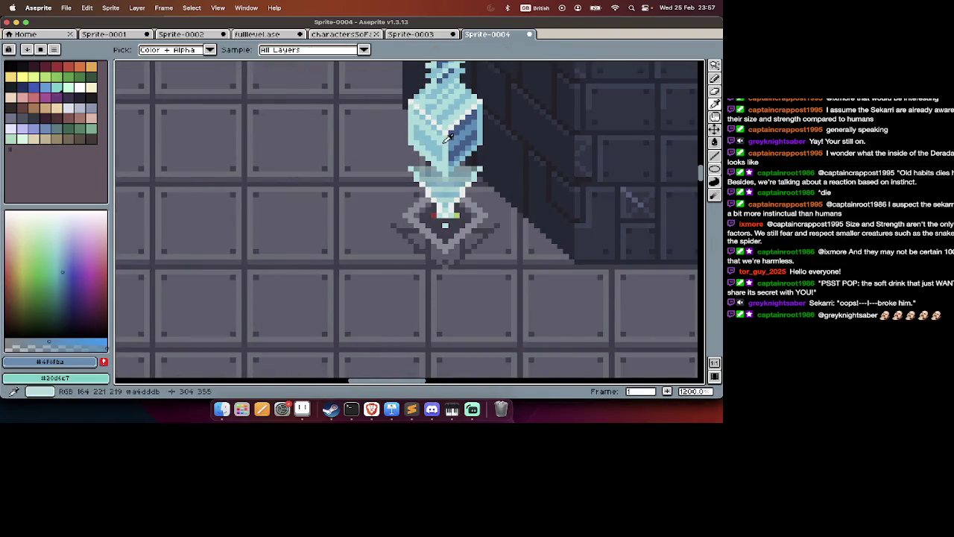
pyautogui.click(441, 143)
pyautogui.press('w')
pyautogui.scroll(-5, 439, 138)
pyautogui.scroll(-5, 435, 134)
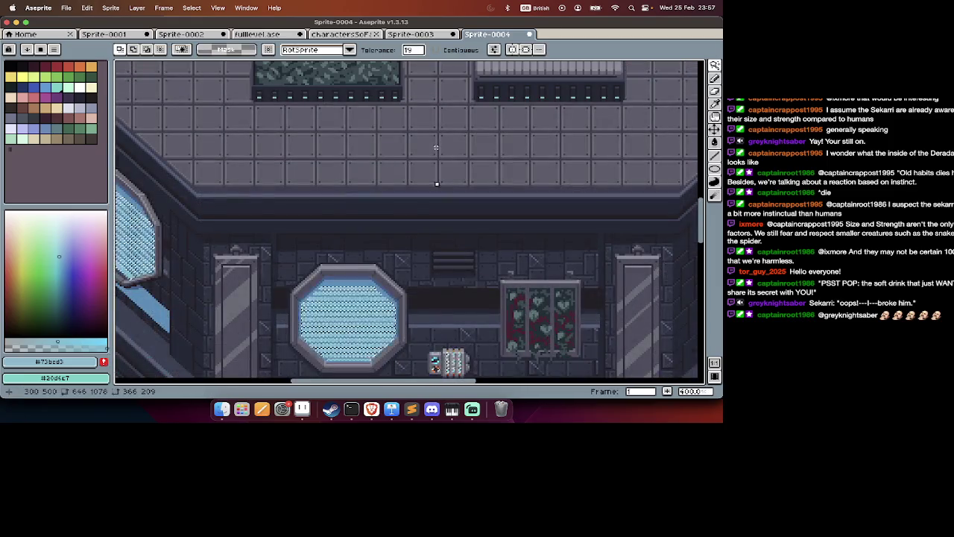
pyautogui.scroll(-3, 434, 133)
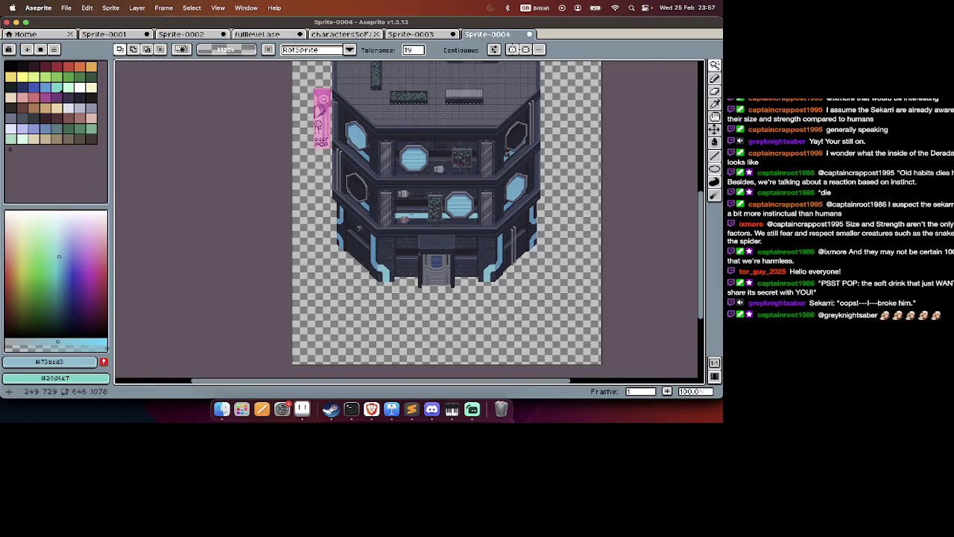
pyautogui.scroll(2, 413, 215)
pyautogui.scroll(-1, 296, 304)
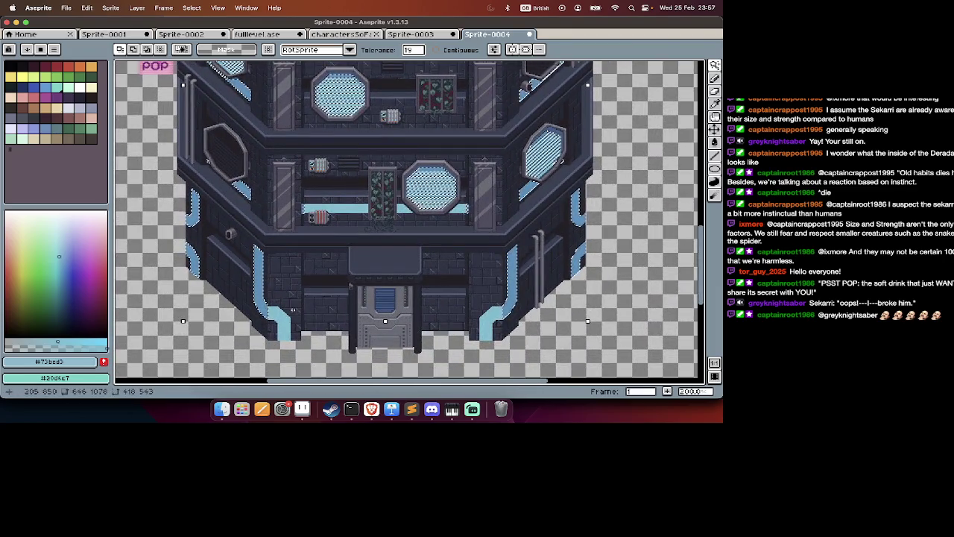
pyautogui.press('super+d')
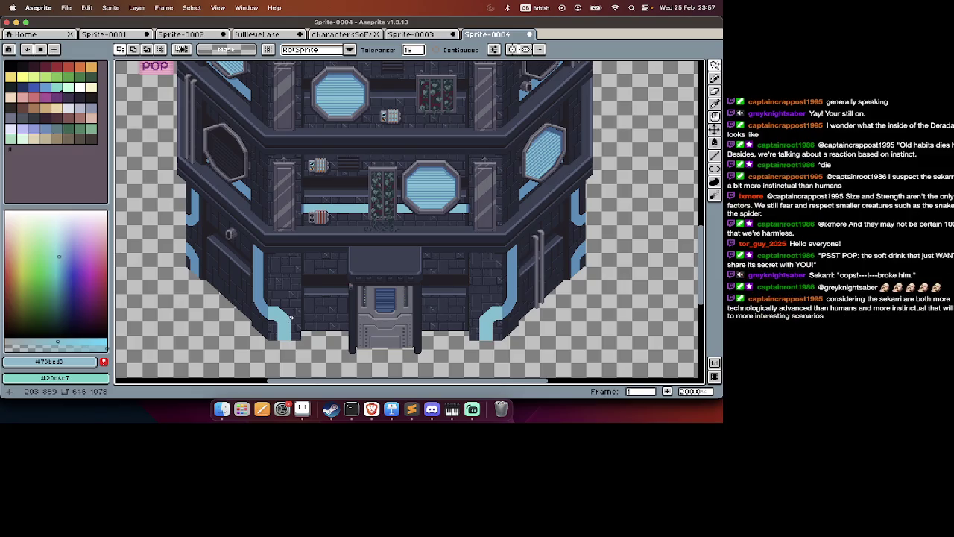
pyautogui.press('super+z')
# Undo the blue window fill, then Magic Wand-select the light-blue trim by colour.
pyautogui.press('super+z')
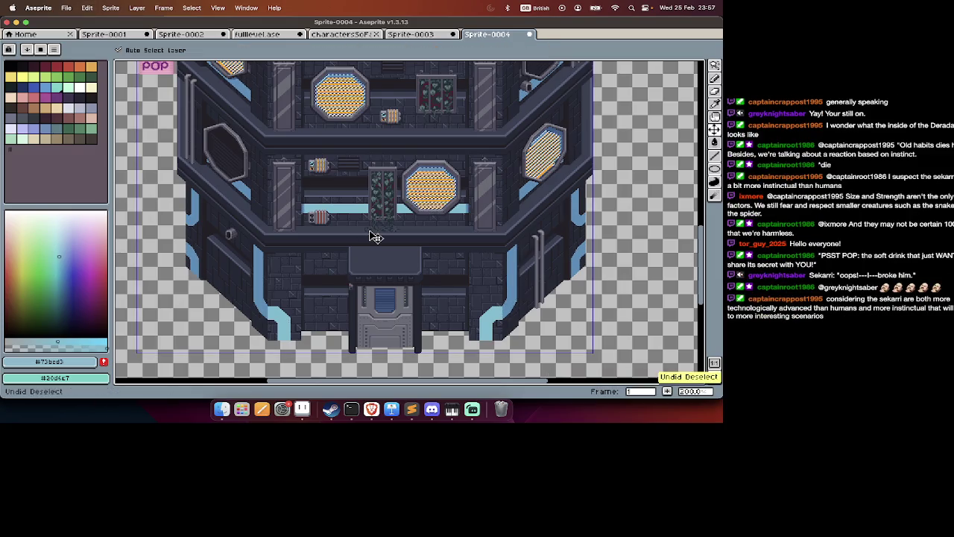
pyautogui.press('super+z')
pyautogui.press('super+z')
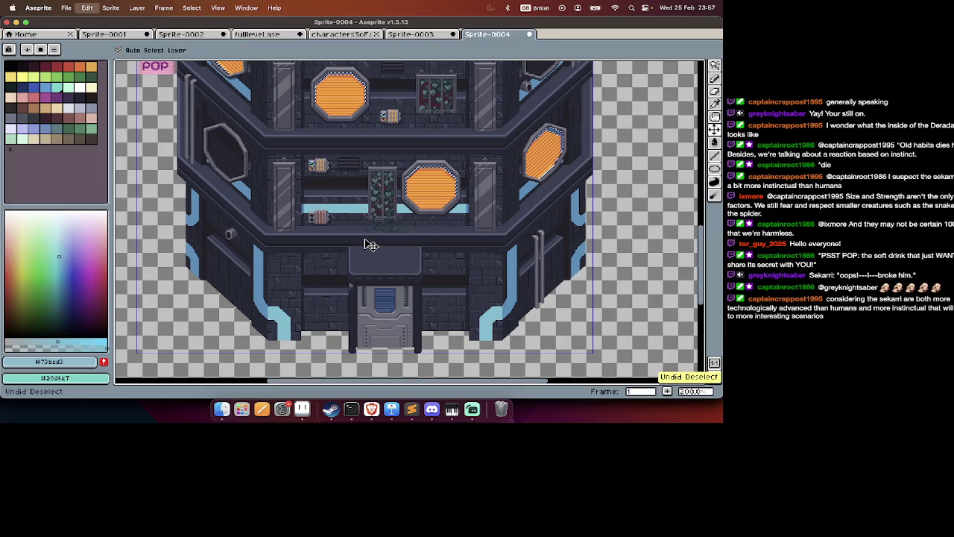
pyautogui.press('super+z')
pyautogui.press('w')
pyautogui.click(261, 276)
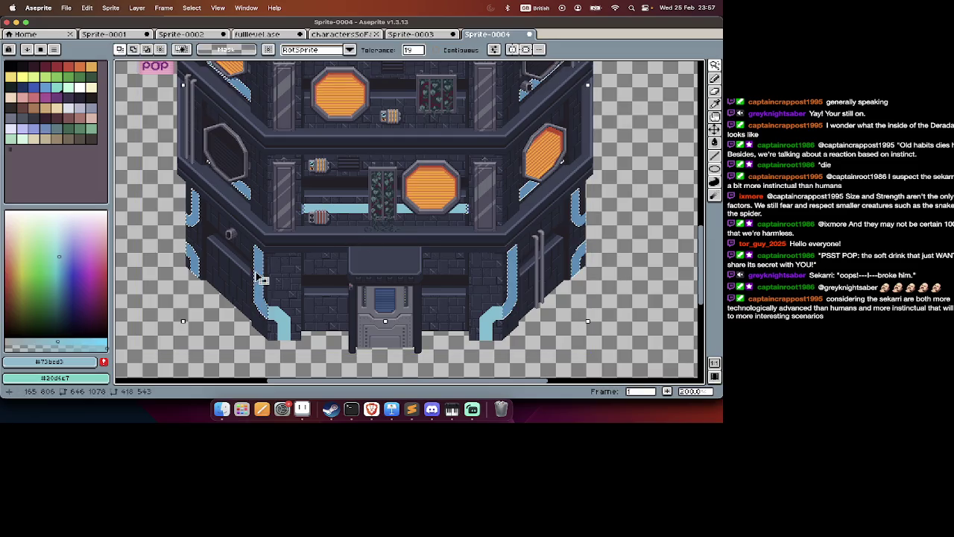
pyautogui.scroll(2, 333, 212)
pyautogui.scroll(5, 333, 212)
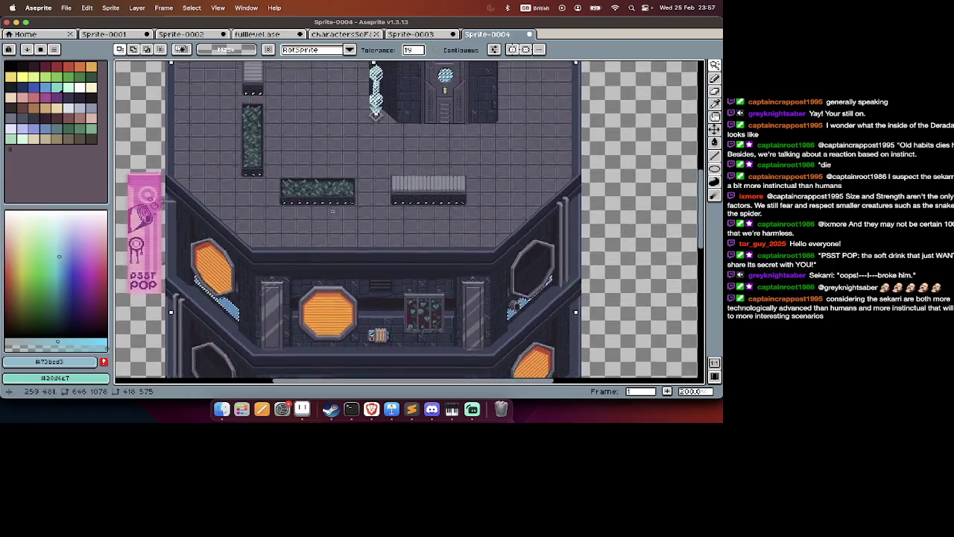
pyautogui.scroll(4, 333, 212)
# Undo the accidental cut of the selected trim.
pyautogui.press('super+z')
pyautogui.scroll(-3, 334, 212)
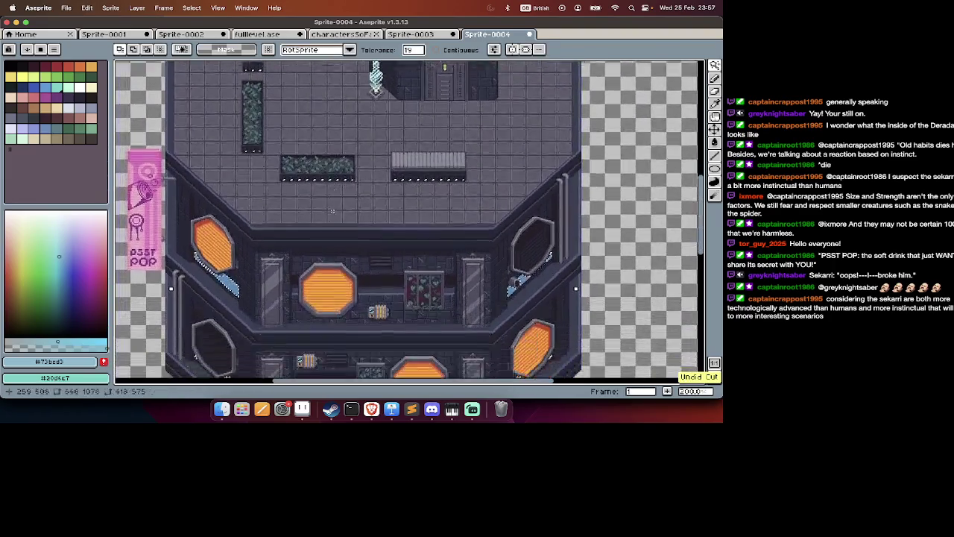
pyautogui.scroll(-2, 334, 212)
pyautogui.scroll(-3, 333, 212)
pyautogui.scroll(-1, 333, 212)
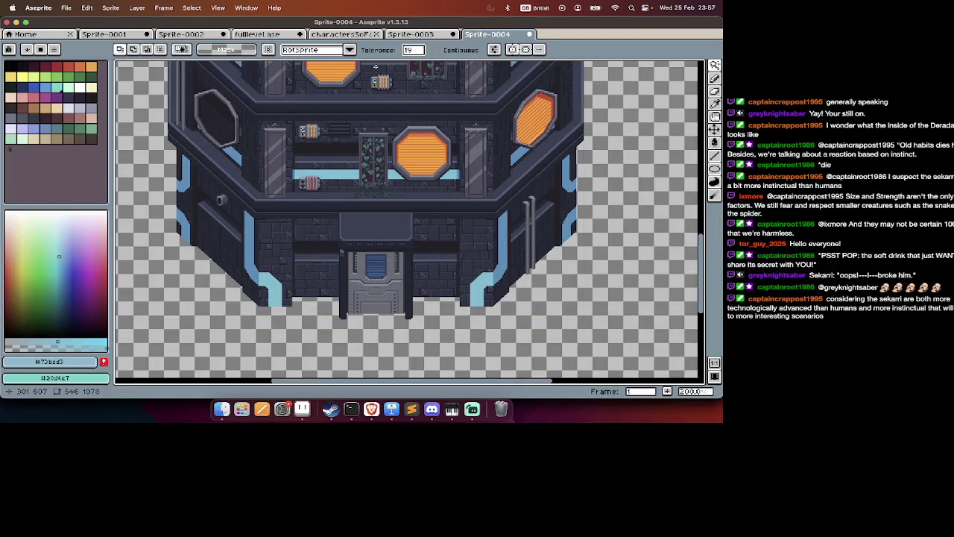
# Magic Wand-select all the orange hex windows on the tower.
pyautogui.scroll(5, 373, 67)
pyautogui.scroll(3, 373, 67)
pyautogui.scroll(2, 371, 63)
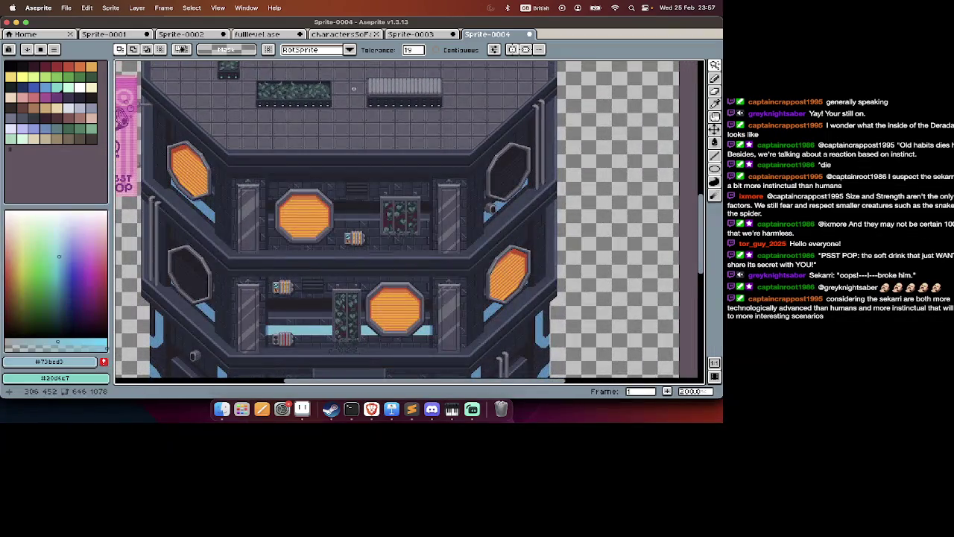
pyautogui.scroll(-5, 354, 88)
pyautogui.scroll(-1, 354, 88)
pyautogui.scroll(6, 328, 164)
pyautogui.scroll(3, 313, 231)
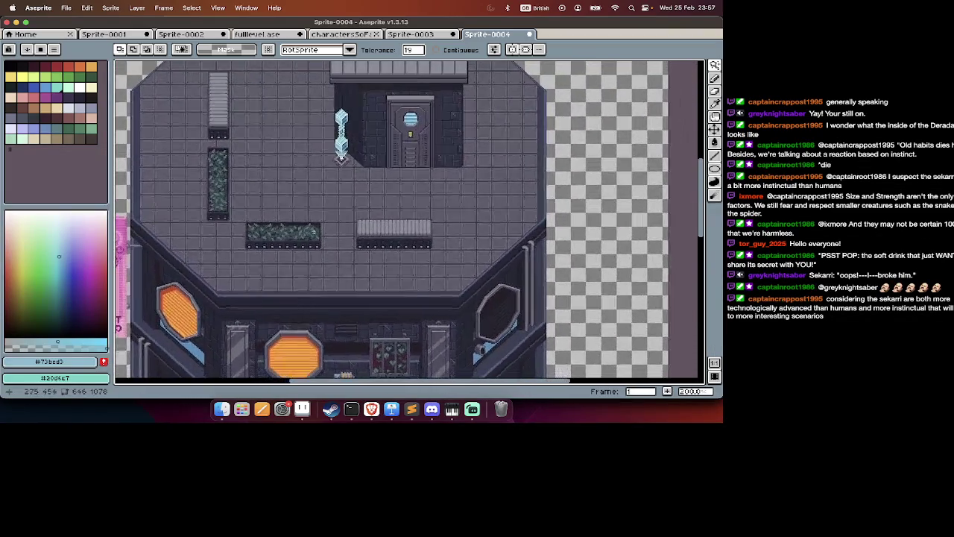
pyautogui.scroll(-2, 322, 174)
pyautogui.scroll(-3, 322, 174)
pyautogui.scroll(3, 295, 217)
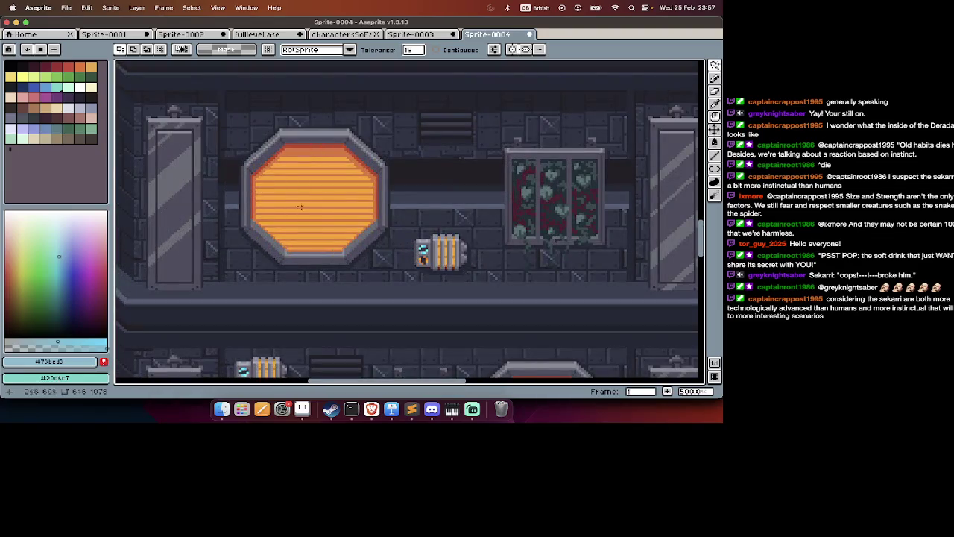
pyautogui.click(330, 163)
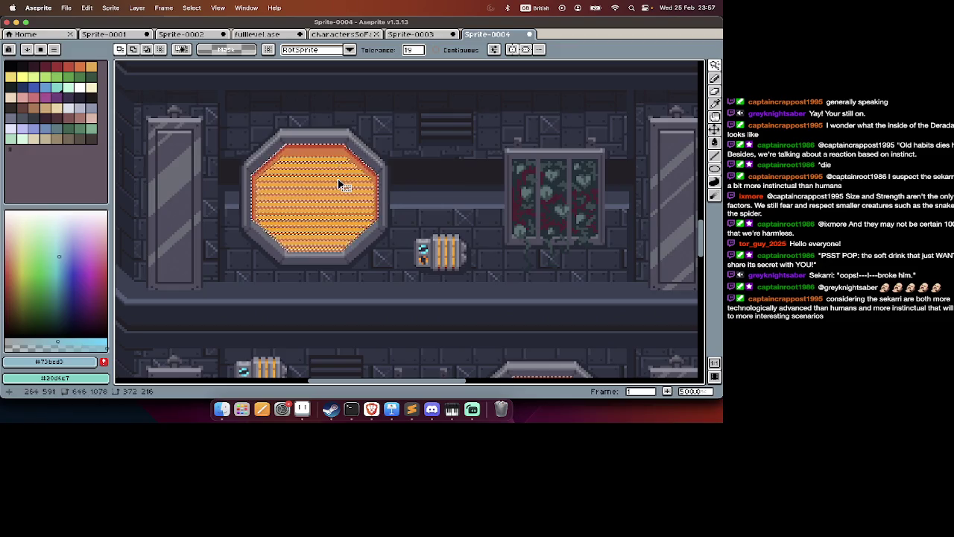
pyautogui.scroll(4, 341, 183)
pyautogui.scroll(-2, 340, 182)
pyautogui.scroll(-3, 341, 182)
pyautogui.scroll(-3, 340, 183)
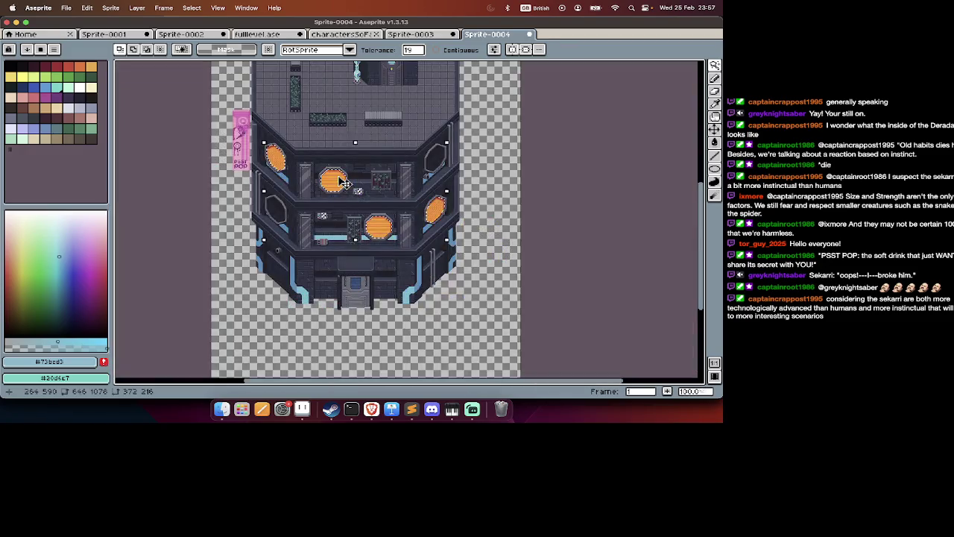
pyautogui.press('v')
pyautogui.press('super+u')
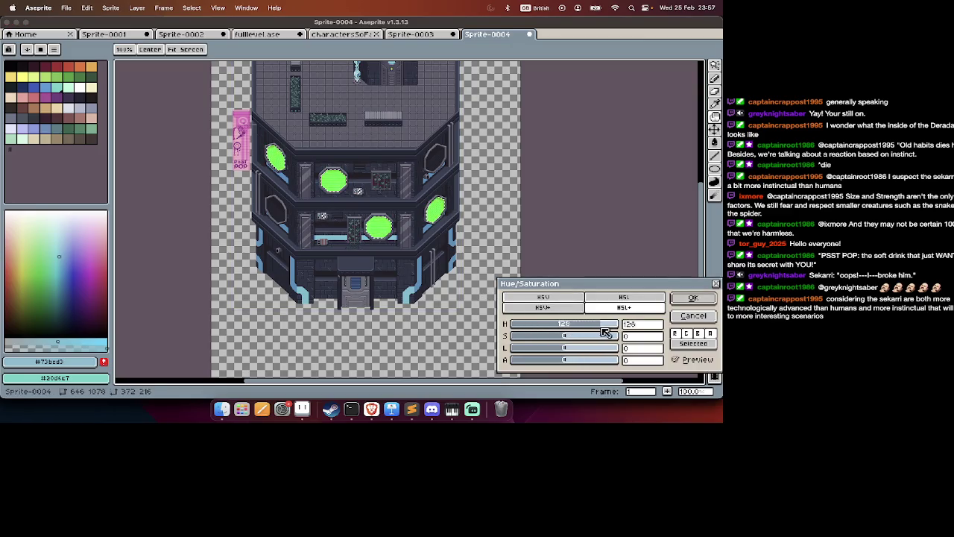
# Drag the Hue slider left to preview the tower windows in a shifted hue.
pyautogui.moveTo(614, 333); pyautogui.dragTo(568, 328)
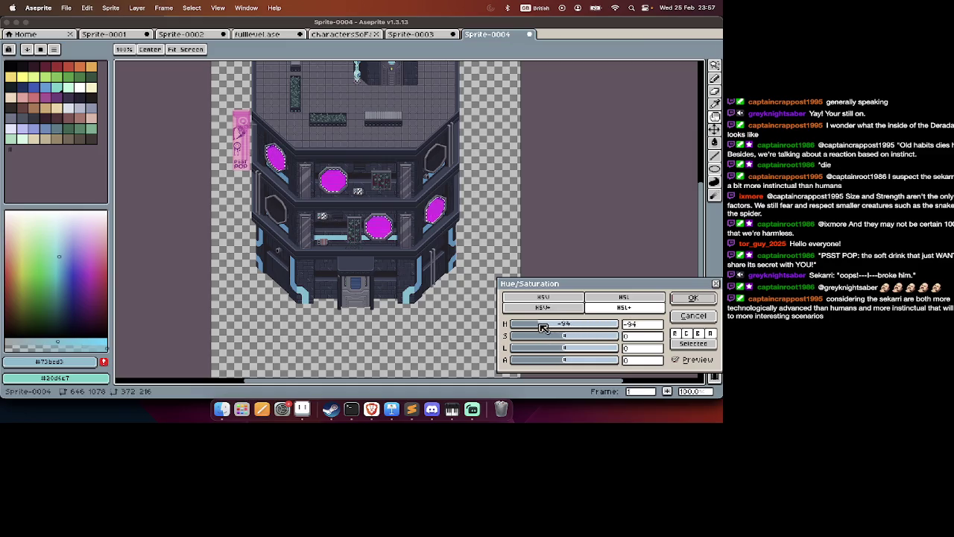
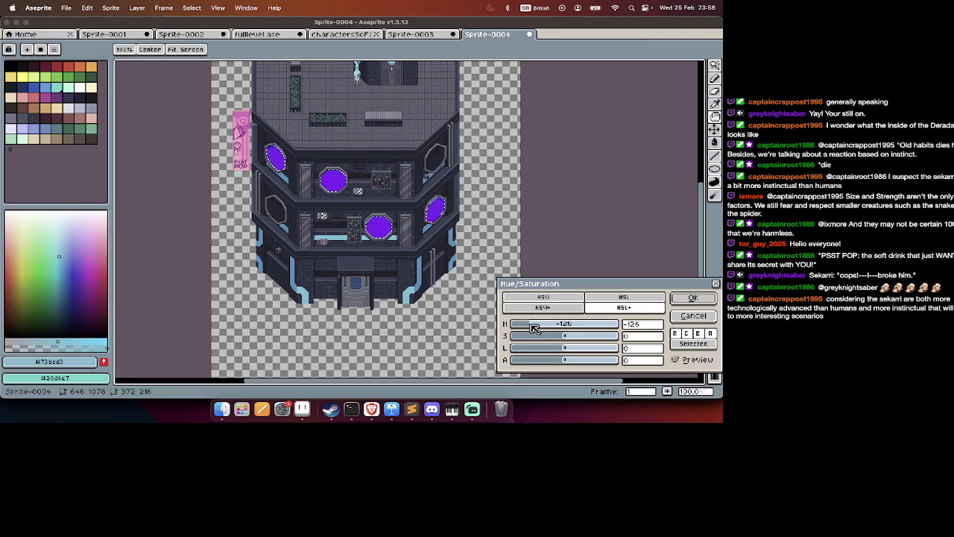
# Apply the purple hue shift to the octagon windows, then undo it to restore orange.
pyautogui.scroll(2, 437, 249)
pyautogui.scroll(1, 437, 249)
pyautogui.press('Return')
pyautogui.press('w')
pyautogui.scroll(-1, 437, 249)
pyautogui.scroll(-2, 437, 249)
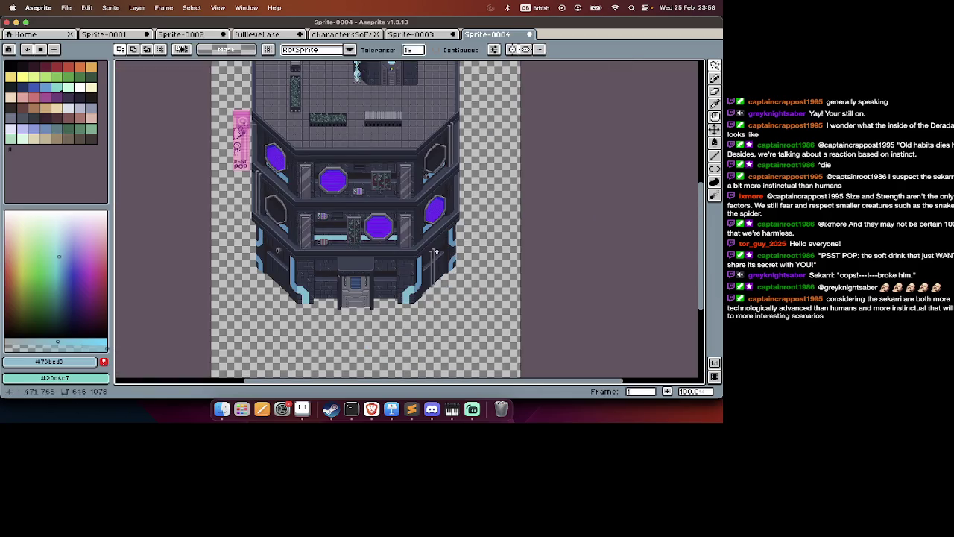
pyautogui.hscroll(1, 436, 251)
pyautogui.hscroll(1, 435, 252)
pyautogui.hotkey('ctrl', 'z')
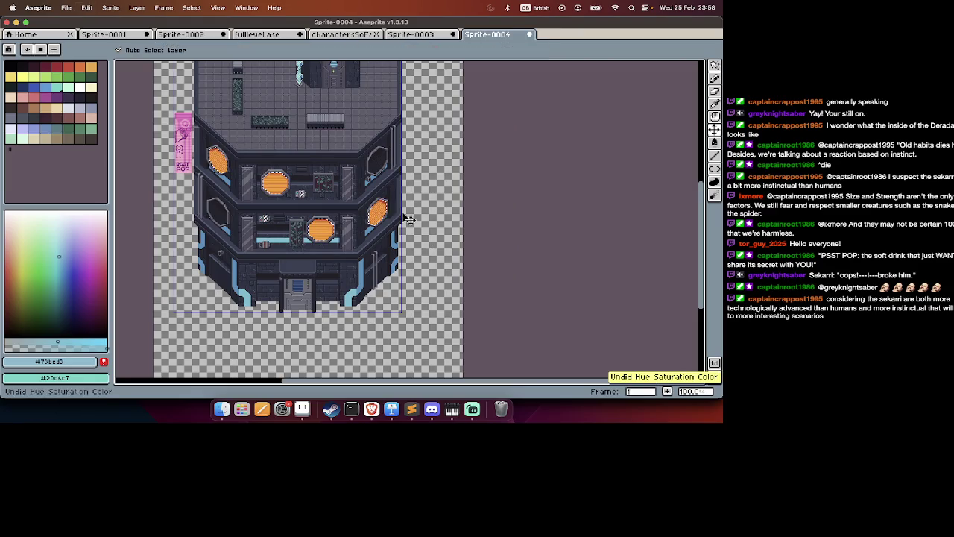
# Preview a cyan hue shift on the windows in Hue/Saturation, then cancel it.
pyautogui.hotkey('ctrl', 'u')
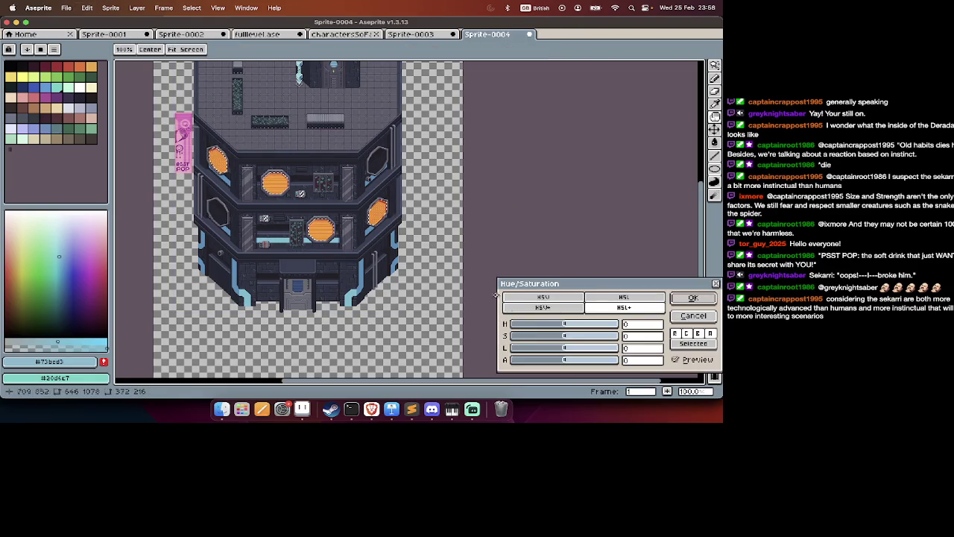
pyautogui.moveTo(573, 329); pyautogui.dragTo(621, 334)
pyautogui.press('Escape')
# Magic-wand select the light-blue bars and diagonal strip across the tower walls.
pyautogui.press('w')
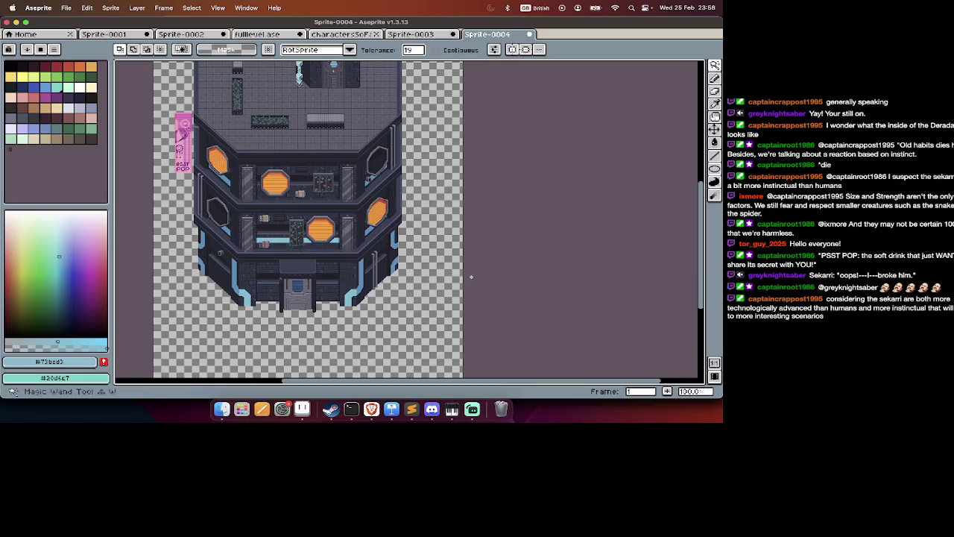
pyautogui.scroll(-2, 356, 156)
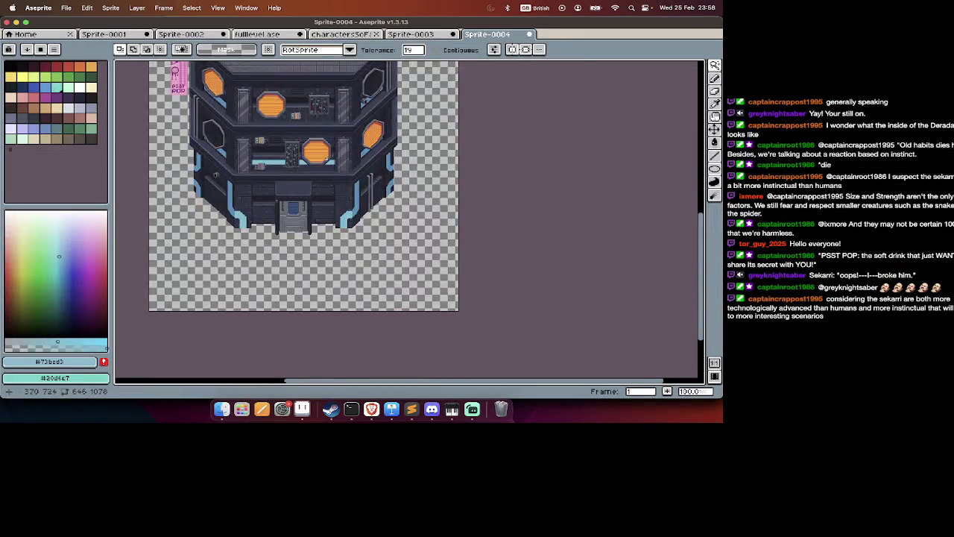
pyautogui.scroll(1, 298, 223)
pyautogui.hscroll(-3, 410, 224)
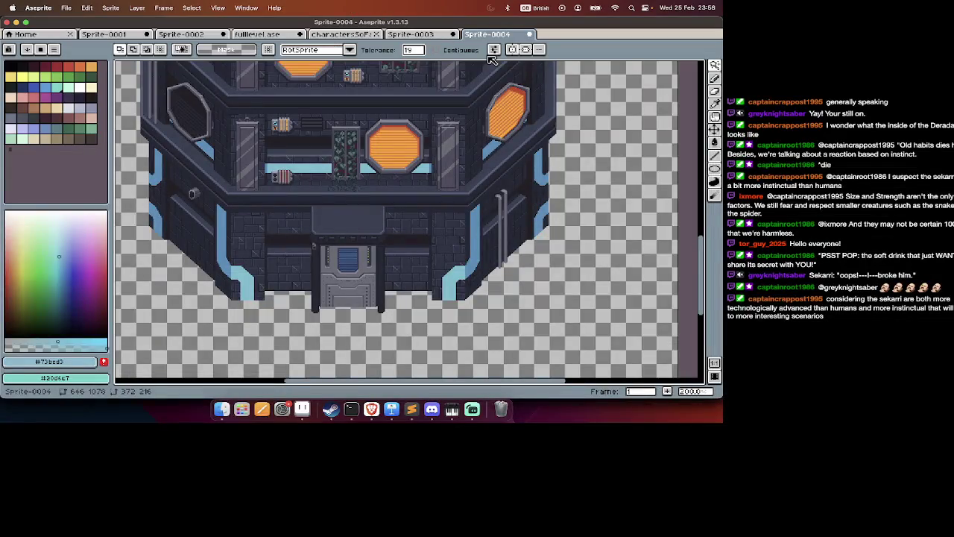
pyautogui.click(306, 173)
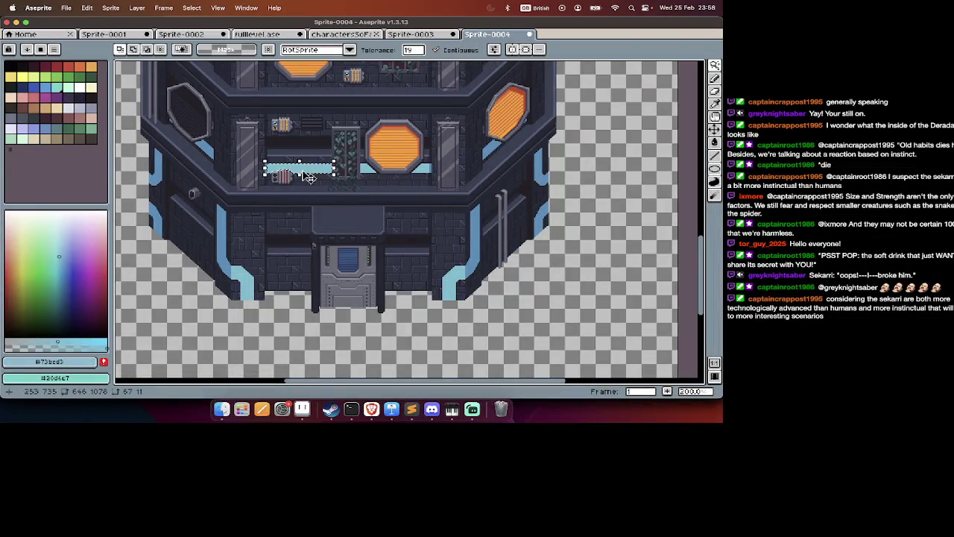
pyautogui.keyDown('shift'); pyautogui.click(394, 169); pyautogui.keyUp('shift')
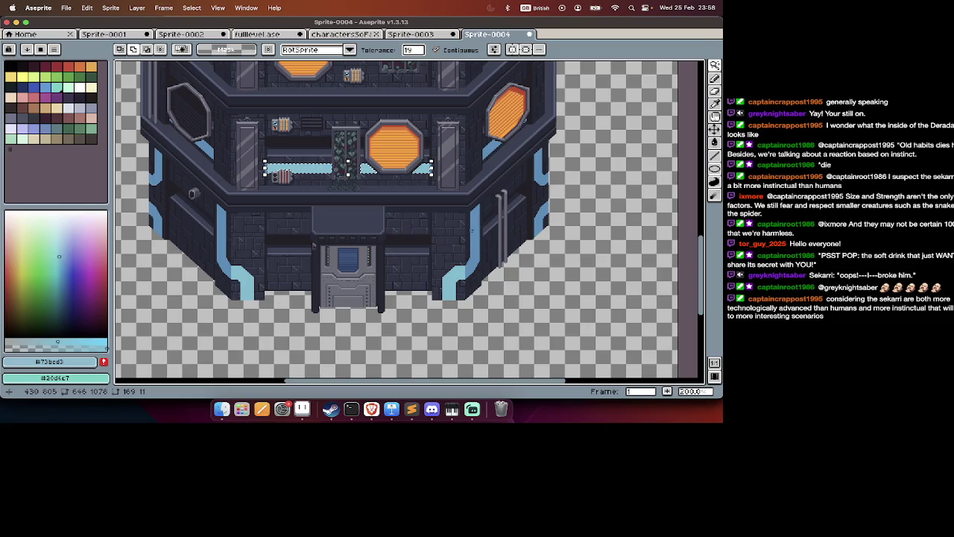
pyautogui.click(470, 247)
pyautogui.click(453, 285)
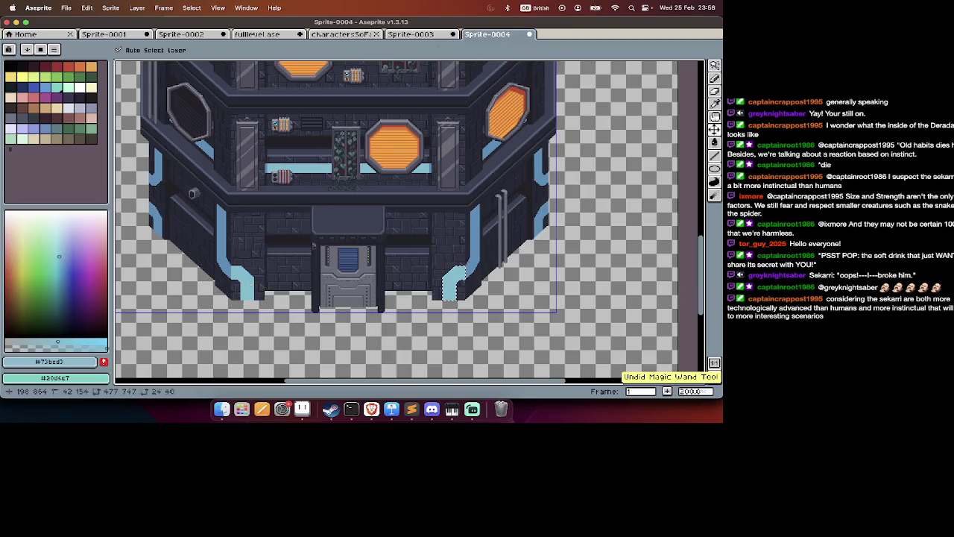
pyautogui.keyDown('shift'); pyautogui.click(221, 231); pyautogui.keyUp('shift')
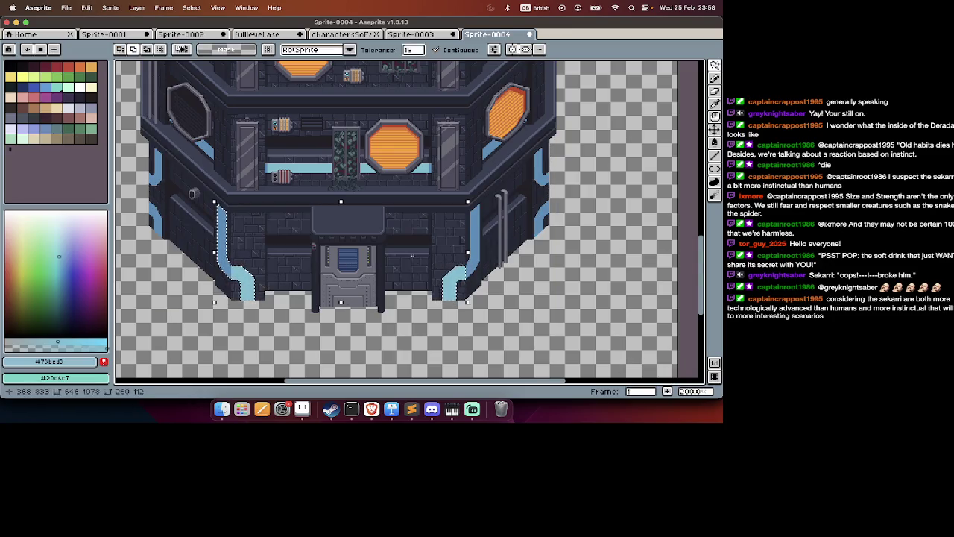
pyautogui.keyDown('shift'); pyautogui.click(475, 223); pyautogui.keyUp('shift')
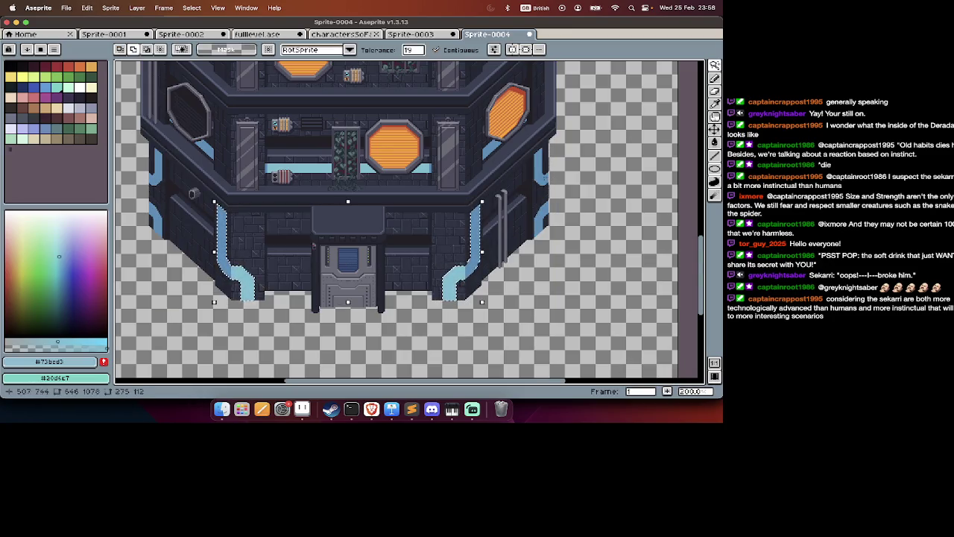
pyautogui.keyDown('shift'); pyautogui.click(156, 220); pyautogui.keyUp('shift')
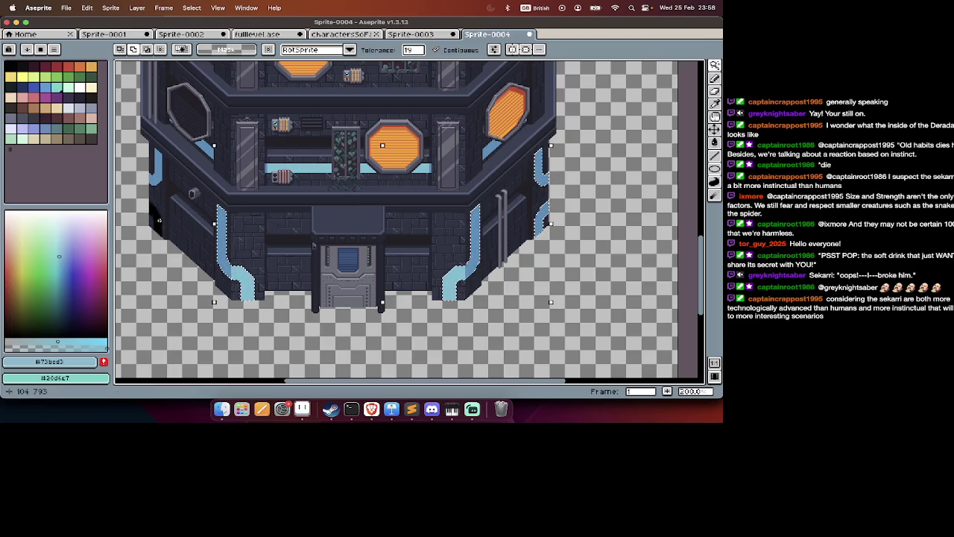
pyautogui.keyDown('shift'); pyautogui.click(156, 167); pyautogui.keyUp('shift')
pyautogui.keyDown('shift'); pyautogui.click(205, 149); pyautogui.keyUp('shift')
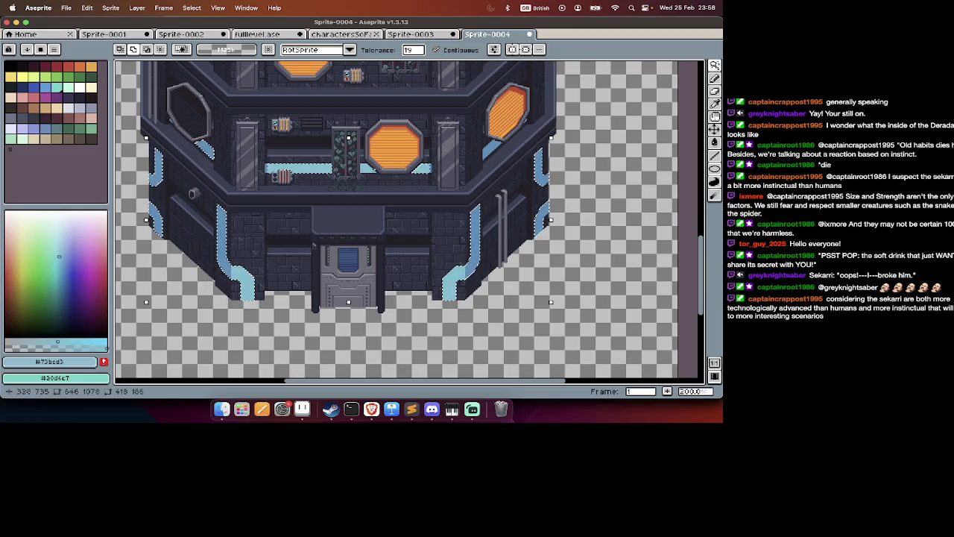
# Add blue edge pixels by the octagon window and raise wand tolerance to 86.
pyautogui.scroll(1, 432, 173)
pyautogui.scroll(4, 436, 174)
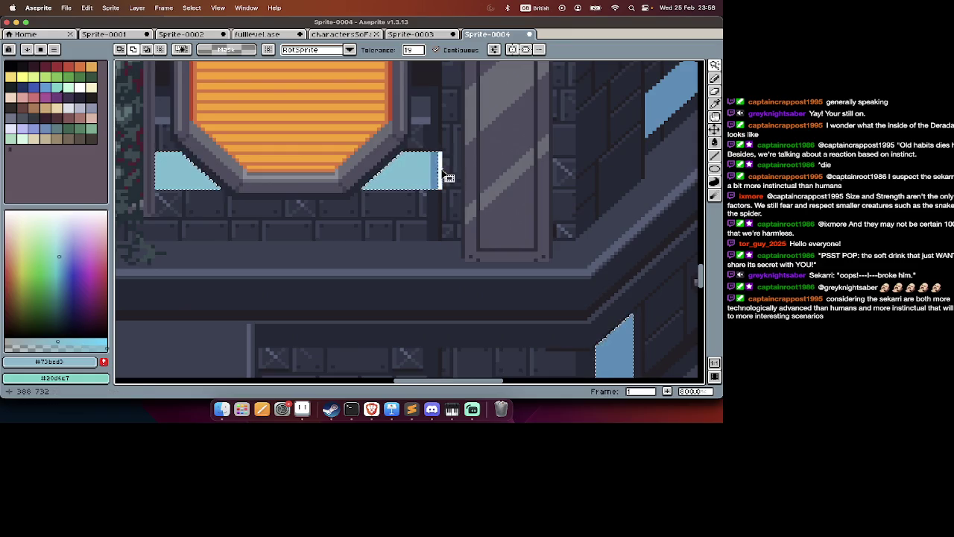
pyautogui.hscroll(5, 444, 182)
pyautogui.scroll(3, 444, 183)
pyautogui.hscroll(1, 436, 216)
pyautogui.scroll(1, 437, 216)
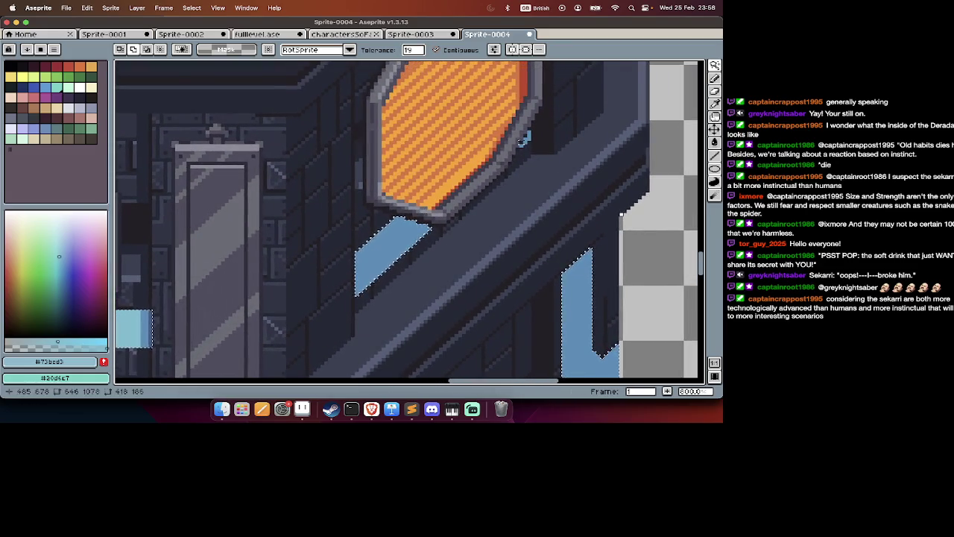
pyautogui.scroll(-2, 536, 143)
pyautogui.scroll(7, 530, 139)
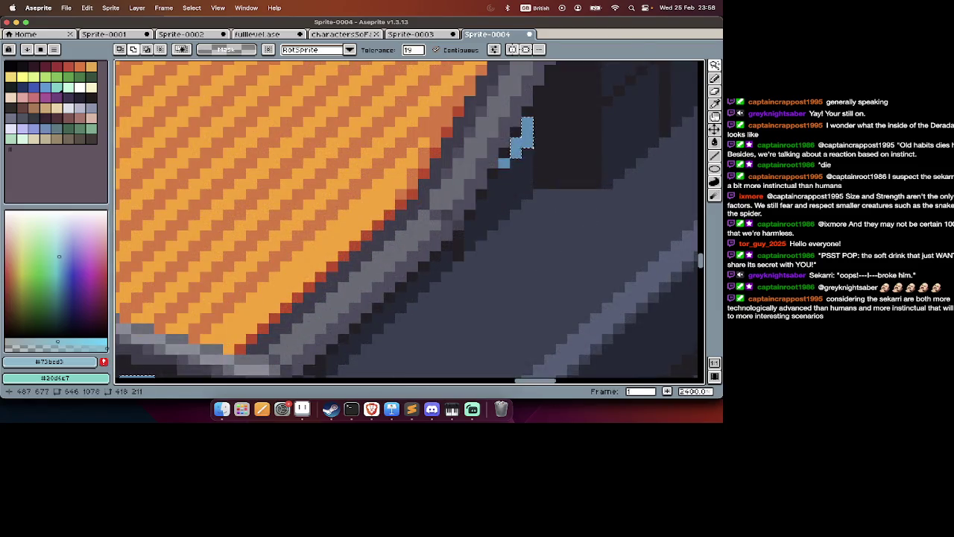
pyautogui.scroll(-7, 504, 161)
pyautogui.scroll(-2, 504, 161)
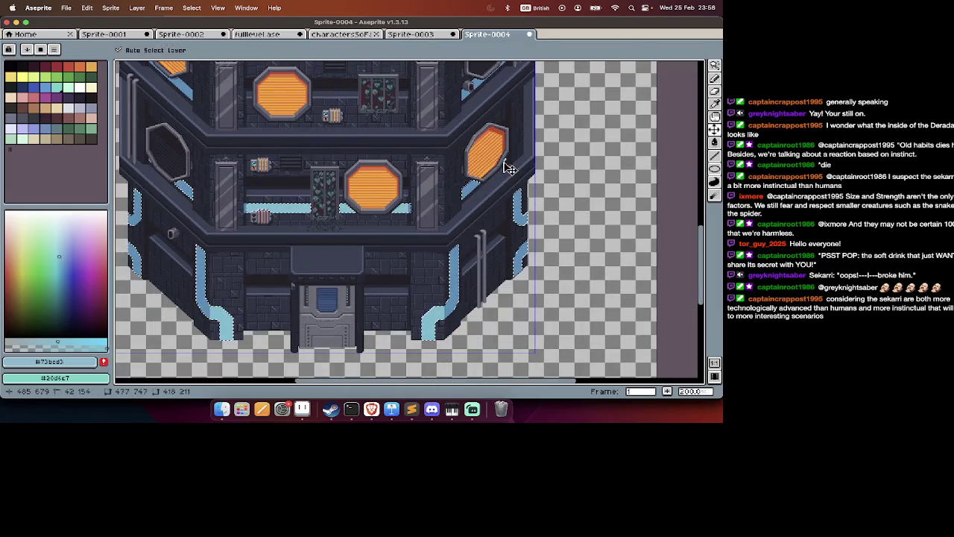
pyautogui.scroll(2, 504, 161)
pyautogui.hotkey('ctrl', 'z')
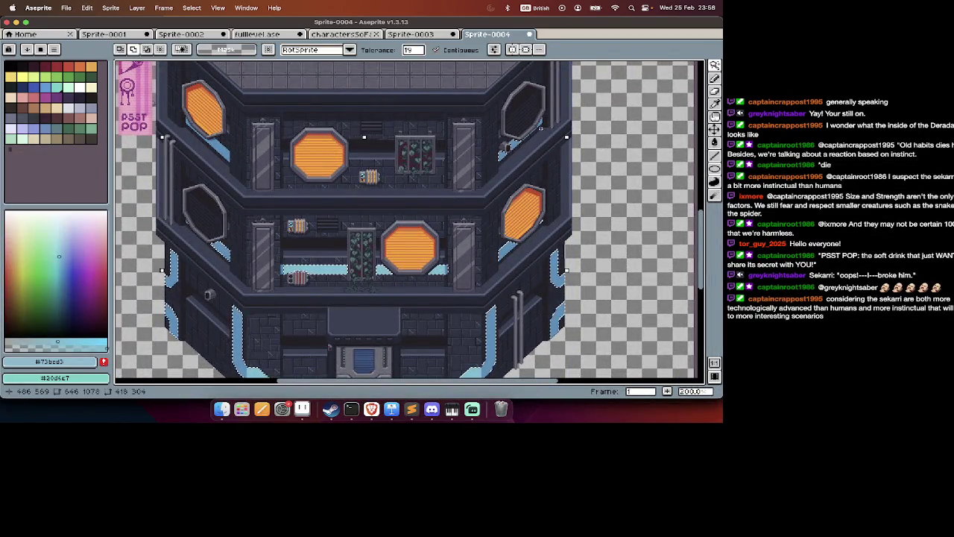
pyautogui.scroll(4, 540, 129)
pyautogui.keyDown('shift'); pyautogui.click(536, 126); pyautogui.keyUp('shift')
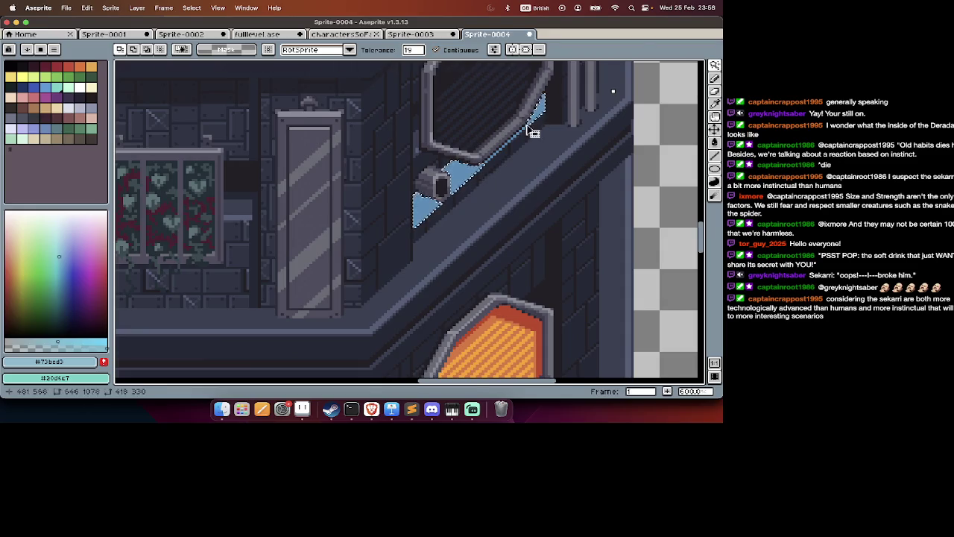
pyautogui.scroll(3, 533, 131)
pyautogui.moveTo(413, 50)
pyautogui.mouseDown()
pyautogui.moveTo(463, 70)
pyautogui.moveTo(504, 113)
pyautogui.moveTo(452, 72)
pyautogui.mouseUp()
pyautogui.press('super+z')
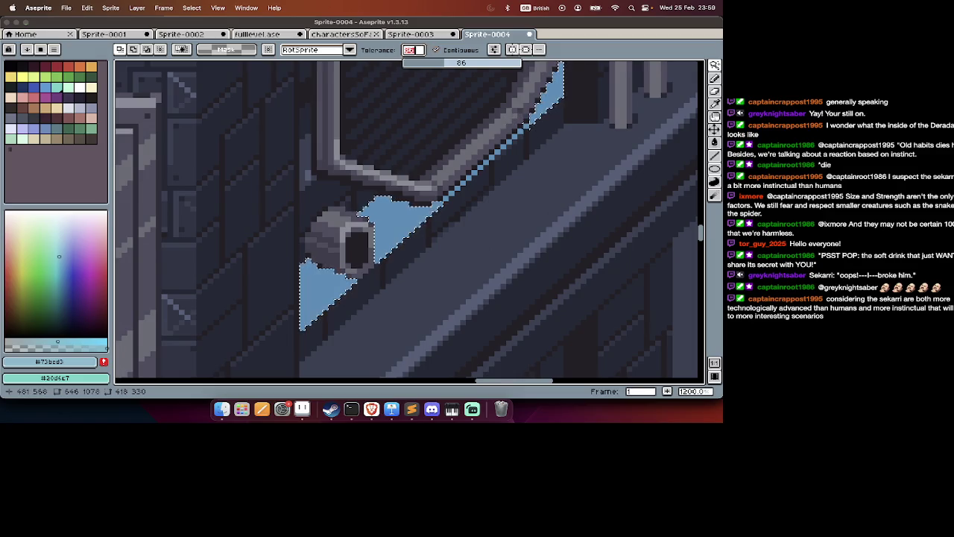
pyautogui.press('Return')
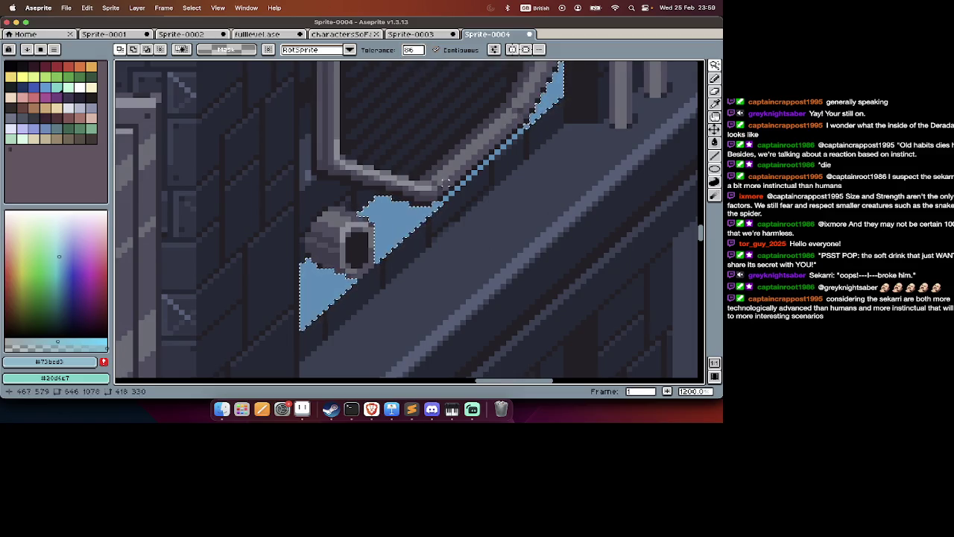
# Add the top blue strip to the selection, testing a cut and undoing it.
pyautogui.scroll(-5, 446, 199)
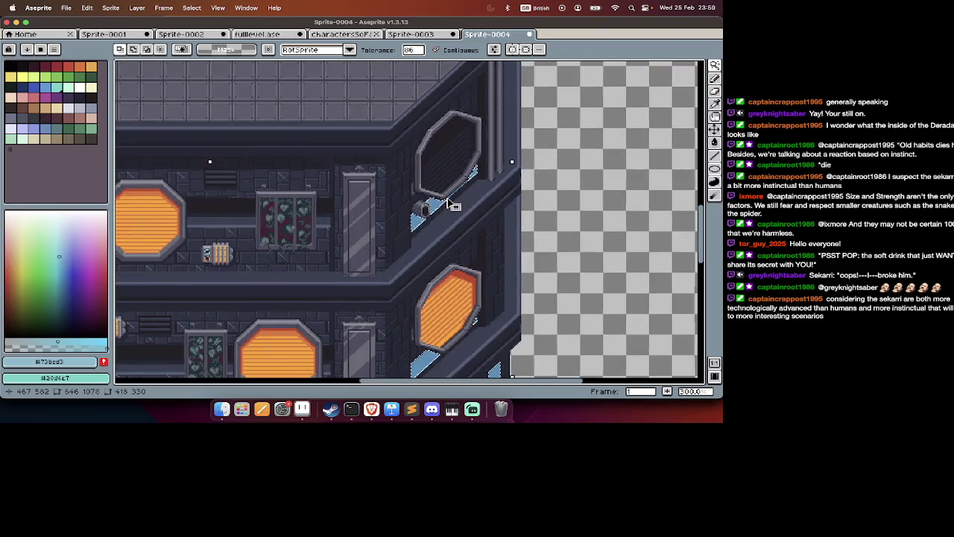
pyautogui.hscroll(-5, 209, 159)
pyautogui.hscroll(-3, 347, 276)
pyautogui.keyDown('shift'); pyautogui.click(444, 125); pyautogui.keyUp('shift')
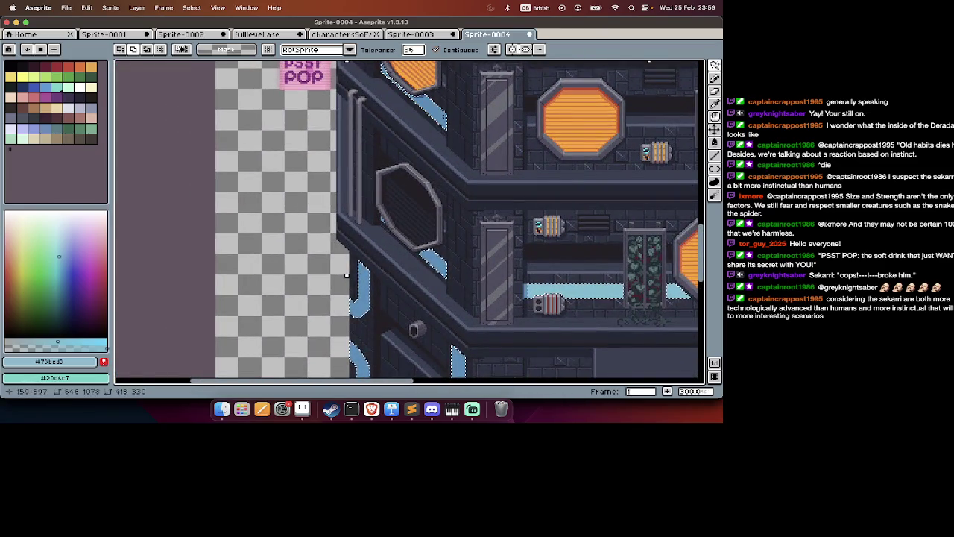
pyautogui.scroll(-5, 455, 142)
pyautogui.hscroll(2, 462, 148)
pyautogui.press('super+x')
pyautogui.press('super+z')
pyautogui.scroll(2, 477, 154)
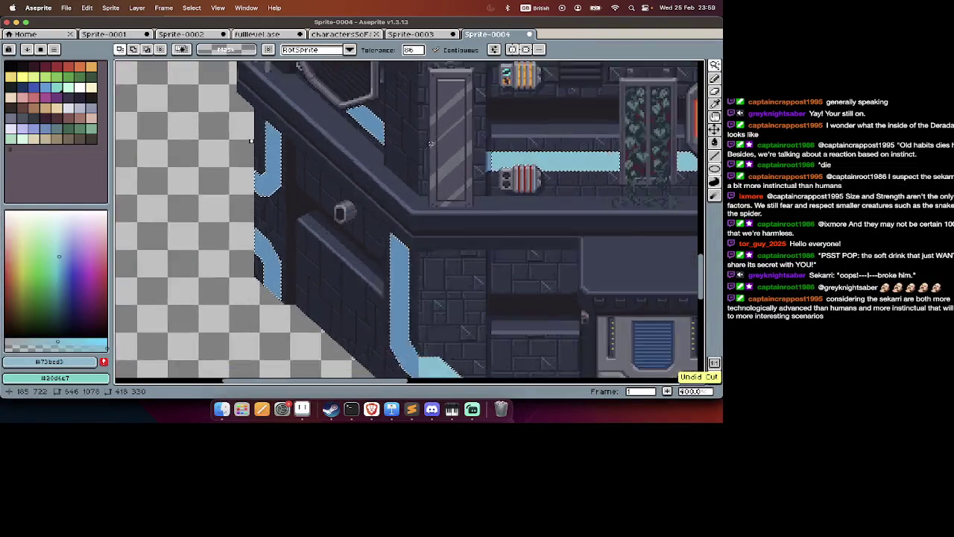
pyautogui.scroll(2, 556, 185)
pyautogui.keyDown('shift'); pyautogui.click(550, 188); pyautogui.keyUp('shift')
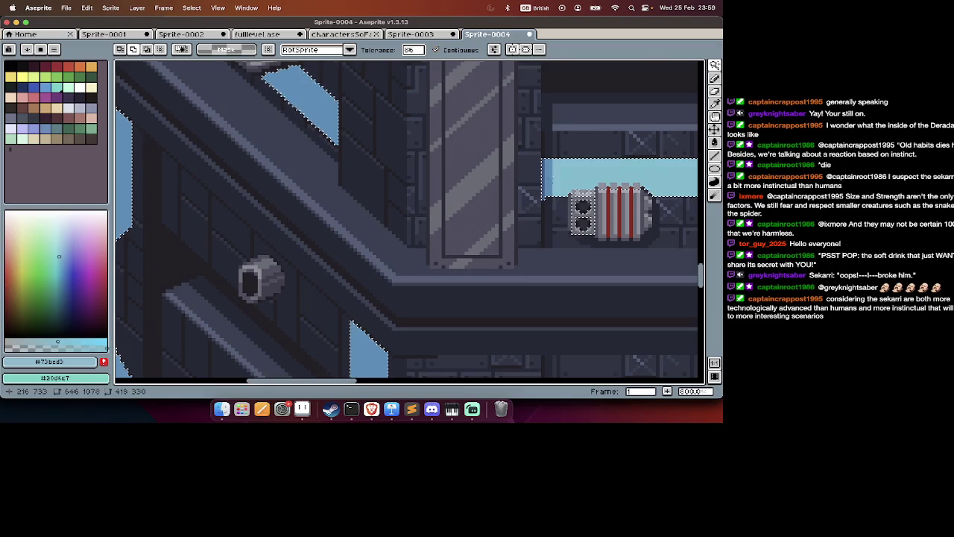
pyautogui.press('super+z')
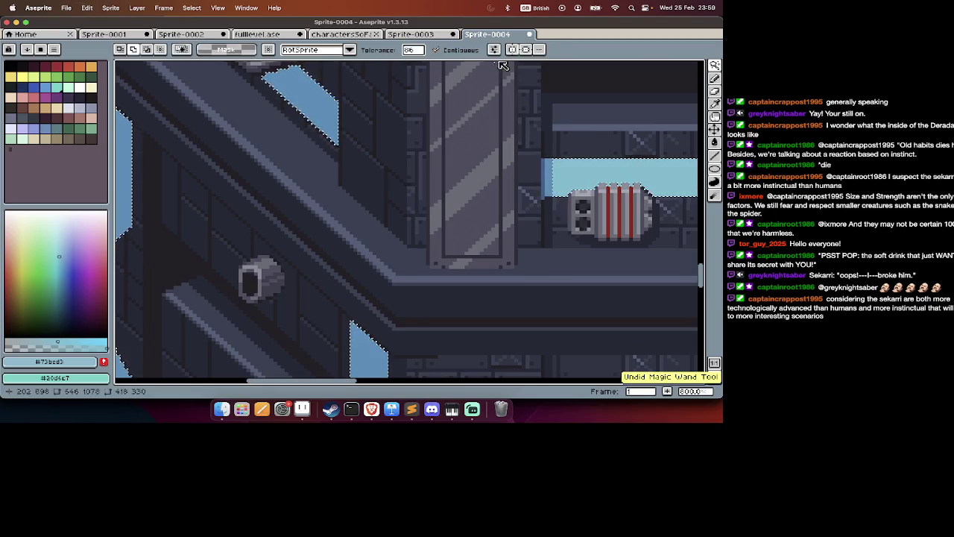
# Lower wand tolerance to 33 and open Hue/Saturation on the selected blue strips.
pyautogui.click(412, 50)
pyautogui.write('33')
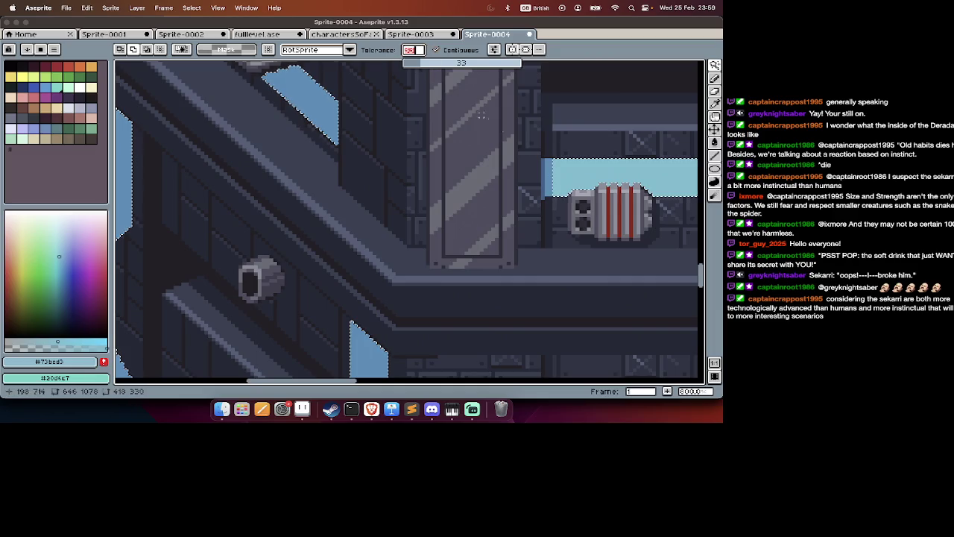
pyautogui.press('Return')
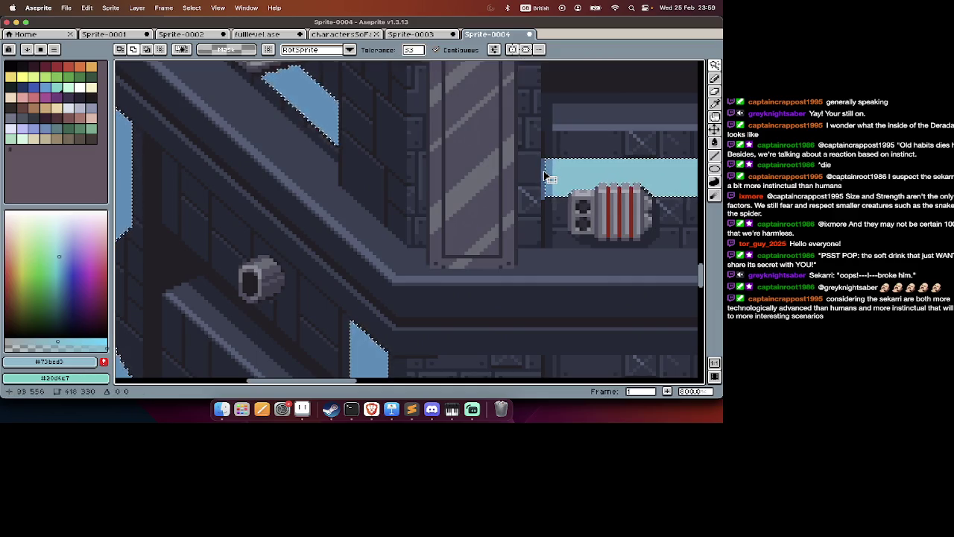
pyautogui.scroll(-4, 542, 173)
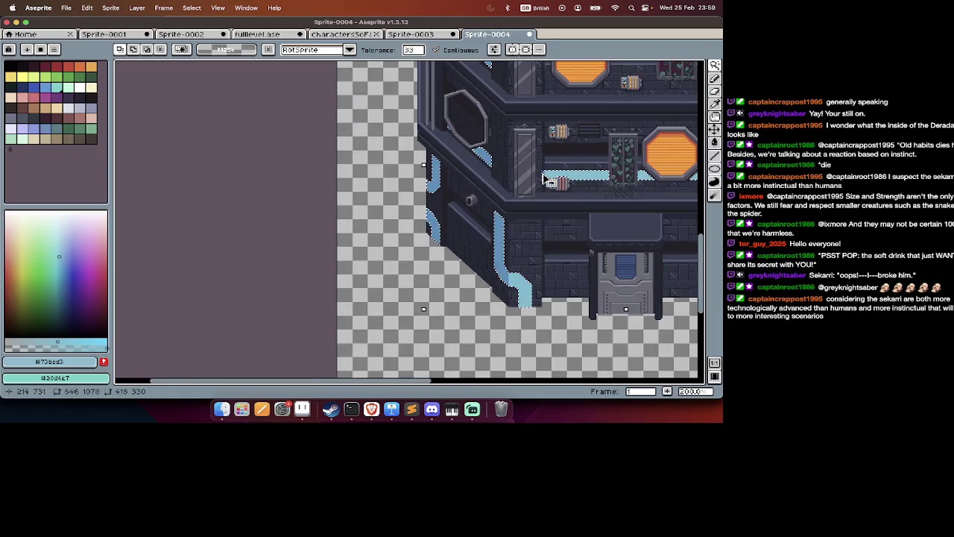
pyautogui.hscroll(3, 542, 174)
pyautogui.hscroll(2, 544, 174)
pyautogui.hscroll(2, 547, 176)
pyautogui.hscroll(-6, 549, 176)
pyautogui.scroll(1, 367, 130)
pyautogui.scroll(2, 367, 131)
pyautogui.scroll(2, 367, 131)
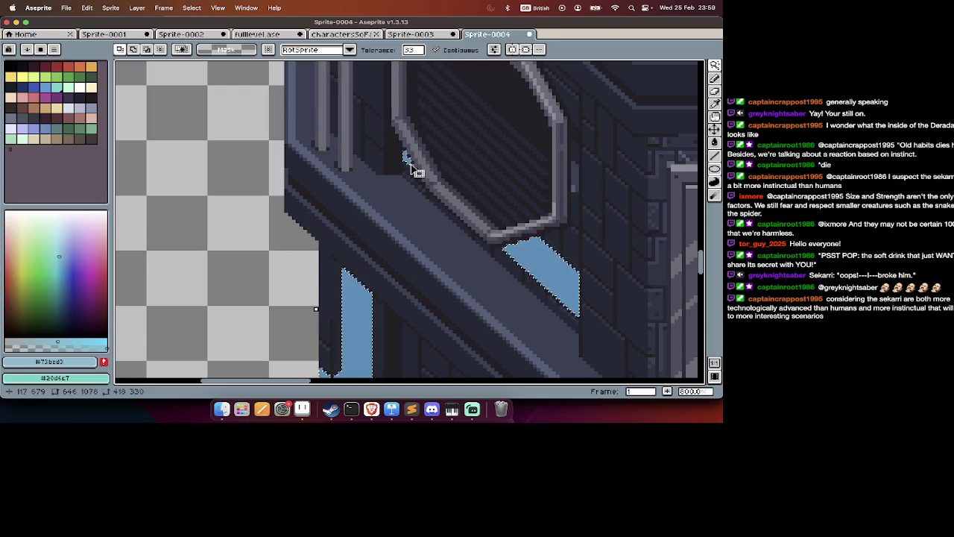
pyautogui.scroll(-5, 420, 174)
pyautogui.hscroll(4, 420, 175)
pyautogui.press('super+u')
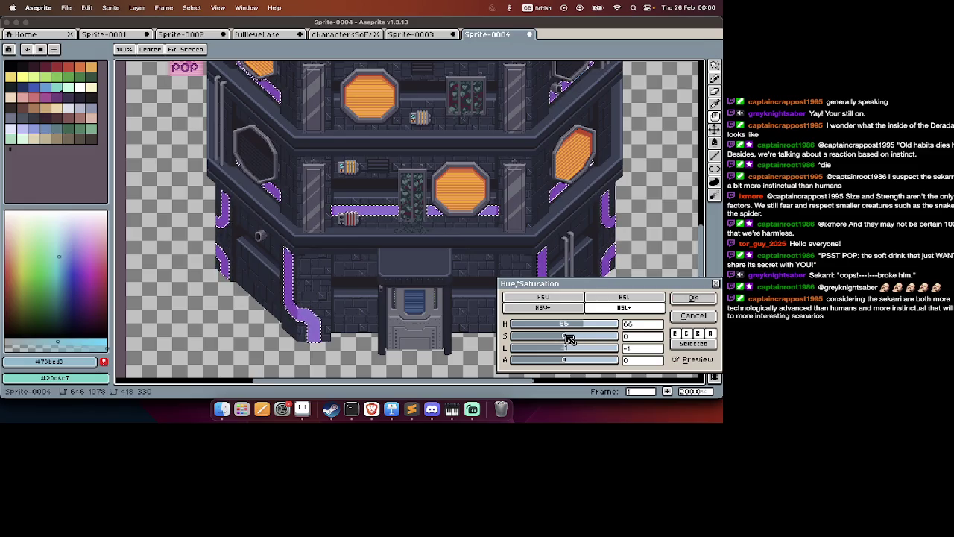
# Apply the hue 66 shift so the tower's trim strips turn purple.
pyautogui.press('Return')
pyautogui.scroll(3, 429, 190)
pyautogui.scroll(5, 429, 190)
pyautogui.scroll(3, 430, 190)
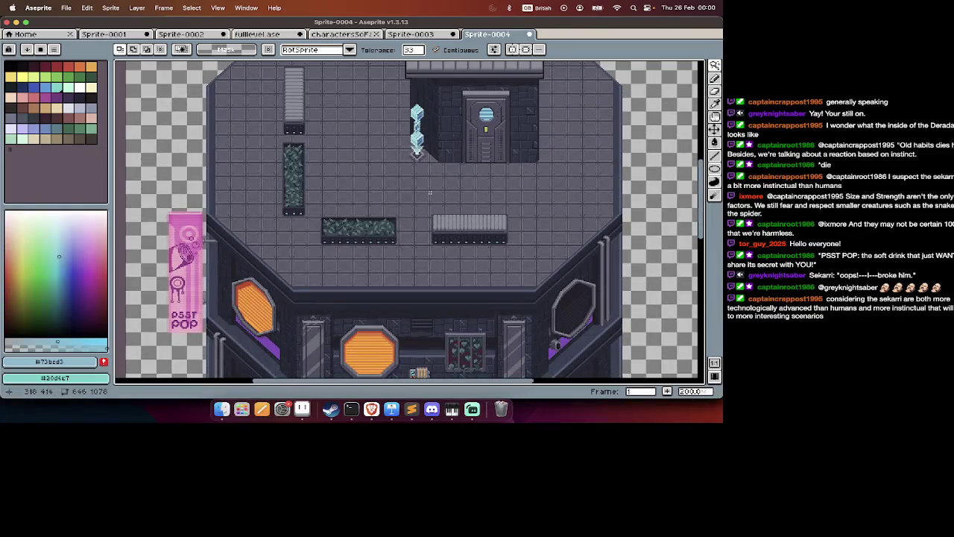
# Sample dark blue and mid blue colours from the crystal pillar.
pyautogui.scroll(-5, 430, 190)
pyautogui.scroll(-3, 429, 190)
pyautogui.scroll(3, 339, 214)
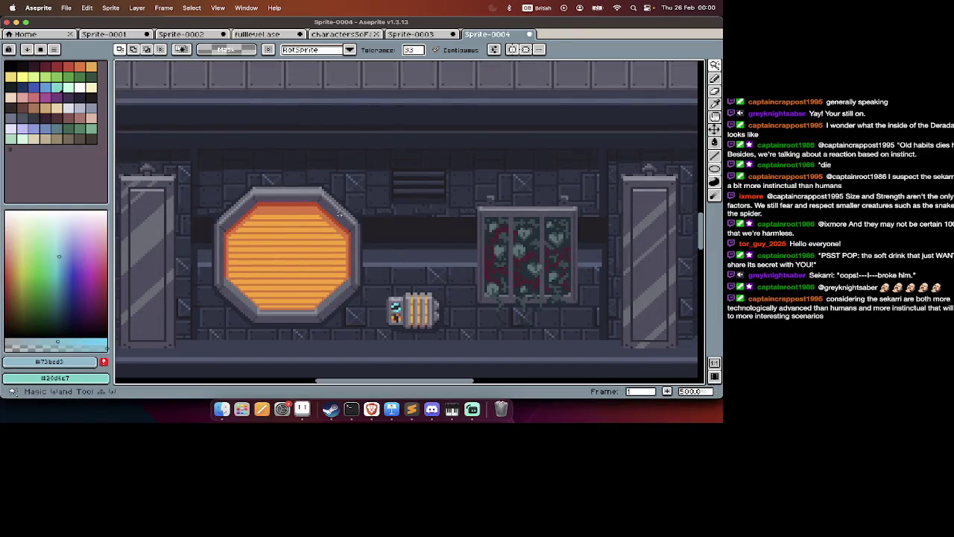
pyautogui.scroll(5, 333, 221)
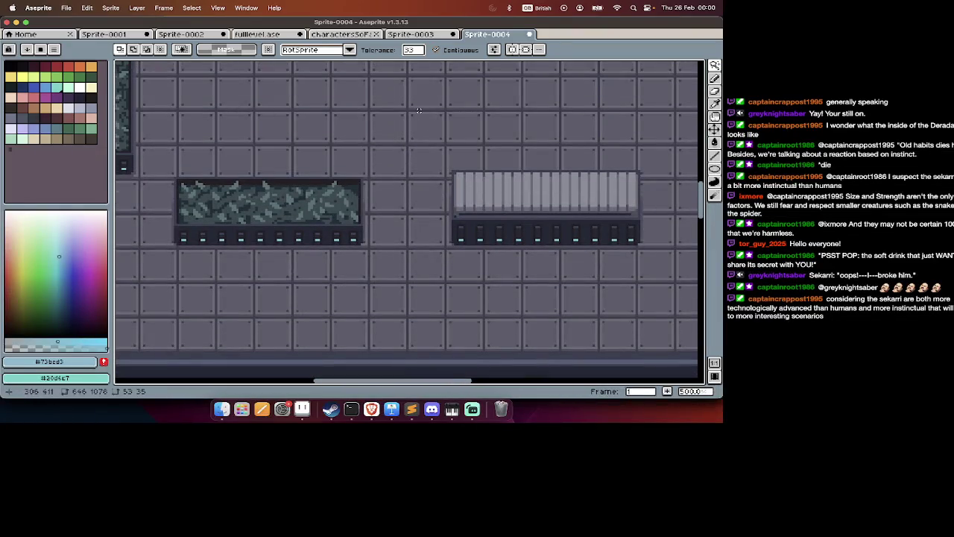
pyautogui.scroll(-2, 322, 227)
pyautogui.scroll(-4, 322, 228)
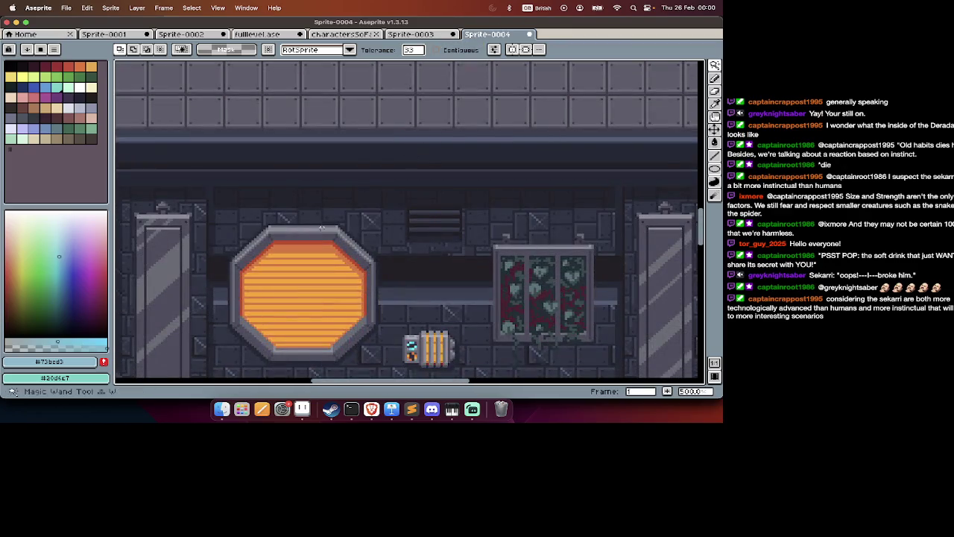
pyautogui.scroll(3, 321, 238)
pyautogui.scroll(3, 424, 78)
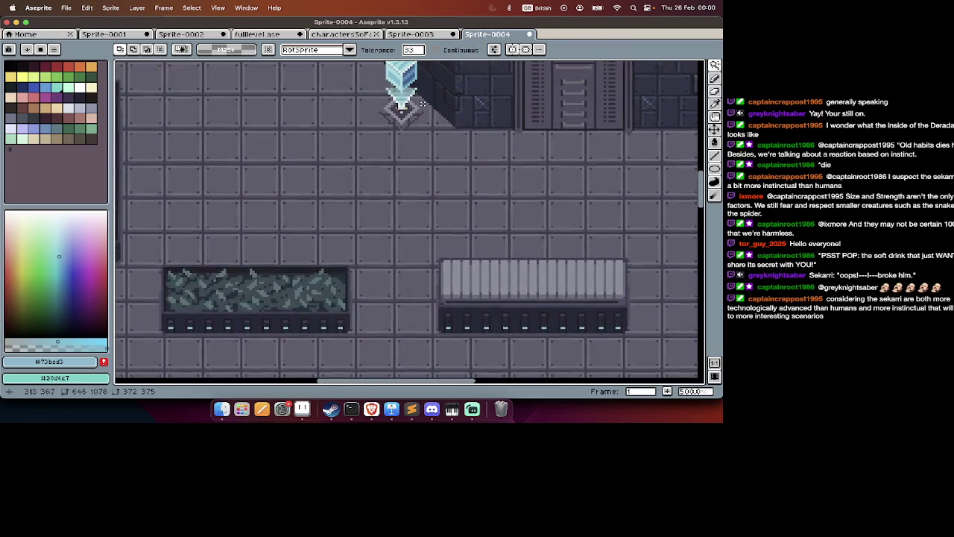
pyautogui.press('i')
pyautogui.click(416, 72)
pyautogui.press('w')
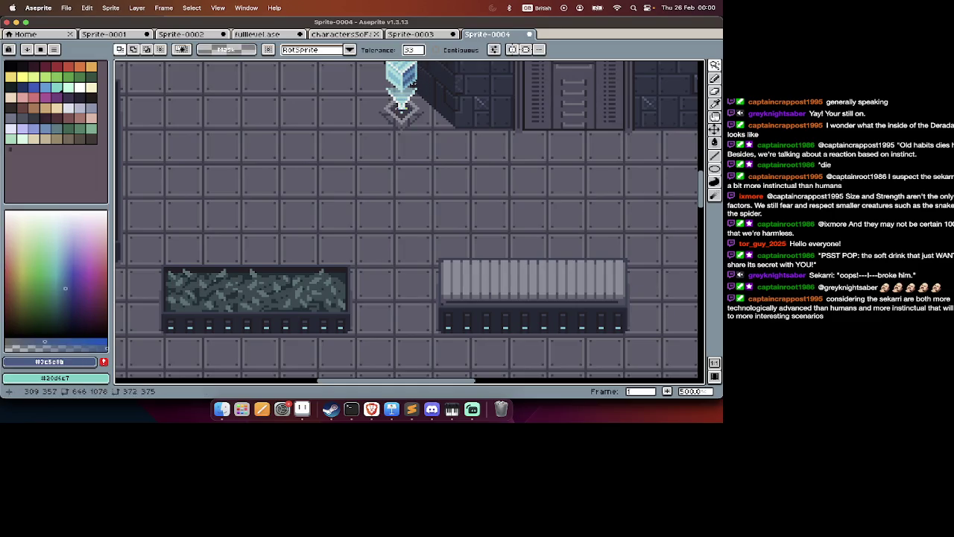
pyautogui.scroll(-5, 411, 81)
pyautogui.scroll(-1, 356, 112)
pyautogui.scroll(1, 360, 140)
pyautogui.scroll(5, 361, 139)
pyautogui.scroll(2, 360, 140)
pyautogui.scroll(2, 360, 140)
pyautogui.press('i')
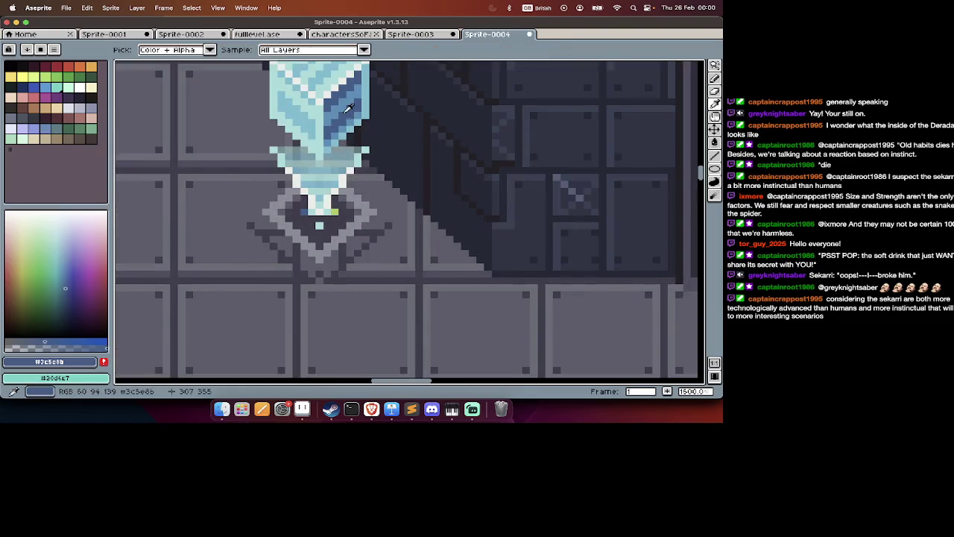
pyautogui.click(349, 110)
pyautogui.press('w')
# Magic-wand the orange window stripes and pick pale cyan #a4dddb from the pillar.
pyautogui.scroll(-3, 339, 109)
pyautogui.scroll(-2, 337, 108)
pyautogui.scroll(1, 337, 108)
pyautogui.scroll(3, 267, 186)
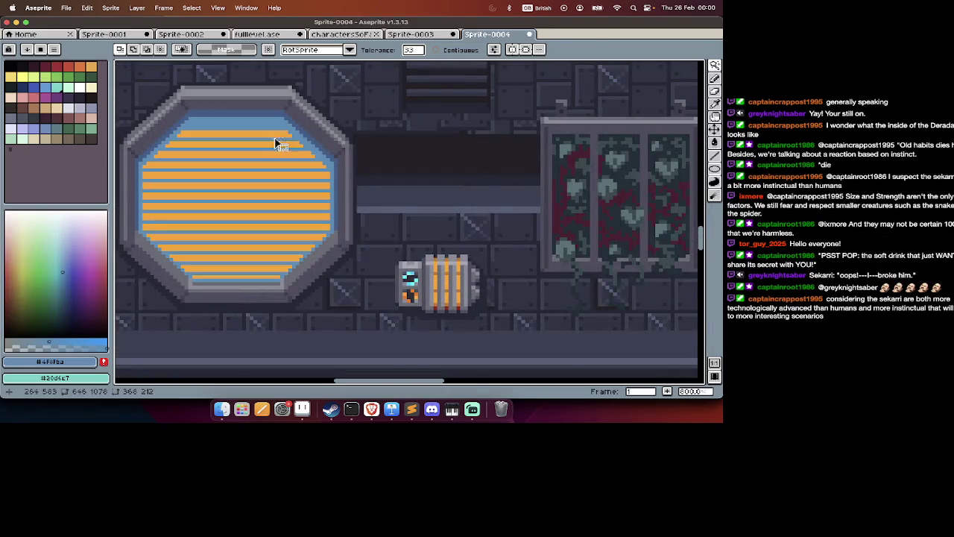
pyautogui.click(276, 144)
pyautogui.scroll(10, 262, 147)
pyautogui.scroll(-10, 261, 147)
pyautogui.scroll(2, 283, 172)
pyautogui.press('i')
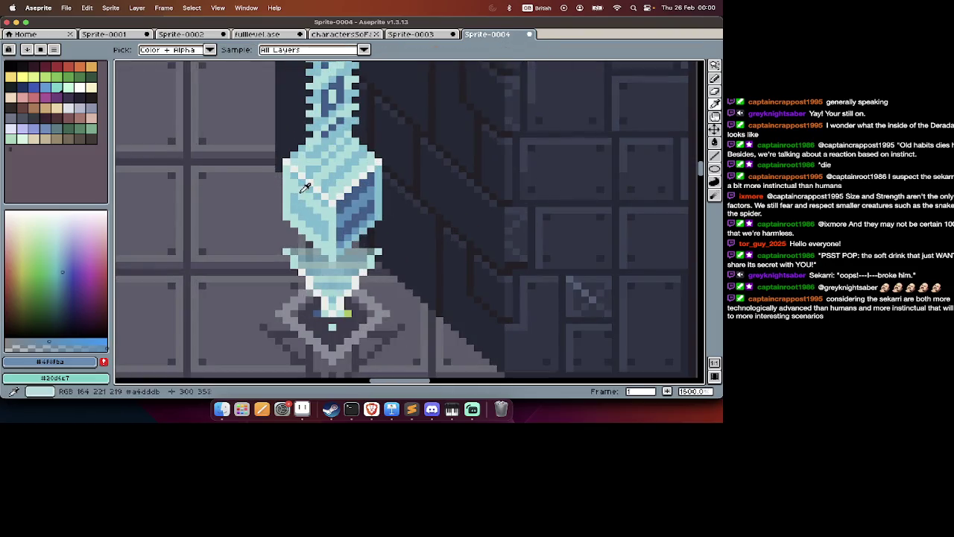
pyautogui.keyDown('alt'); pyautogui.click(304, 188); pyautogui.keyUp('alt')
pyautogui.scroll(-3, 300, 187)
pyautogui.scroll(-5, 300, 188)
pyautogui.scroll(-3, 299, 188)
pyautogui.scroll(-2, 387, 252)
pyautogui.scroll(-2, 382, 245)
pyautogui.hscroll(2, 382, 244)
pyautogui.scroll(-3, 378, 246)
pyautogui.scroll(4, 373, 205)
pyautogui.scroll(-1, 372, 206)
pyautogui.scroll(-1, 373, 205)
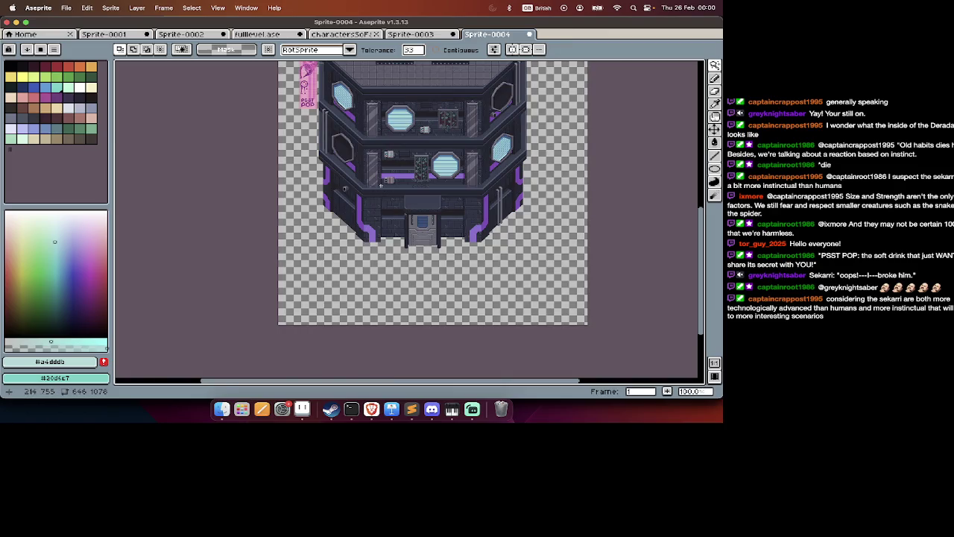
pyautogui.scroll(1, 381, 186)
# Select all purple trim strips with Continuous off, cut them, then undo the cut.
pyautogui.click(424, 169)
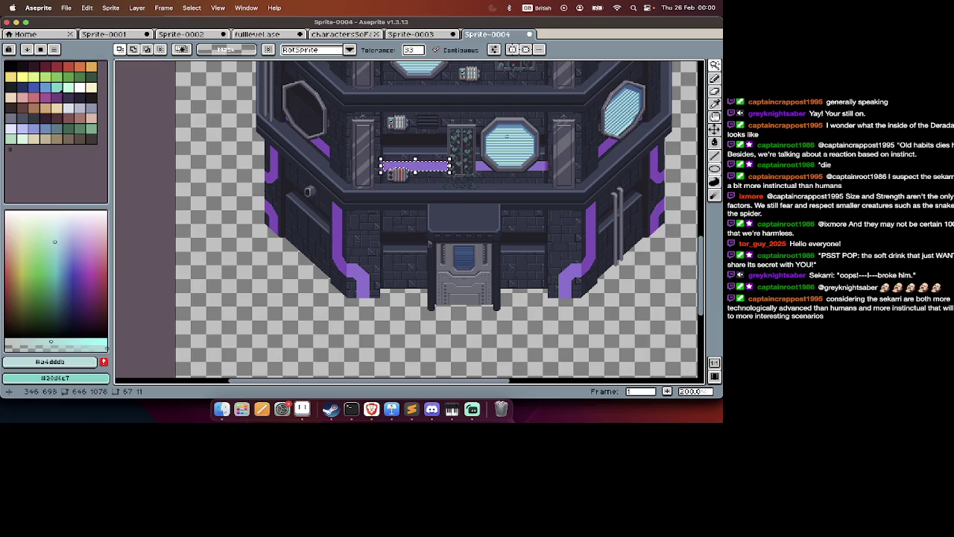
pyautogui.press('super+d')
pyautogui.click(440, 49)
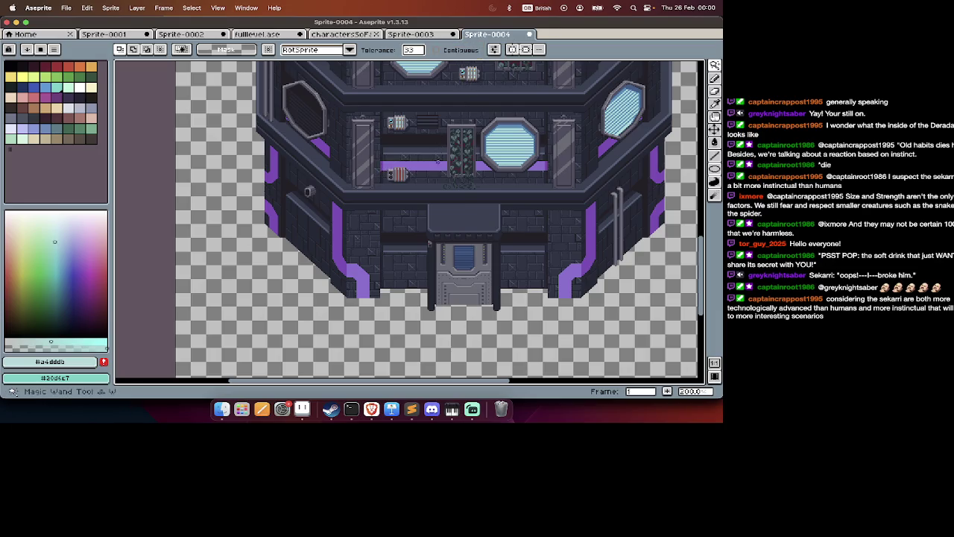
pyautogui.click(428, 244)
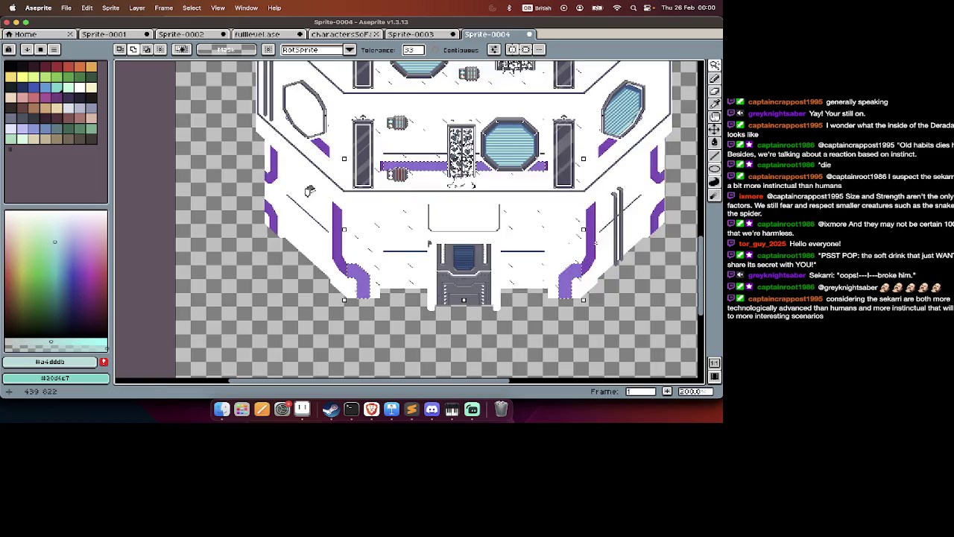
pyautogui.click(595, 248)
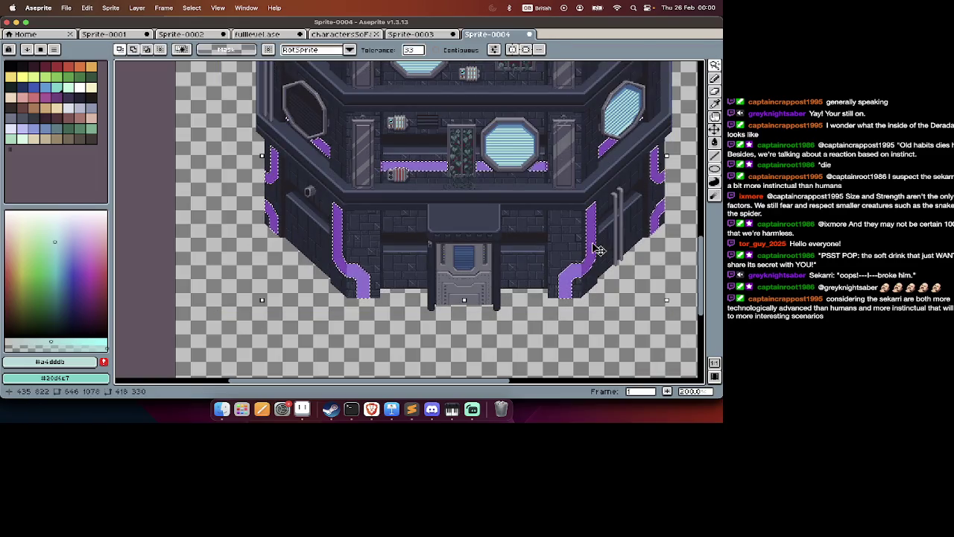
pyautogui.press('Delete')
pyautogui.press('v')
pyautogui.hotkey('ctrl', 'z')
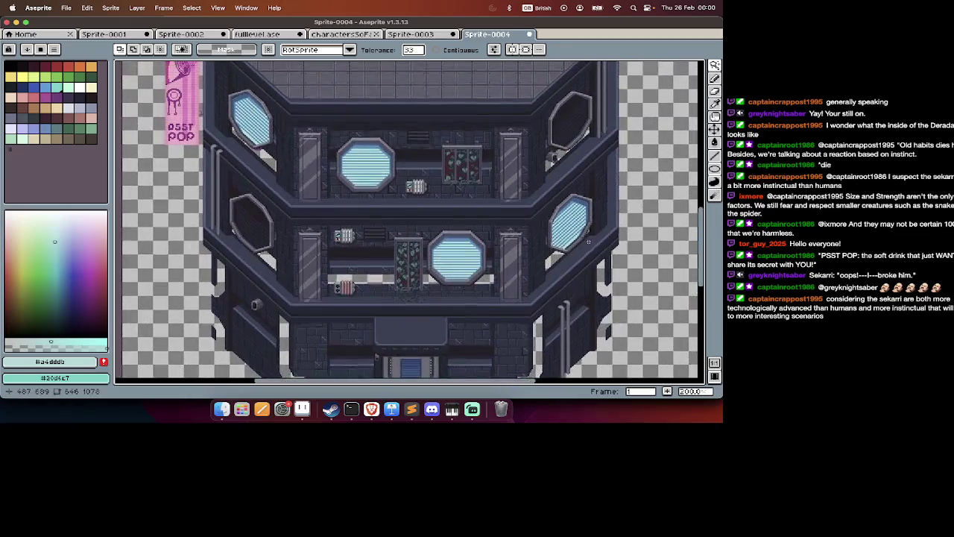
# Show the timeline and add a new empty Layer 2 above Layer 1.
pyautogui.scroll(-1, 595, 247)
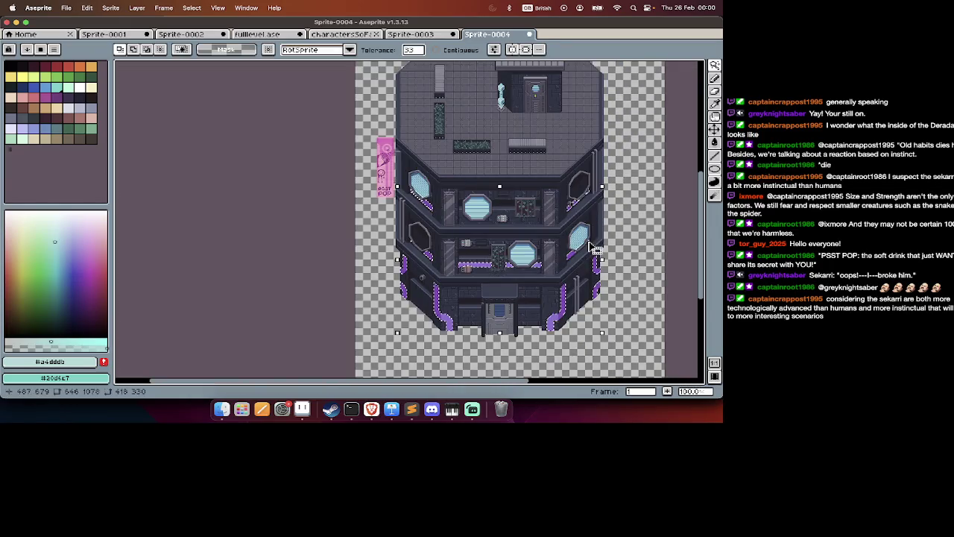
pyautogui.hotkey('shift', 'b')
pyautogui.press('Tab')
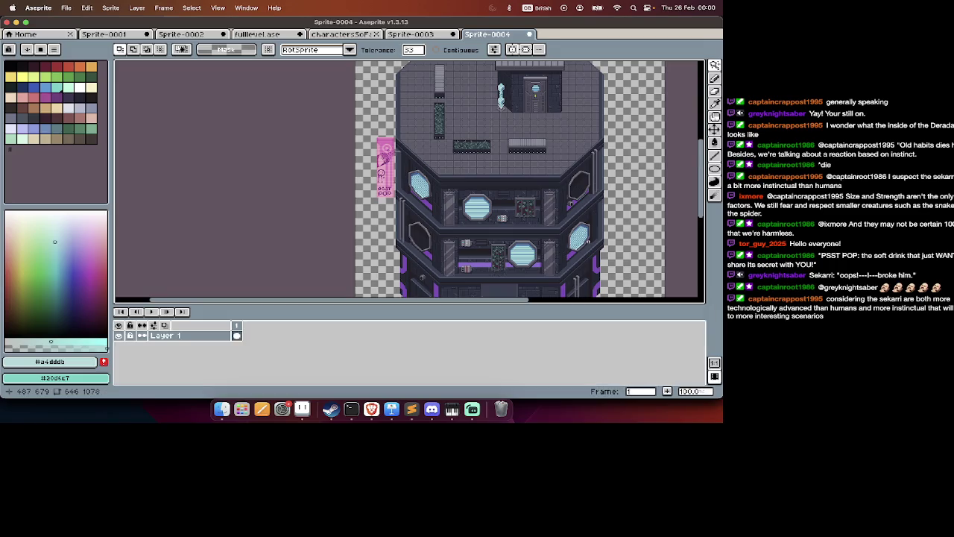
pyautogui.hotkey('shift', 'n')
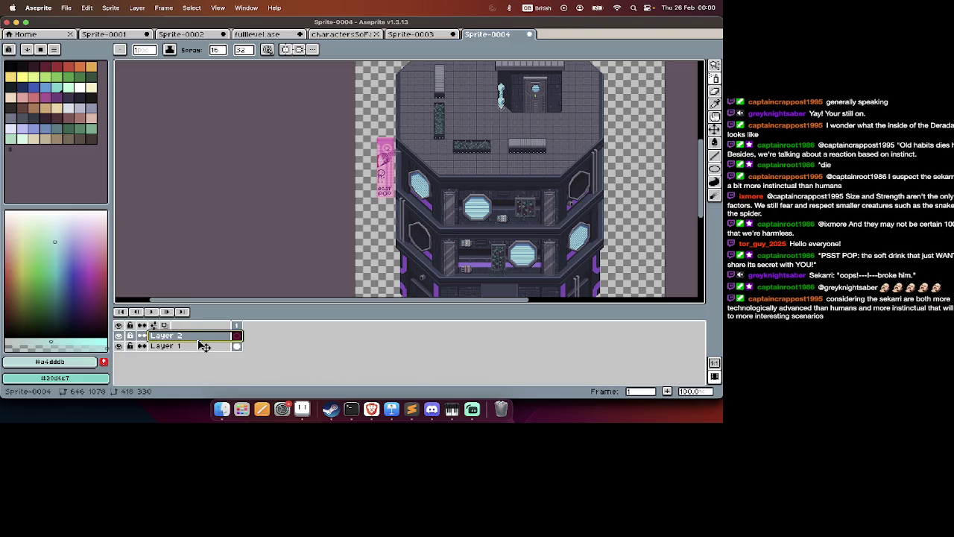
# Move Layer 2 beneath Layer 1 to serve as the backdrop.
pyautogui.moveTo(201, 340); pyautogui.dragTo(198, 352)
pyautogui.press('w')
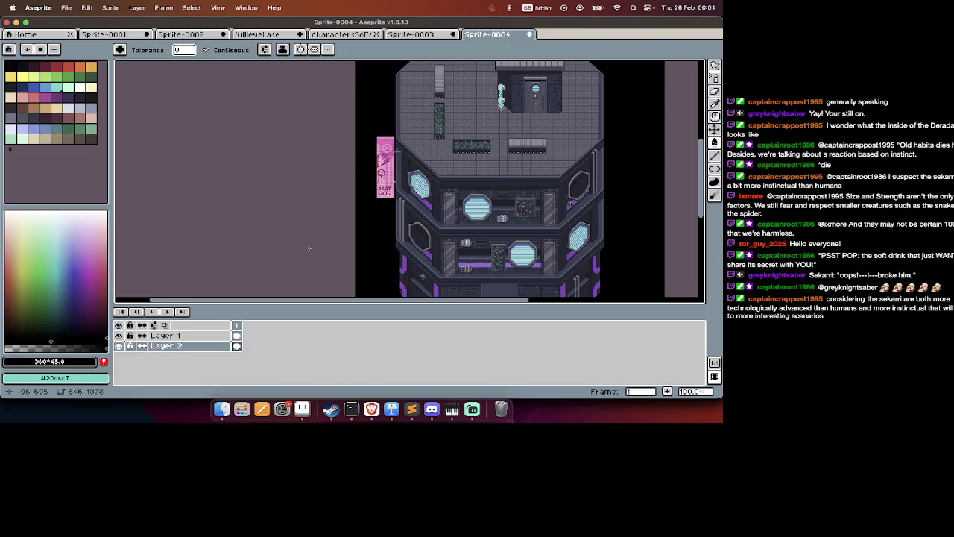
pyautogui.press('Tab')
pyautogui.hscroll(5, 410, 224)
pyautogui.scroll(1, 425, 231)
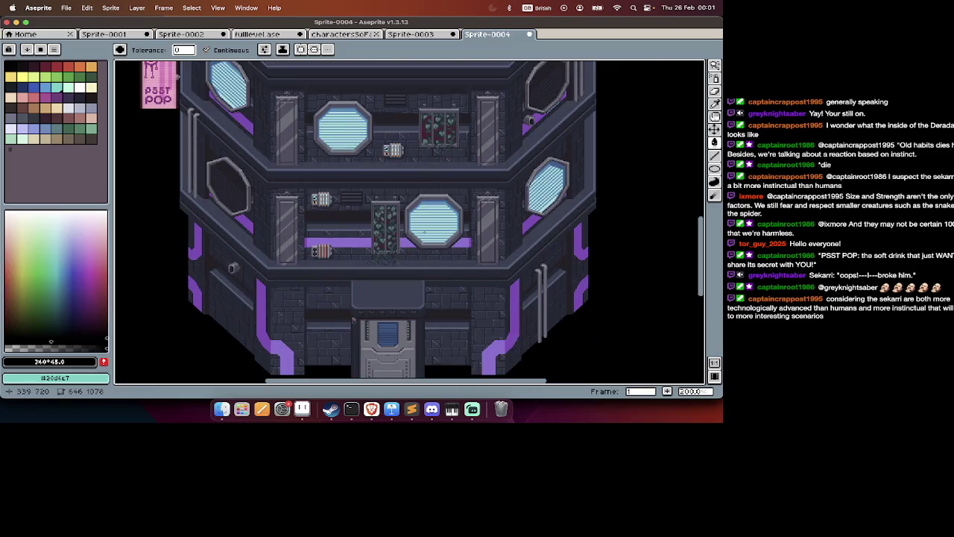
pyautogui.press('Tab')
# Select the purple trim strips and preview hue -53 in Hue/Saturation.
pyautogui.press('Tab')
pyautogui.click(345, 235)
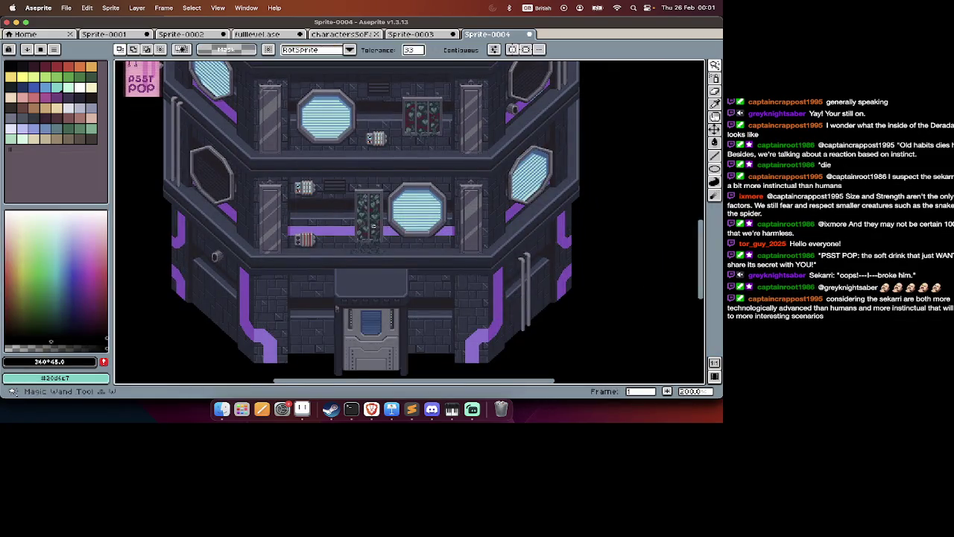
pyautogui.press('Tab')
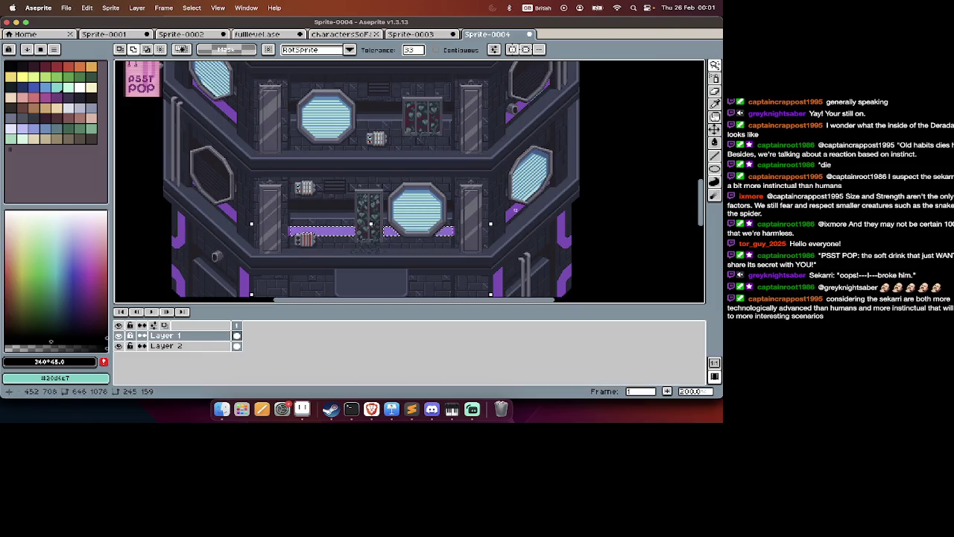
pyautogui.press('super+z')
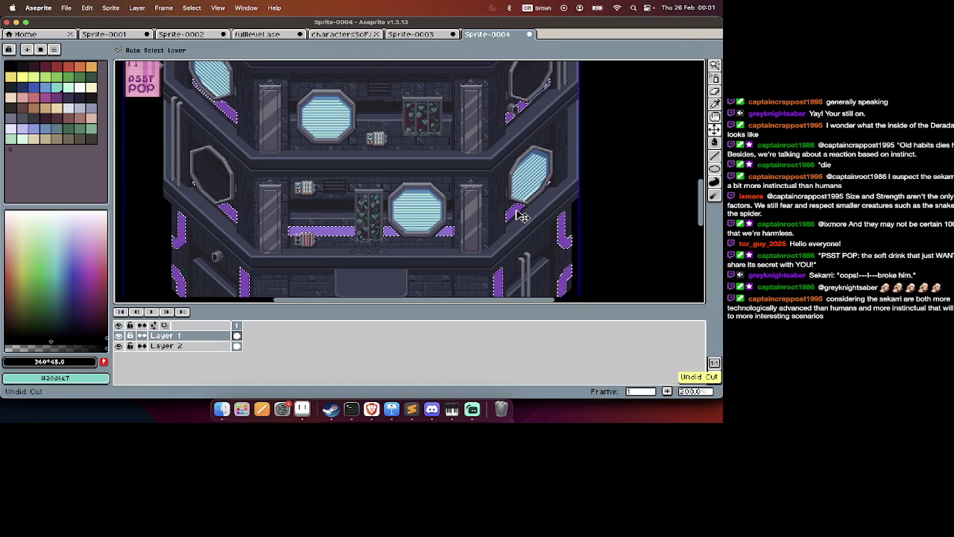
pyautogui.press('super+u')
pyautogui.moveTo(565, 325); pyautogui.dragTo(554, 329)
pyautogui.scroll(-2, 430, 250)
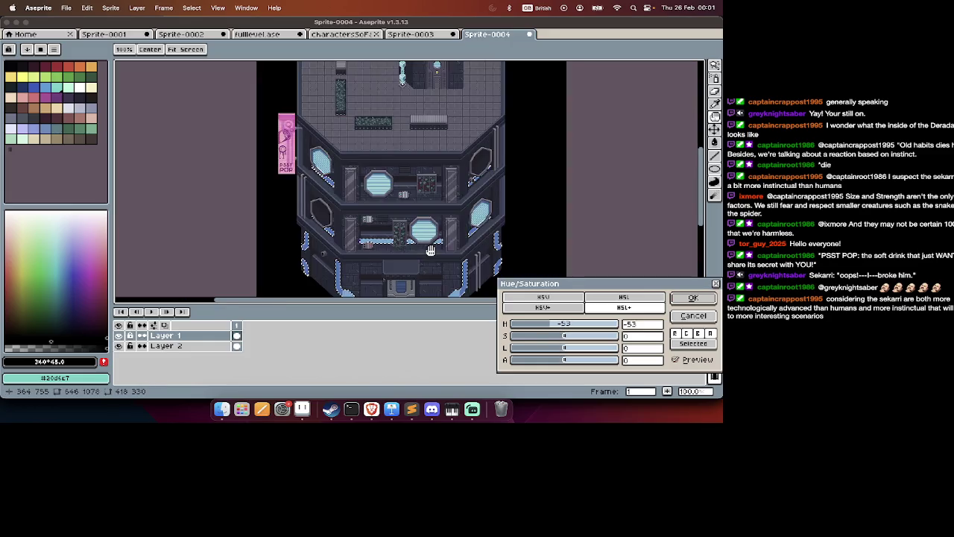
# Select the blue trim pixels by colour and recolour them with Hue/Saturation.
pyautogui.press('Return')
pyautogui.press('w')
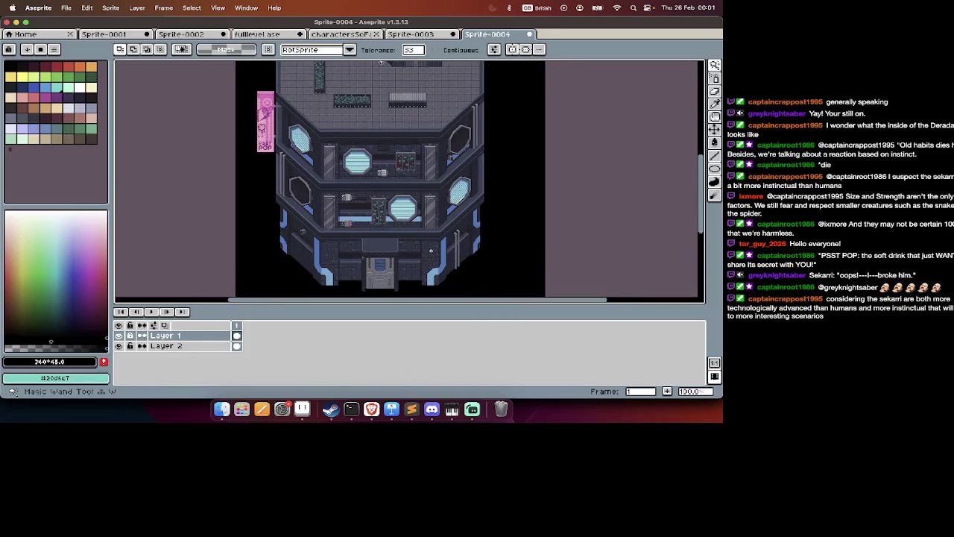
pyautogui.hscroll(2, 430, 251)
pyautogui.scroll(1, 425, 260)
pyautogui.press('Tab')
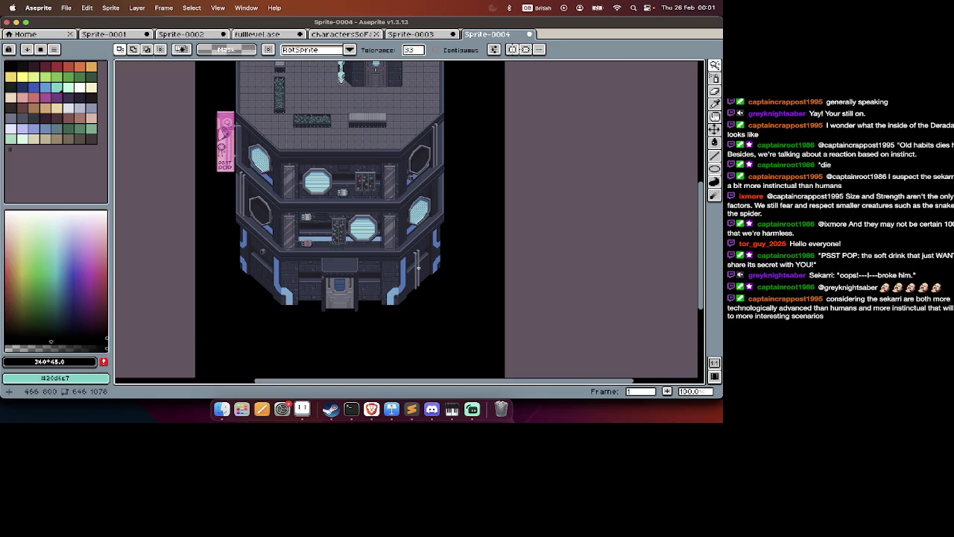
pyautogui.click(418, 267)
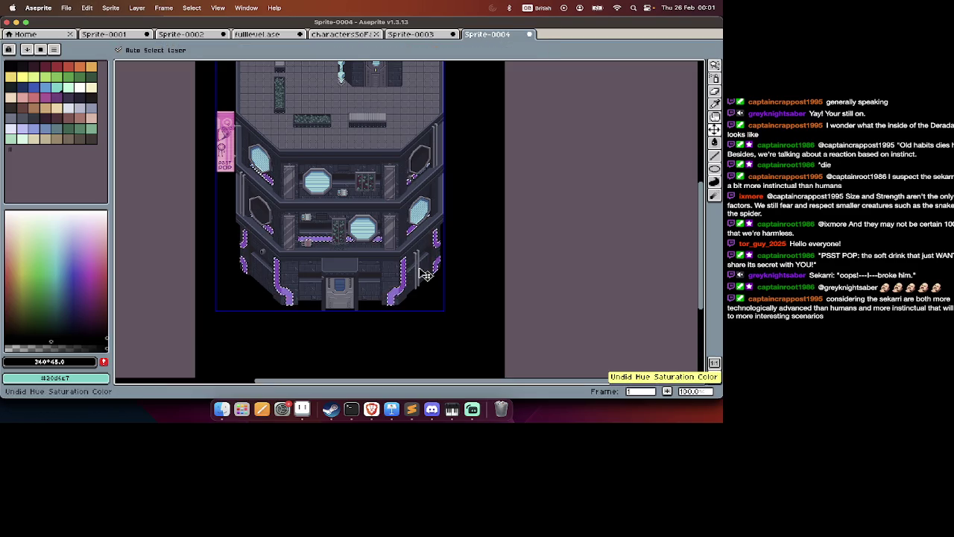
pyautogui.hotkey('ctrl', 'u')
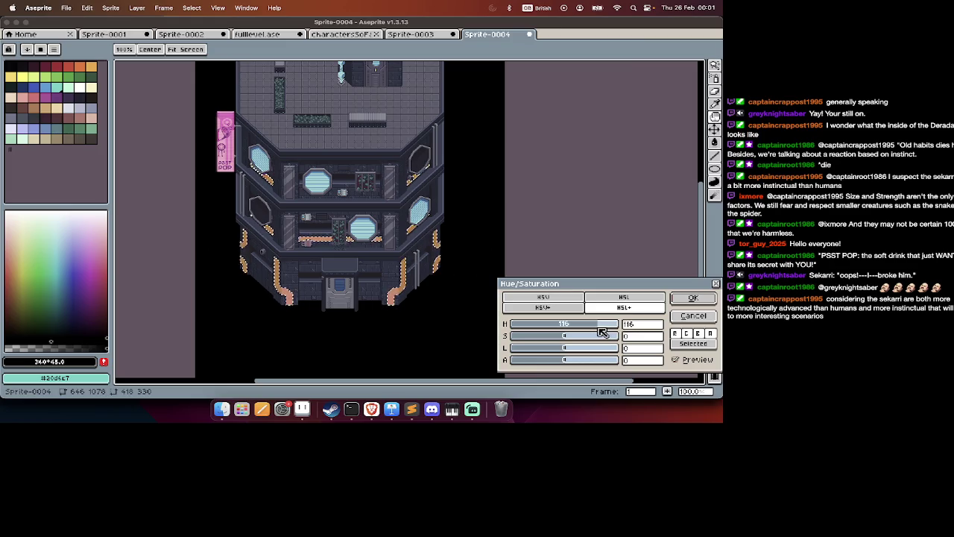
pyautogui.press('Return')
# Undo the orange trim and reapply Hue/Saturation with hue 5 and saturation 31.
pyautogui.hotkey('ctrl', 'z')
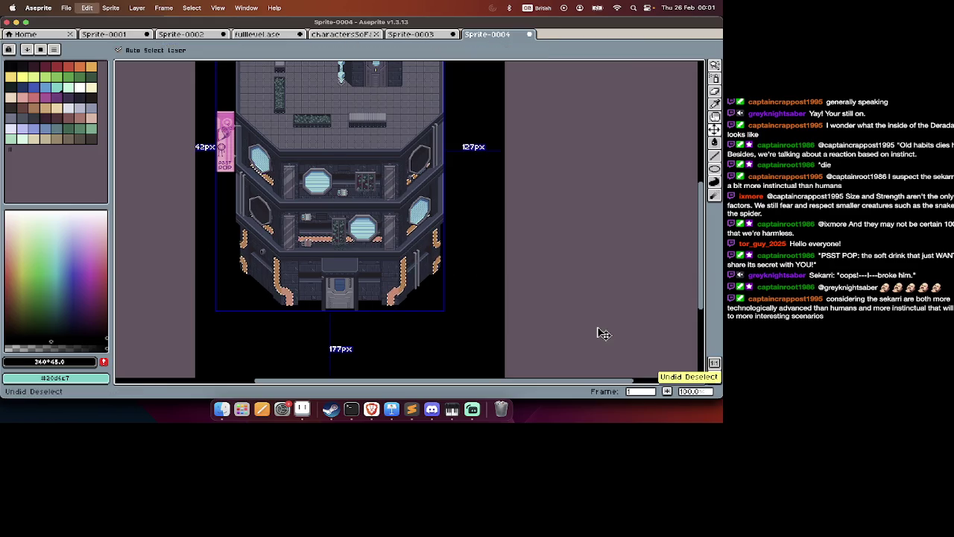
pyautogui.hotkey('ctrl', 'u')
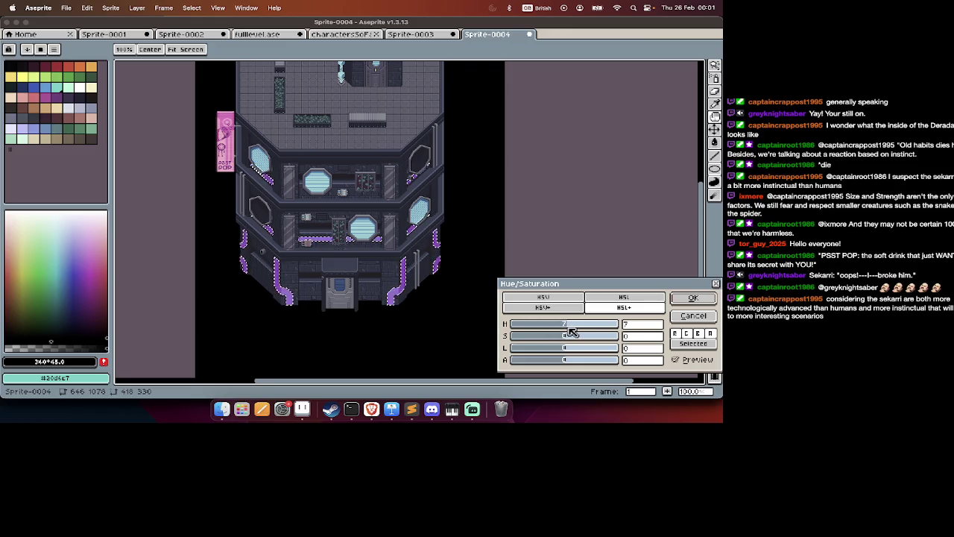
pyautogui.scroll(2, 449, 275)
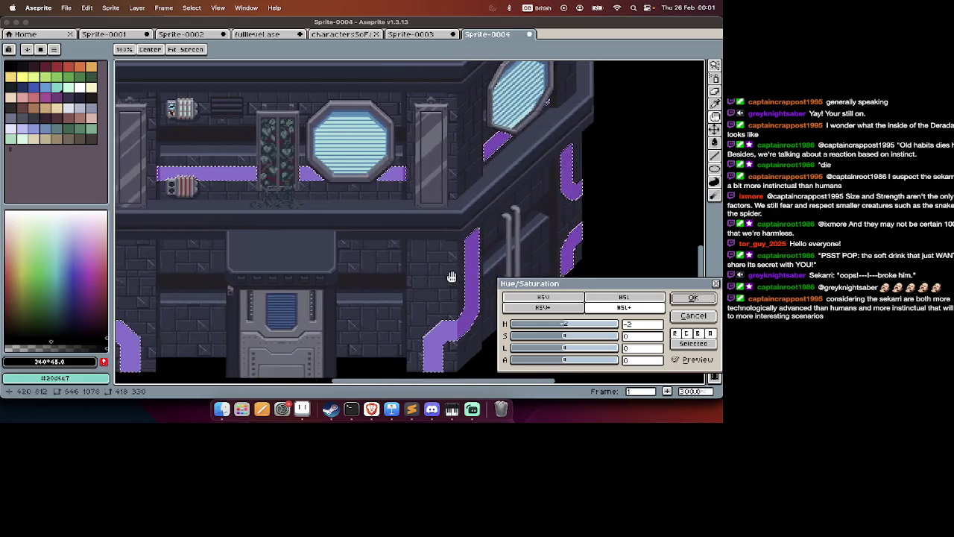
pyautogui.hscroll(-2, 451, 277)
pyautogui.moveTo(566, 325)
pyautogui.mouseDown()
pyautogui.moveTo(586, 333)
pyautogui.moveTo(569, 334)
pyautogui.mouseUp()
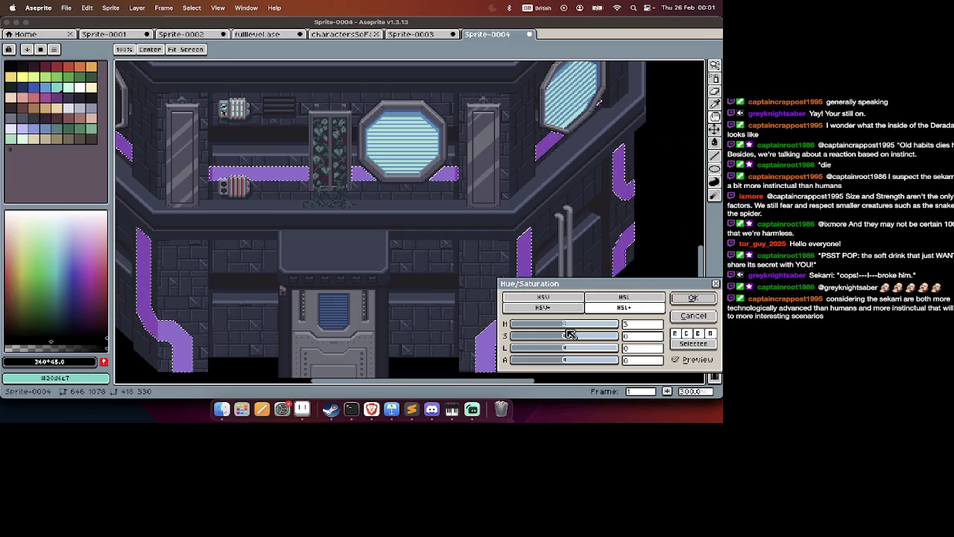
pyautogui.moveTo(567, 337); pyautogui.dragTo(584, 337)
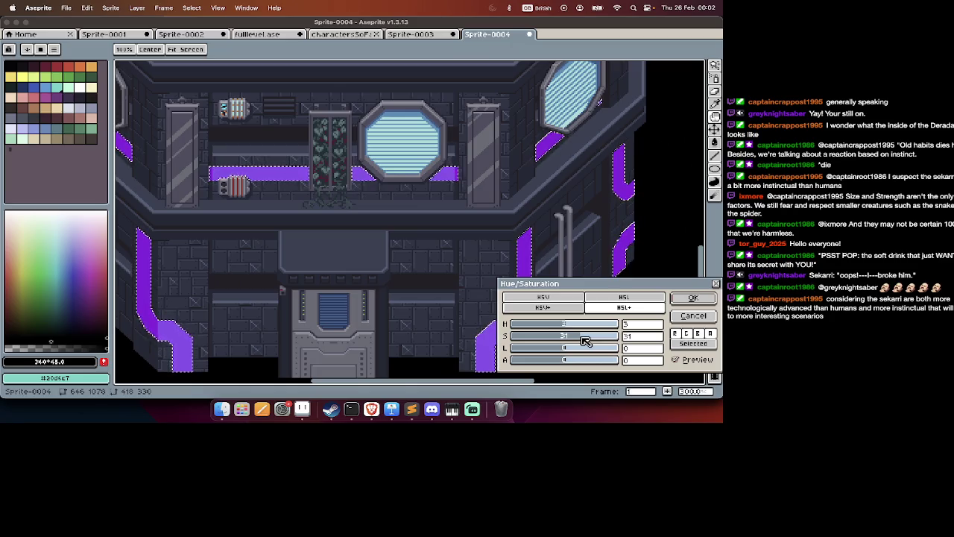
pyautogui.scroll(-2, 403, 267)
pyautogui.press('Return')
# Reapply Hue/Saturation to the purple trim with Lightness left near 0.
pyautogui.scroll(1, 404, 267)
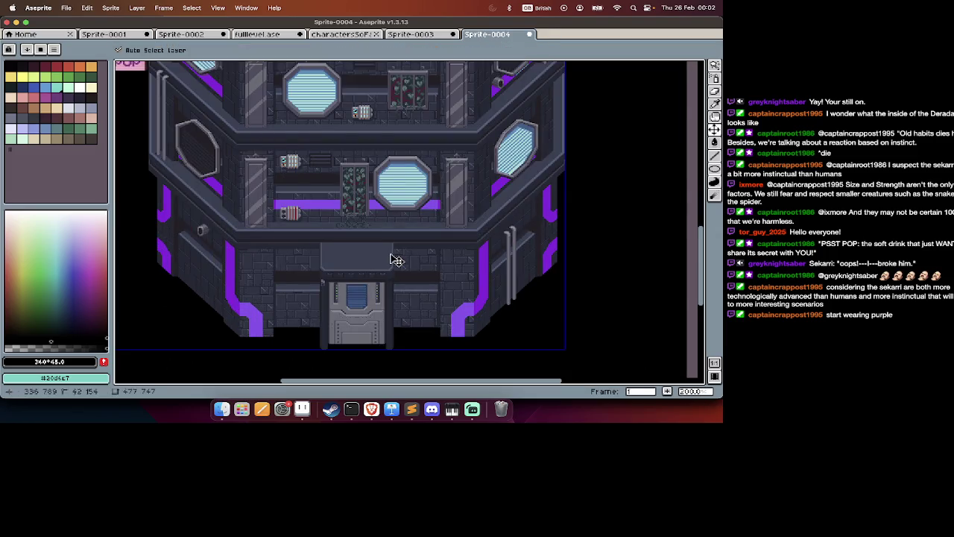
pyautogui.press('super+shift+u')
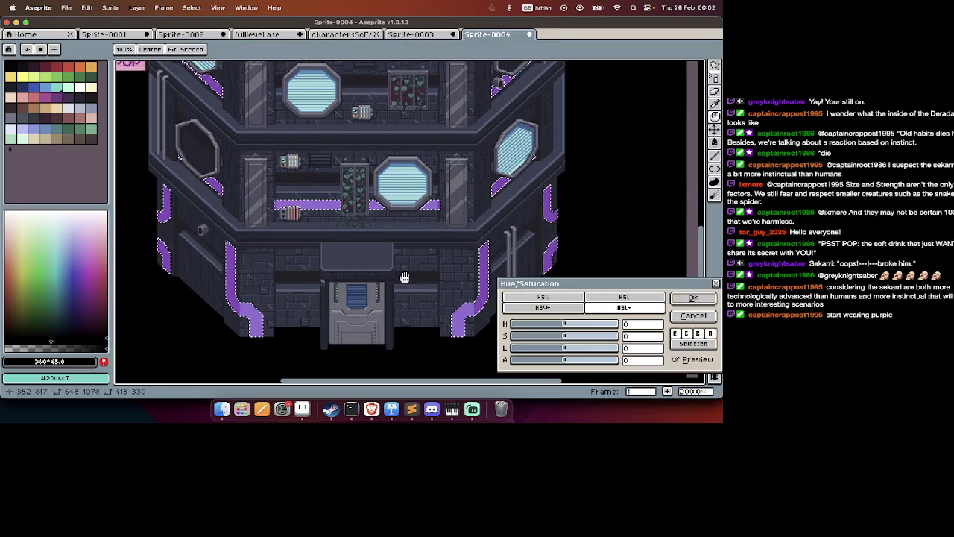
pyautogui.click(565, 349)
pyautogui.moveTo(569, 353); pyautogui.dragTo(571, 354)
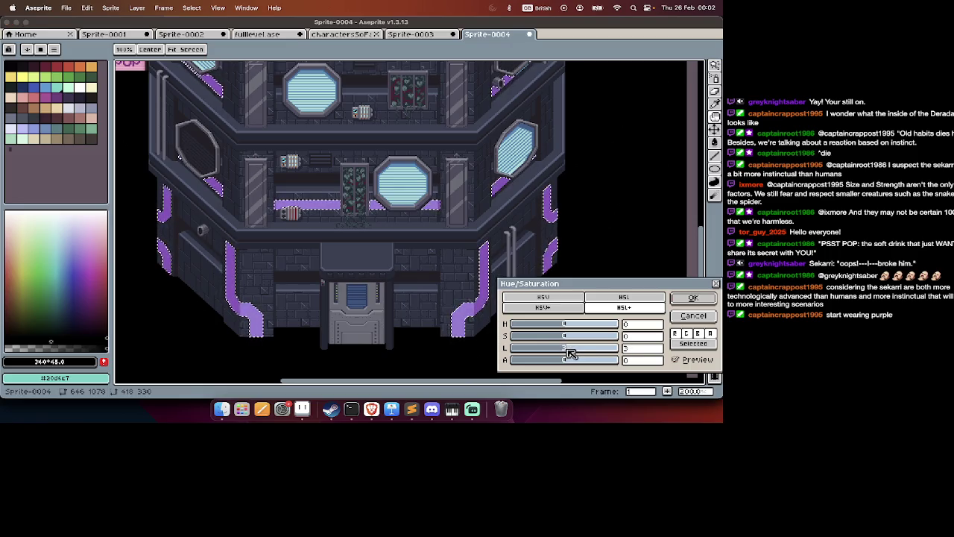
pyautogui.moveTo(571, 353); pyautogui.dragTo(568, 353)
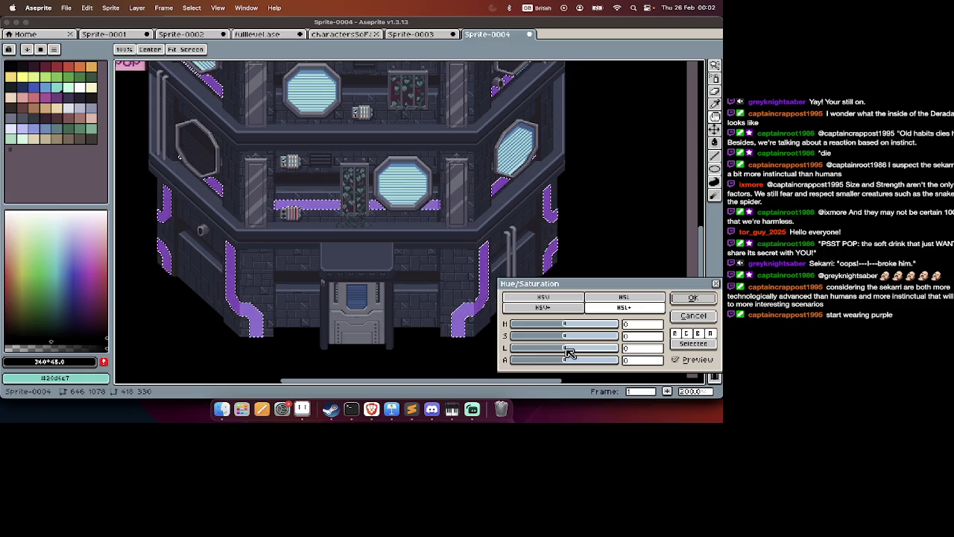
pyautogui.press('Return')
pyautogui.scroll(-1, 565, 348)
pyautogui.hscroll(3, 565, 348)
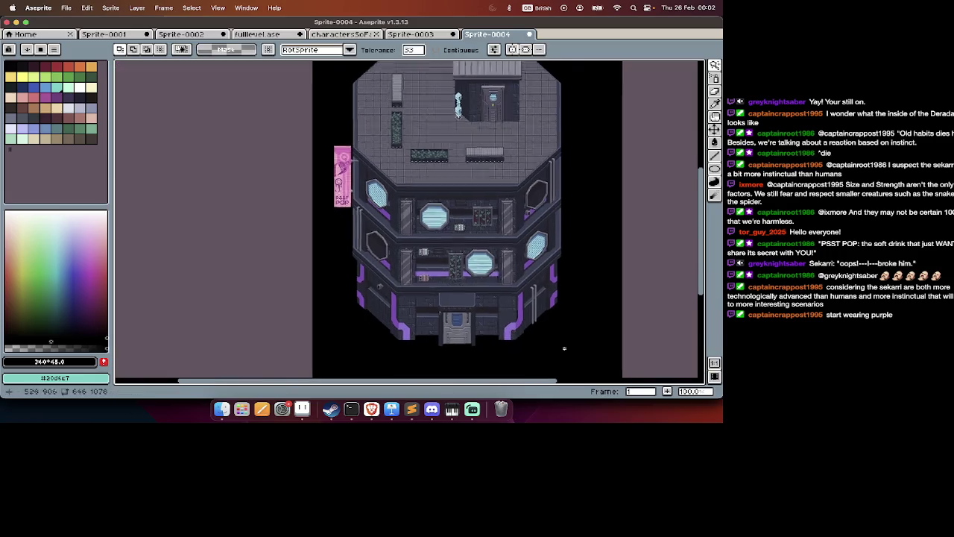
pyautogui.scroll(-2, 564, 348)
pyautogui.scroll(1, 490, 273)
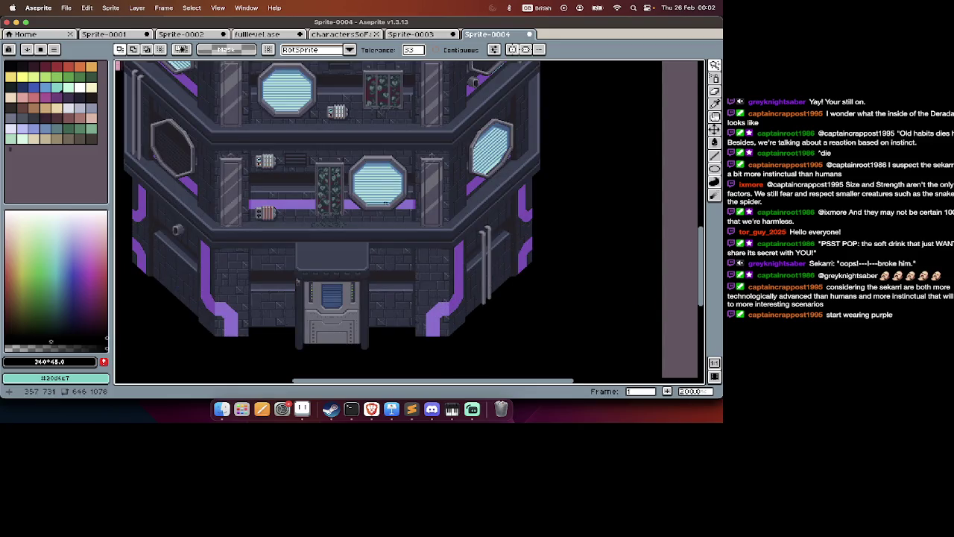
pyautogui.click(385, 203)
pyautogui.hotkey('ctrl', 'u')
pyautogui.moveTo(565, 324); pyautogui.dragTo(559, 326)
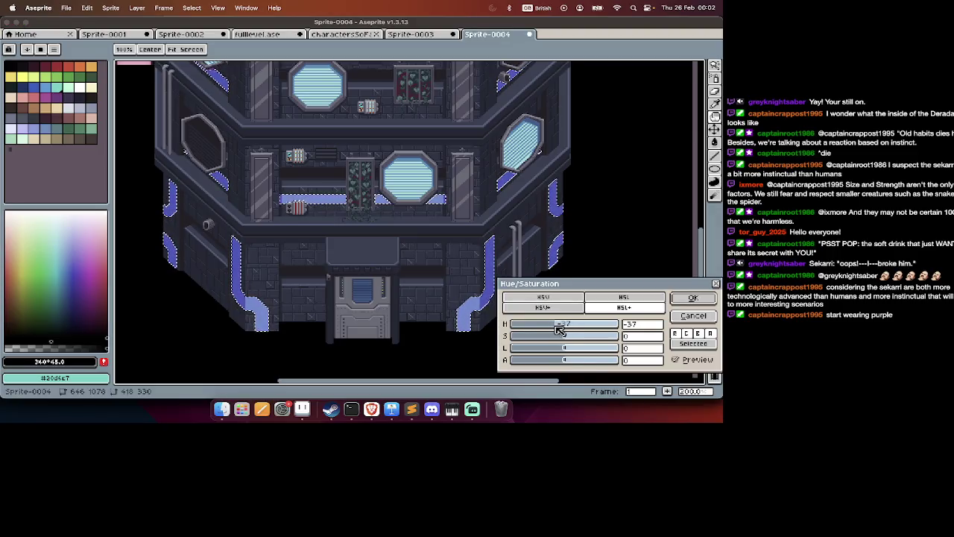
pyautogui.press('Return')
pyautogui.hotkey('ctrl', 'd')
pyautogui.scroll(-1, 553, 325)
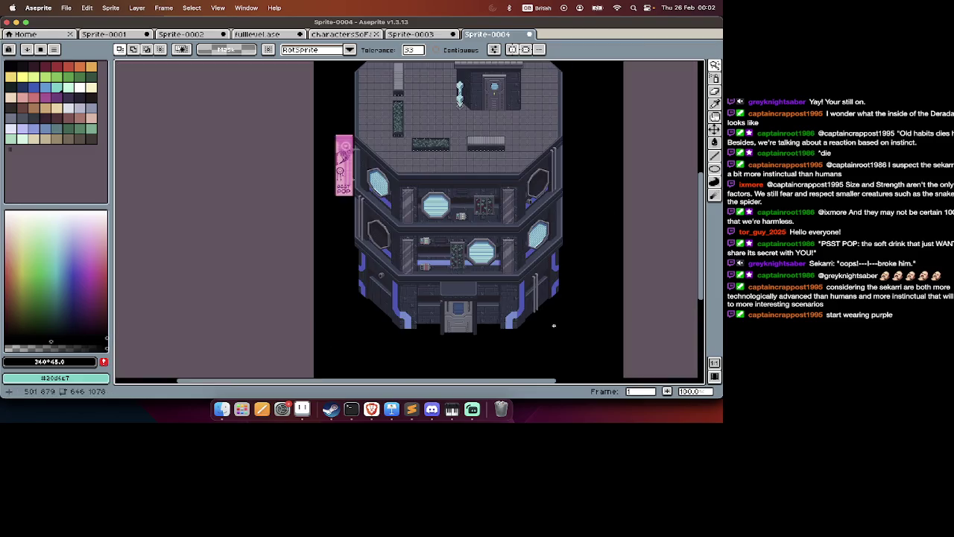
pyautogui.scroll(-3, 553, 325)
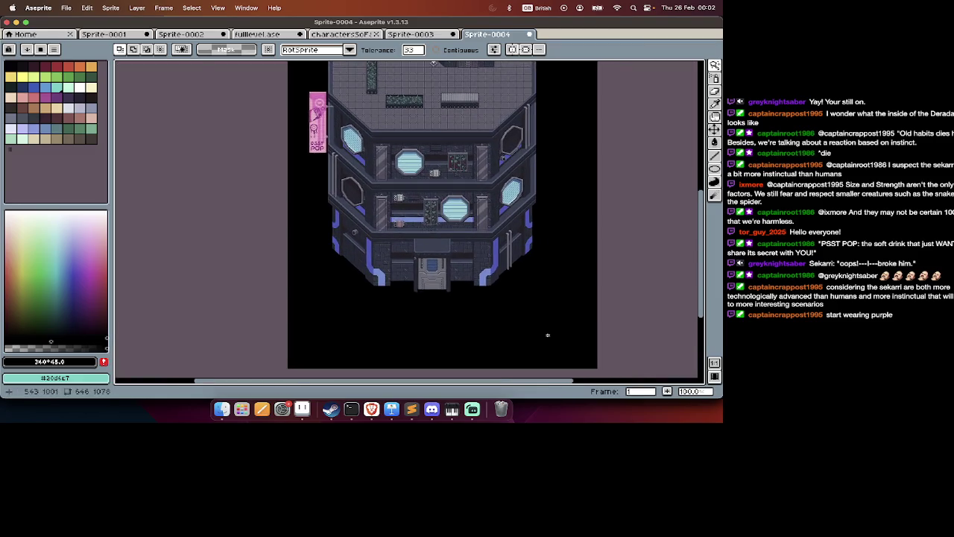
pyautogui.scroll(1, 547, 335)
pyautogui.scroll(2, 552, 373)
pyautogui.scroll(3, 556, 369)
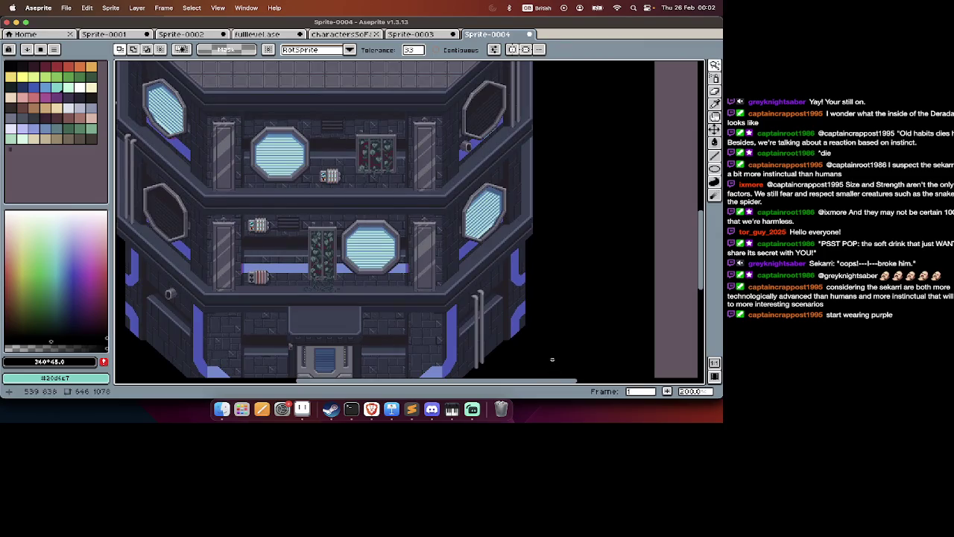
pyautogui.hotkey('ctrl', 'z')
pyautogui.press('w')
pyautogui.hotkey('ctrl', 'd')
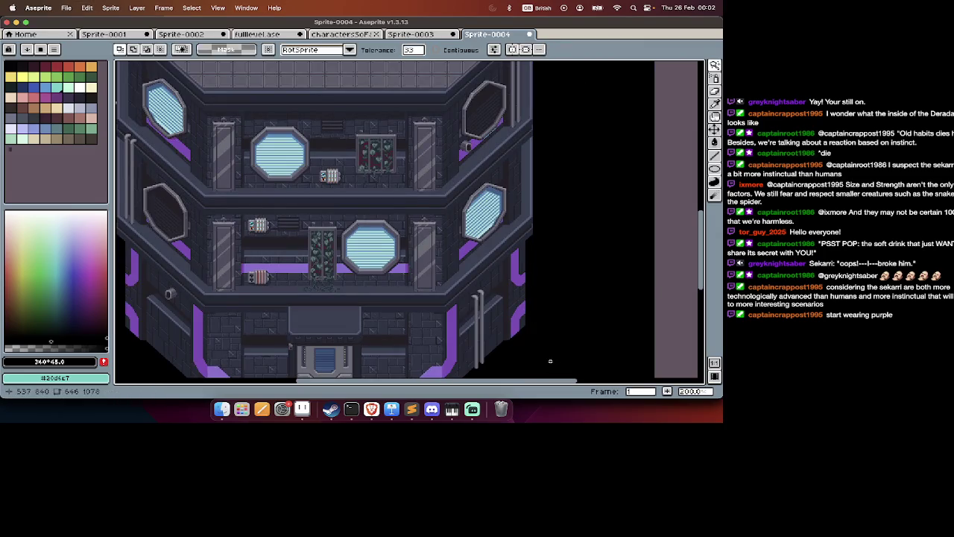
pyautogui.scroll(-1, 544, 375)
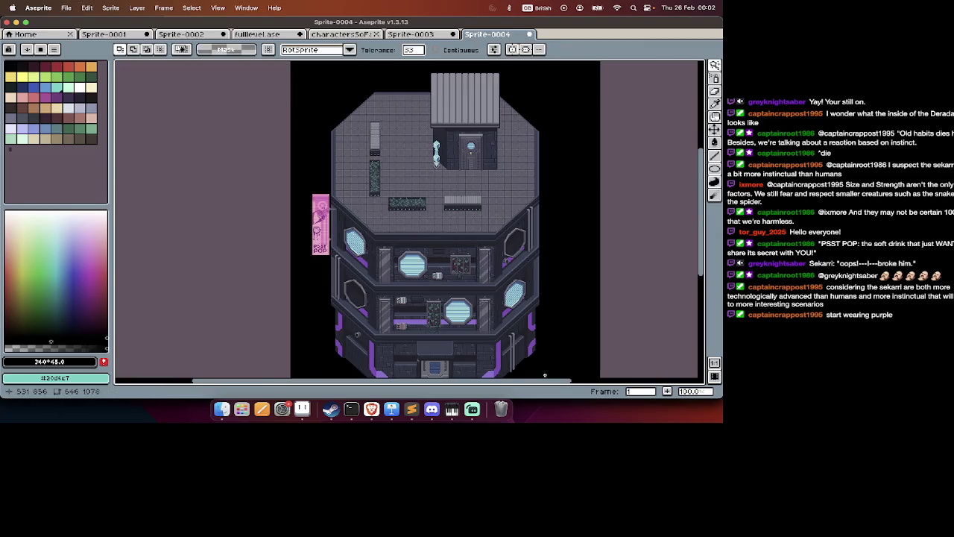
pyautogui.scroll(2, 473, 334)
pyautogui.press('Tab')
pyautogui.press('Tab')
pyautogui.press('i')
pyautogui.click(207, 218)
# Draw darker purple pencil lines along the upper and lower trim bars.
pyautogui.press('b')
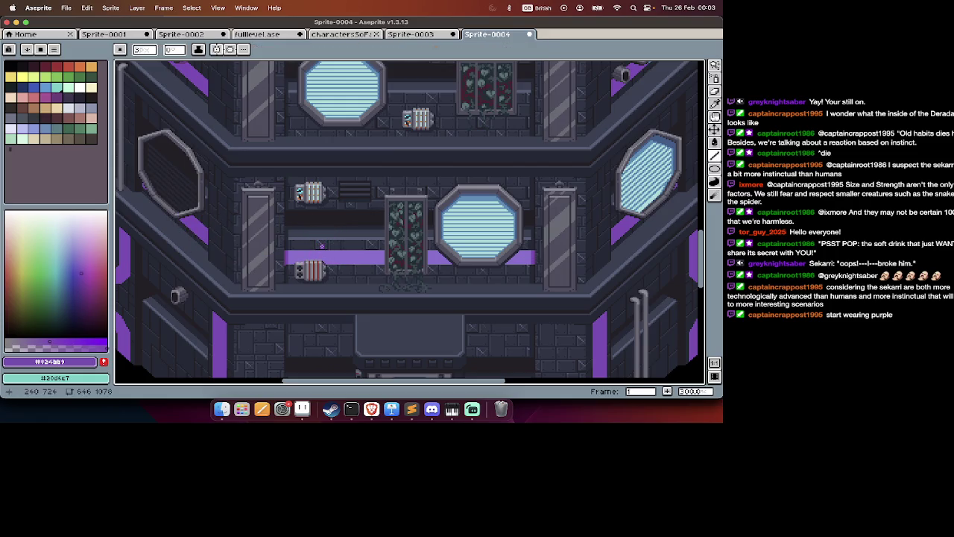
pyautogui.scroll(1, 322, 246)
pyautogui.scroll(1, 294, 290)
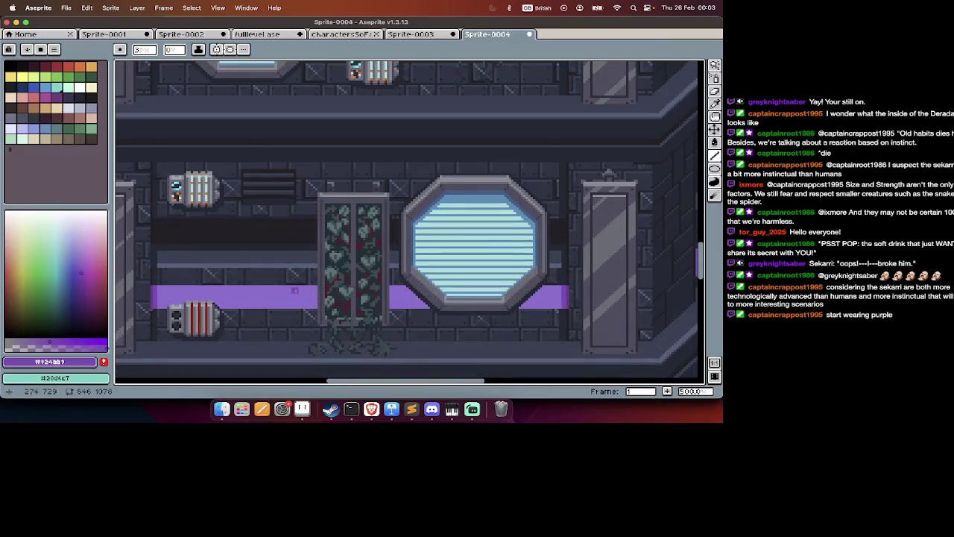
pyautogui.moveTo(313, 289); pyautogui.dragTo(184, 289)
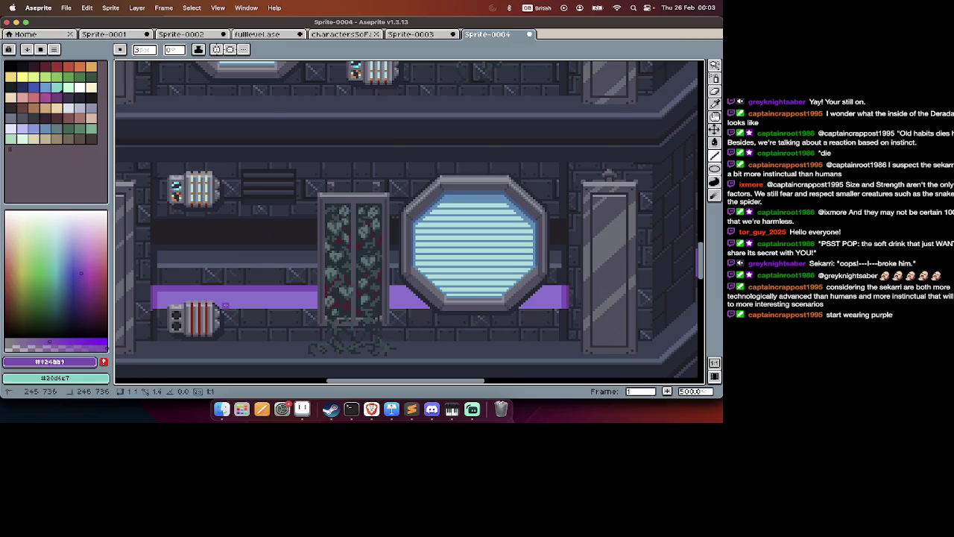
pyautogui.moveTo(226, 305); pyautogui.dragTo(304, 305)
pyautogui.scroll(-4, 313, 304)
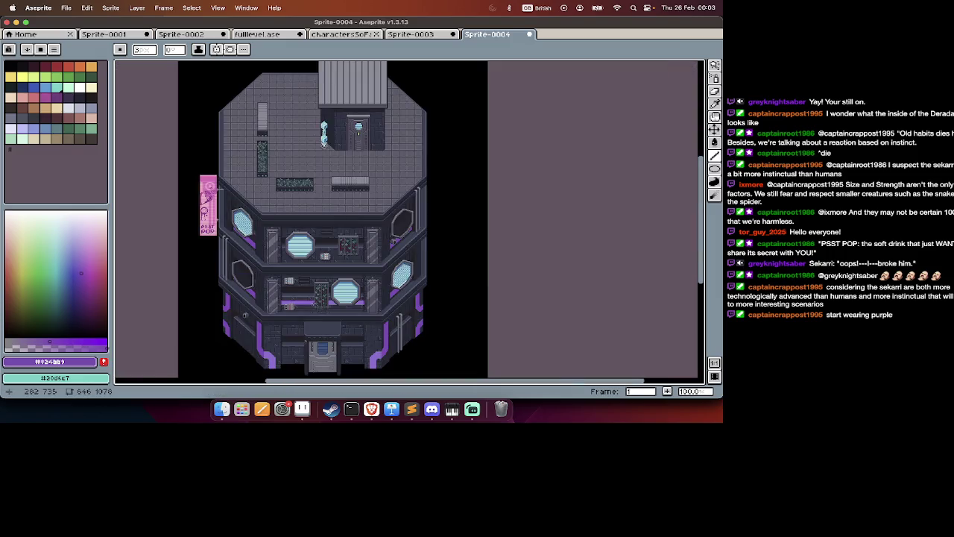
pyautogui.scroll(2, 328, 331)
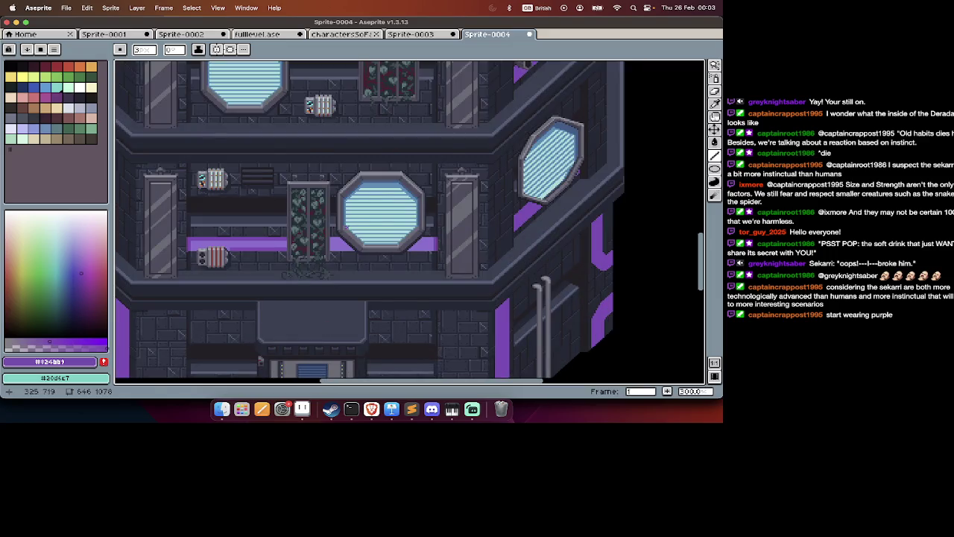
pyautogui.scroll(-2, 297, 273)
# Undo the drawn purple lines and switch to the Sprite-0003 tower sprite.
pyautogui.press('super+z')
pyautogui.press('l')
pyautogui.press('Tab')
pyautogui.press('Tab')
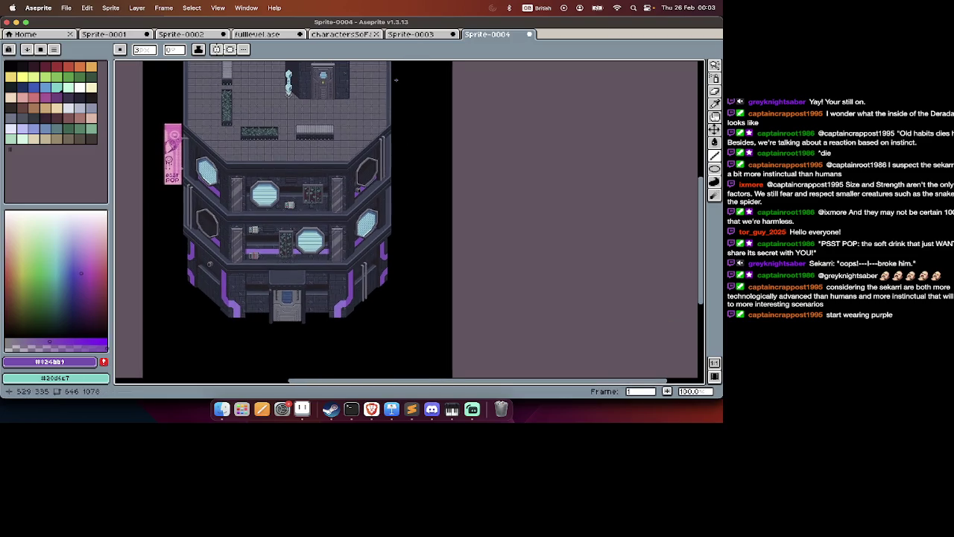
pyautogui.press('super+z')
pyautogui.press('super+z')
pyautogui.press('v')
pyautogui.press('super+z')
pyautogui.press('super+z')
pyautogui.click(412, 34)
# Return to Sprite-0004 and paste the copied purple piece below the building.
pyautogui.press('m')
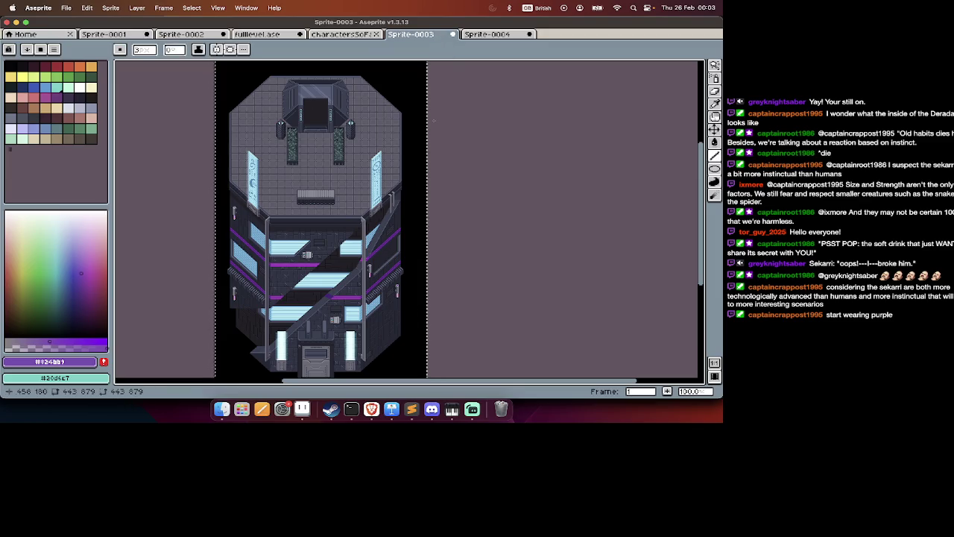
pyautogui.scroll(3, 318, 263)
pyautogui.scroll(-3, 316, 267)
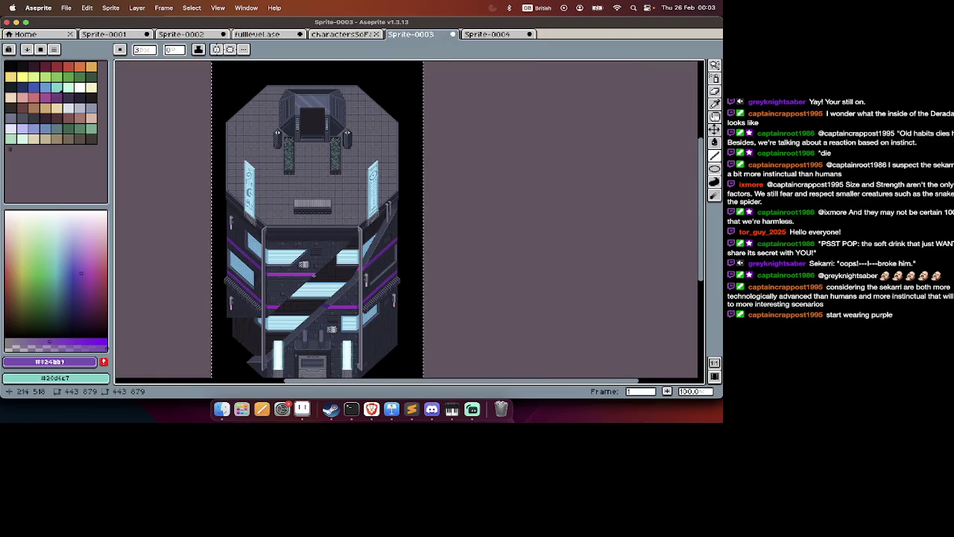
pyautogui.press('m')
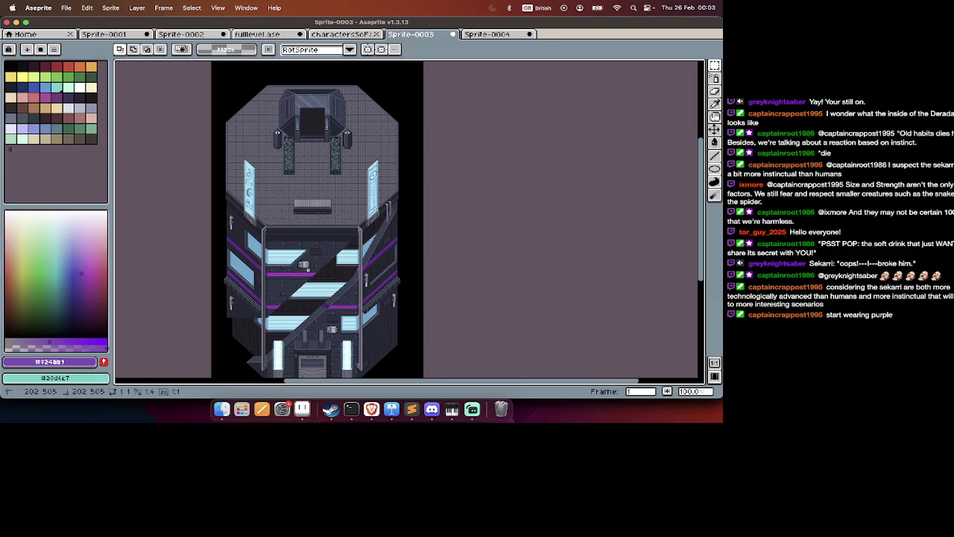
pyautogui.click(492, 35)
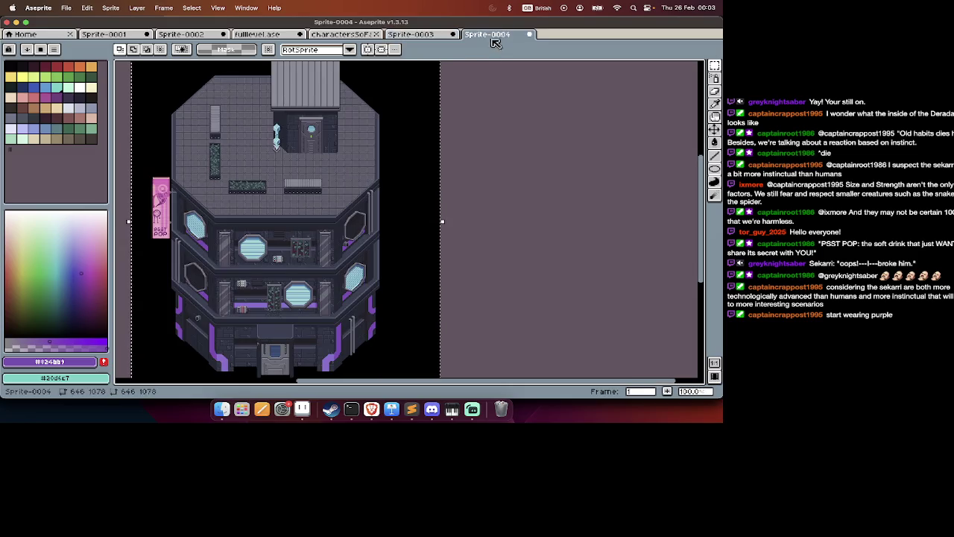
pyautogui.scroll(-5, 404, 271)
pyautogui.press('super+v')
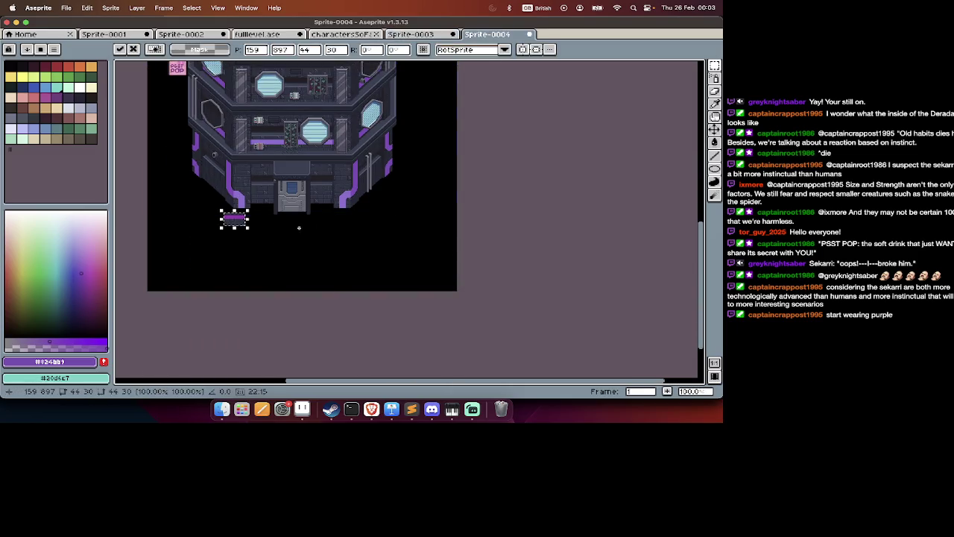
pyautogui.scroll(2, 230, 227)
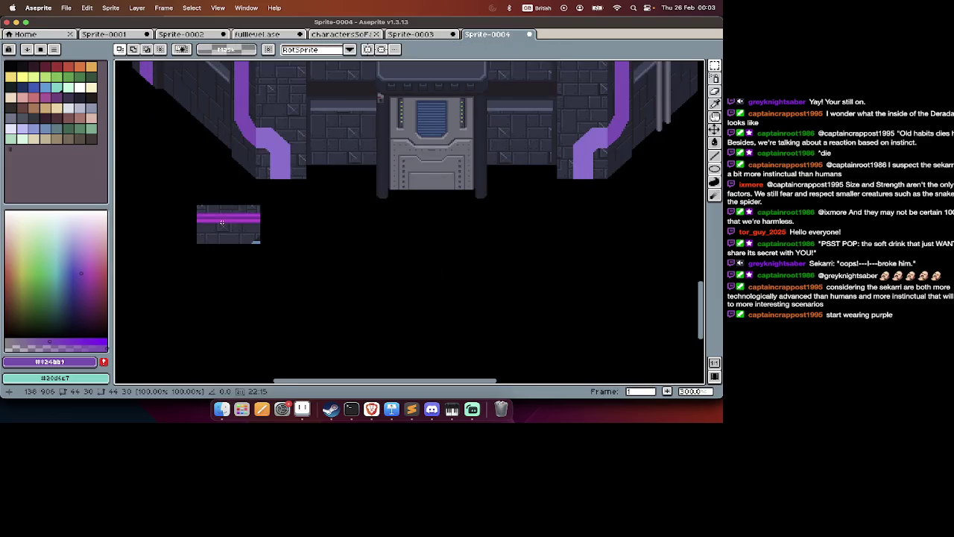
pyautogui.scroll(1, 231, 232)
pyautogui.scroll(2, 239, 239)
# Sample the canvas purples and set the drawing colour to #8230a5.
pyautogui.press('i')
pyautogui.click(249, 251)
pyautogui.press('w')
pyautogui.click(366, 145)
pyautogui.press('super+z')
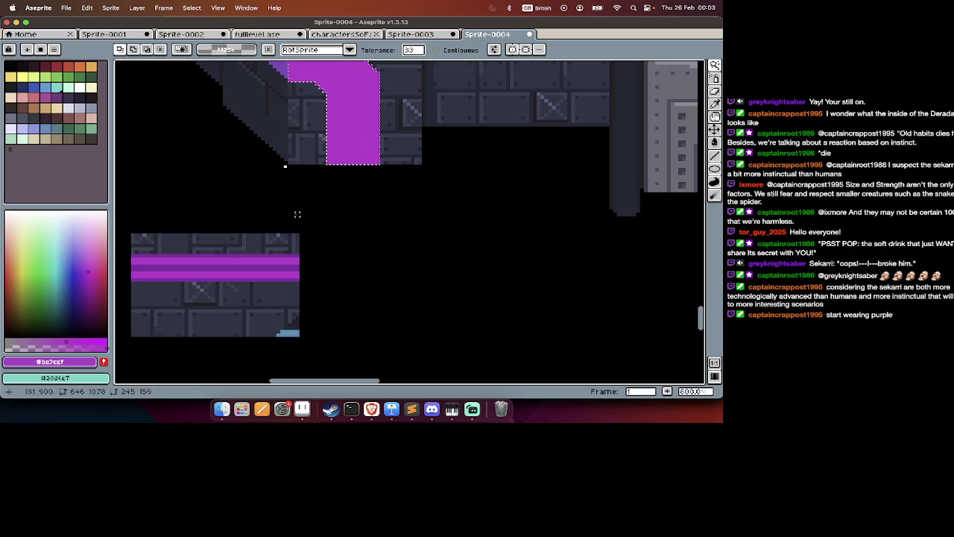
pyautogui.keyDown('alt'); pyautogui.click(266, 253); pyautogui.keyUp('alt')
pyautogui.scroll(5, 283, 231)
pyautogui.hscroll(-5, 283, 231)
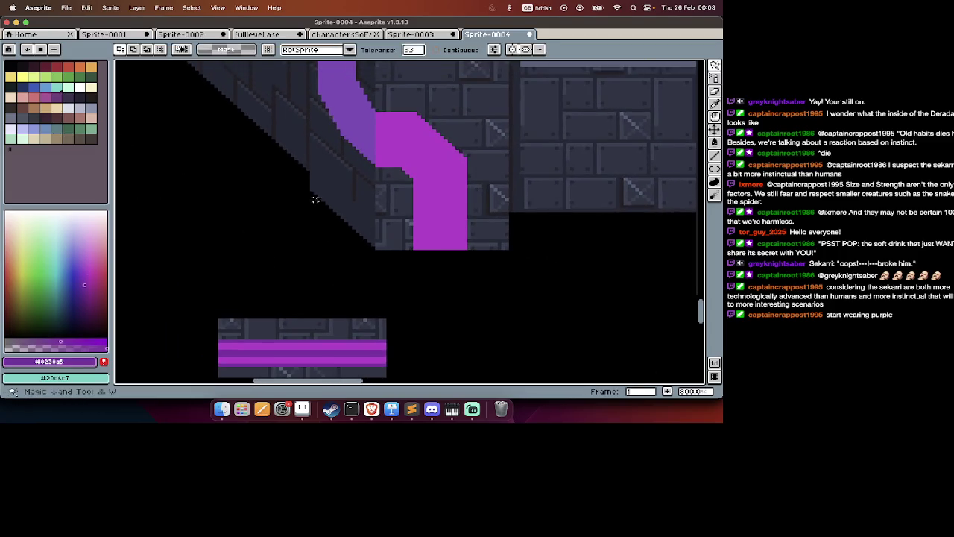
# Magic Wand the purple pipe with Contiguous enabled, limiting selection to connected pixels.
pyautogui.click(369, 128)
pyautogui.scroll(5, 367, 126)
pyautogui.scroll(-3, 343, 157)
pyautogui.scroll(-2, 325, 185)
pyautogui.scroll(2, 324, 184)
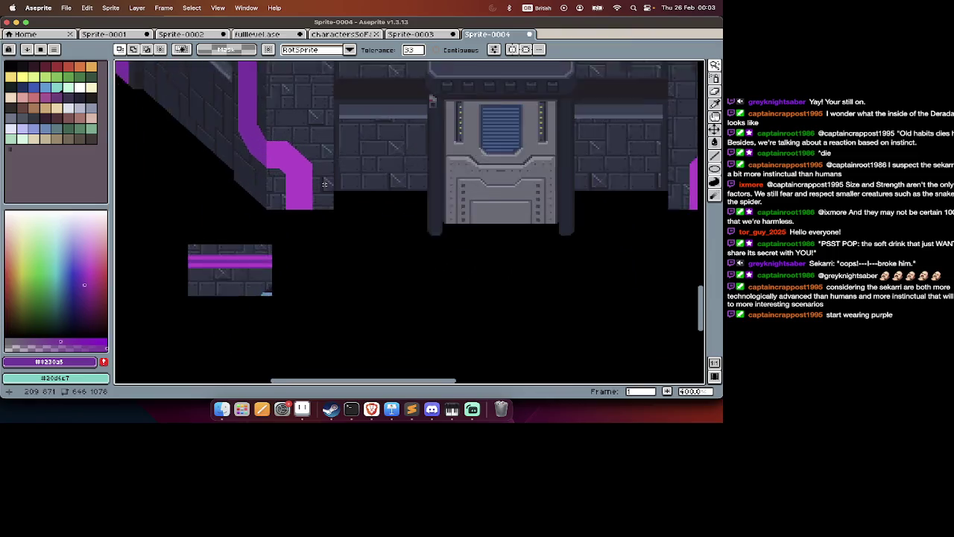
pyautogui.scroll(1, 324, 184)
pyautogui.press('i')
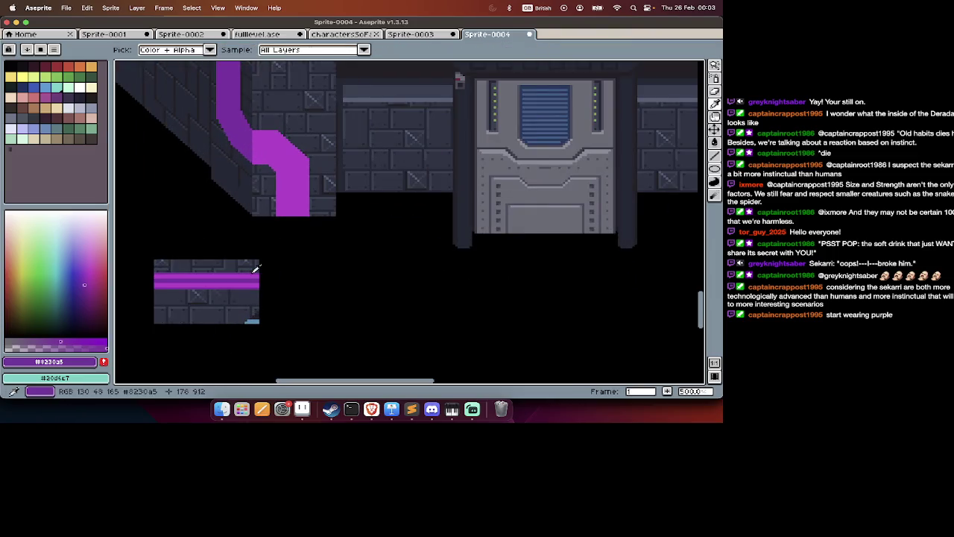
pyautogui.press('w')
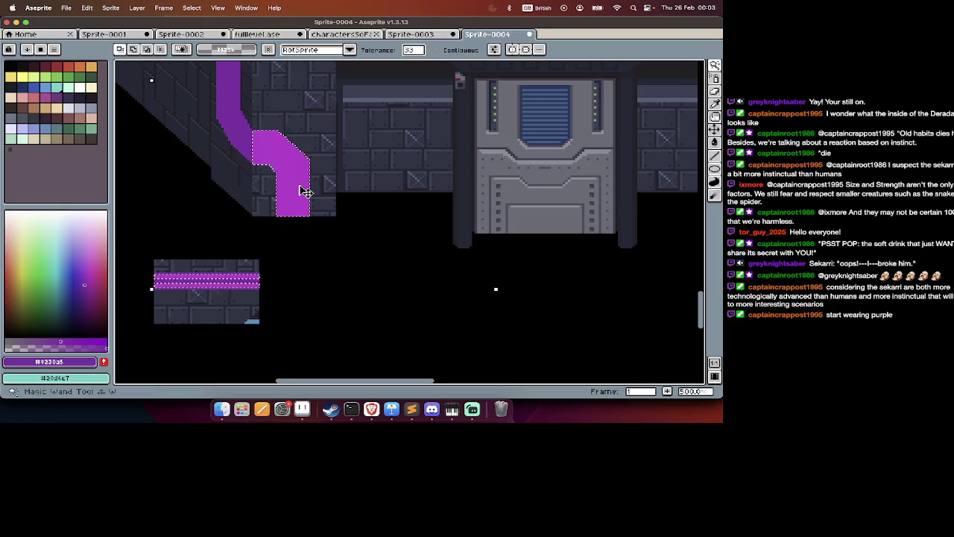
pyautogui.click(446, 50)
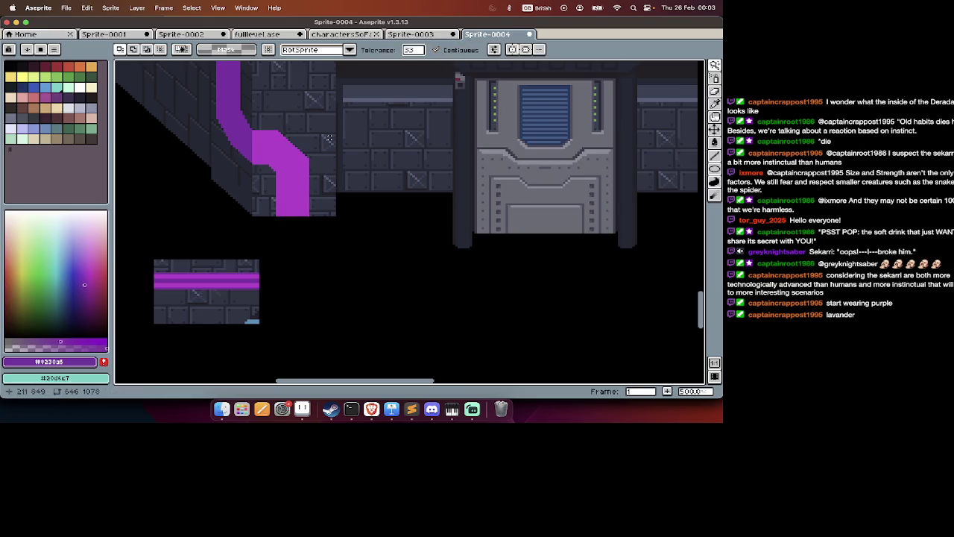
pyautogui.scroll(2, 227, 150)
pyautogui.scroll(2, 229, 160)
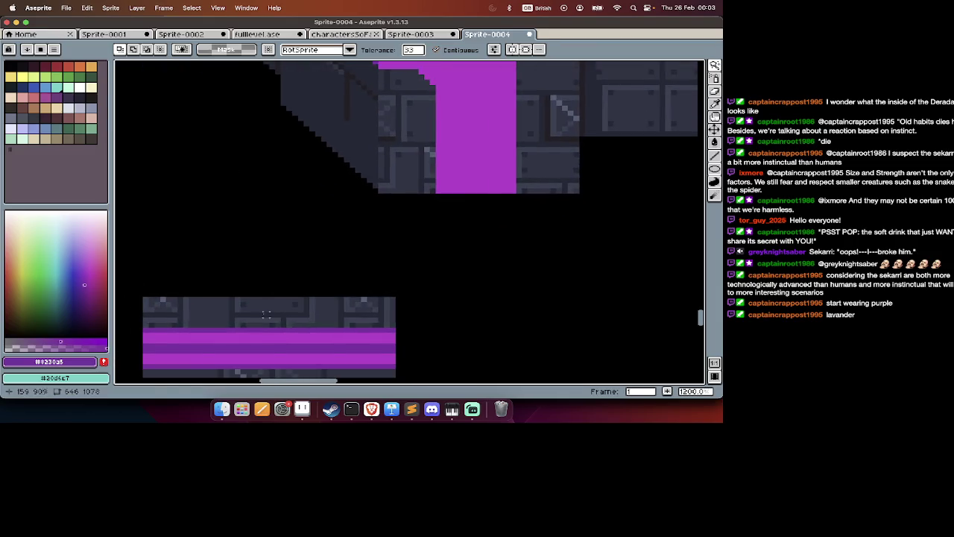
# Draw 2-pixel #8230a5 lines along the pipe's diagonal top, right side and inner corner.
pyautogui.press('b')
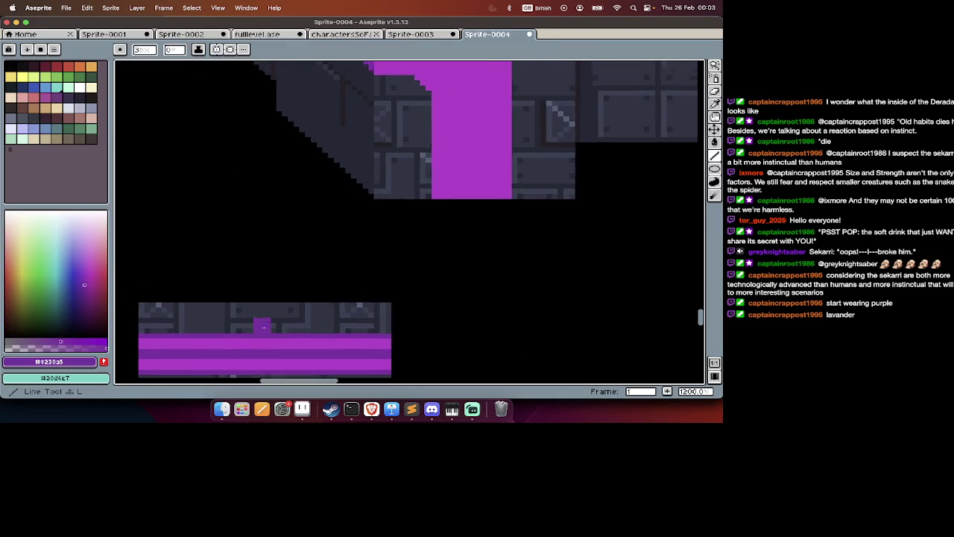
pyautogui.scroll(5, 298, 187)
pyautogui.hscroll(5, 299, 186)
pyautogui.press('-')
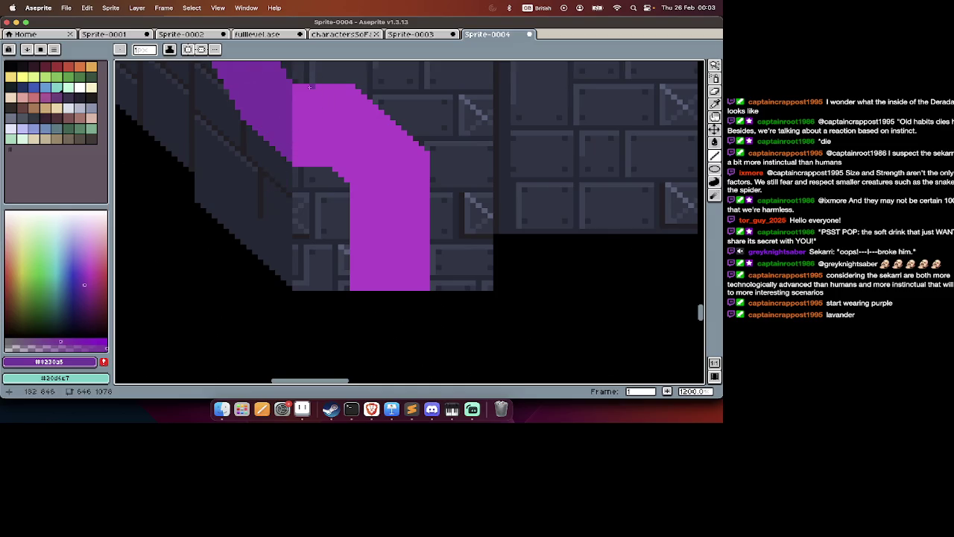
pyautogui.moveTo(297, 92); pyautogui.dragTo(396, 135)
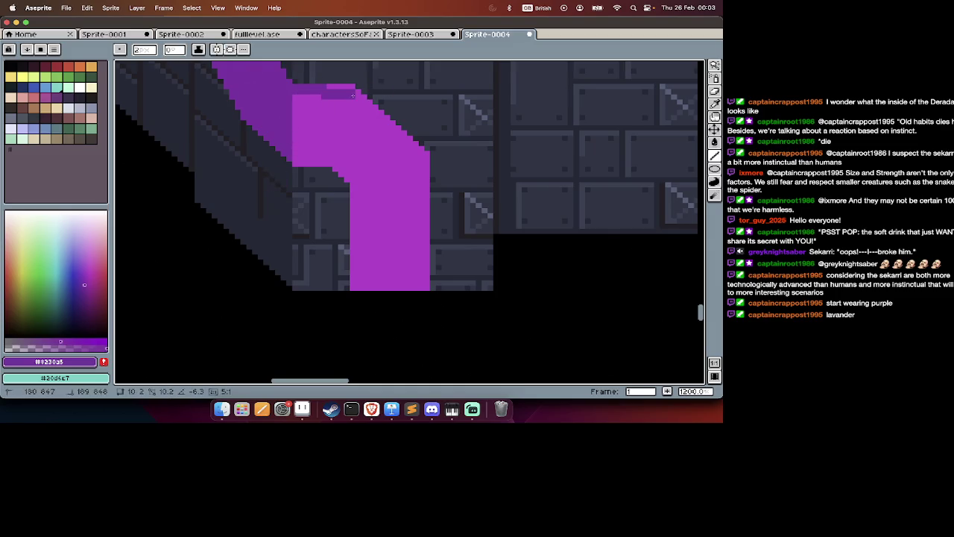
pyautogui.keyDown('shift'); pyautogui.click(423, 159); pyautogui.keyUp('shift')
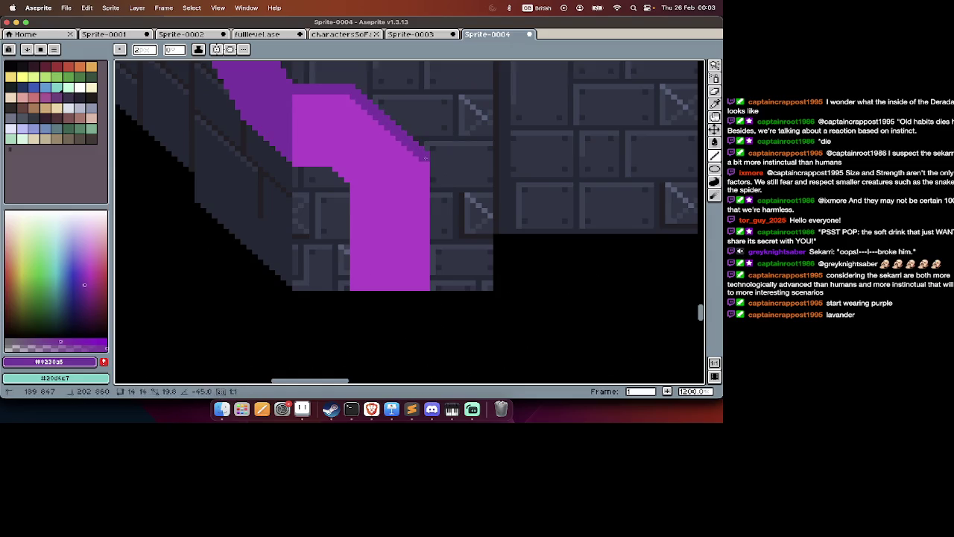
pyautogui.keyDown('shift'); pyautogui.click(425, 284); pyautogui.keyUp('shift')
pyautogui.click(345, 284)
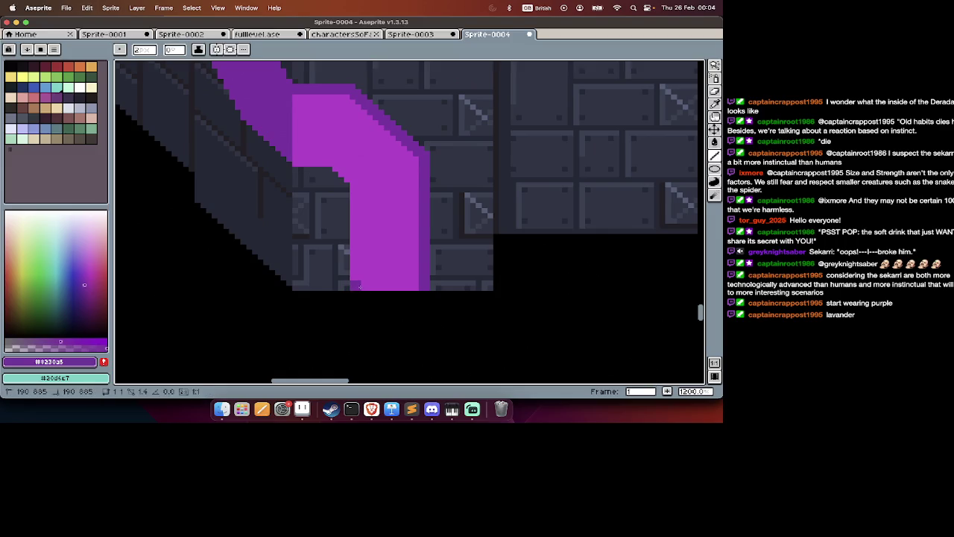
pyautogui.keyDown('shift'); pyautogui.click(361, 188); pyautogui.keyUp('shift')
pyautogui.click(300, 164)
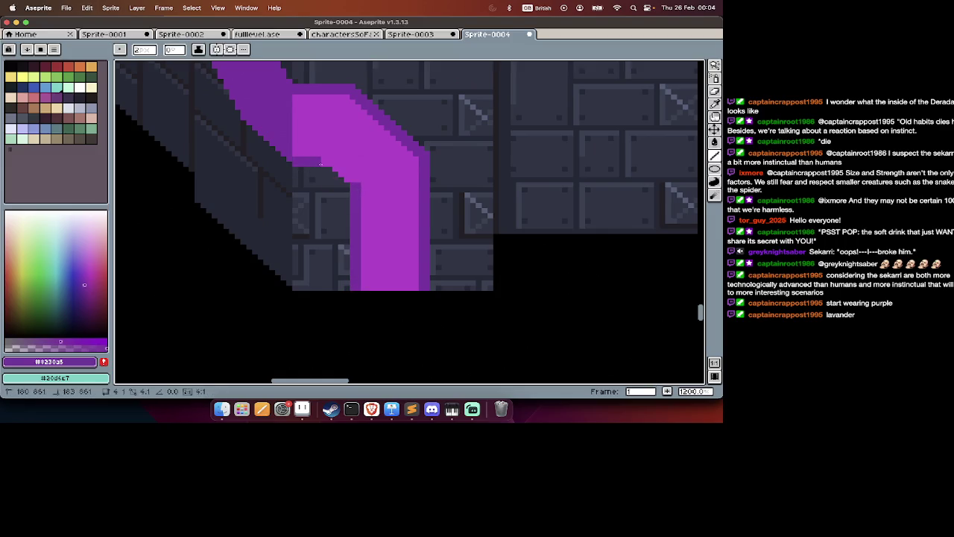
pyautogui.keyDown('shift'); pyautogui.click(336, 164); pyautogui.keyUp('shift')
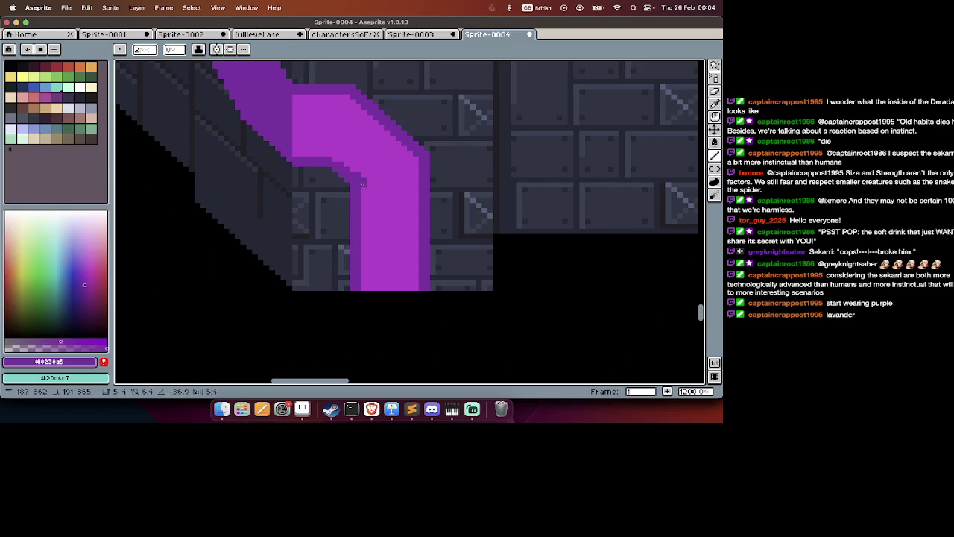
# Remove the short stray line and the earlier pipe-edge strokes with undo.
pyautogui.scroll(-1, 357, 182)
pyautogui.scroll(-4, 358, 182)
pyautogui.scroll(-1, 358, 199)
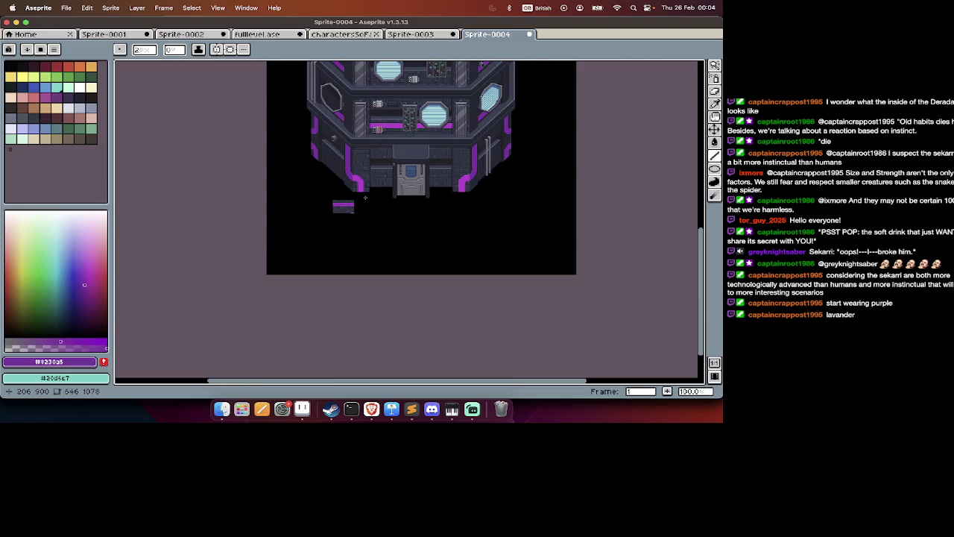
pyautogui.scroll(2, 365, 197)
pyautogui.scroll(1, 366, 197)
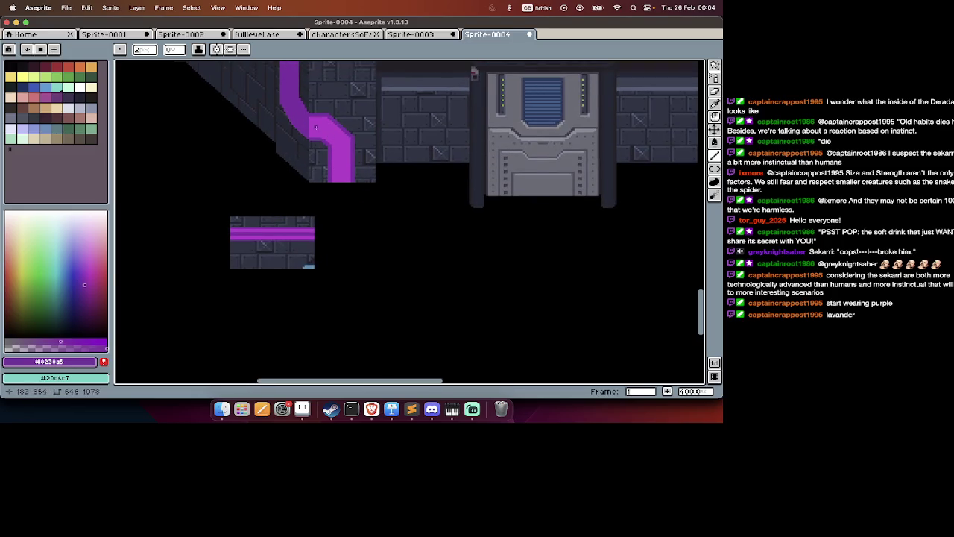
pyautogui.moveTo(312, 126); pyautogui.dragTo(343, 146)
pyautogui.scroll(-3, 341, 205)
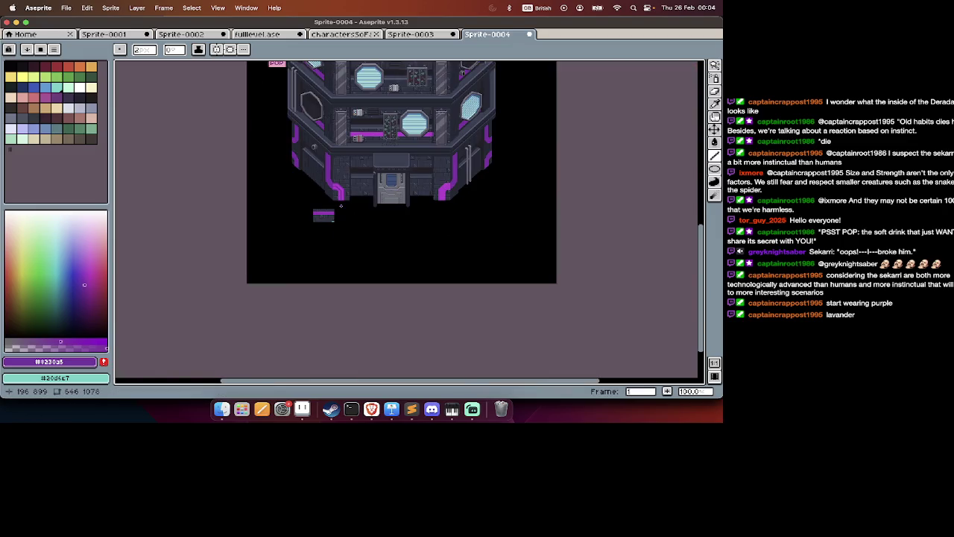
pyautogui.scroll(3, 341, 205)
pyautogui.hscroll(3, 341, 206)
pyautogui.hotkey('ctrl', 'z')
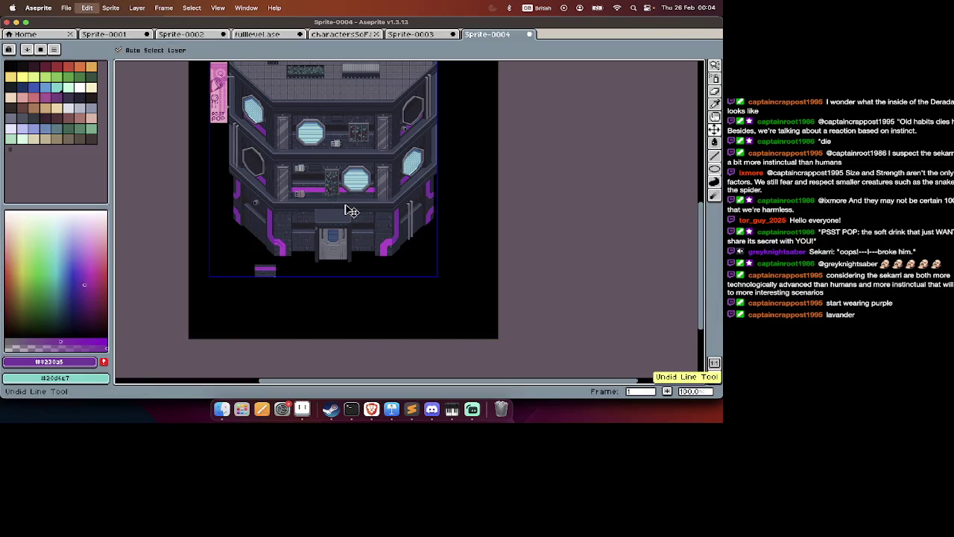
pyautogui.hotkey('ctrl', 'z')
pyautogui.hotkey('ctrl', 'z')
pyautogui.hotkey('ctrl', 'z')
pyautogui.hotkey('ctrl', 'z')
pyautogui.hotkey('ctrl', 'z')
pyautogui.press('b')
# Copy the whole Sprite-0004 building by selecting all, cutting and undoing the cut.
pyautogui.scroll(3, 347, 207)
pyautogui.scroll(2, 345, 203)
pyautogui.press('Tab')
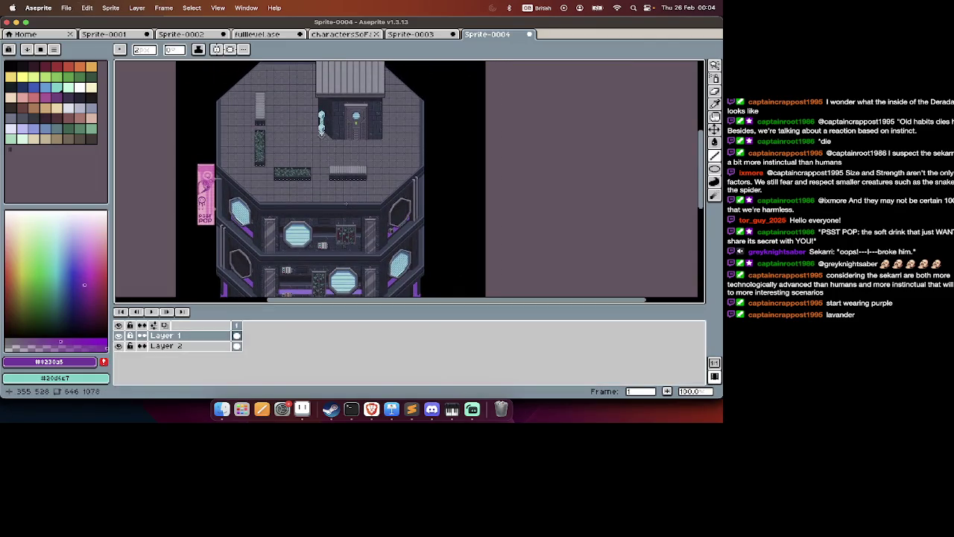
pyautogui.hotkey('ctrl', 'a')
pyautogui.hotkey('ctrl', 'x')
pyautogui.hotkey('ctrl', 'z')
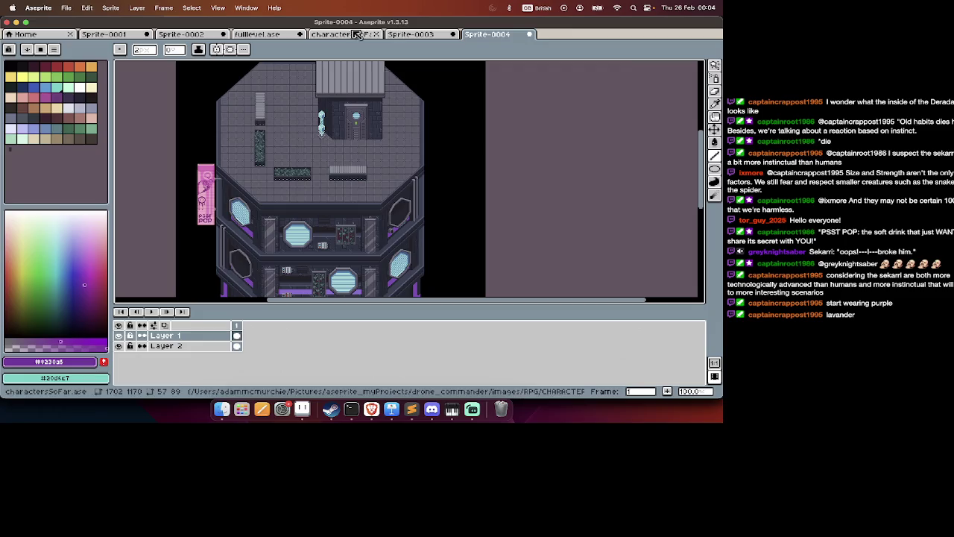
pyautogui.click(354, 35)
# Paste the tower into fulllevel.ase and place it in the lower street.
pyautogui.click(270, 36)
pyautogui.scroll(-3, 267, 192)
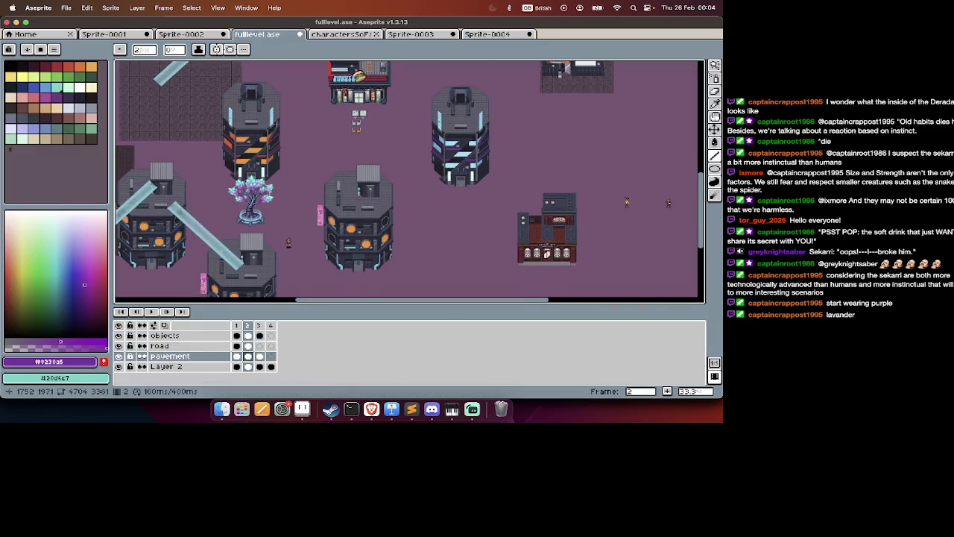
pyautogui.press('Tab')
pyautogui.hscroll(5, 407, 220)
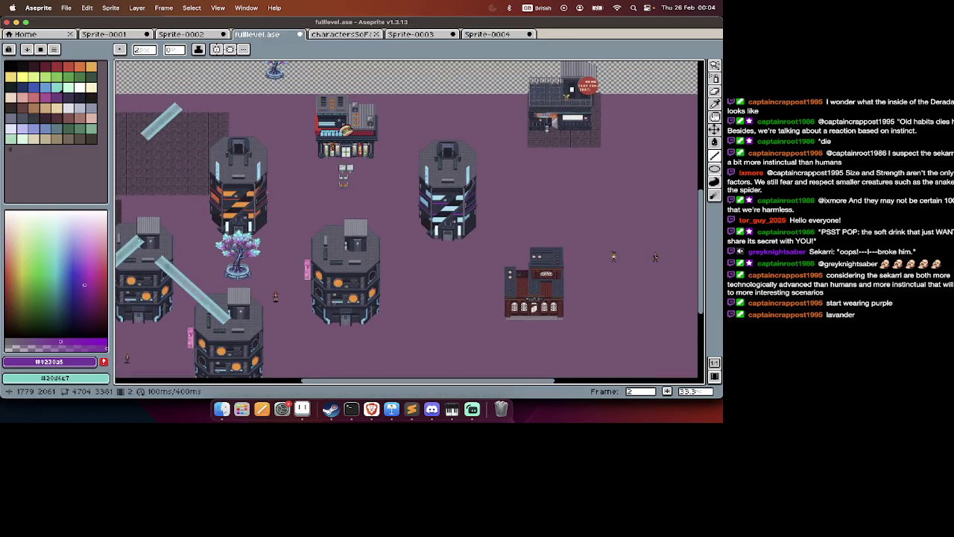
pyautogui.scroll(4, 406, 220)
pyautogui.scroll(-1, 381, 276)
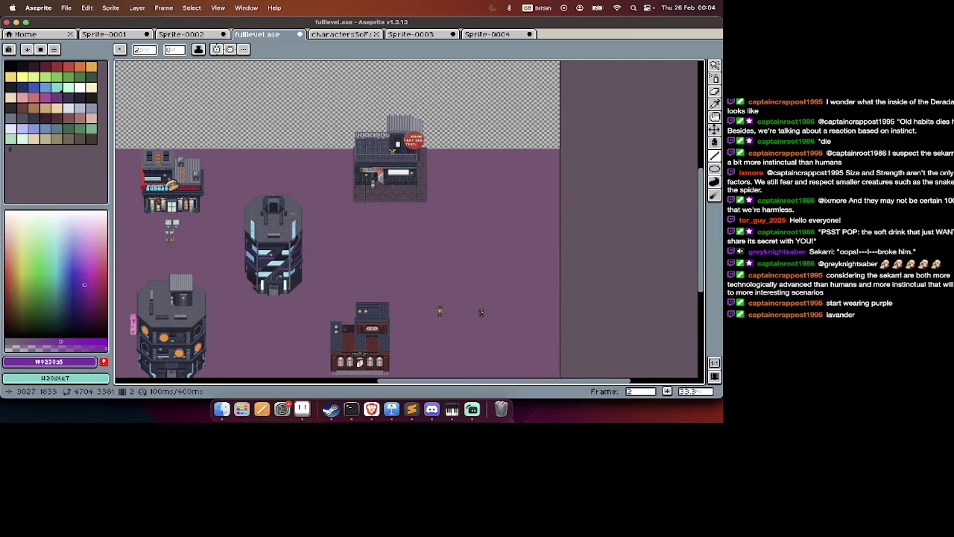
pyautogui.scroll(-2, 380, 276)
pyautogui.hotkey('ctrl', 'v')
pyautogui.moveTo(408, 248)
pyautogui.mouseDown()
pyautogui.moveTo(420, 345)
pyautogui.moveTo(273, 378)
pyautogui.mouseUp()
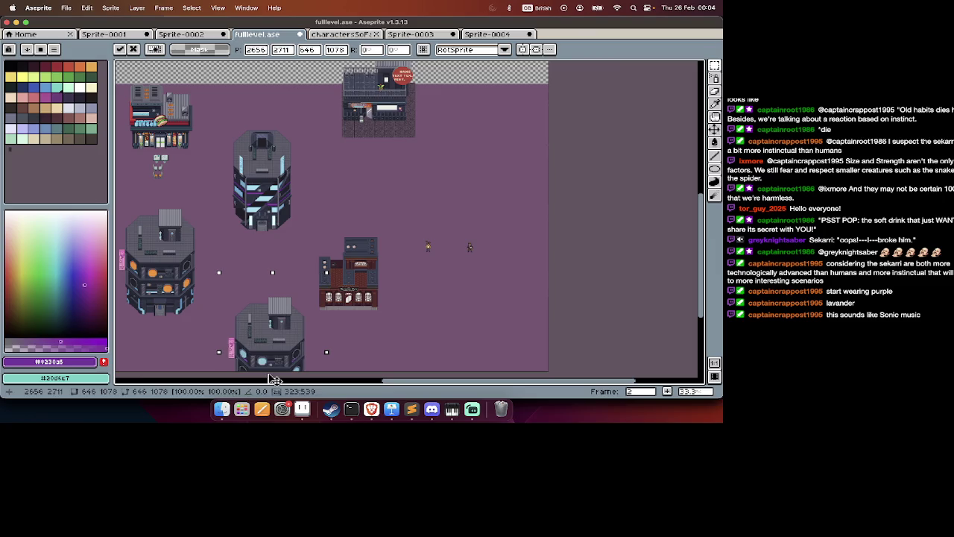
pyautogui.moveTo(274, 379); pyautogui.dragTo(277, 378)
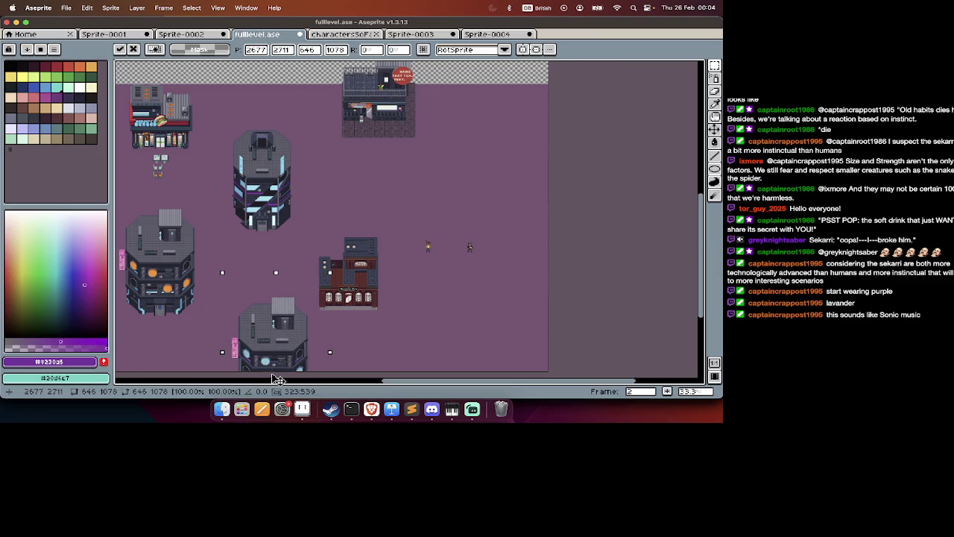
pyautogui.press('Return')
# Discard an extra tower copy and shift the red-signed shop slightly left.
pyautogui.hotkey('ctrl', 'v')
pyautogui.moveTo(442, 247)
pyautogui.mouseDown()
pyautogui.moveTo(483, 216)
pyautogui.moveTo(447, 214)
pyautogui.mouseUp()
pyautogui.scroll(5, 448, 214)
pyautogui.press('Escape')
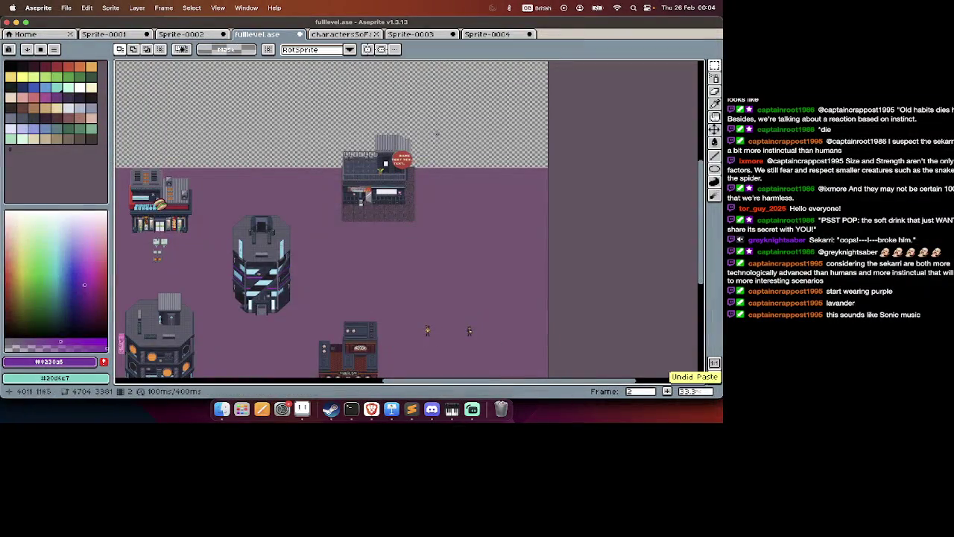
pyautogui.moveTo(363, 218); pyautogui.dragTo(343, 226)
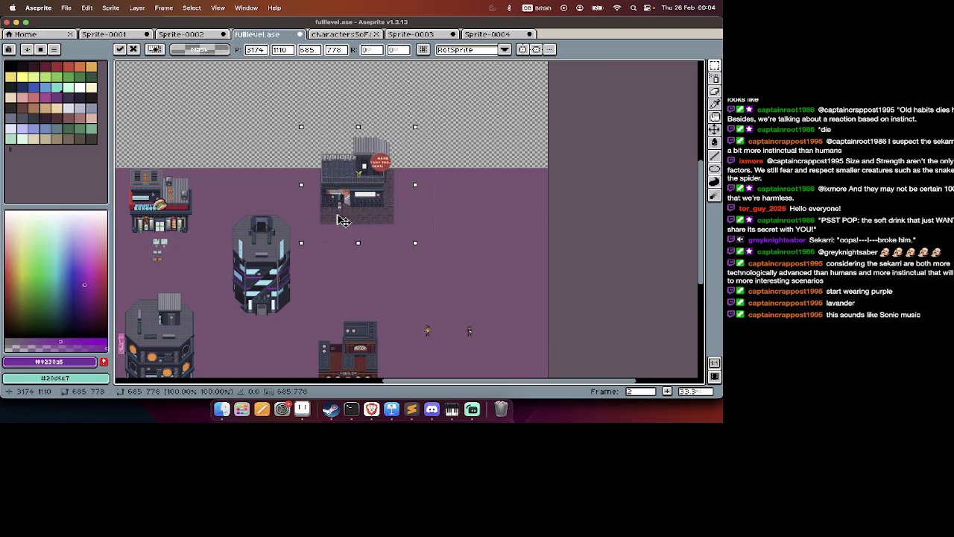
pyautogui.press('Return')
# Re-paste the tower and set it to the right of and below the shop.
pyautogui.hotkey('ctrl', 'v')
pyautogui.moveTo(416, 242)
pyautogui.mouseDown()
pyautogui.moveTo(416, 282)
pyautogui.moveTo(425, 286)
pyautogui.mouseUp()
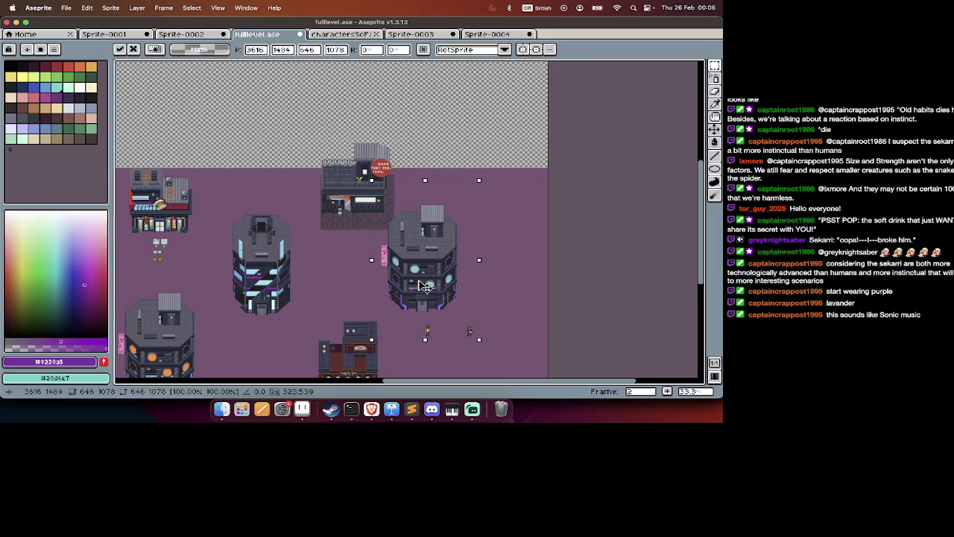
pyautogui.press('Return')
pyautogui.hotkey('ctrl', 'z')
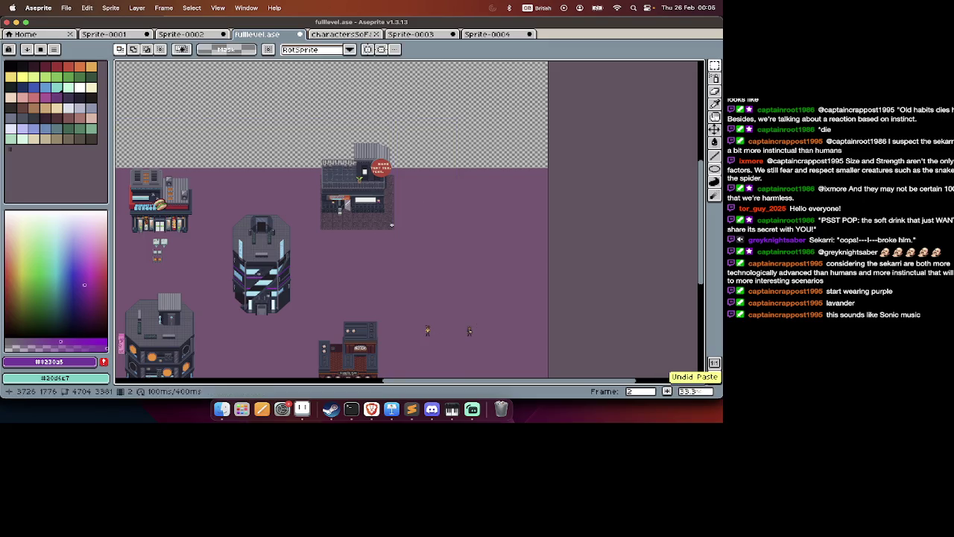
pyautogui.scroll(1, 392, 224)
pyautogui.hotkey('ctrl', 'v')
pyautogui.moveTo(400, 250)
pyautogui.mouseDown()
pyautogui.moveTo(435, 317)
pyautogui.moveTo(450, 275)
pyautogui.mouseUp()
pyautogui.scroll(-3, 436, 318)
# Confirm the tower's placement and look over the level map.
pyautogui.press('Return')
pyautogui.scroll(-2, 448, 264)
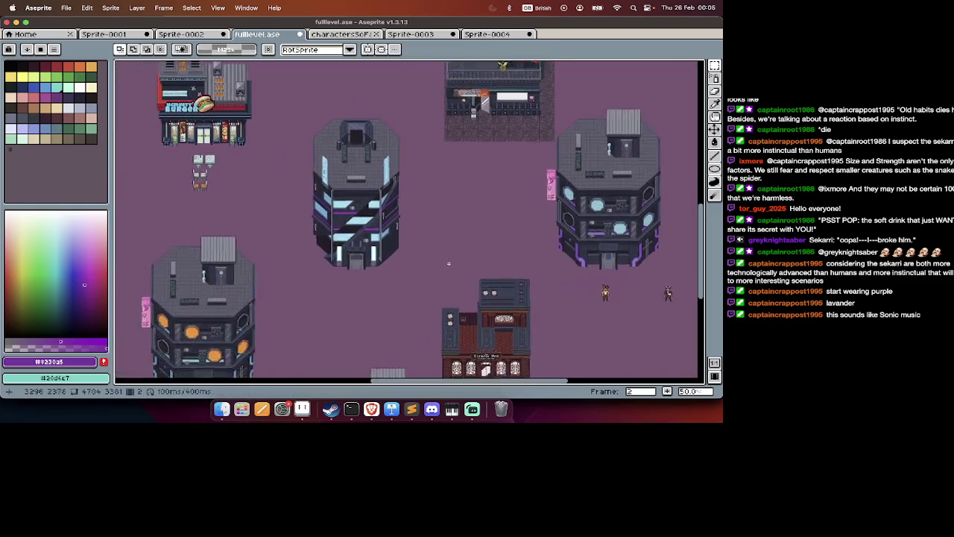
pyautogui.scroll(1, 448, 264)
pyautogui.scroll(3, 448, 264)
pyautogui.scroll(2, 449, 263)
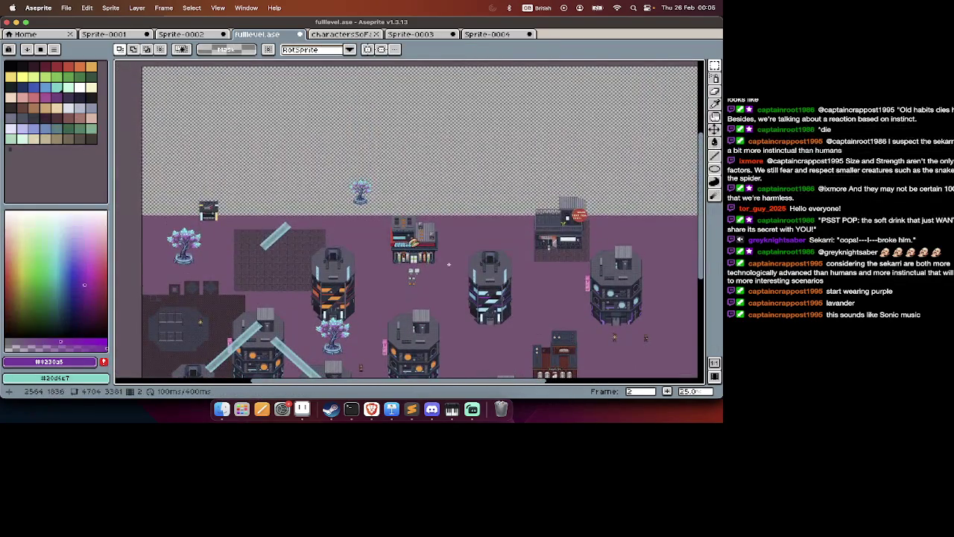
pyautogui.scroll(-2, 448, 264)
pyautogui.scroll(-2, 448, 264)
pyautogui.hscroll(1, 448, 264)
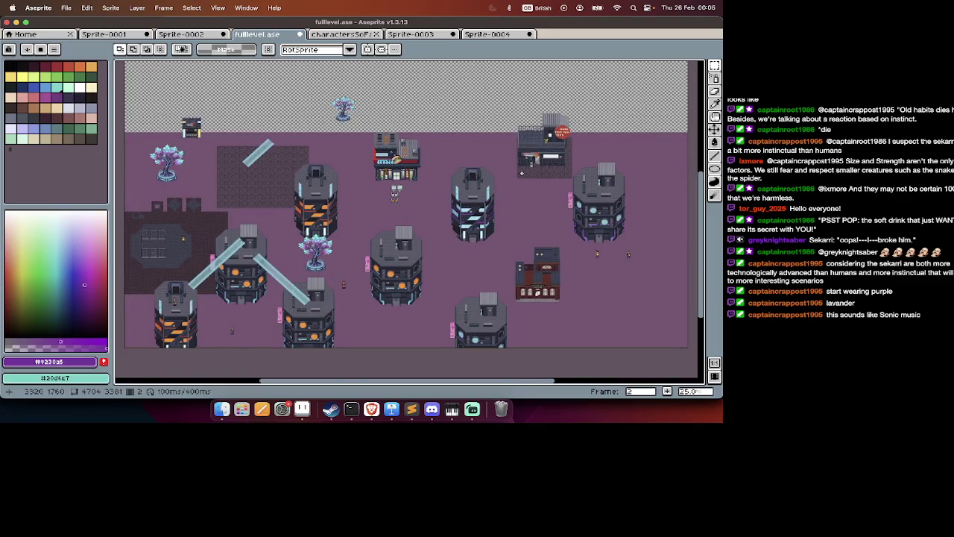
pyautogui.scroll(-1, 522, 173)
pyautogui.scroll(-1, 522, 173)
# Copy the purple building from the frame 1 asset sheet and return to frame 2.
pyautogui.press('Right')
pyautogui.press('Right')
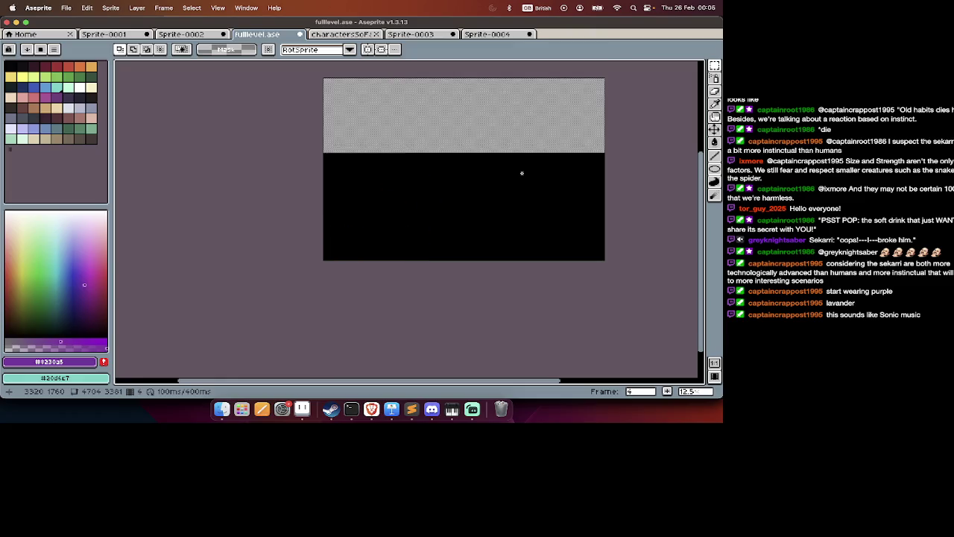
pyautogui.press('Left')
pyautogui.press('Left')
pyautogui.press('Left')
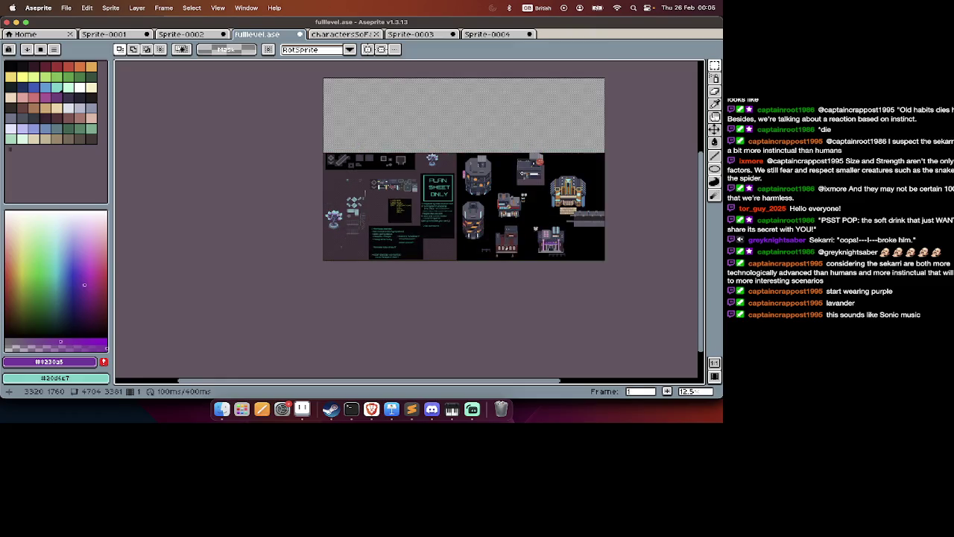
pyautogui.scroll(1, 543, 198)
pyautogui.scroll(1, 522, 213)
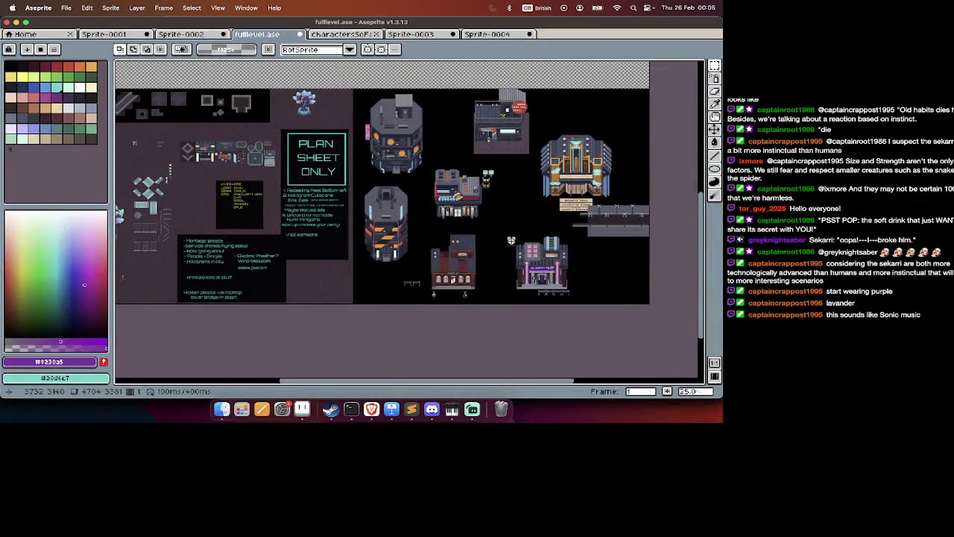
pyautogui.scroll(1, 504, 228)
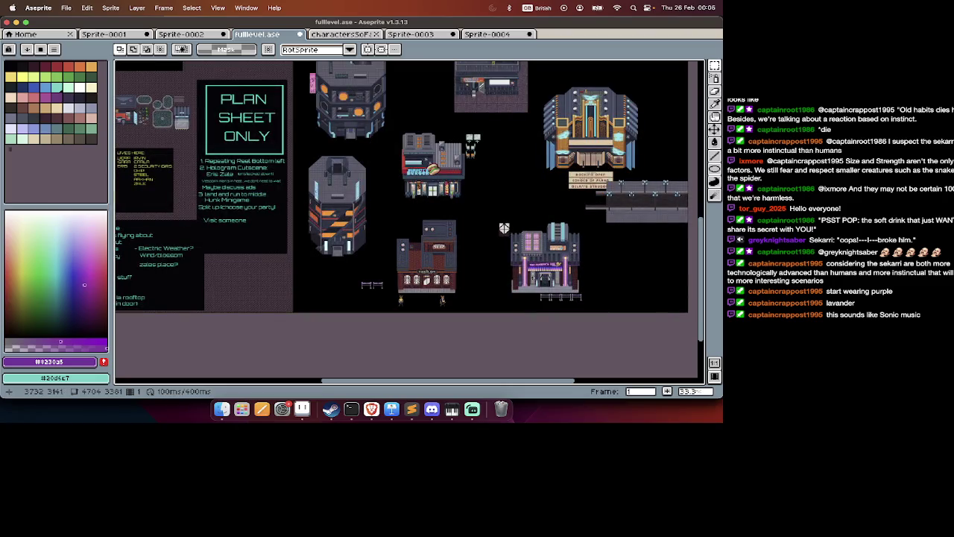
pyautogui.press('Tab')
pyautogui.press('Tab')
pyautogui.moveTo(526, 240); pyautogui.dragTo(588, 311)
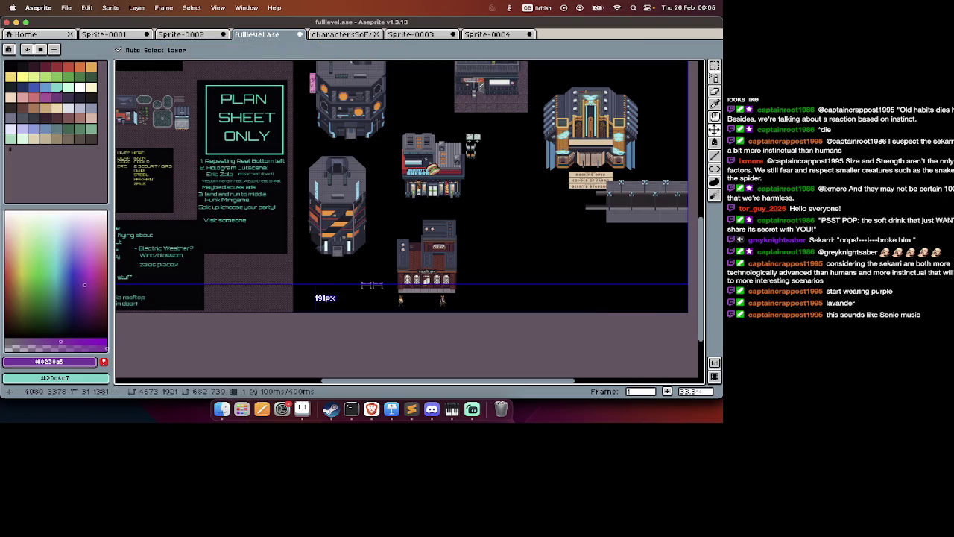
pyautogui.press('Tab')
pyautogui.press('Right')
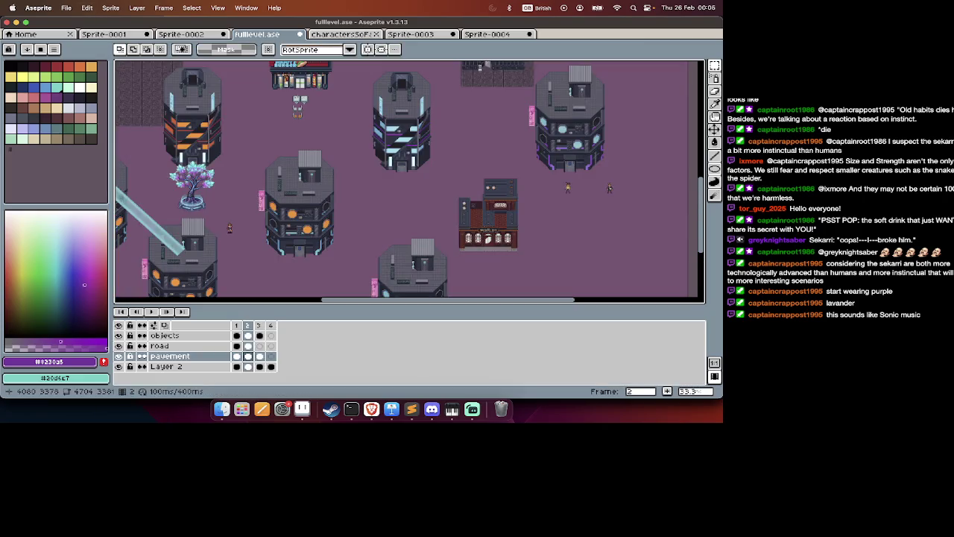
pyautogui.scroll(3, 520, 231)
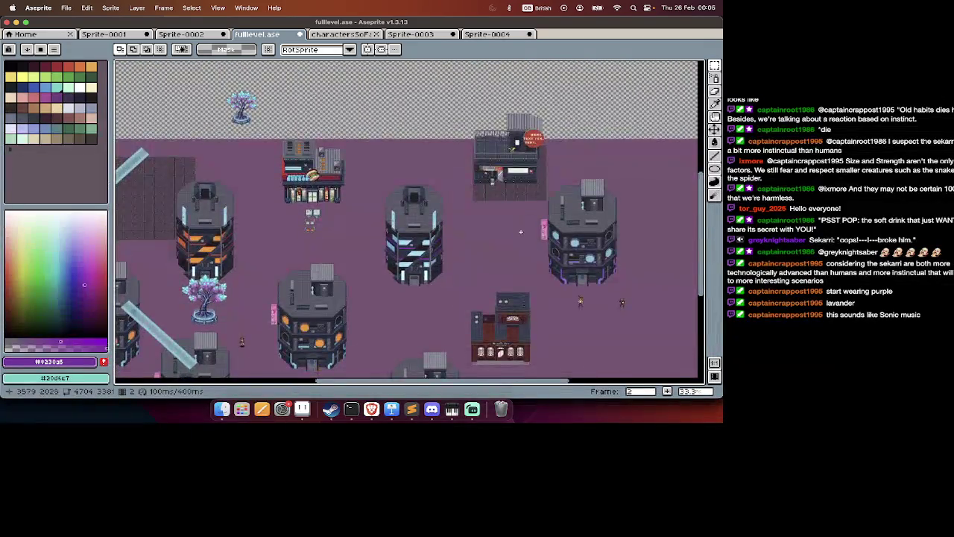
pyautogui.scroll(5, 520, 232)
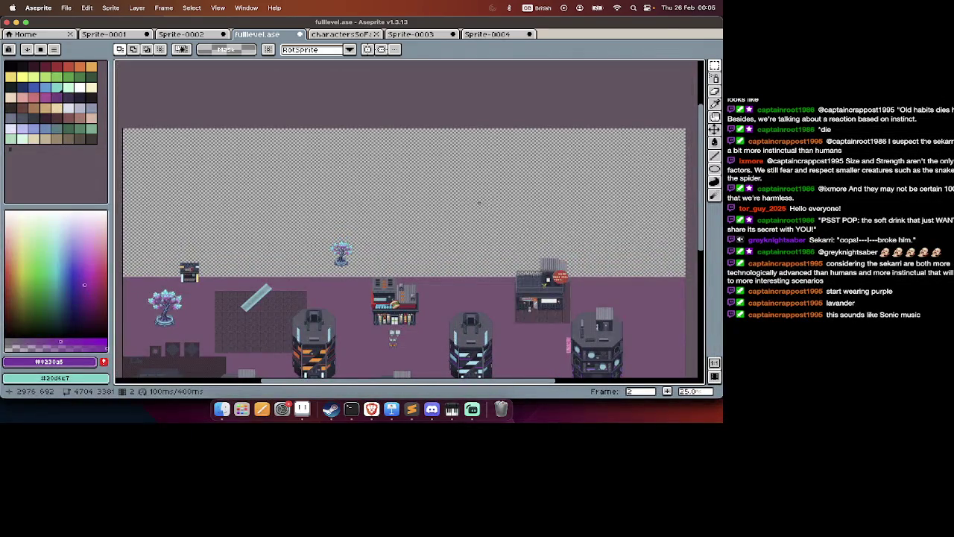
# Check the sprite's dimensions in the Canvas Size dialog without changing them.
pyautogui.press('super+alt+c')
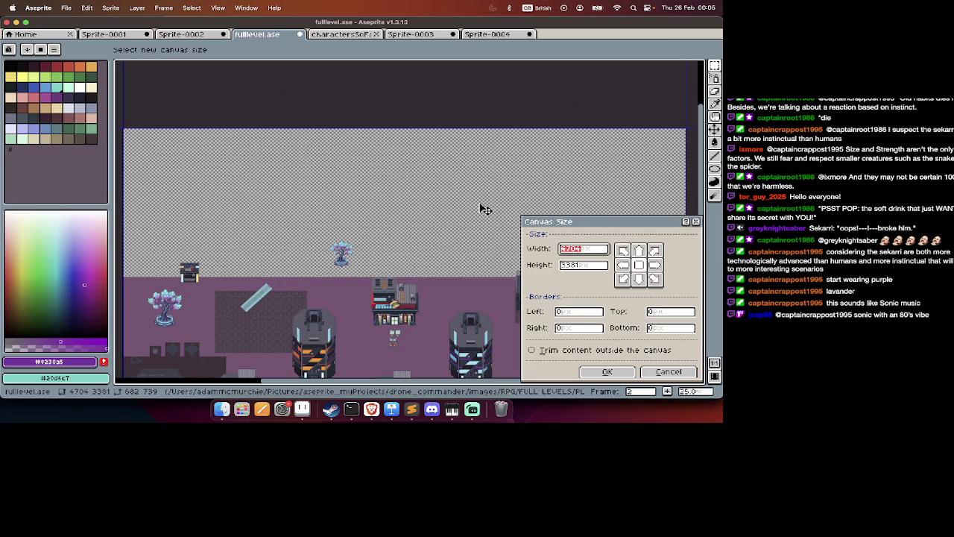
pyautogui.press('Escape')
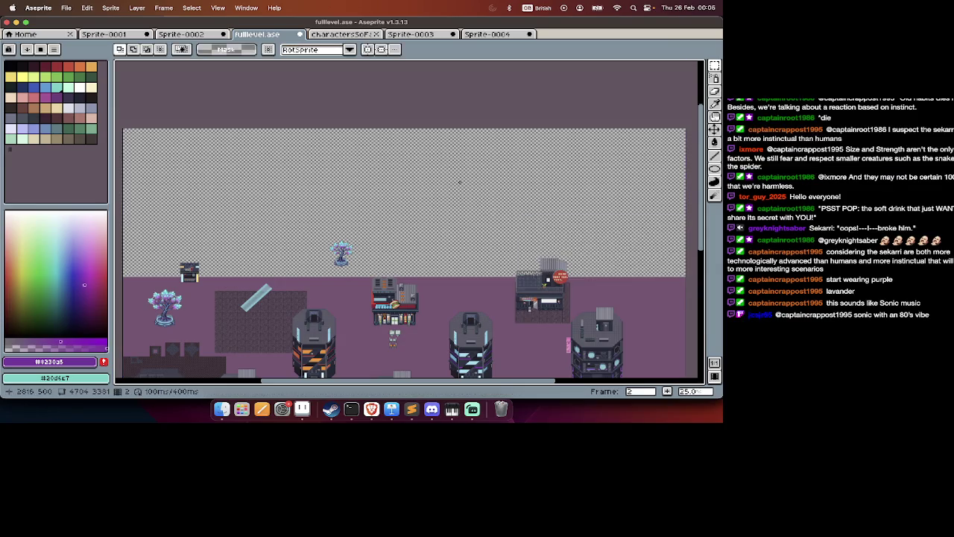
pyautogui.press('super+alt+c')
pyautogui.scroll(-3, 462, 186)
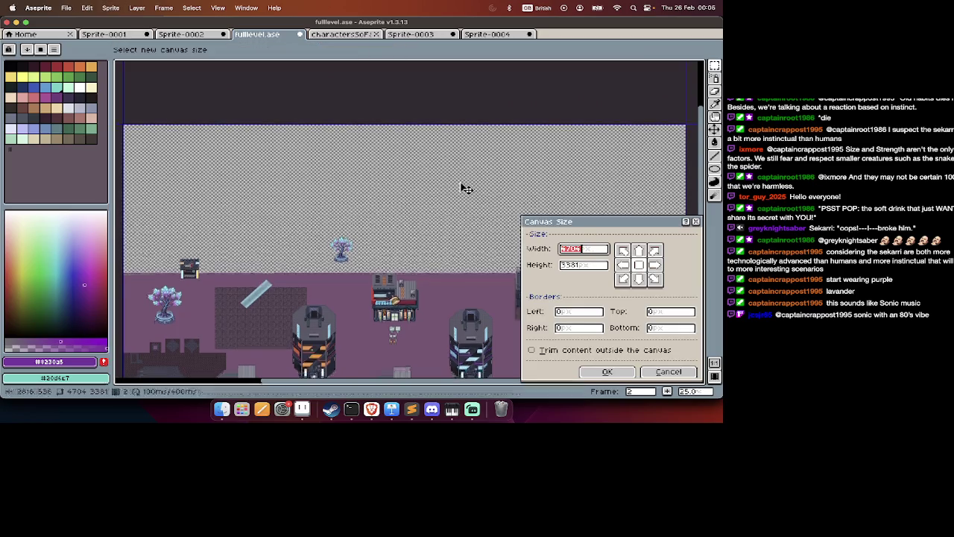
pyautogui.scroll(-5, 462, 186)
pyautogui.scroll(3, 462, 186)
pyautogui.scroll(-5, 462, 187)
pyautogui.scroll(3, 464, 187)
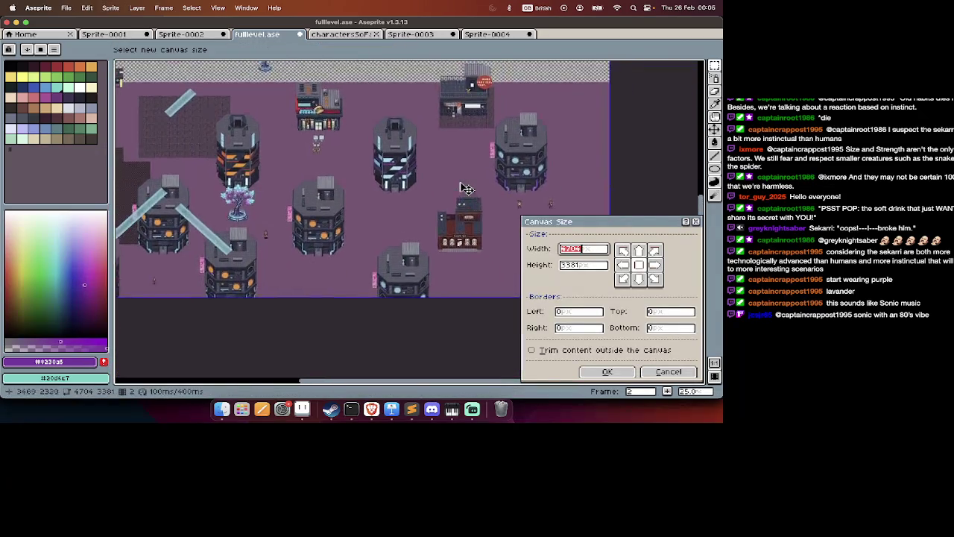
pyautogui.scroll(3, 463, 187)
pyautogui.scroll(5, 463, 187)
# Compare against the level's JSON dimensions, then paste the purple building onto the map.
pyautogui.press('super+Tab')
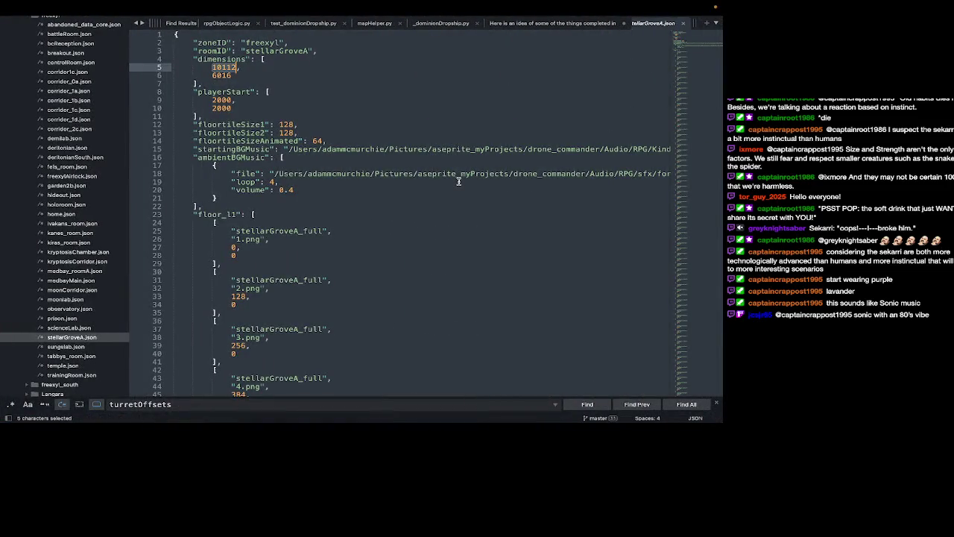
pyautogui.press('super+Tab')
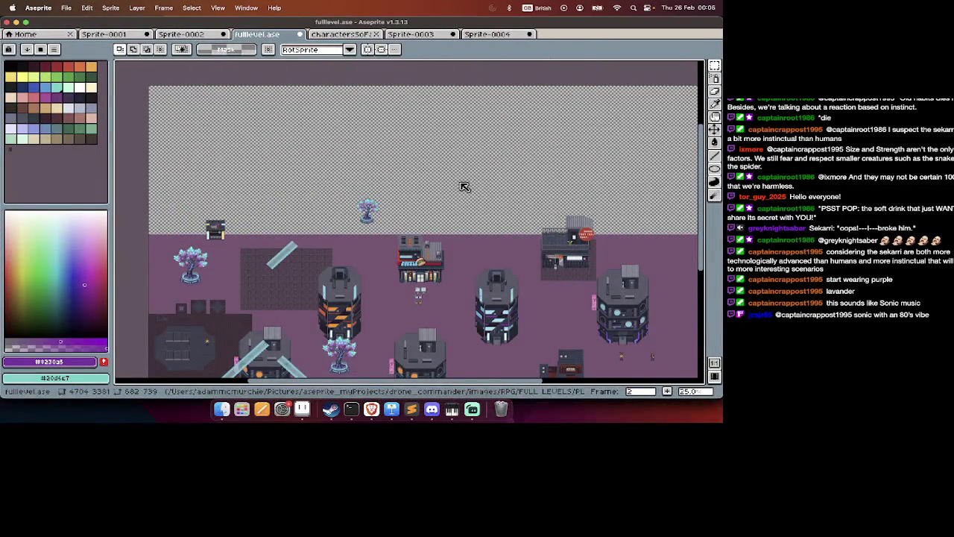
pyautogui.hotkey('ctrl', 'v')
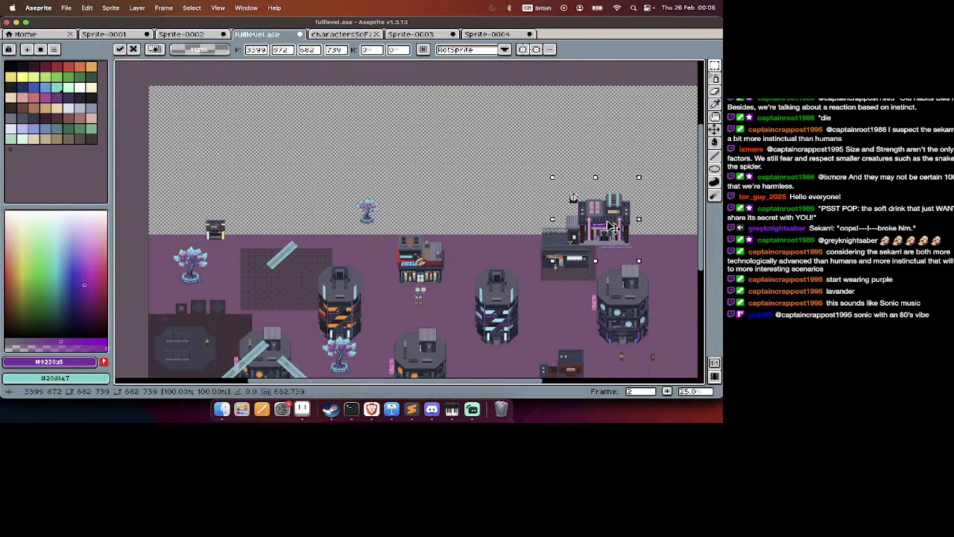
# Drag the pasted purple building up and to the left in two moves.
pyautogui.moveTo(564, 215); pyautogui.dragTo(532, 175)
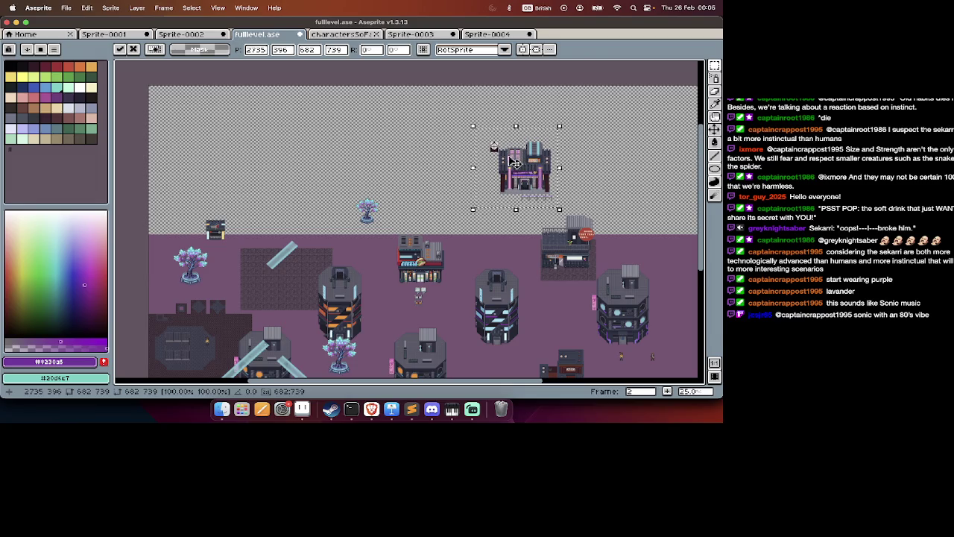
pyautogui.scroll(1, 522, 197)
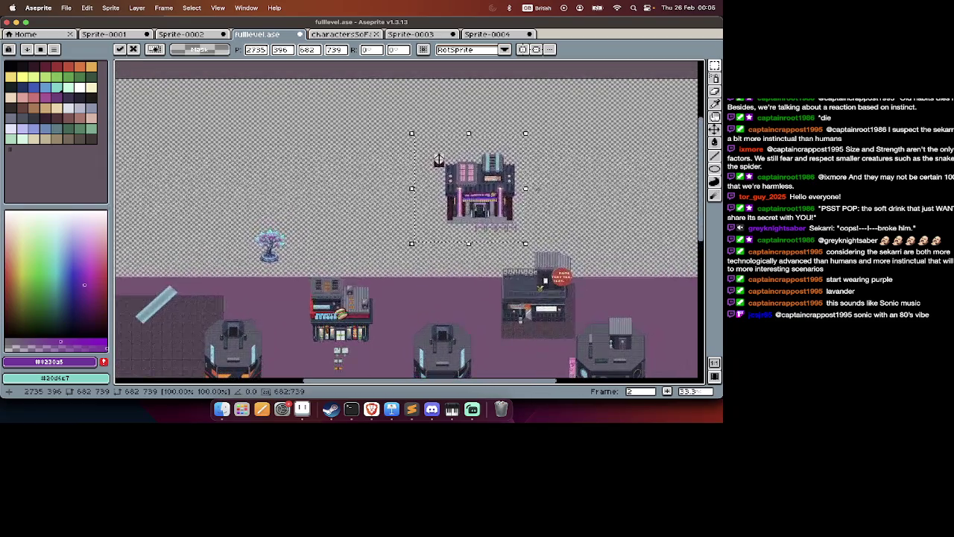
pyautogui.moveTo(507, 200); pyautogui.dragTo(469, 176)
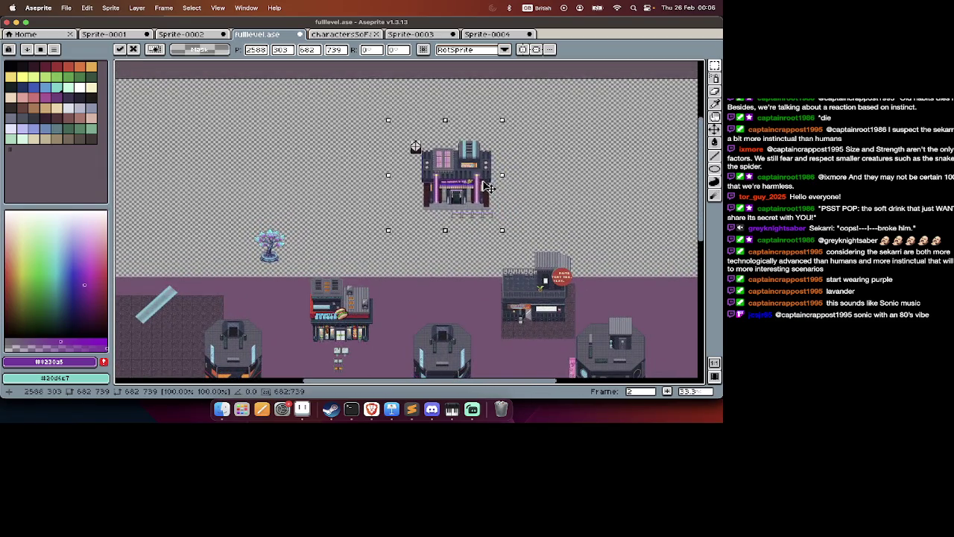
pyautogui.scroll(-5, 470, 176)
pyautogui.scroll(-1, 409, 220)
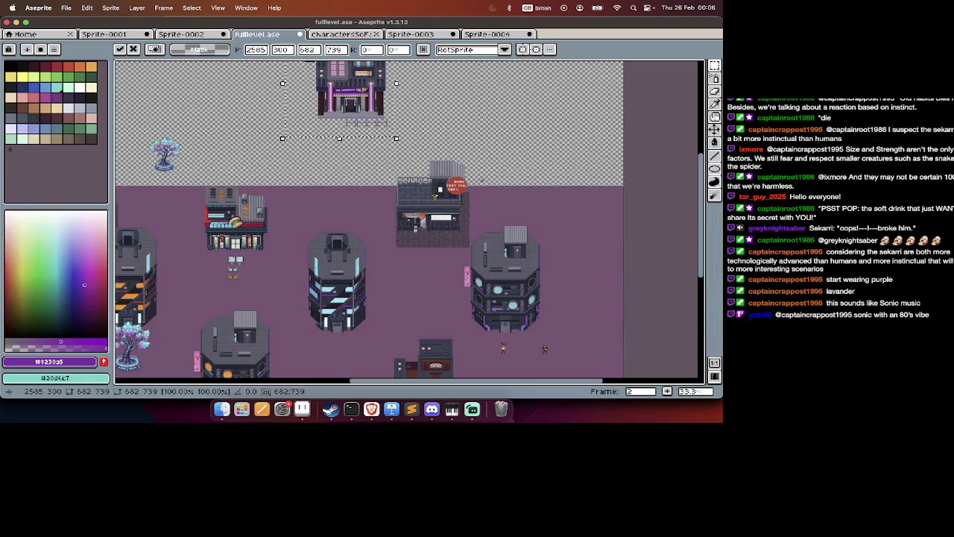
pyautogui.scroll(2, 447, 246)
pyautogui.scroll(1, 372, 186)
pyautogui.hscroll(-2, 351, 151)
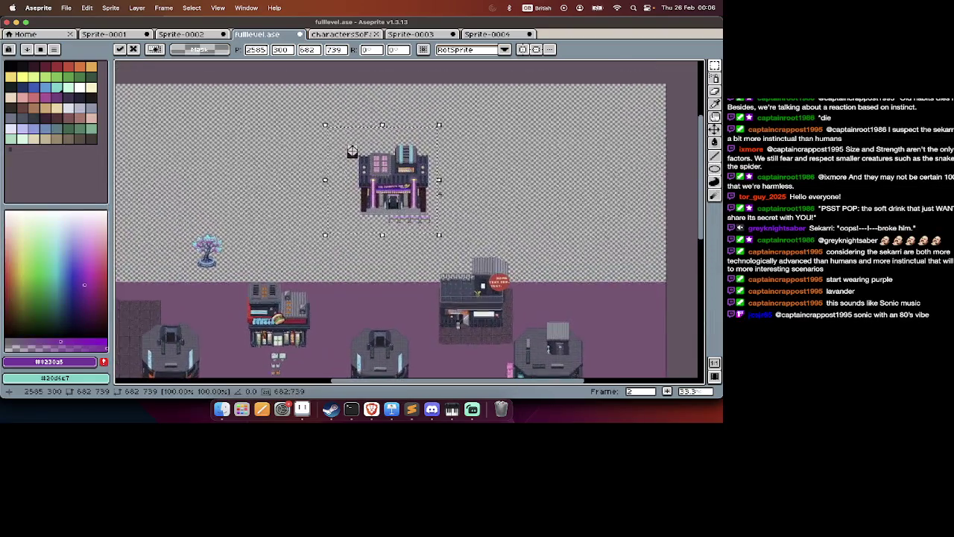
# Settle the purple building in the empty top-left area and commit its placement.
pyautogui.moveTo(420, 192); pyautogui.dragTo(403, 182)
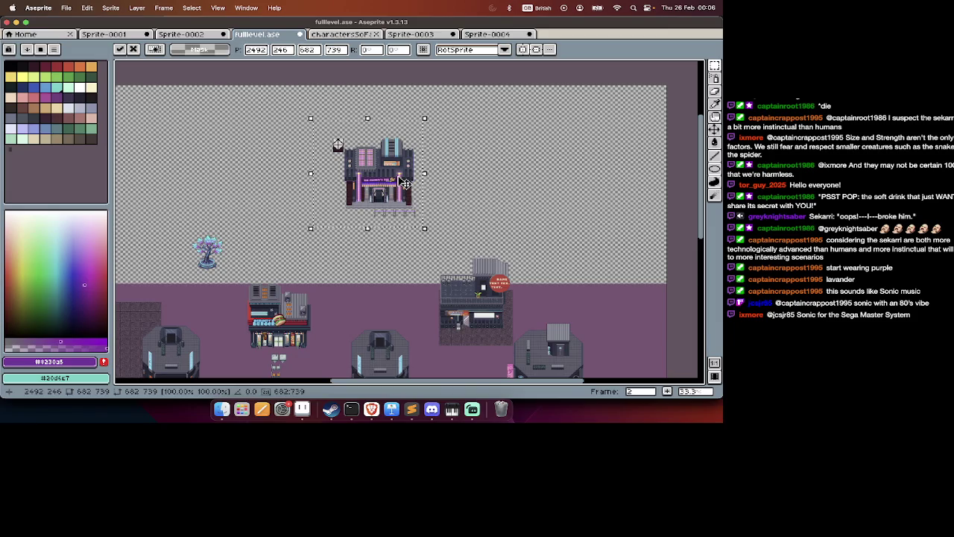
pyautogui.hscroll(-5, 418, 186)
pyautogui.scroll(-1, 480, 206)
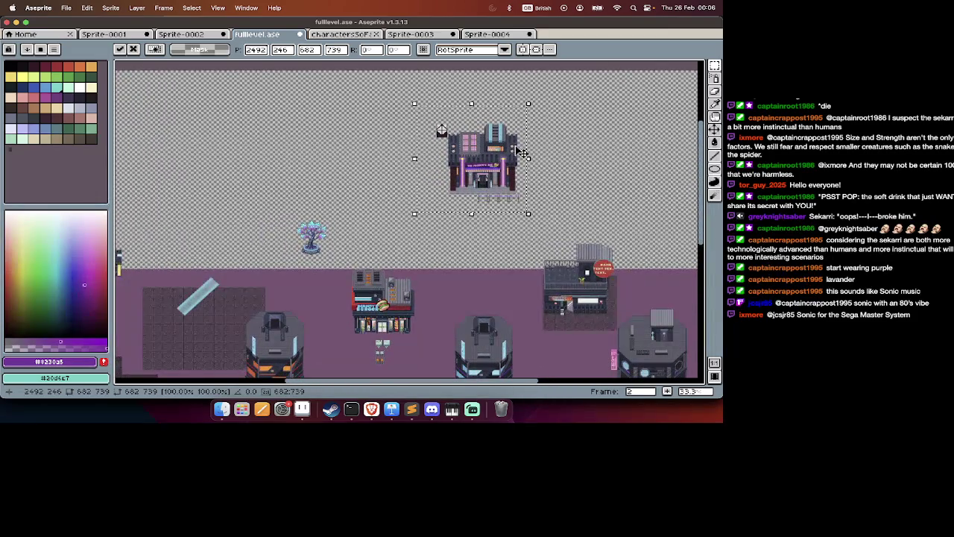
pyautogui.scroll(3, 522, 153)
pyautogui.scroll(-3, 515, 149)
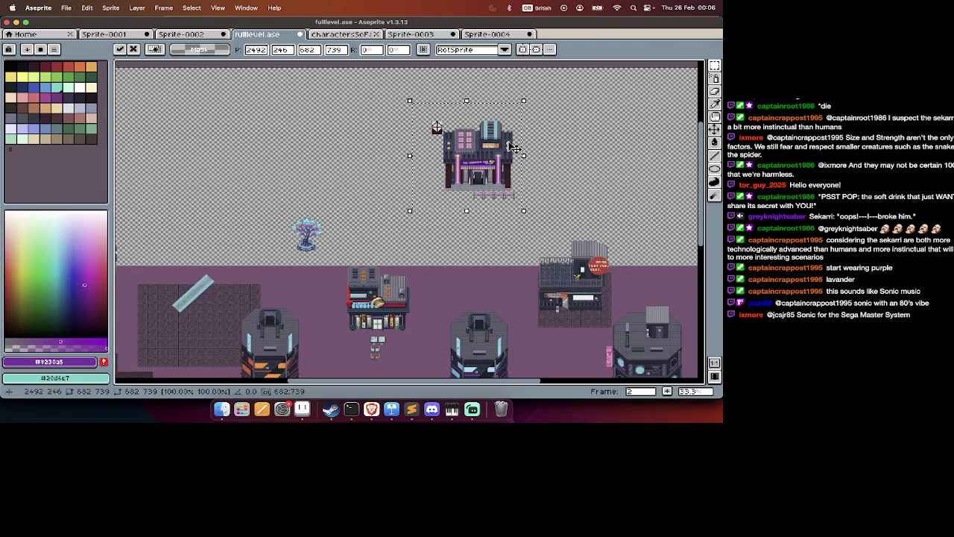
pyautogui.scroll(-3, 513, 148)
pyautogui.hscroll(-2, 513, 148)
pyautogui.scroll(5, 509, 144)
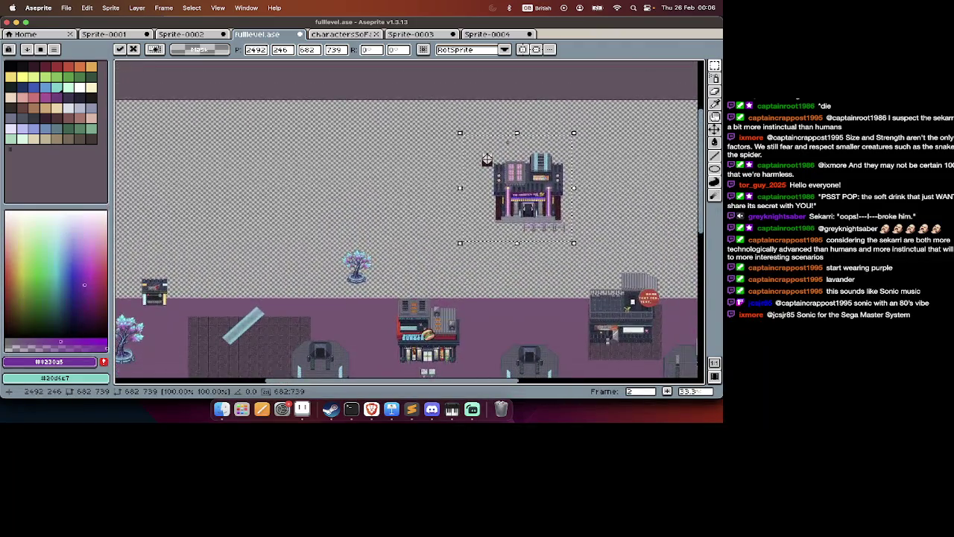
pyautogui.scroll(-3, 514, 149)
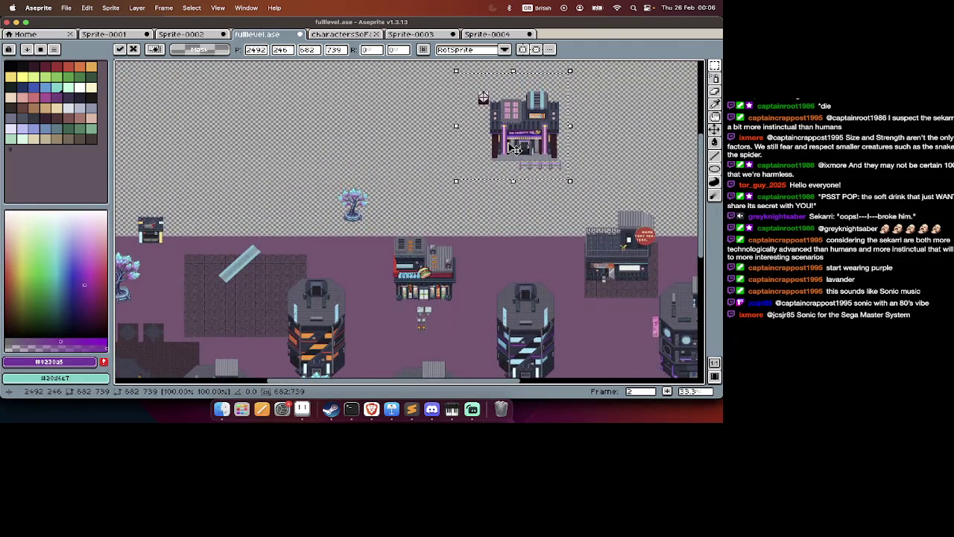
pyautogui.scroll(-2, 515, 148)
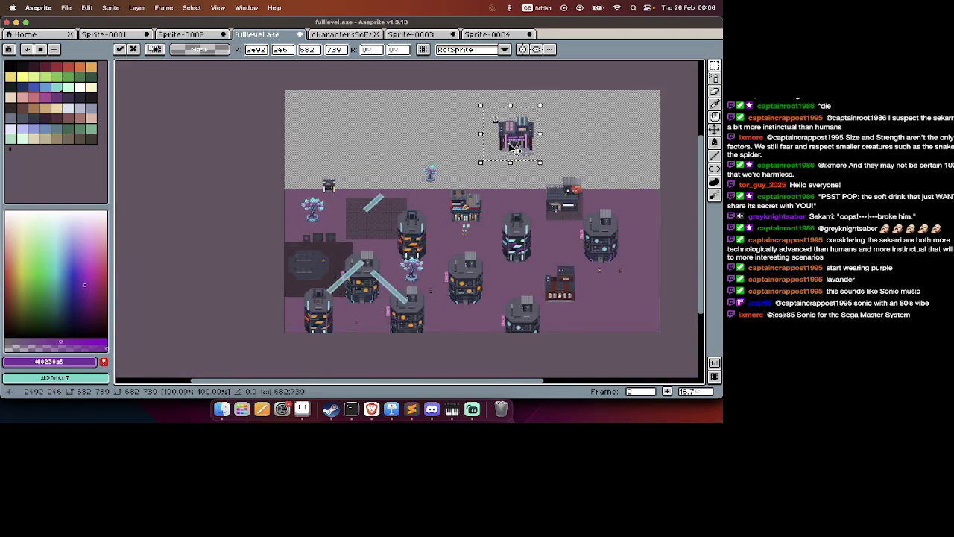
pyautogui.moveTo(514, 149)
pyautogui.mouseDown()
pyautogui.moveTo(358, 129)
pyautogui.moveTo(367, 133)
pyautogui.mouseUp()
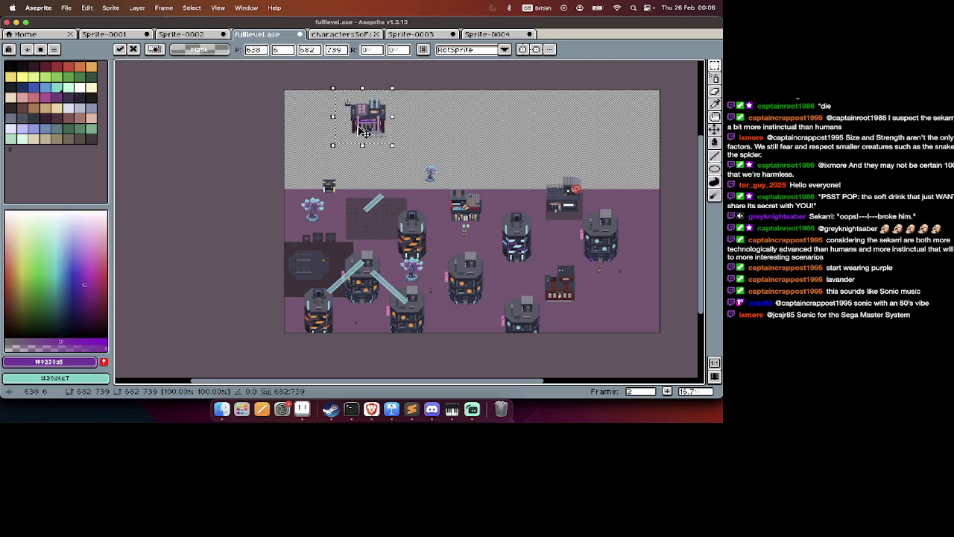
pyautogui.press('Return')
pyautogui.press('Right')
pyautogui.press('Right')
pyautogui.press('Right')
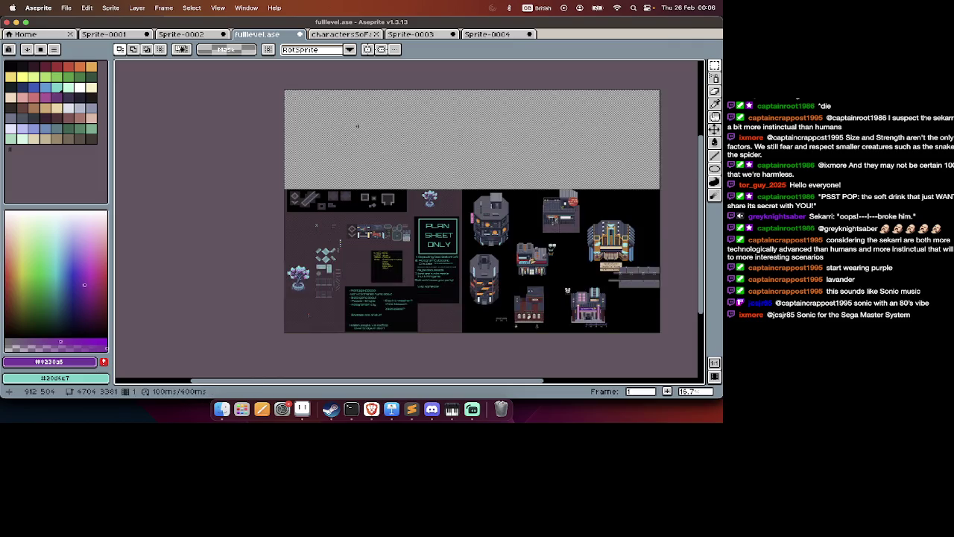
# Select the ornate building on the asset sheet, then switch to Finder's PLAZA music folder and deselect files.
pyautogui.scroll(1, 618, 239)
pyautogui.scroll(1, 535, 291)
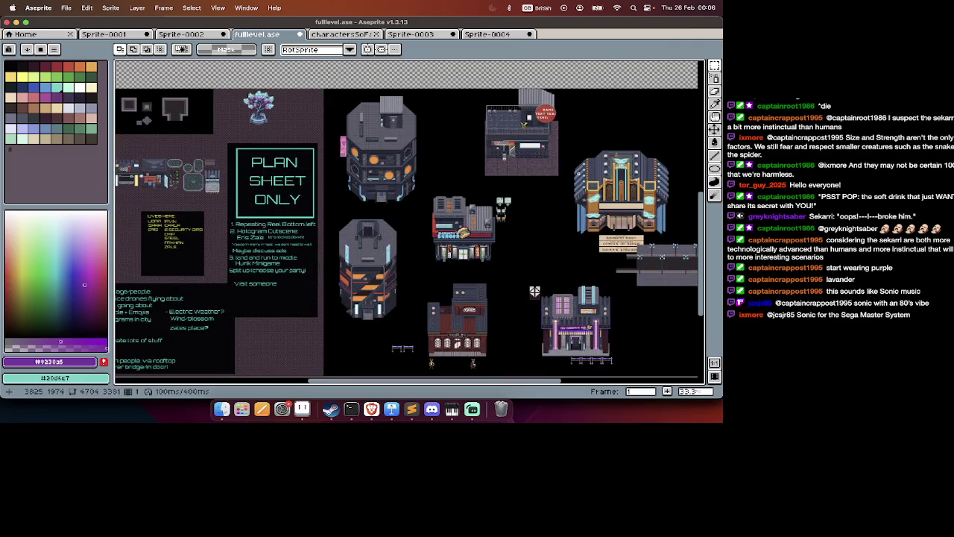
pyautogui.moveTo(565, 135); pyautogui.dragTo(673, 238)
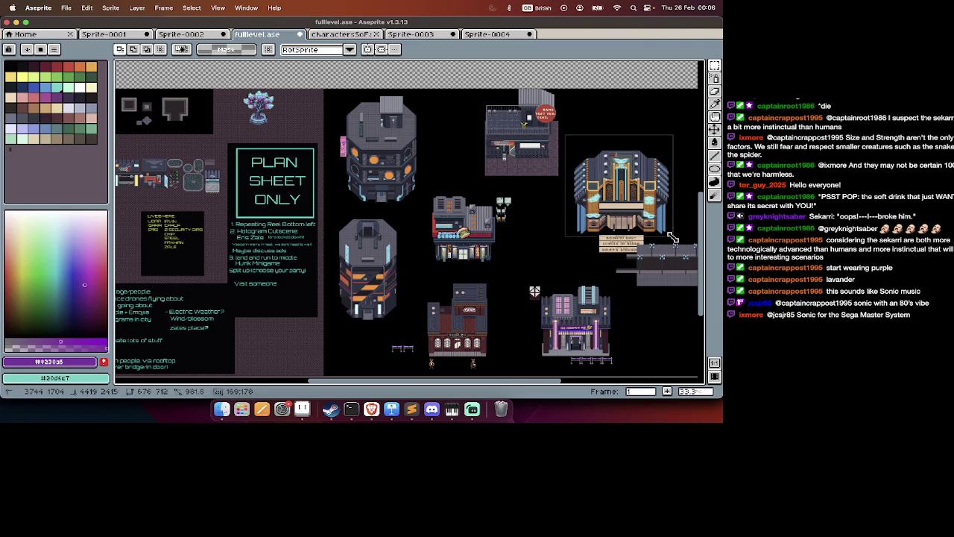
pyautogui.press('super+Tab')
pyautogui.click(295, 141)
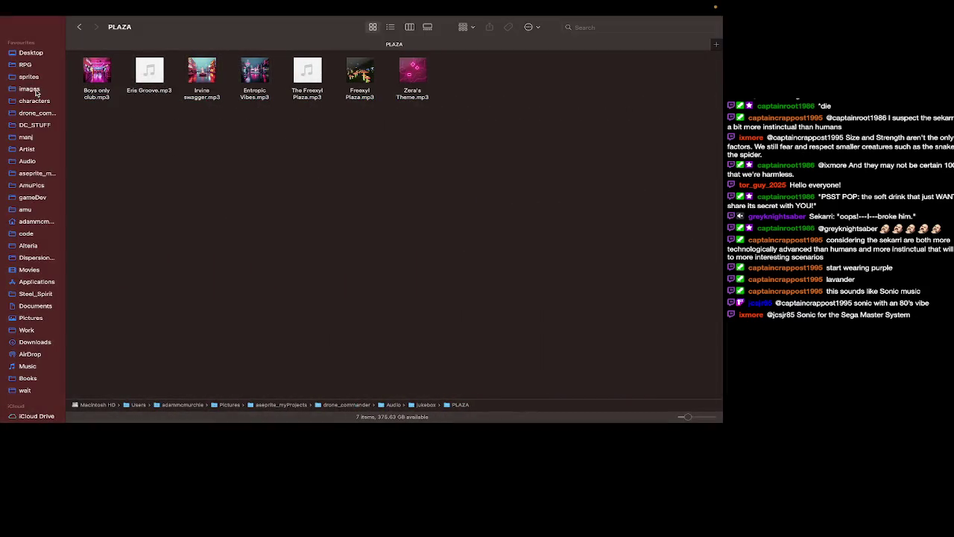
# Browse RPG > FULL LEVELS > PLAZA in icon view and open VR Opera.png.
pyautogui.click(35, 66)
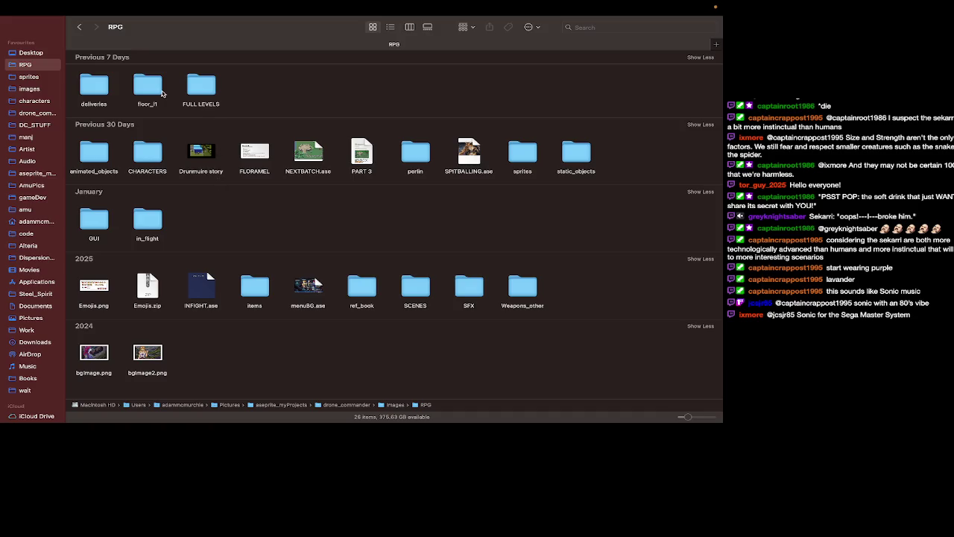
pyautogui.doubleClick(192, 89)
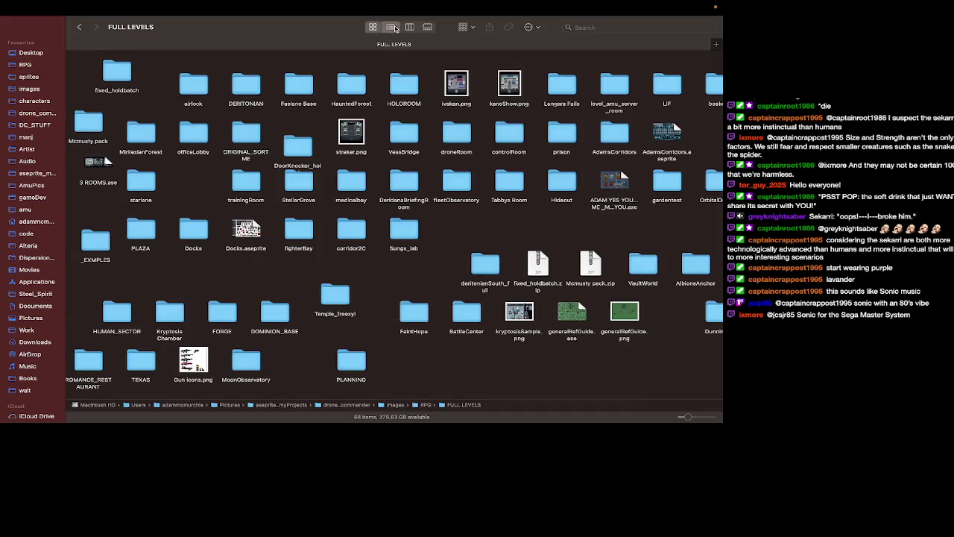
pyautogui.click(390, 27)
pyautogui.scroll(-10, 216, 165)
pyautogui.scroll(5, 202, 185)
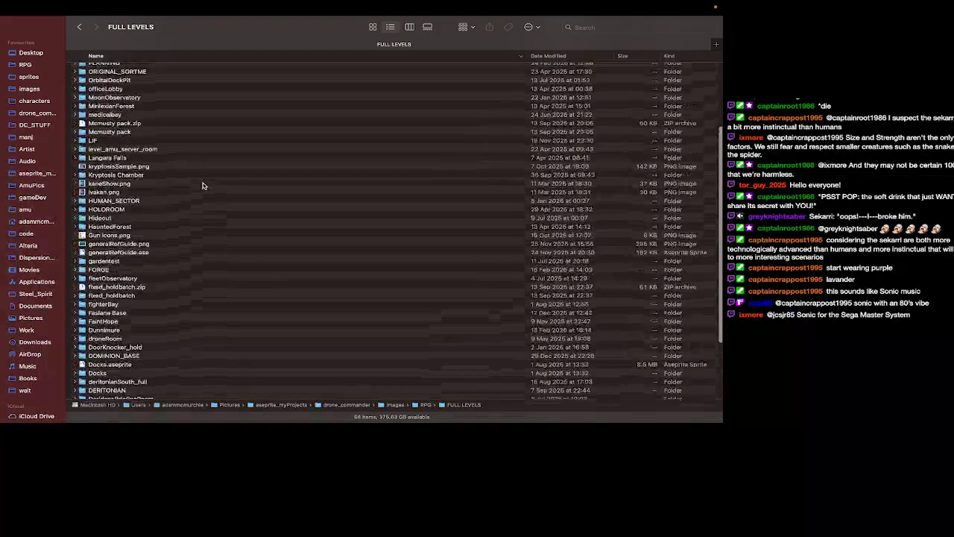
pyautogui.doubleClick(100, 65)
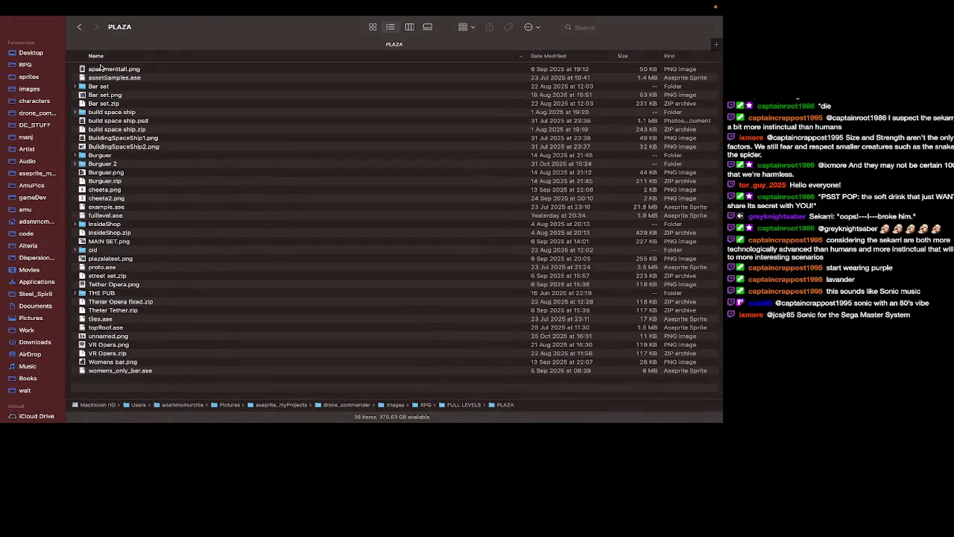
pyautogui.click(373, 27)
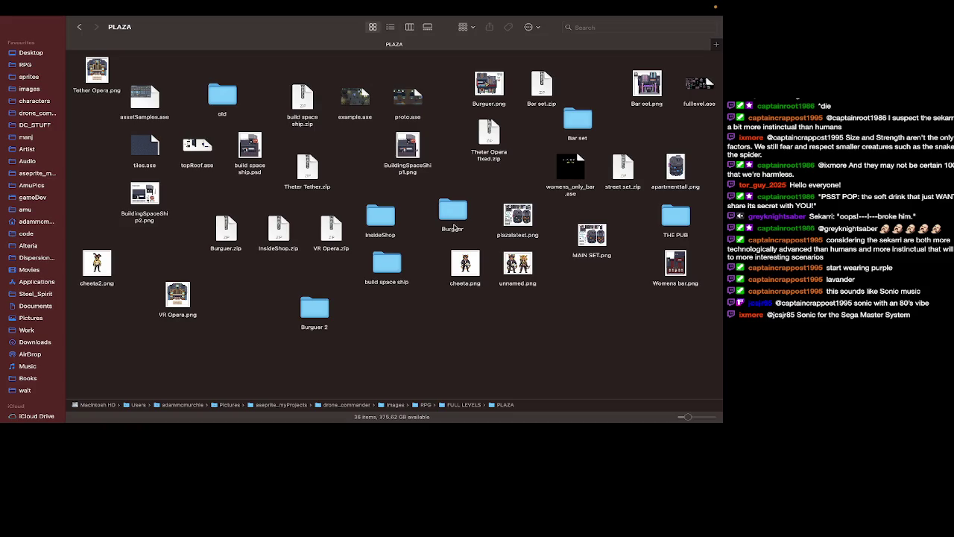
pyautogui.doubleClick(182, 306)
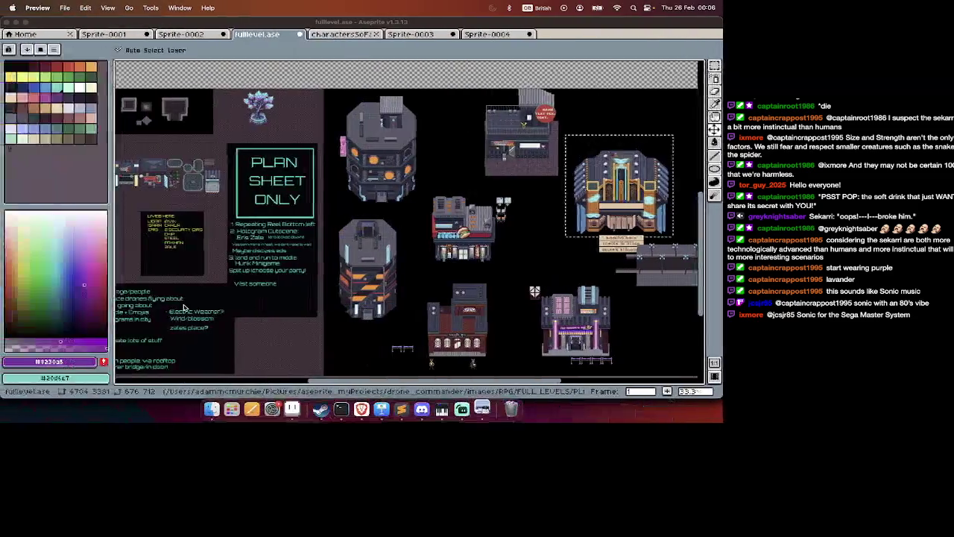
pyautogui.press('super+w')
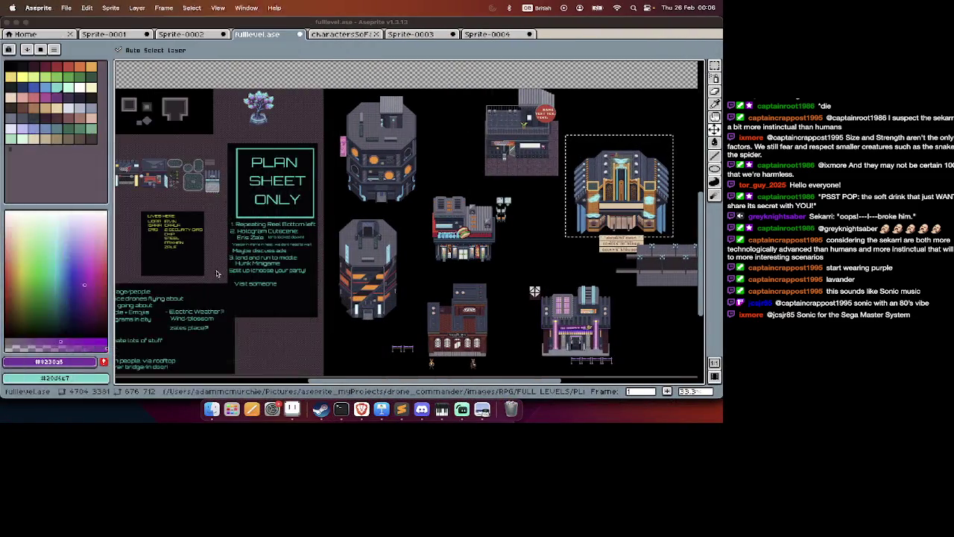
pyautogui.press('super+Tab')
pyautogui.doubleClick(98, 73)
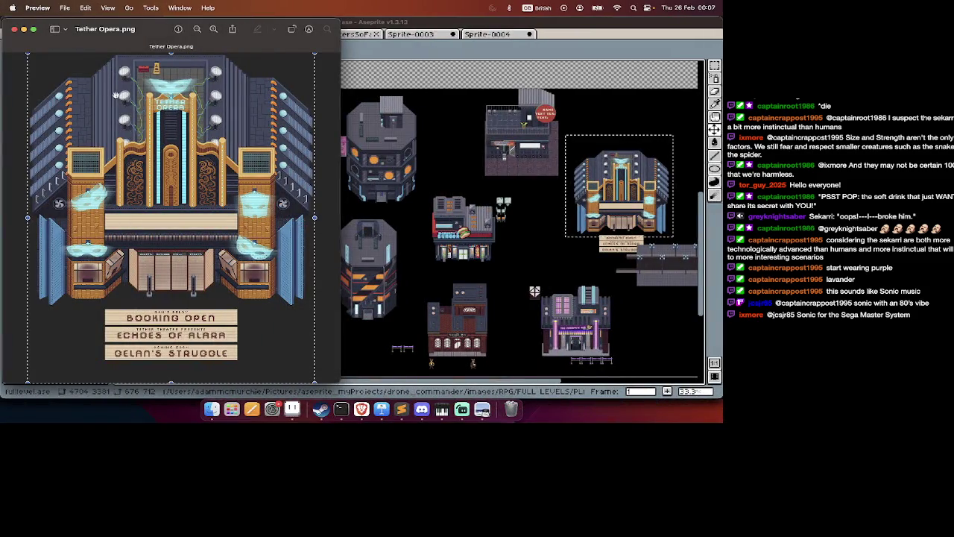
pyautogui.press('super+w')
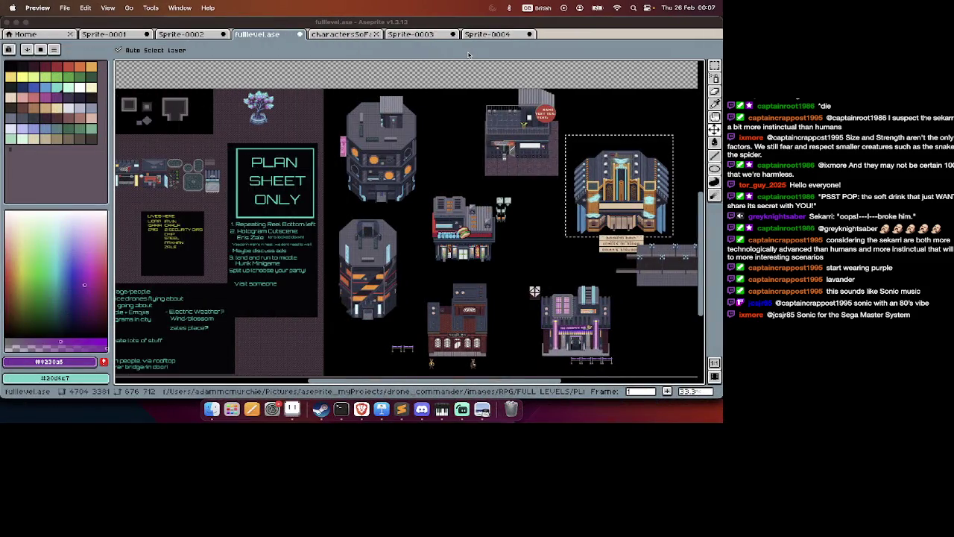
# Paste the opera building on frame 2 and place it in the top empty area.
pyautogui.click(308, 126)
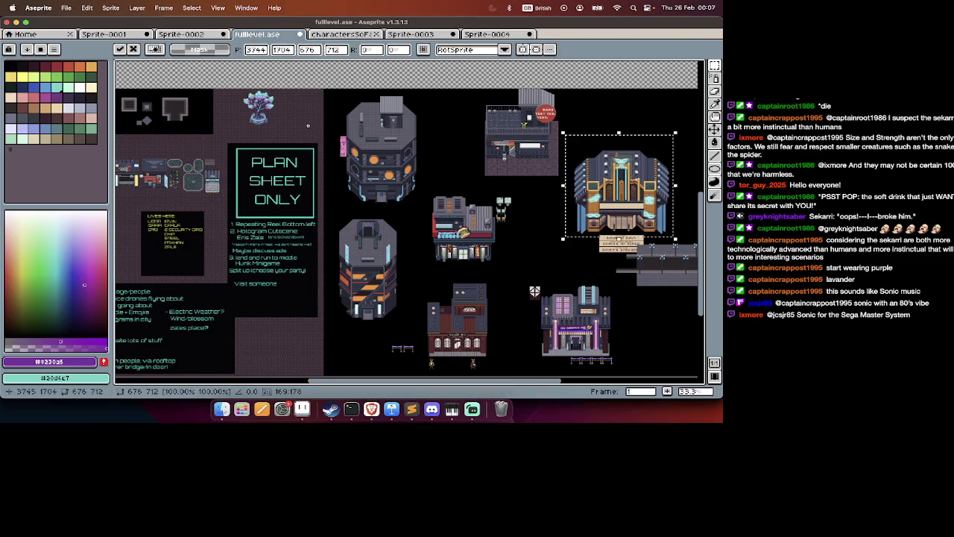
pyautogui.press('Tab')
pyautogui.press('Right')
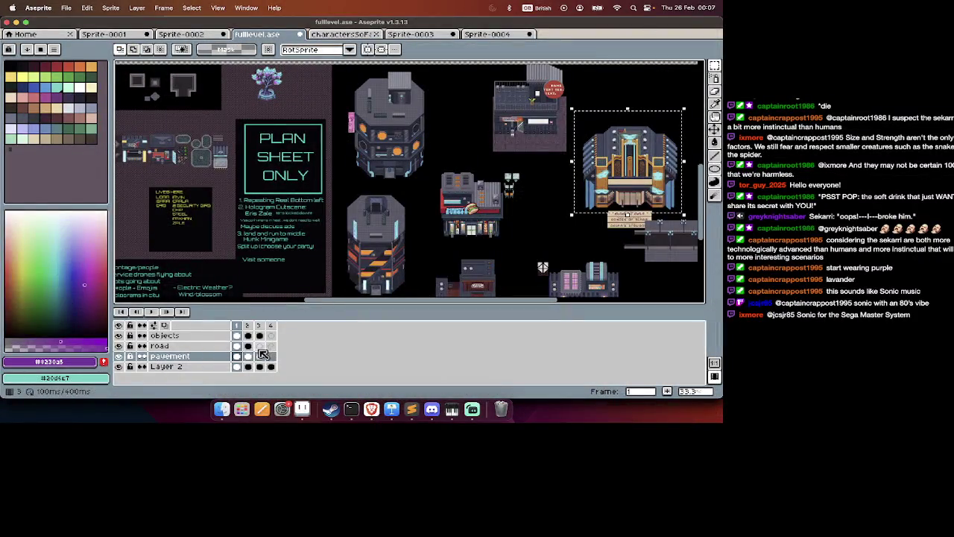
pyautogui.press('Tab')
pyautogui.scroll(5, 414, 179)
pyautogui.scroll(5, 414, 179)
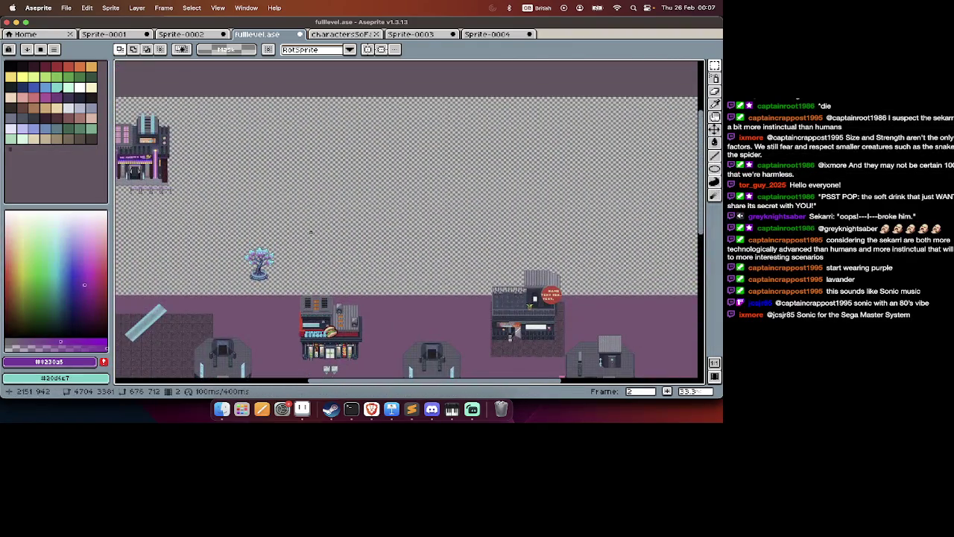
pyautogui.hotkey('ctrl', 'v')
pyautogui.moveTo(418, 235); pyautogui.dragTo(393, 154)
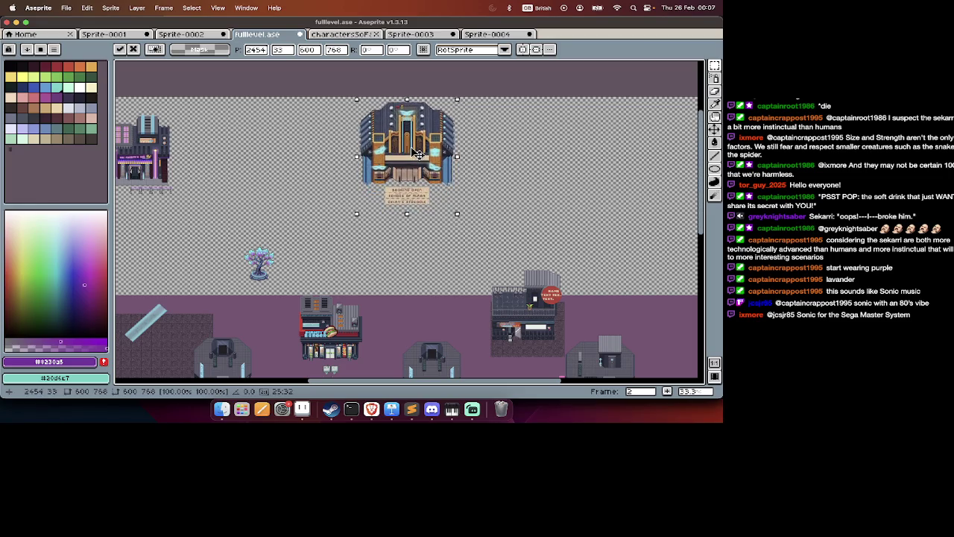
pyautogui.press('Return')
# Pan around the level map to inspect the newly placed opera and purple buildings.
pyautogui.hscroll(5, 417, 155)
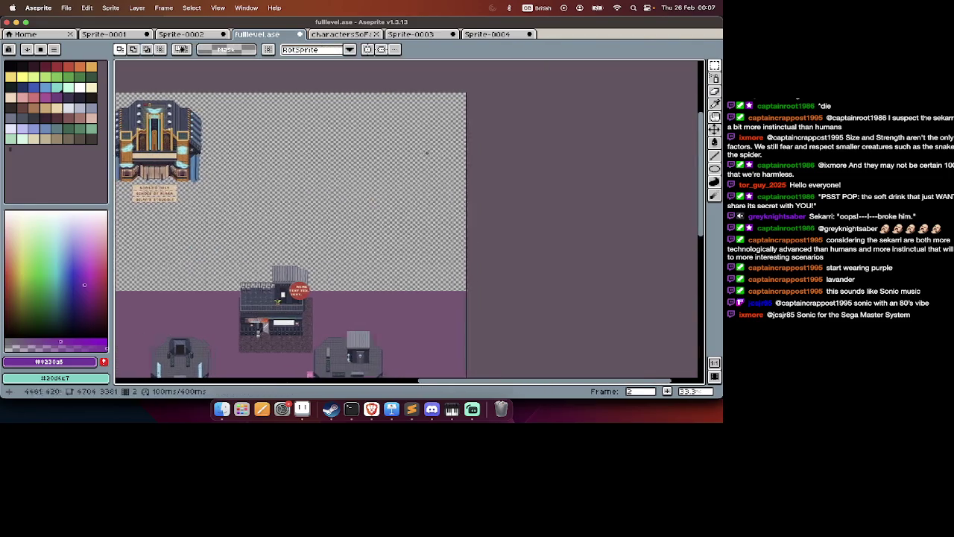
pyautogui.scroll(-5, 422, 154)
pyautogui.scroll(-5, 425, 154)
pyautogui.scroll(2, 428, 153)
pyautogui.hscroll(-2, 428, 153)
pyautogui.scroll(3, 428, 153)
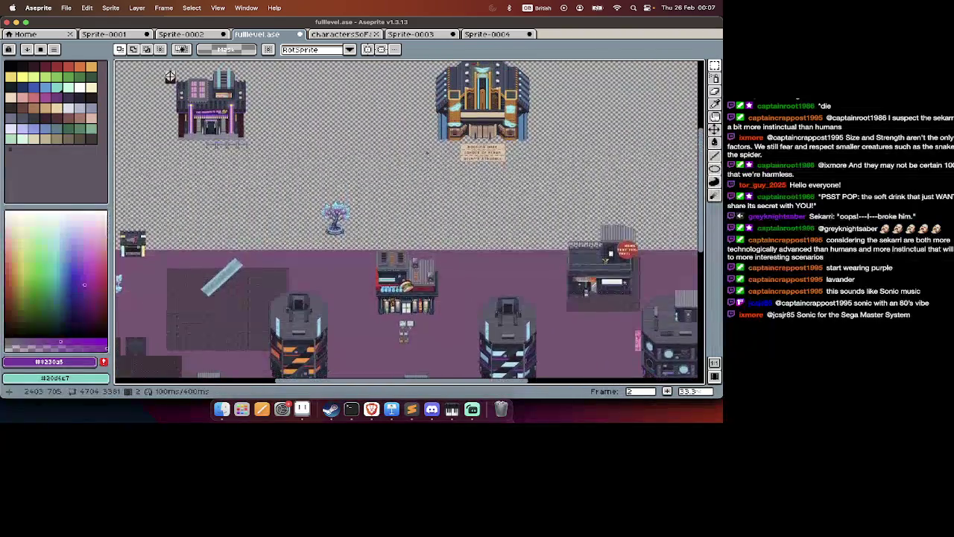
pyautogui.scroll(-5, 427, 152)
pyautogui.scroll(-4, 427, 152)
pyautogui.hscroll(-2, 427, 153)
pyautogui.scroll(2, 427, 153)
pyautogui.scroll(2, 427, 153)
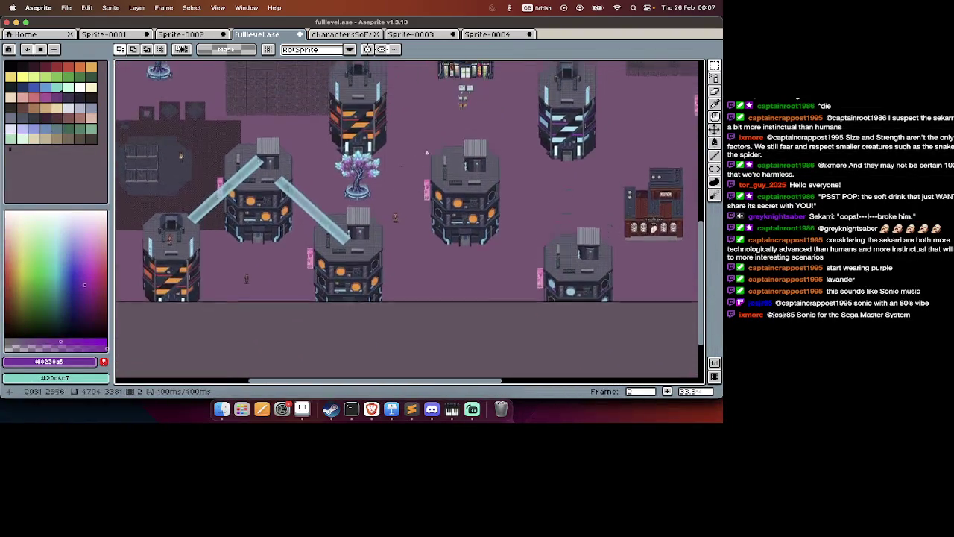
pyautogui.scroll(2, 427, 153)
pyautogui.hscroll(1, 427, 153)
pyautogui.scroll(3, 427, 153)
pyautogui.scroll(3, 427, 152)
pyautogui.hscroll(2, 427, 153)
pyautogui.scroll(1, 427, 153)
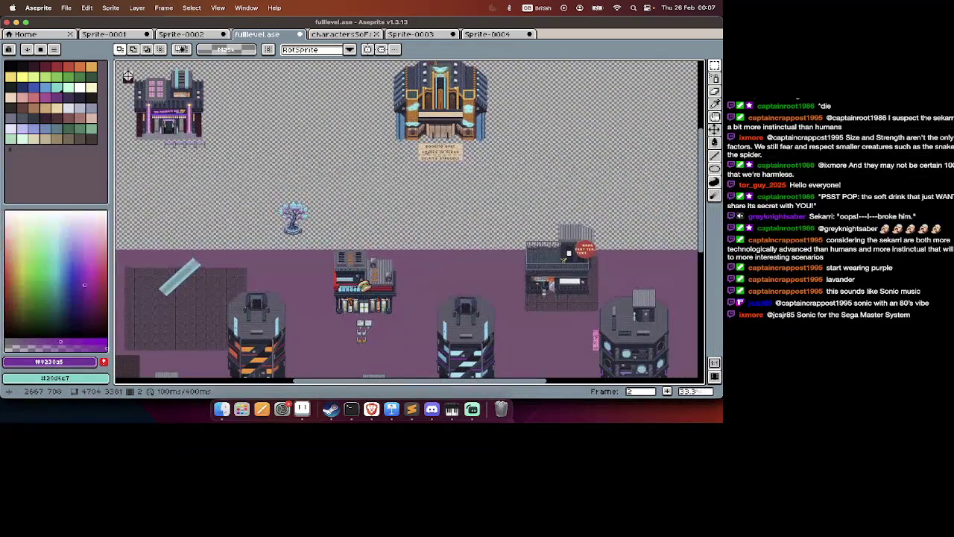
pyautogui.scroll(-2, 427, 153)
pyautogui.scroll(-1, 427, 153)
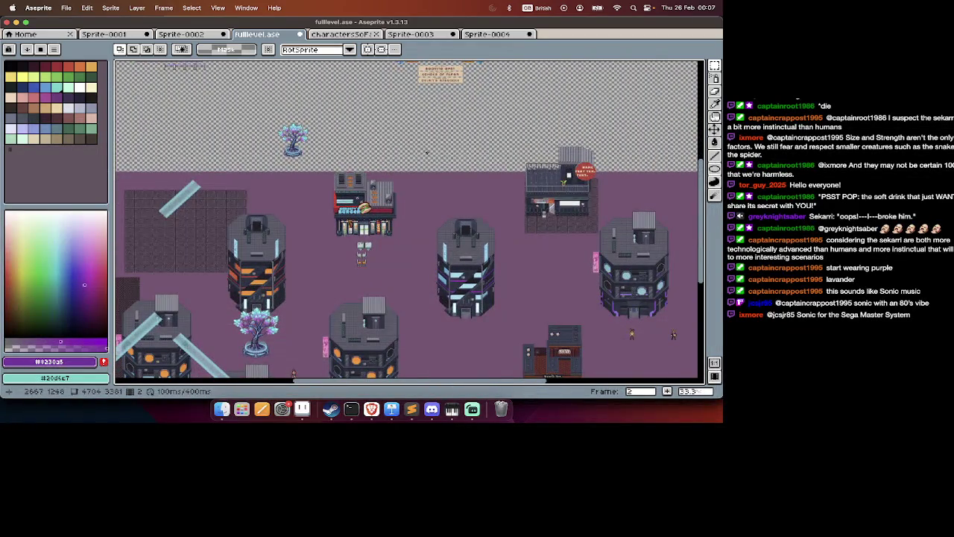
pyautogui.hscroll(-2, 427, 153)
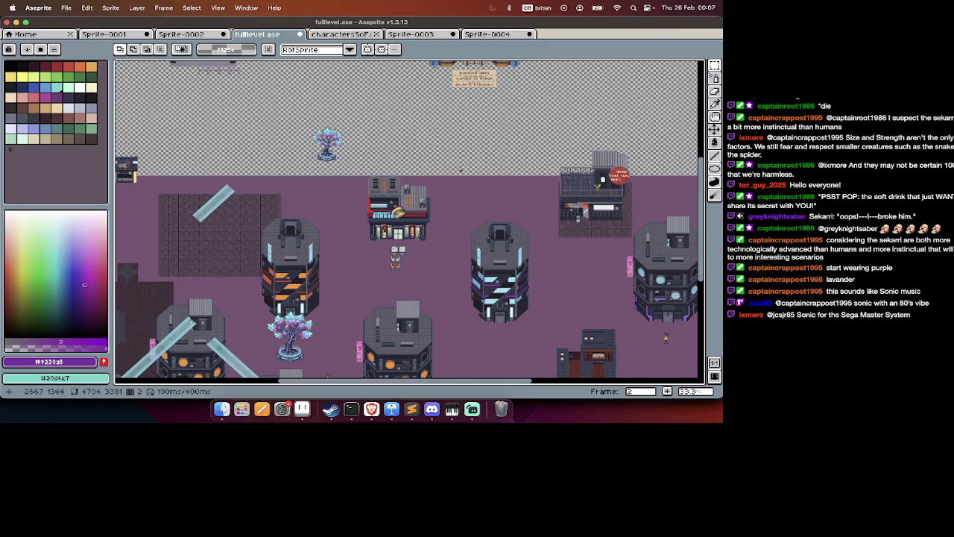
pyautogui.scroll(-2, 465, 159)
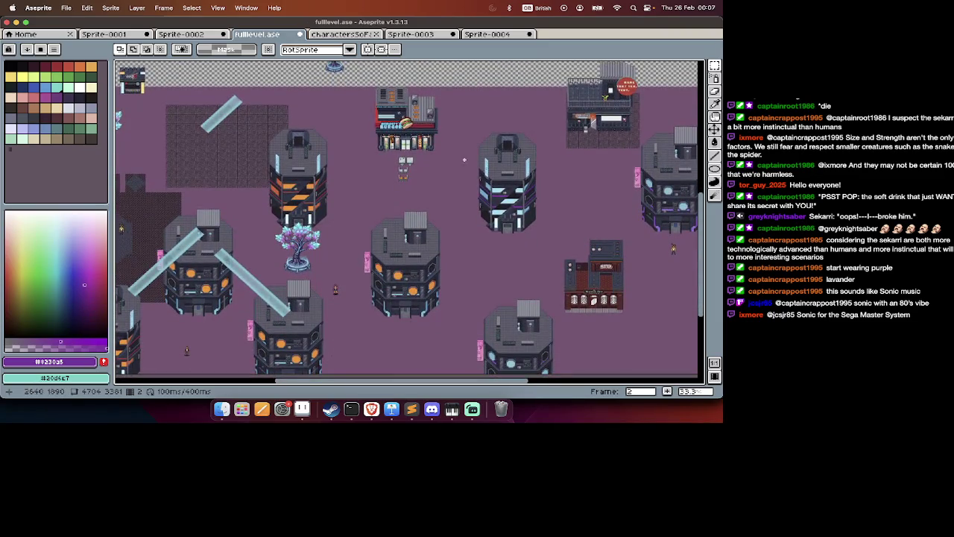
pyautogui.hscroll(-2, 464, 159)
pyautogui.scroll(1, 464, 160)
pyautogui.hscroll(-2, 255, 117)
pyautogui.scroll(2, 255, 117)
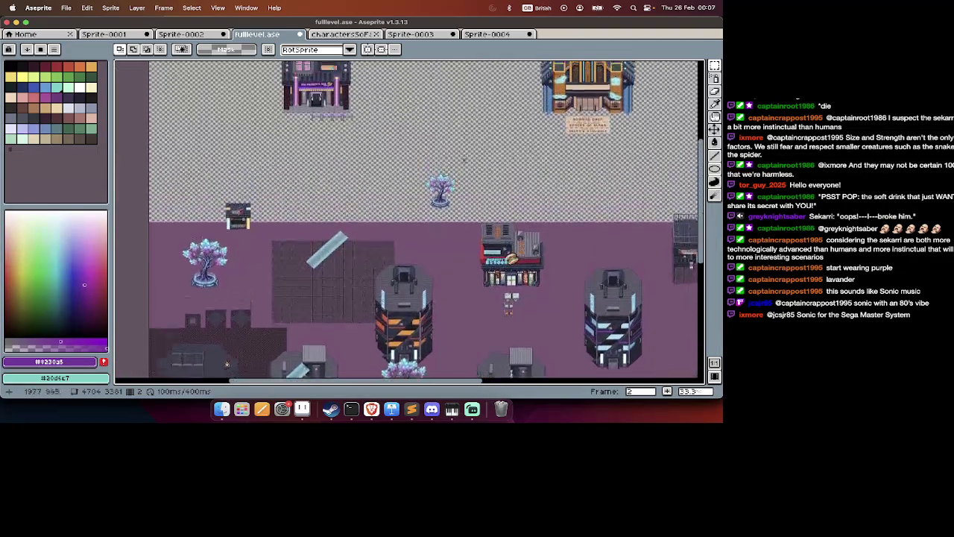
pyautogui.scroll(1, 255, 117)
pyautogui.scroll(1, 255, 118)
pyautogui.scroll(-2, 255, 117)
pyautogui.scroll(-2, 255, 117)
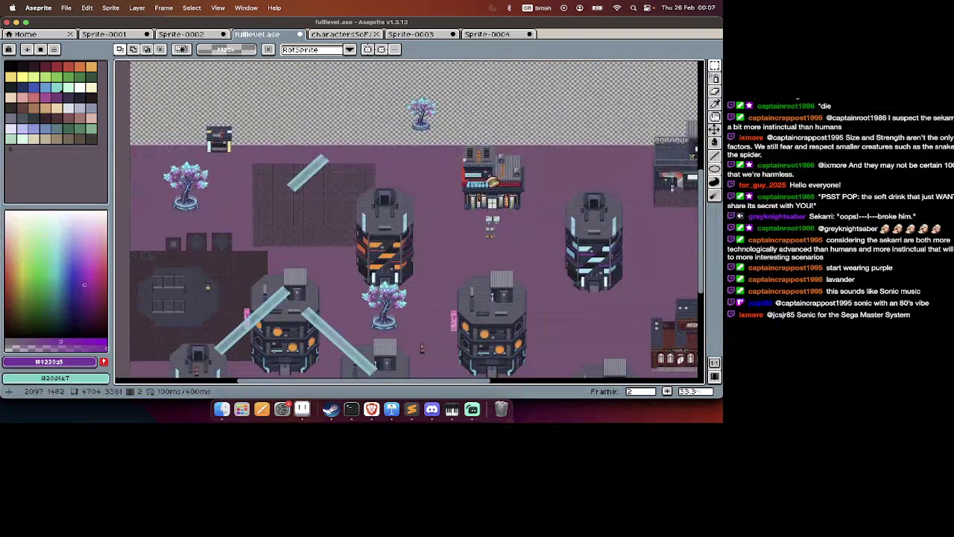
pyautogui.scroll(-1, 255, 117)
pyautogui.hscroll(1, 255, 117)
pyautogui.hscroll(3, 464, 159)
pyautogui.hscroll(3, 464, 159)
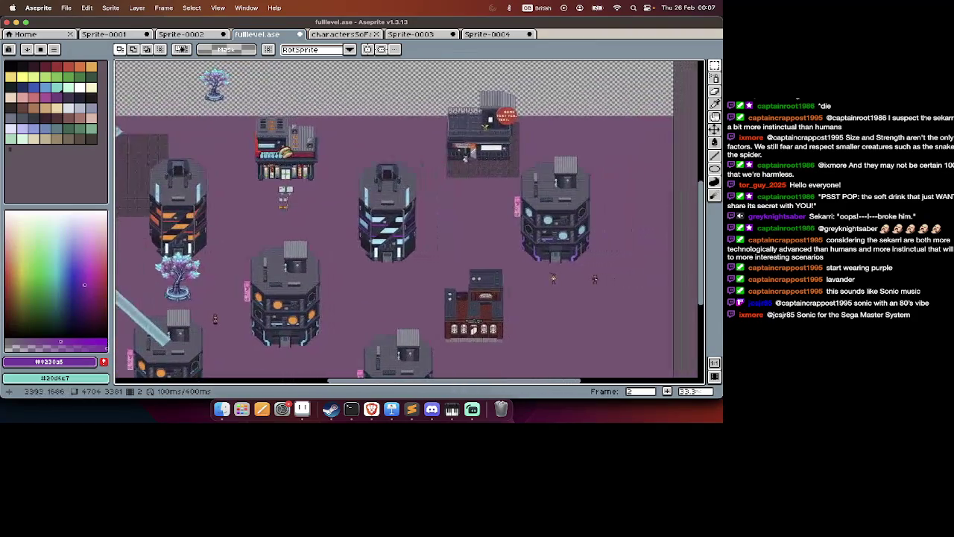
pyautogui.scroll(1, 463, 158)
pyautogui.scroll(5, 463, 159)
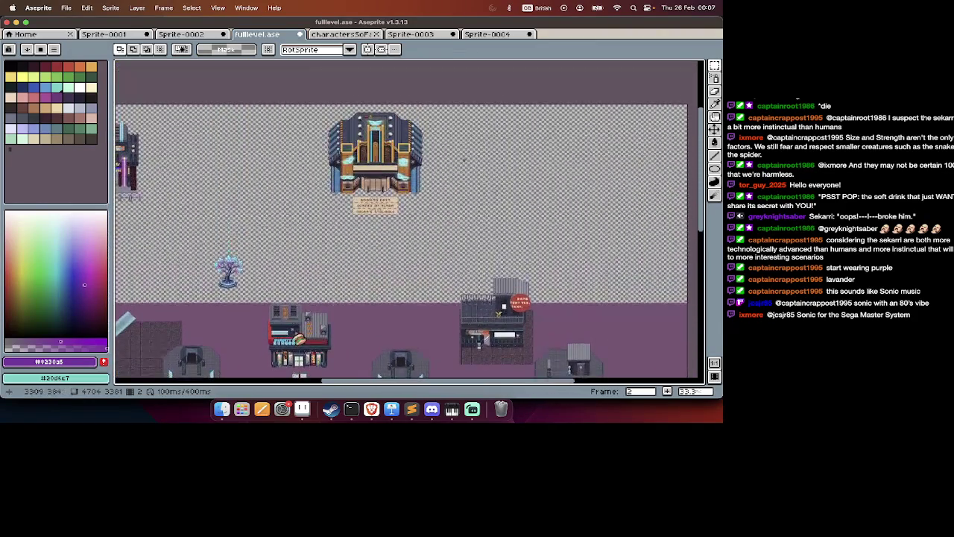
pyautogui.hscroll(-4, 464, 159)
pyautogui.scroll(-1, 464, 159)
pyautogui.press('Tab')
pyautogui.hscroll(-2, 464, 159)
pyautogui.hscroll(-1, 464, 159)
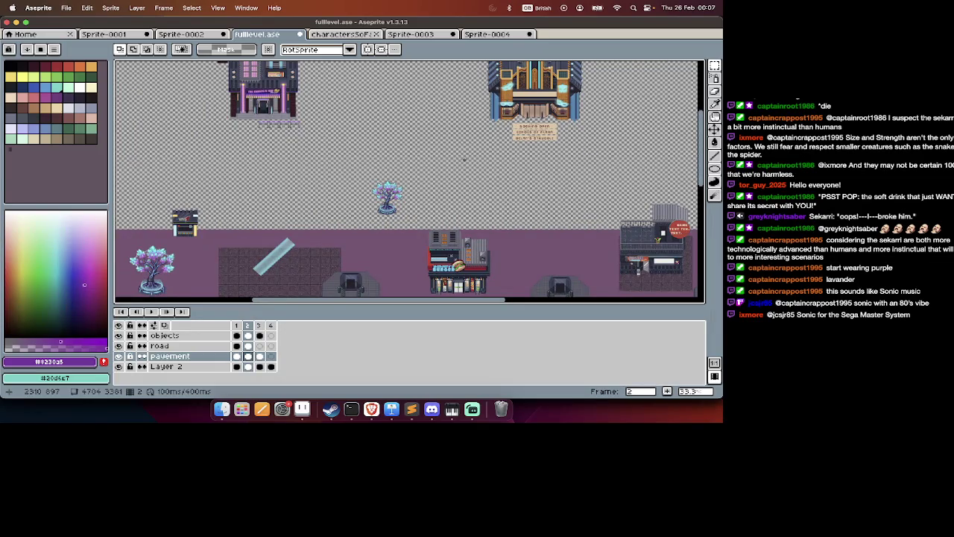
# Paint-bucket the transparent top area of the level with purple #785473.
pyautogui.press('g')
pyautogui.click(487, 164)
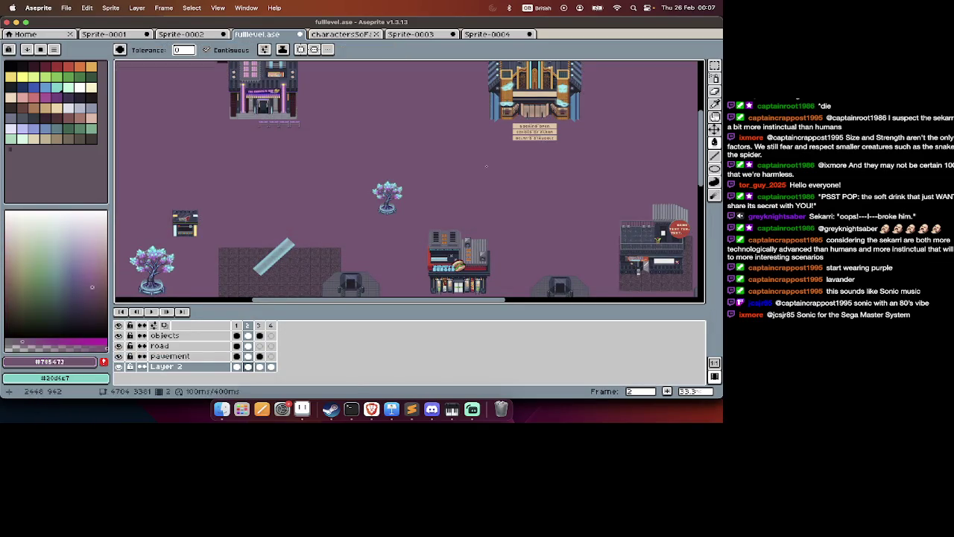
pyautogui.press('Tab')
pyautogui.scroll(-2, 487, 165)
pyautogui.scroll(-3, 487, 165)
pyautogui.scroll(2, 487, 165)
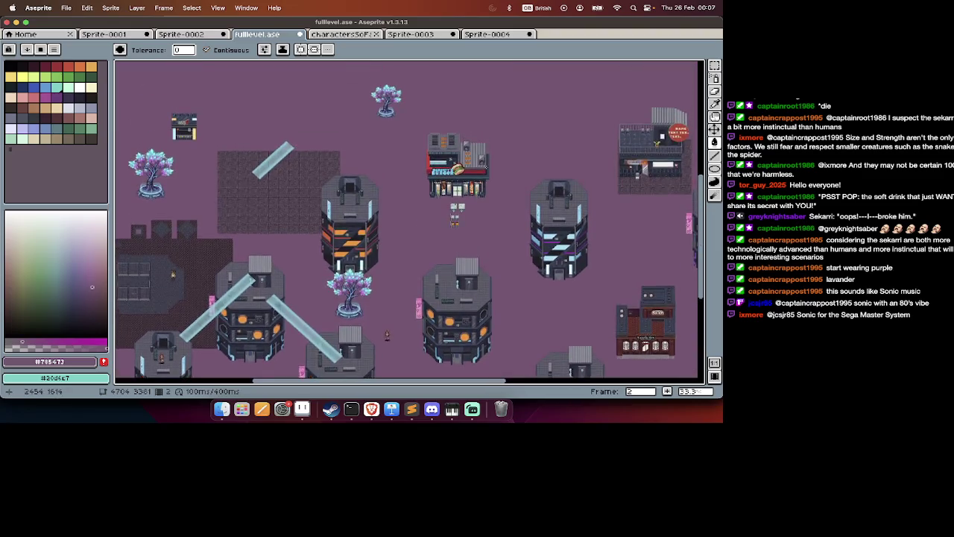
pyautogui.scroll(5, 202, 116)
pyautogui.scroll(3, 203, 117)
pyautogui.scroll(3, 202, 116)
pyautogui.press('Tab')
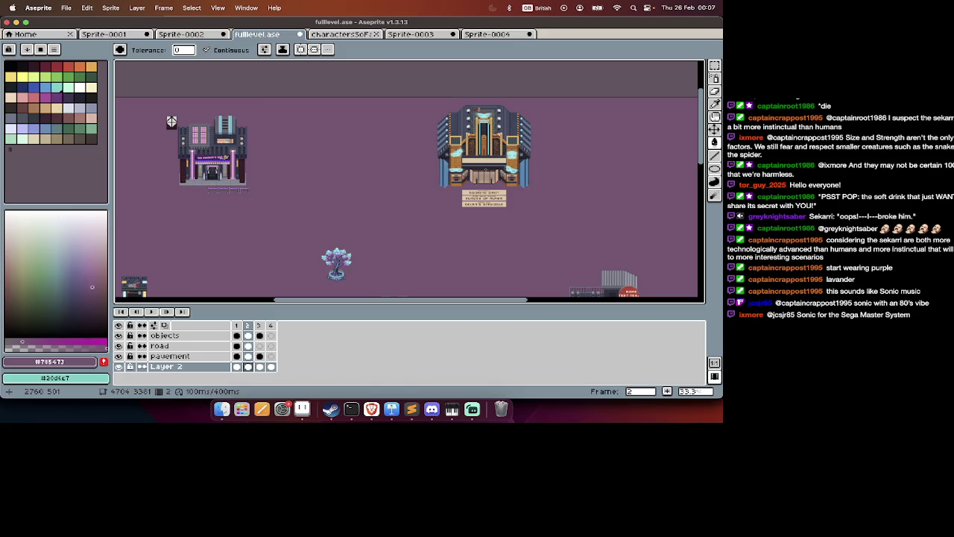
pyautogui.press('Tab')
pyautogui.scroll(-2, 609, 282)
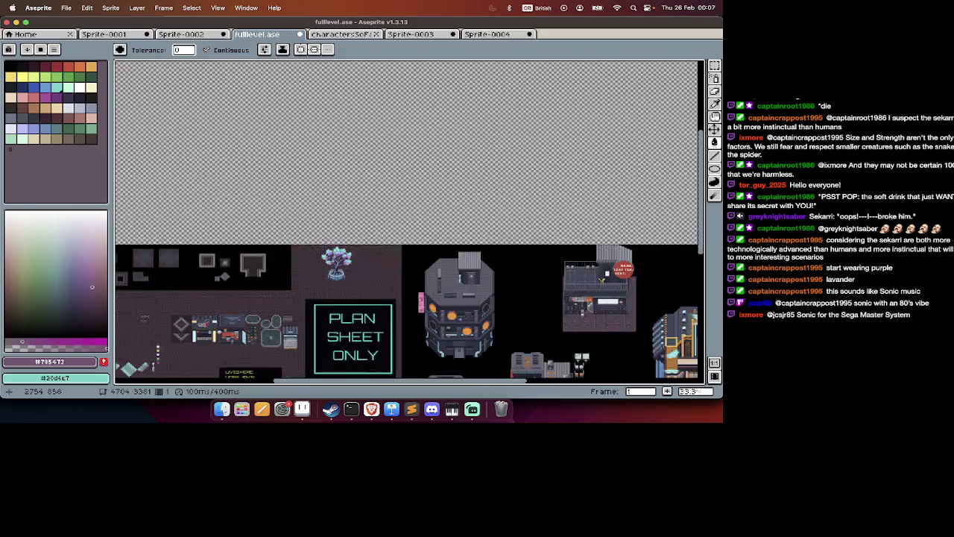
# Zoom in on the kiosk on frame 1 and undo the accidental shift of the room content.
pyautogui.scroll(-4, 609, 282)
pyautogui.scroll(-3, 608, 282)
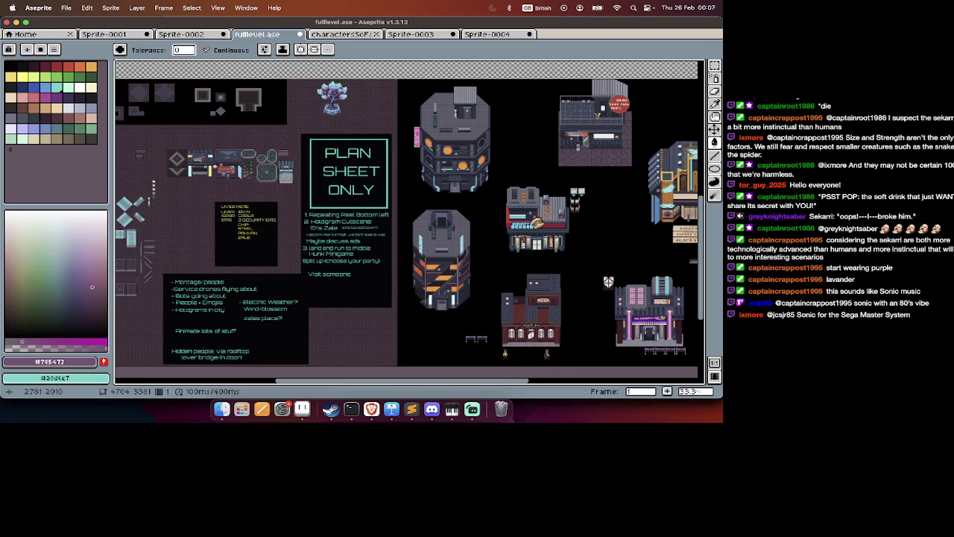
pyautogui.scroll(1, 201, 164)
pyautogui.scroll(1, 201, 164)
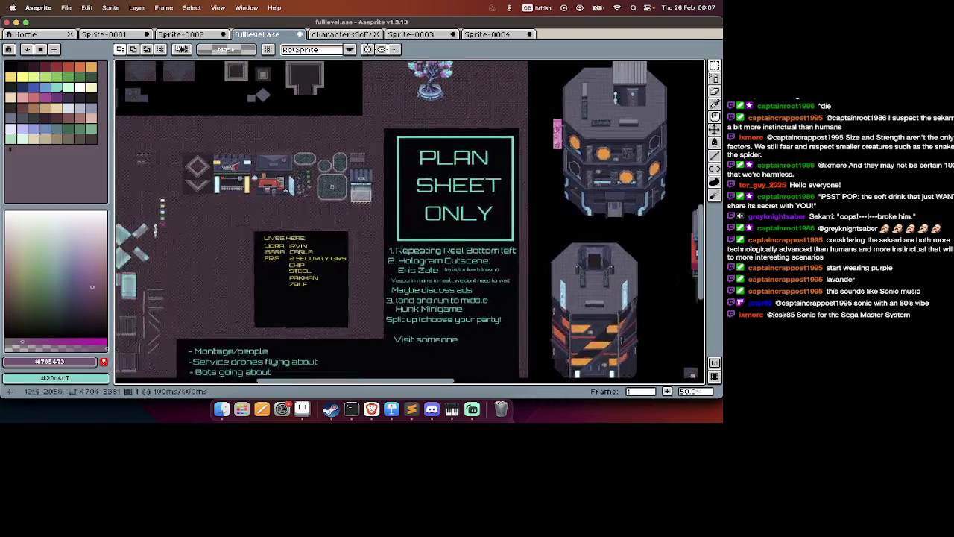
pyautogui.scroll(1, 201, 164)
pyautogui.scroll(-1, 255, 118)
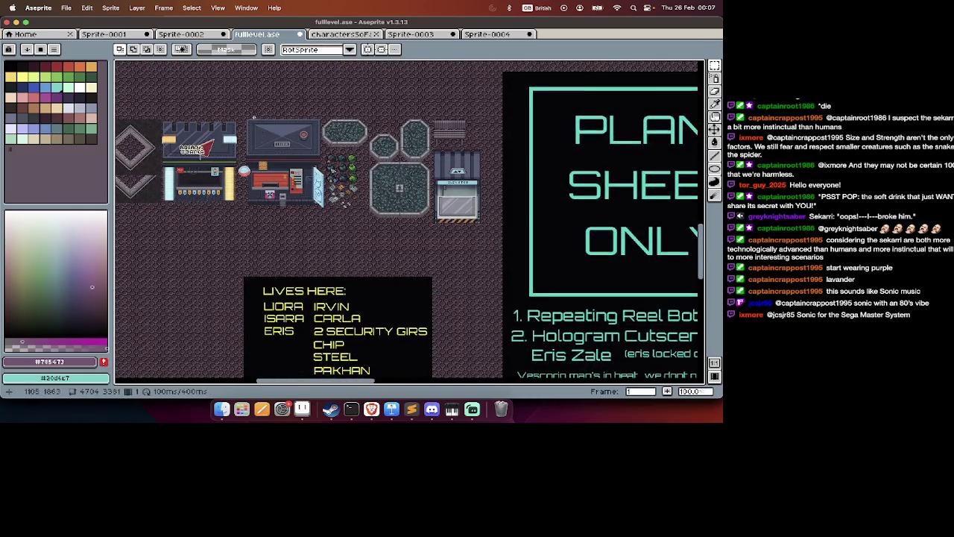
pyautogui.scroll(-1, 240, 111)
pyautogui.scroll(-1, 241, 110)
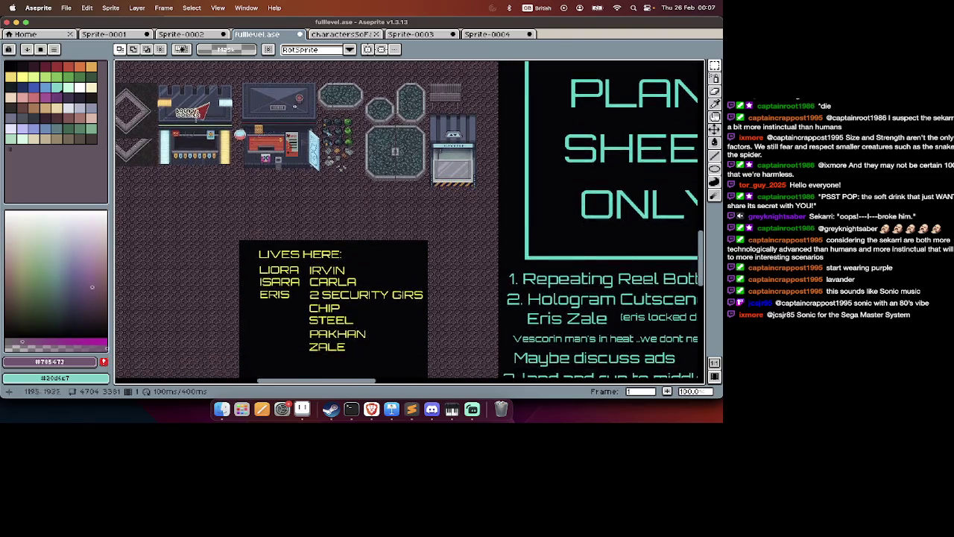
pyautogui.scroll(-1, 240, 110)
pyautogui.scroll(-1, 240, 111)
pyautogui.scroll(5, 240, 111)
pyautogui.scroll(1, 302, 125)
pyautogui.scroll(1, 303, 126)
pyautogui.hscroll(-2, 302, 125)
pyautogui.hscroll(-1, 303, 125)
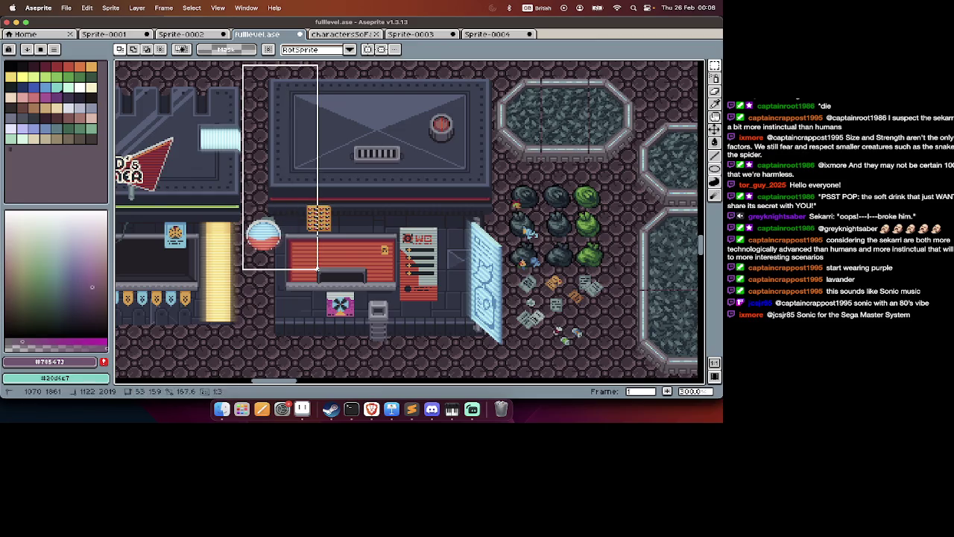
pyautogui.moveTo(318, 270); pyautogui.dragTo(322, 276)
pyautogui.hotkey('ctrl', 'z')
pyautogui.press('Tab')
pyautogui.press('Tab')
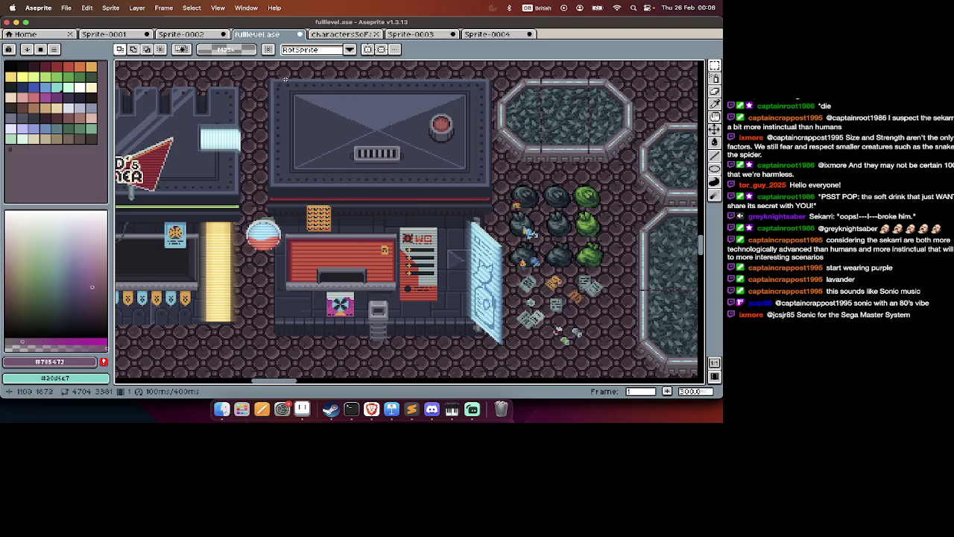
# Select and copy the red-countered kiosk stall, and return to the level map on frame 2.
pyautogui.moveTo(470, 306); pyautogui.dragTo(515, 349)
pyautogui.press('super+x')
pyautogui.press('super+v')
pyautogui.press('Tab')
pyautogui.press('Tab')
pyautogui.scroll(-4, 496, 155)
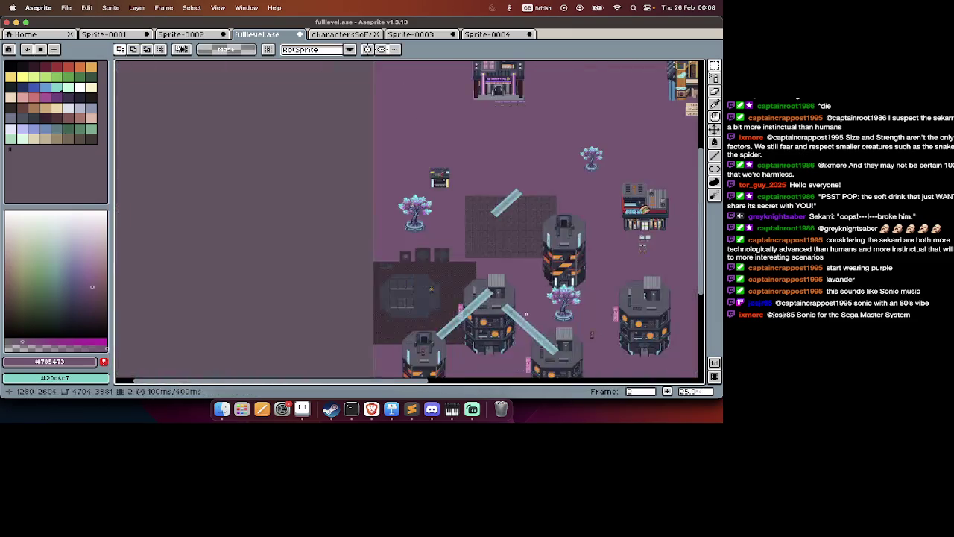
# Paste the copied kiosk stall into the open purple plaza of the level map.
pyautogui.scroll(2, 496, 155)
pyautogui.hscroll(3, 496, 156)
pyautogui.scroll(-3, 496, 155)
pyautogui.scroll(-3, 496, 156)
pyautogui.hscroll(5, 503, 296)
pyautogui.scroll(2, 504, 296)
pyautogui.press('super+v')
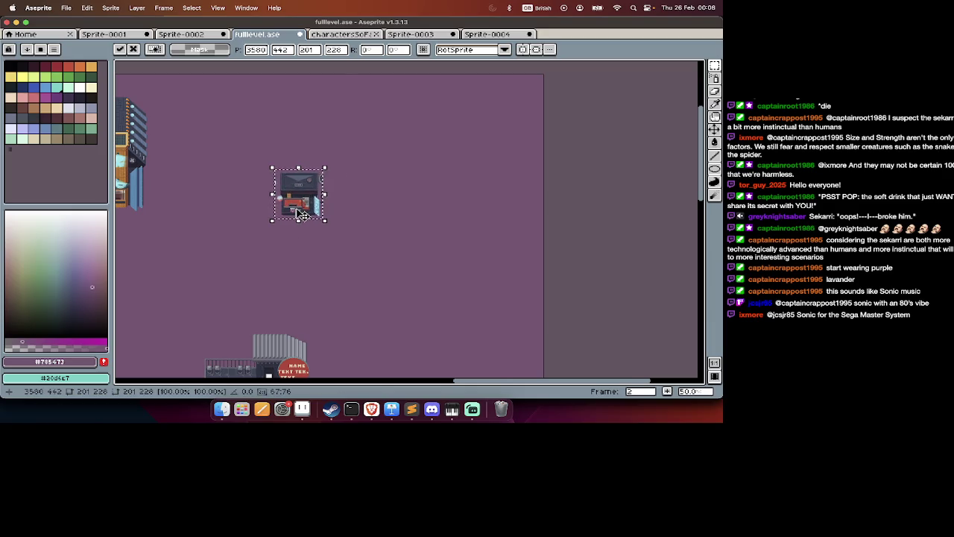
# Zoom and pan across the level map to check the kiosk's placement, with the frames timeline shown.
pyautogui.scroll(1, 298, 214)
pyautogui.scroll(2, 321, 179)
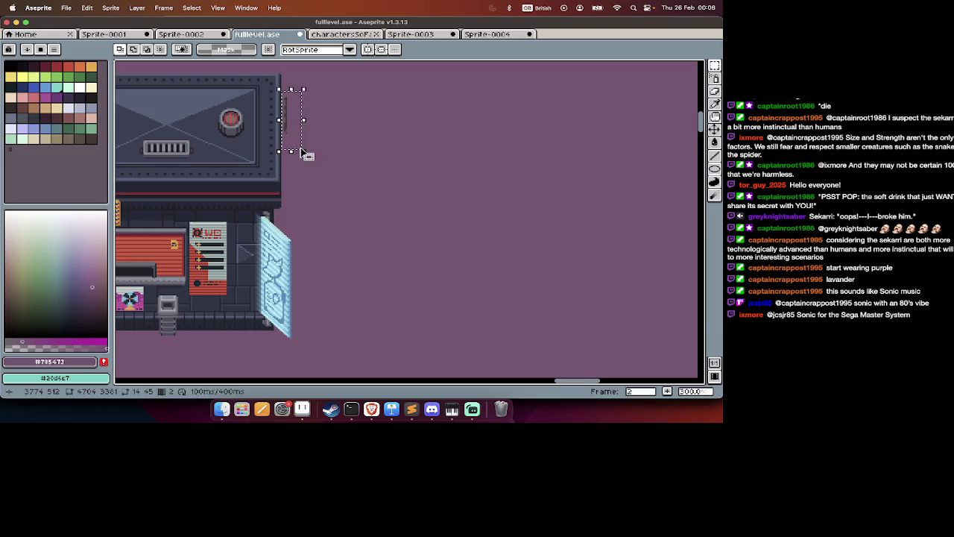
pyautogui.scroll(-3, 300, 147)
pyautogui.scroll(2, 349, 141)
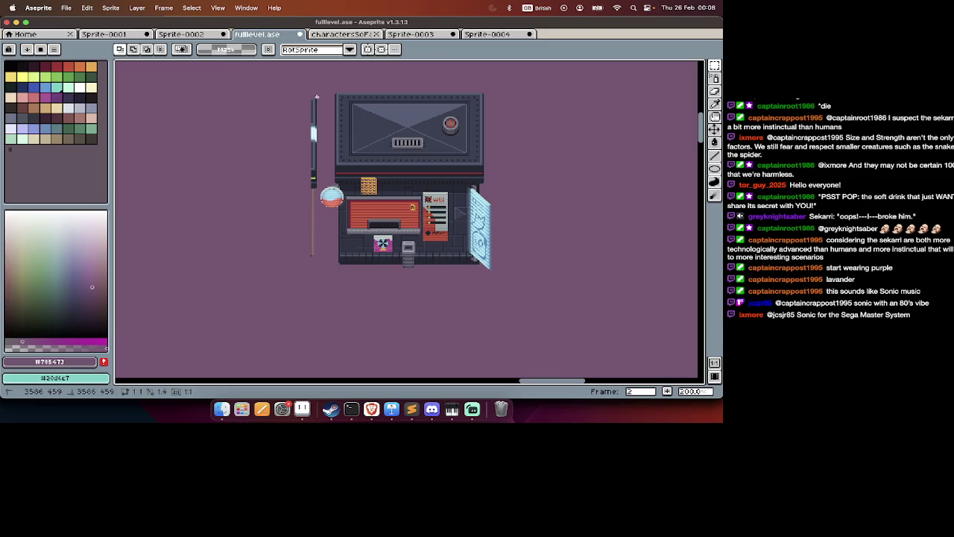
pyautogui.scroll(-3, 260, 280)
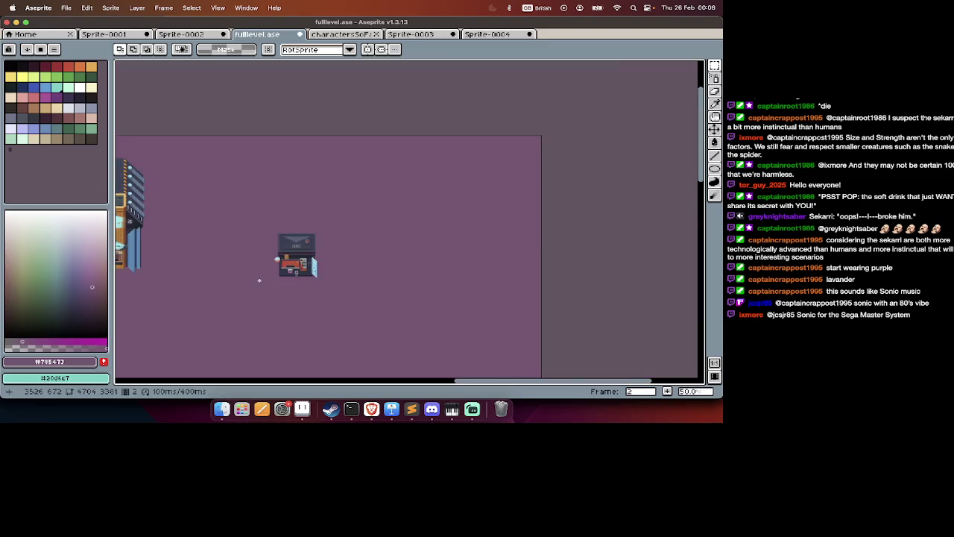
pyautogui.scroll(2, 294, 202)
pyautogui.hscroll(-3, 293, 211)
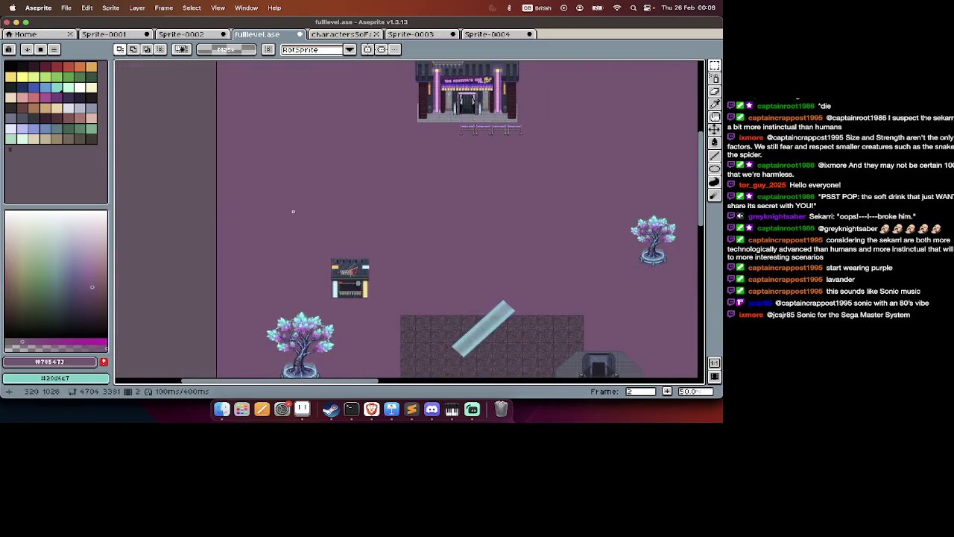
pyautogui.scroll(-2, 293, 211)
pyautogui.hscroll(2, 293, 211)
pyautogui.scroll(-3, 305, 246)
pyautogui.scroll(-2, 314, 278)
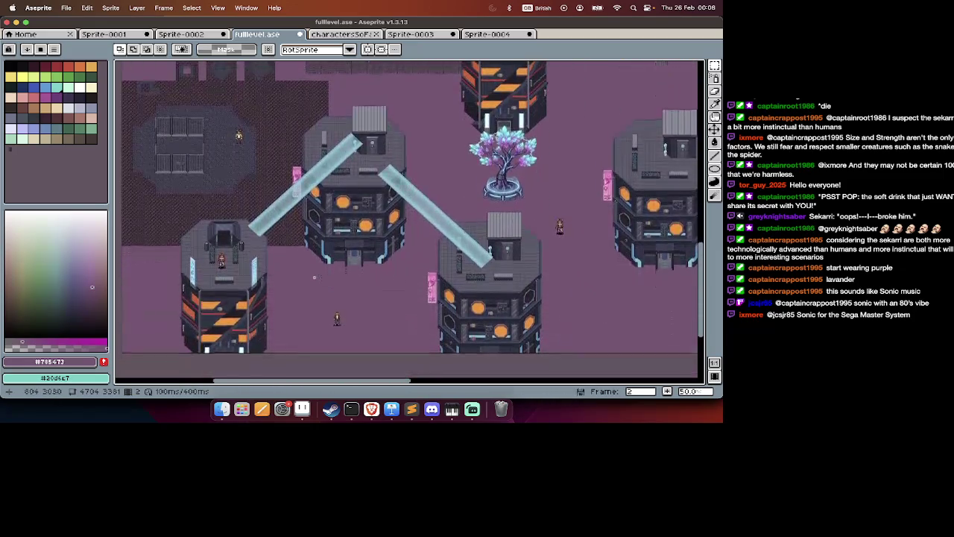
pyautogui.scroll(1, 314, 277)
pyautogui.scroll(2, 314, 278)
pyautogui.hscroll(-2, 314, 277)
pyautogui.scroll(2, 314, 278)
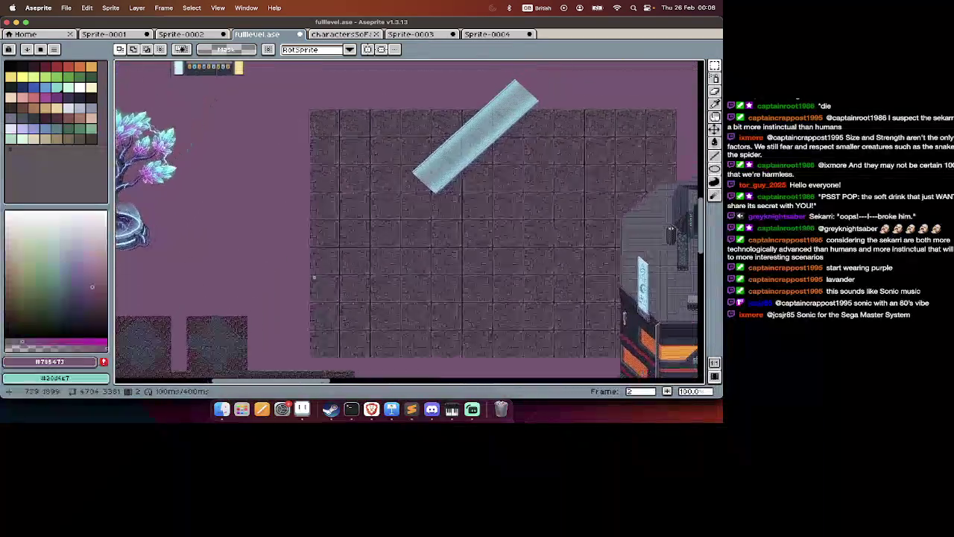
pyautogui.hscroll(2, 314, 277)
pyautogui.scroll(-2, 314, 278)
pyautogui.scroll(1, 345, 283)
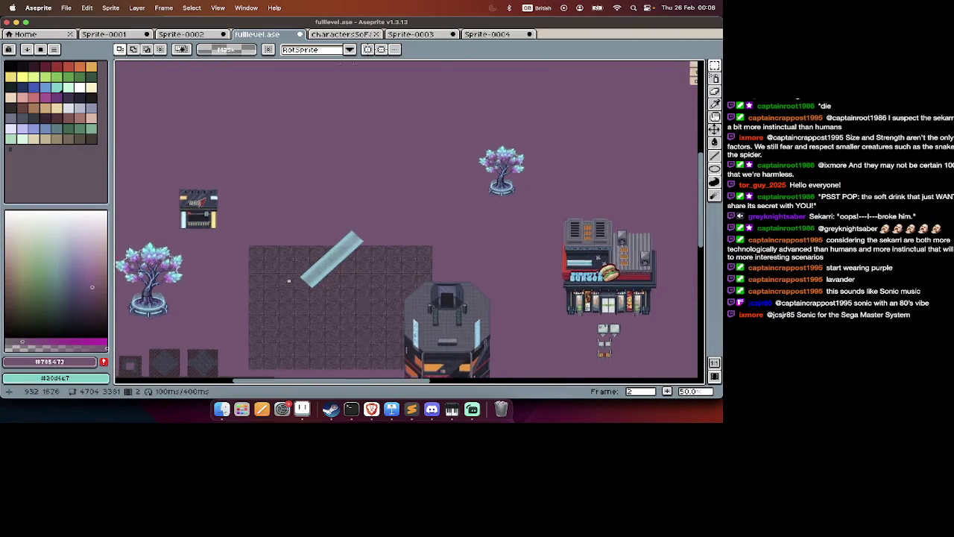
pyautogui.scroll(3, 302, 281)
pyautogui.hscroll(2, 302, 281)
pyautogui.hscroll(2, 281, 295)
pyautogui.hscroll(2, 405, 242)
pyautogui.scroll(-3, 407, 246)
pyautogui.hscroll(2, 407, 246)
pyautogui.hscroll(5, 407, 246)
pyautogui.scroll(1, 408, 246)
pyautogui.scroll(-2, 407, 246)
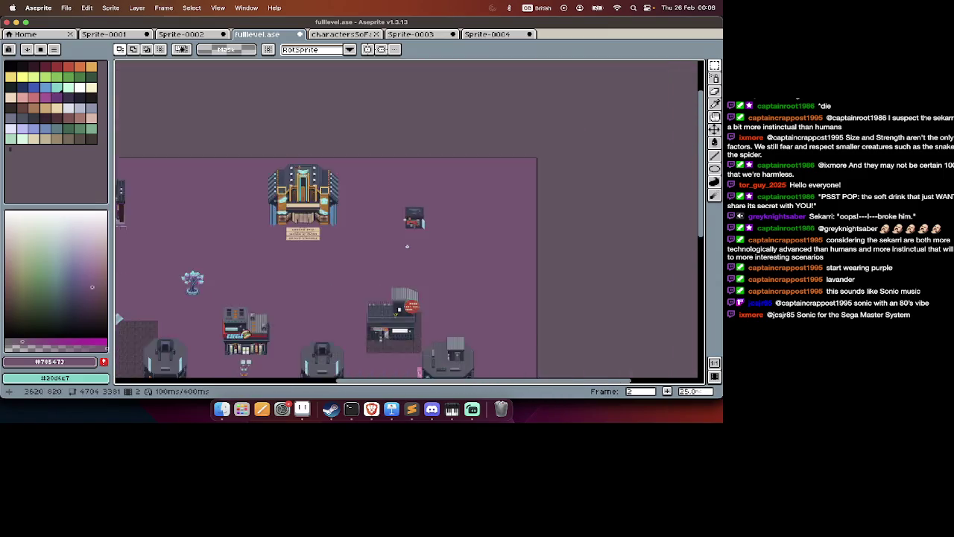
pyautogui.scroll(-2, 407, 246)
pyautogui.scroll(-1, 407, 246)
pyautogui.scroll(1, 407, 245)
pyautogui.press('Tab')
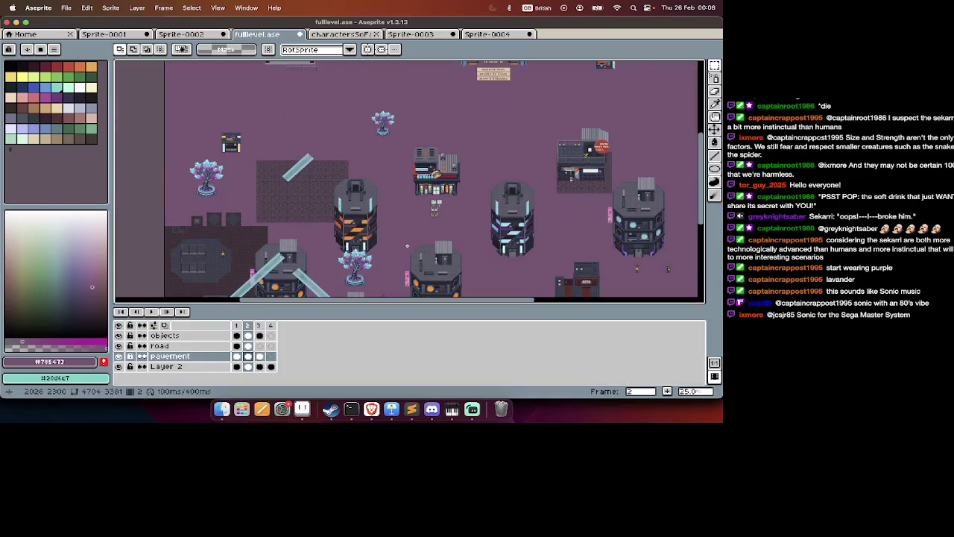
# Go back to the asset sheet on frame 1 and locate the elevator unit.
pyautogui.press('.')
pyautogui.press('.')
pyautogui.press('.')
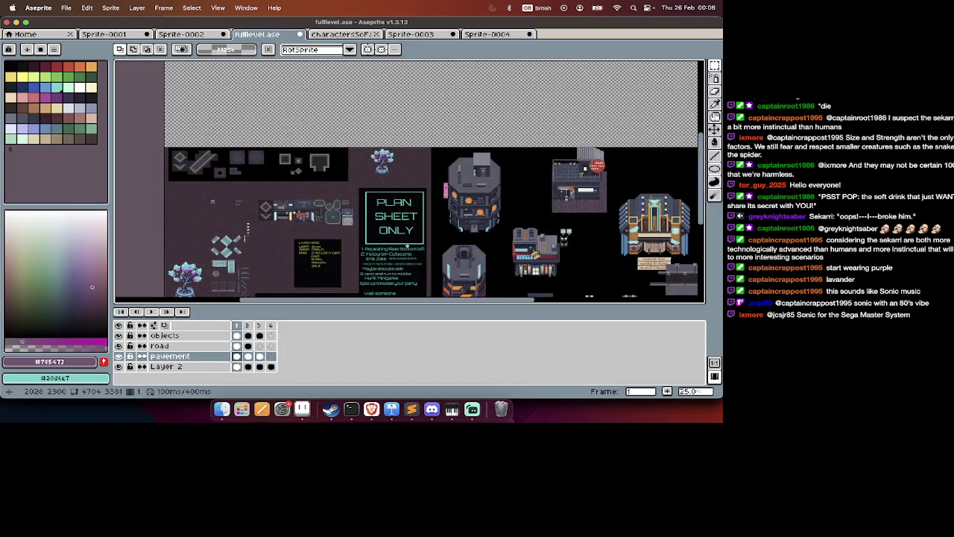
pyautogui.press('Tab')
pyautogui.scroll(1, 428, 221)
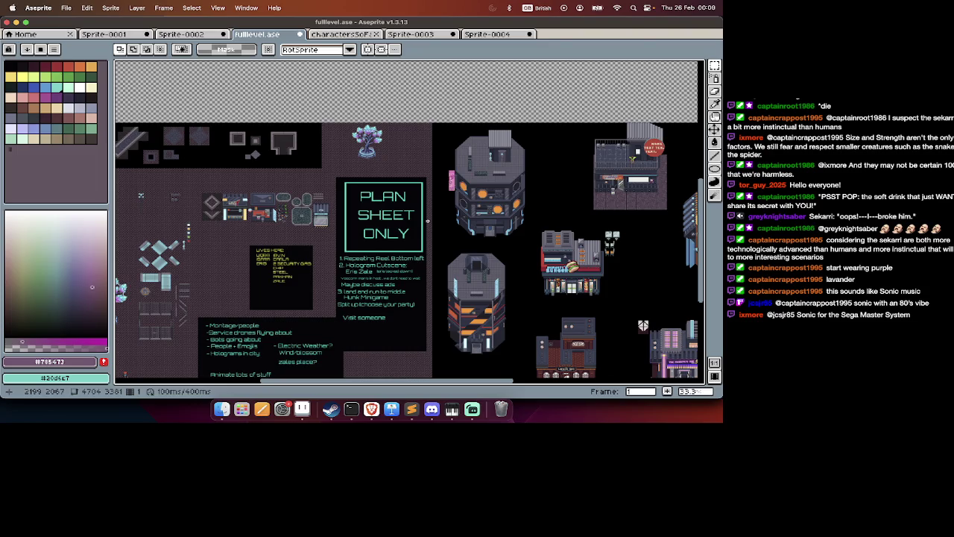
pyautogui.hscroll(2, 427, 220)
pyautogui.hscroll(3, 425, 221)
pyautogui.hscroll(5, 422, 222)
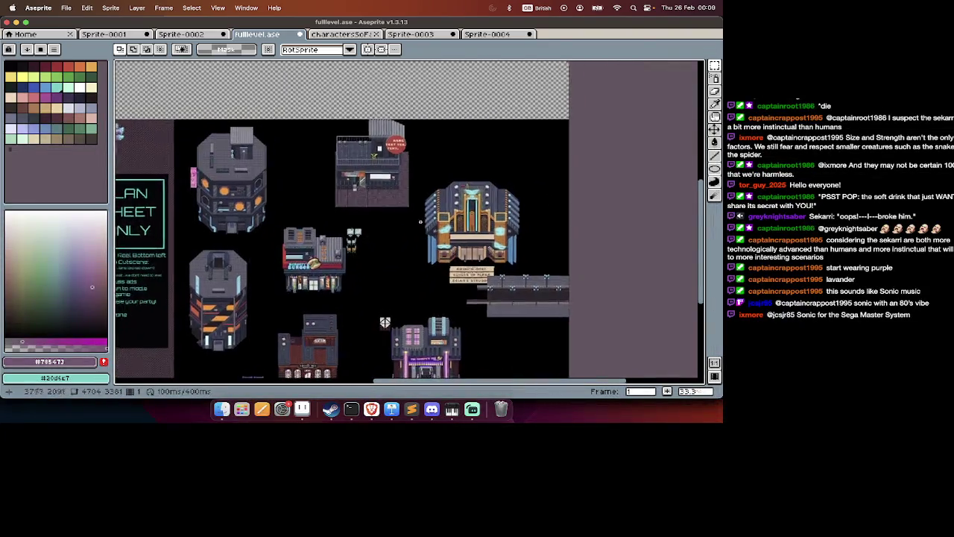
pyautogui.scroll(-3, 421, 222)
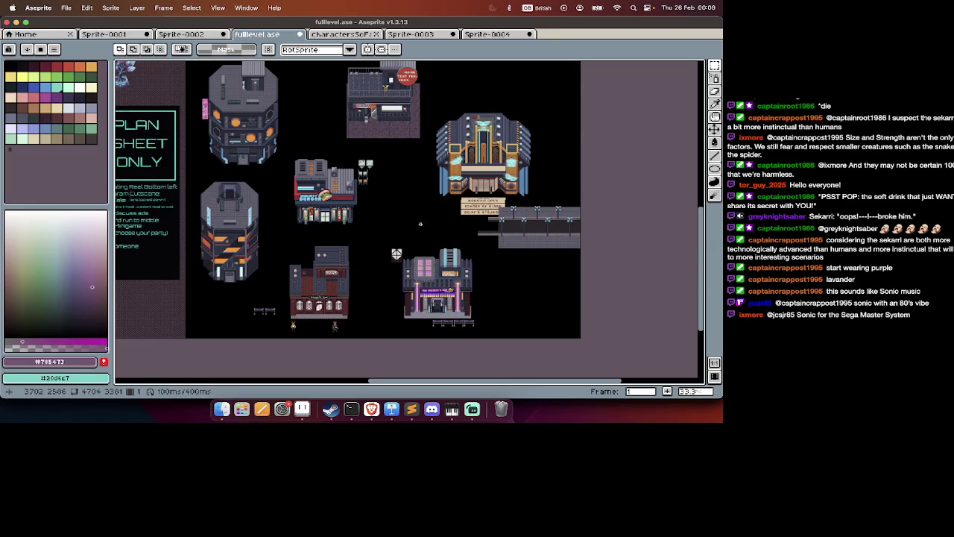
pyautogui.scroll(-2, 421, 224)
pyautogui.hscroll(-1, 420, 224)
pyautogui.scroll(1, 375, 208)
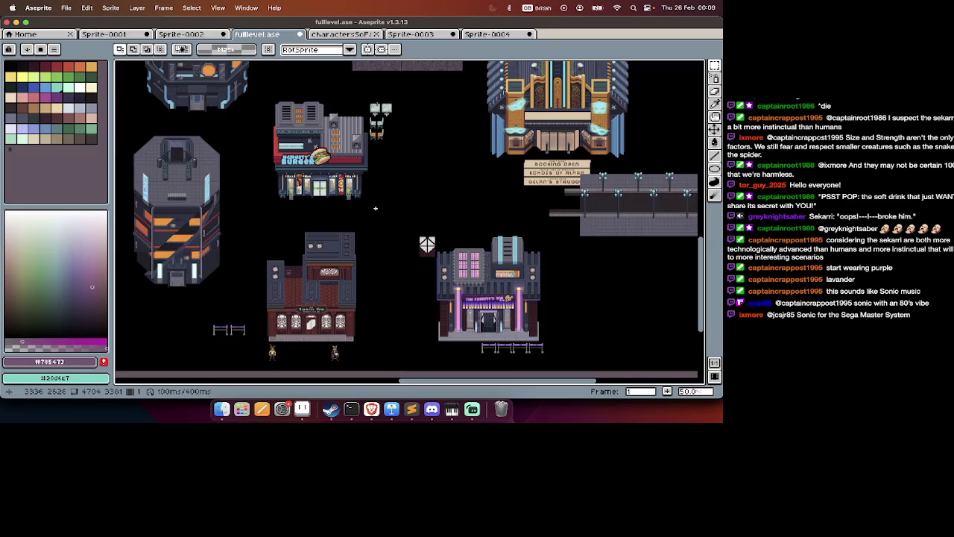
pyautogui.hscroll(-1, 375, 208)
pyautogui.hscroll(-1, 375, 208)
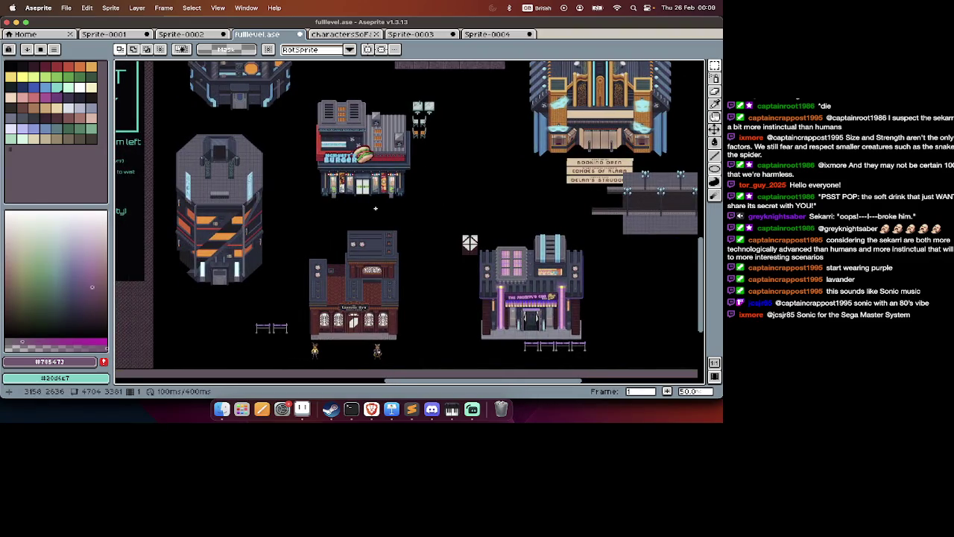
pyautogui.scroll(1, 375, 208)
pyautogui.hscroll(1, 375, 208)
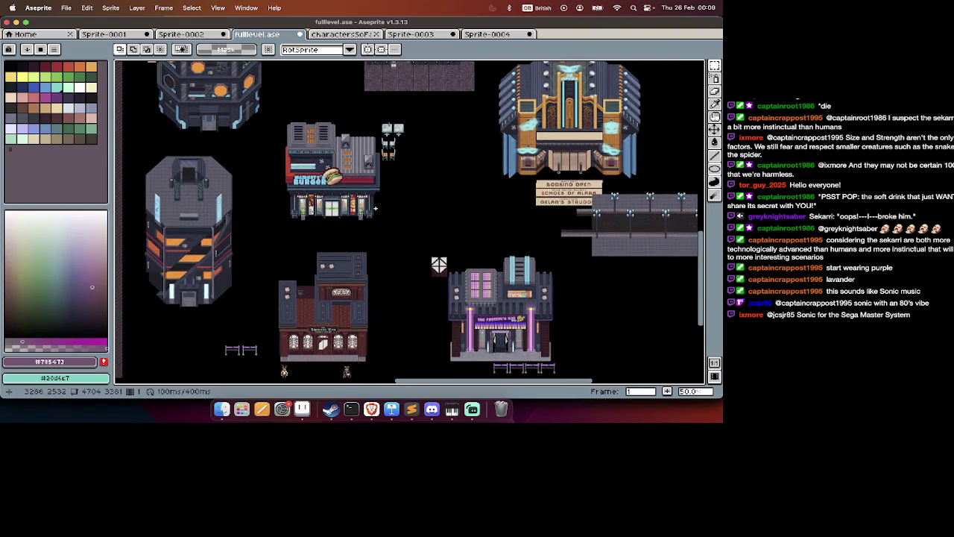
pyautogui.hscroll(4, 375, 208)
pyautogui.scroll(2, 375, 208)
pyautogui.scroll(2, 375, 209)
pyautogui.hscroll(2, 375, 208)
pyautogui.scroll(3, 375, 208)
pyautogui.hscroll(-8, 375, 208)
pyautogui.hscroll(-3, 375, 208)
pyautogui.hscroll(-4, 375, 208)
pyautogui.scroll(-2, 377, 209)
pyautogui.scroll(1, 377, 209)
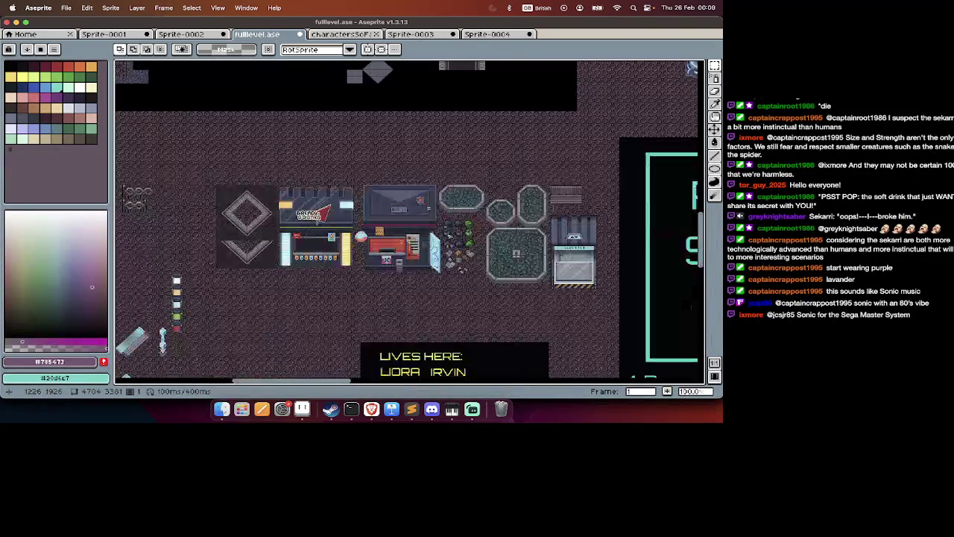
pyautogui.scroll(1, 377, 209)
pyautogui.scroll(1, 377, 209)
pyautogui.hscroll(3, 376, 209)
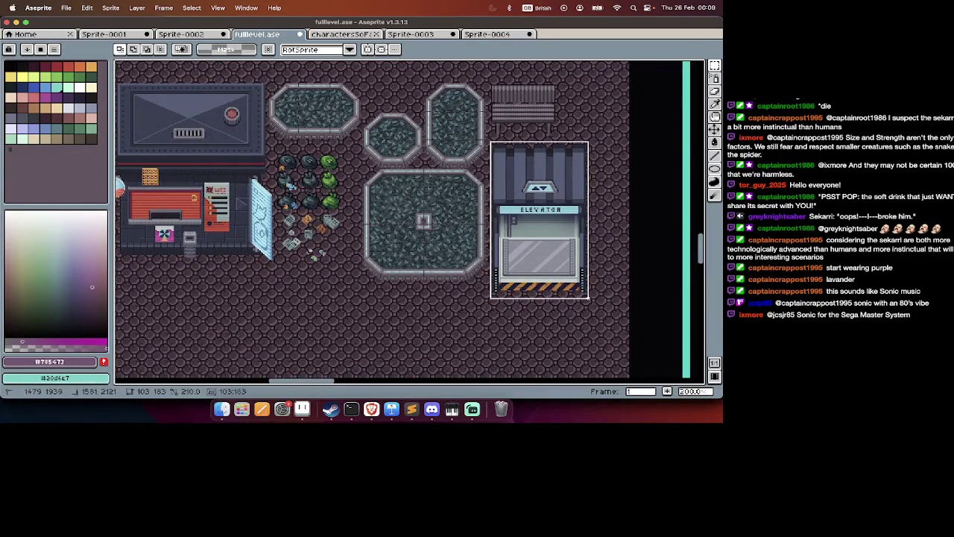
# Copy the elevator into frame 2's level map and drag it above the tiled floor.
pyautogui.press('Tab')
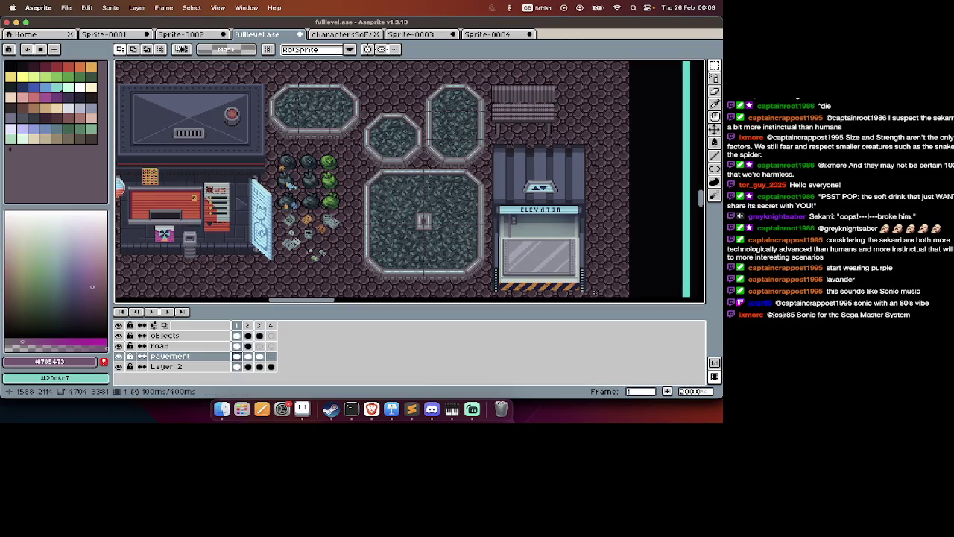
pyautogui.press('Right')
pyautogui.press('Tab')
pyautogui.scroll(-2, 522, 261)
pyautogui.scroll(-1, 480, 190)
pyautogui.scroll(1, 481, 190)
pyautogui.scroll(5, 480, 191)
pyautogui.hscroll(-5, 480, 191)
pyautogui.scroll(-5, 479, 192)
pyautogui.hscroll(-2, 479, 193)
pyautogui.scroll(-2, 479, 192)
pyautogui.hotkey('ctrl', 'v')
pyautogui.moveTo(610, 232); pyautogui.dragTo(453, 224)
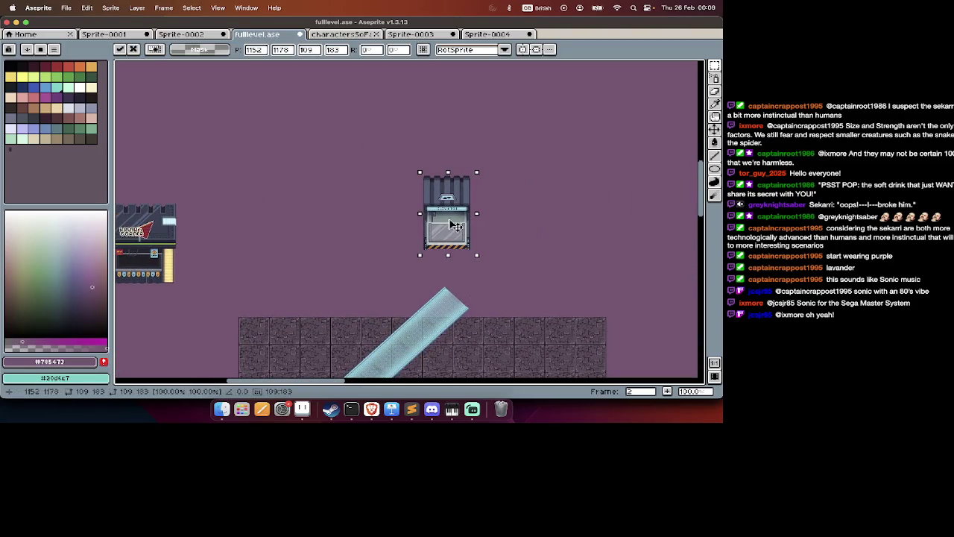
# Commit the currently pasted elevator prop in place.
pyautogui.scroll(3, 444, 222)
pyautogui.scroll(-3, 522, 261)
pyautogui.scroll(5, 694, 319)
pyautogui.scroll(3, 690, 332)
pyautogui.scroll(3, 686, 340)
pyautogui.scroll(-2, 686, 341)
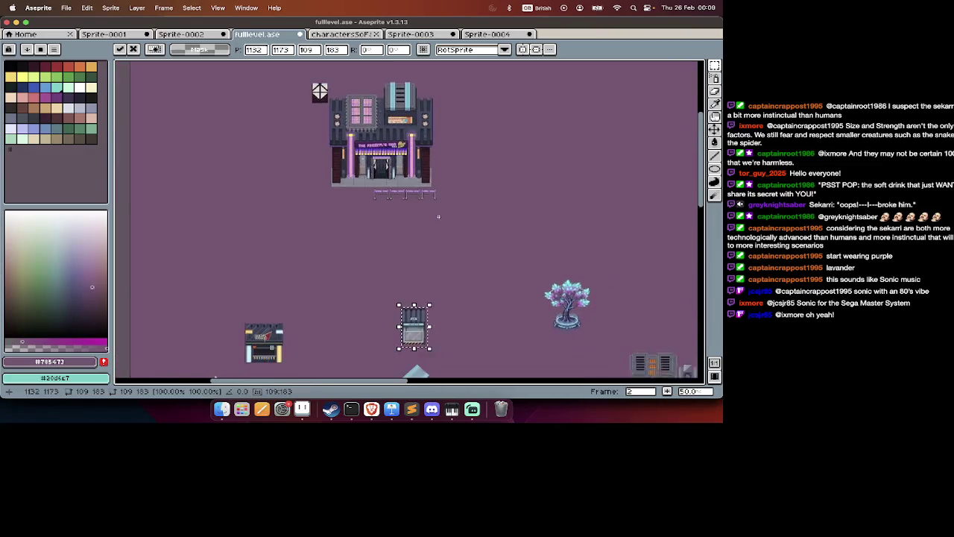
pyautogui.press('Return')
# Paste another elevator copy into the open purple ground and commit it.
pyautogui.scroll(3, 451, 273)
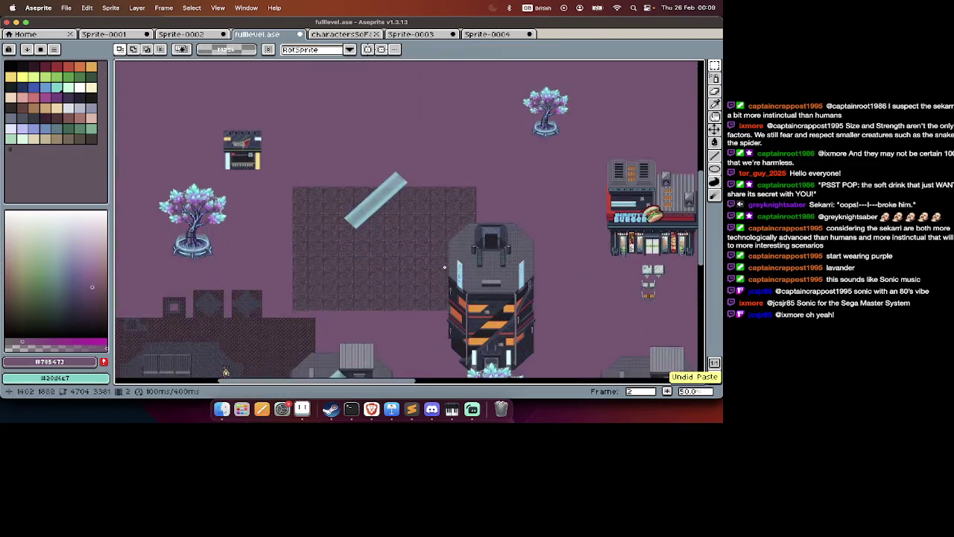
pyautogui.scroll(-2, 444, 267)
pyautogui.scroll(1, 445, 267)
pyautogui.scroll(1, 444, 267)
pyautogui.scroll(1, 445, 267)
pyautogui.scroll(-3, 444, 267)
pyautogui.scroll(1, 445, 267)
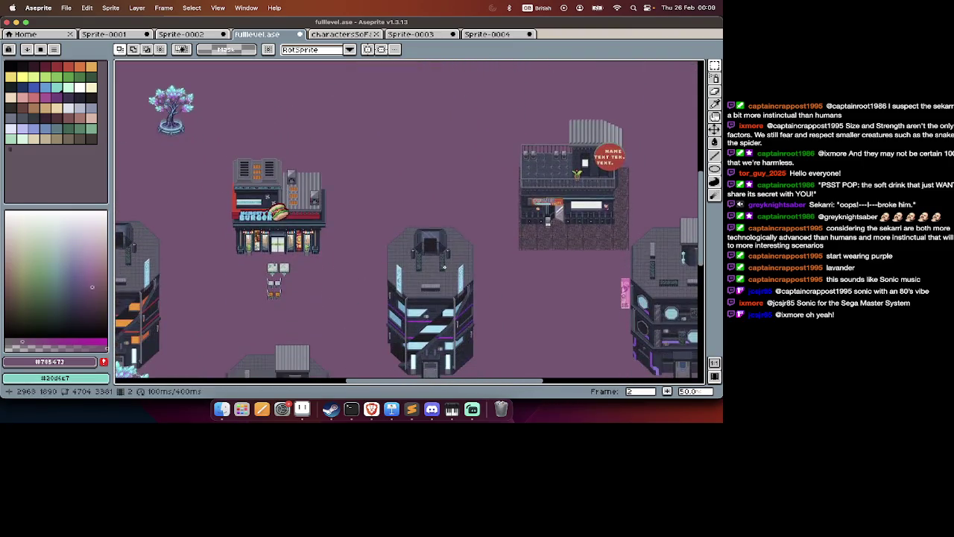
pyautogui.scroll(-1, 445, 267)
pyautogui.hscroll(2, 444, 266)
pyautogui.scroll(-1, 445, 267)
pyautogui.scroll(-2, 444, 267)
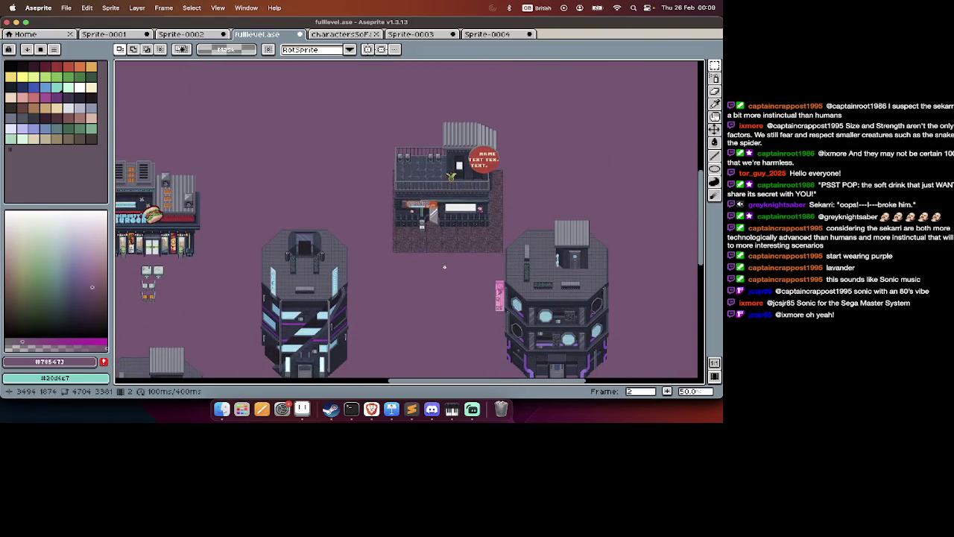
pyautogui.hscroll(-5, 445, 267)
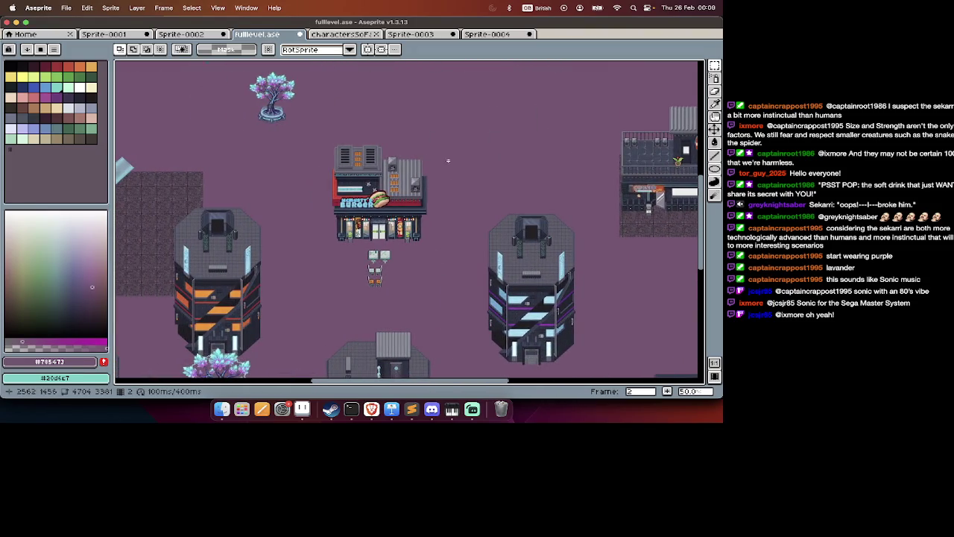
pyautogui.hscroll(3, 451, 161)
pyautogui.scroll(-1, 451, 160)
pyautogui.hscroll(3, 455, 172)
pyautogui.scroll(-2, 455, 171)
pyautogui.hscroll(4, 459, 183)
pyautogui.scroll(-4, 459, 183)
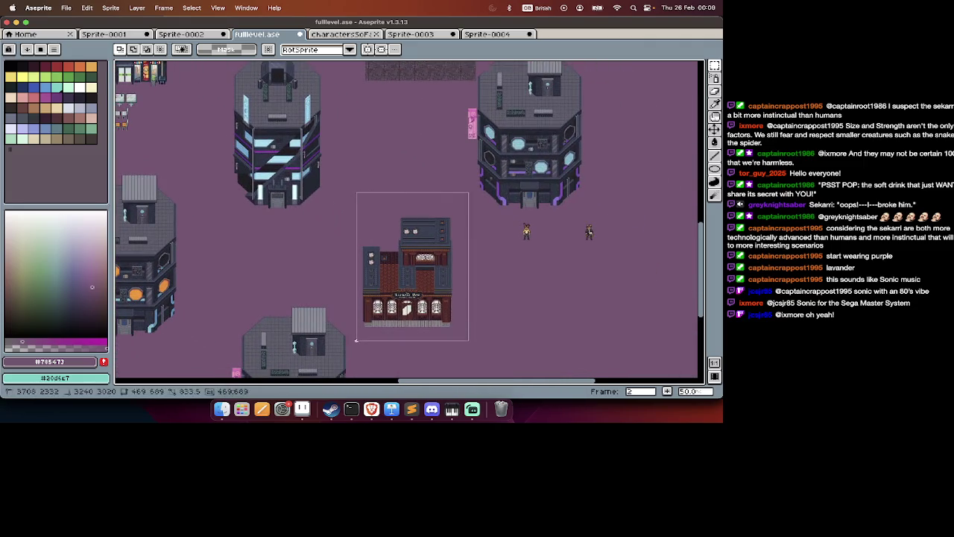
pyautogui.hscroll(-5, 358, 344)
pyautogui.scroll(1, 358, 344)
pyautogui.scroll(2, 358, 345)
pyautogui.scroll(2, 358, 343)
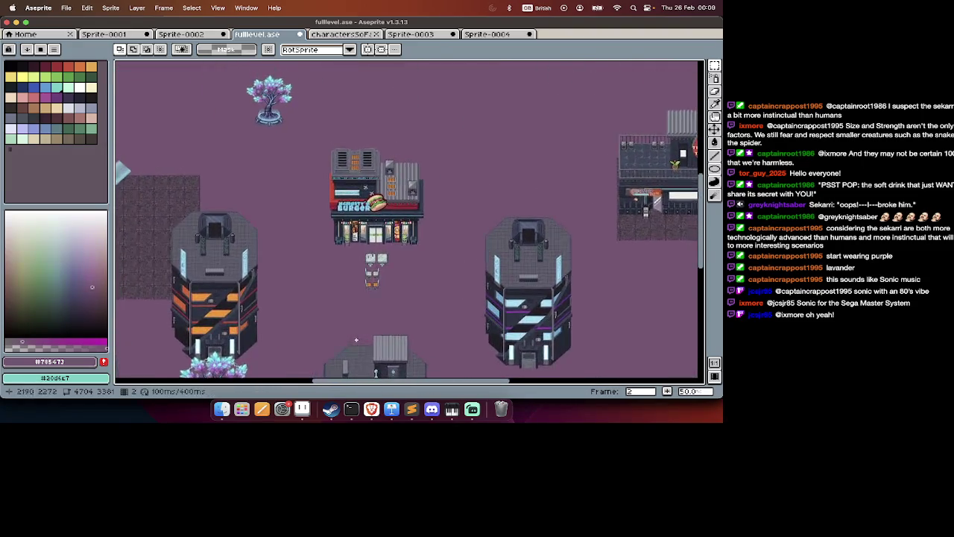
pyautogui.hscroll(4, 356, 340)
pyautogui.scroll(5, 357, 340)
pyautogui.scroll(-4, 356, 340)
pyautogui.hscroll(-2, 357, 340)
pyautogui.scroll(-1, 357, 340)
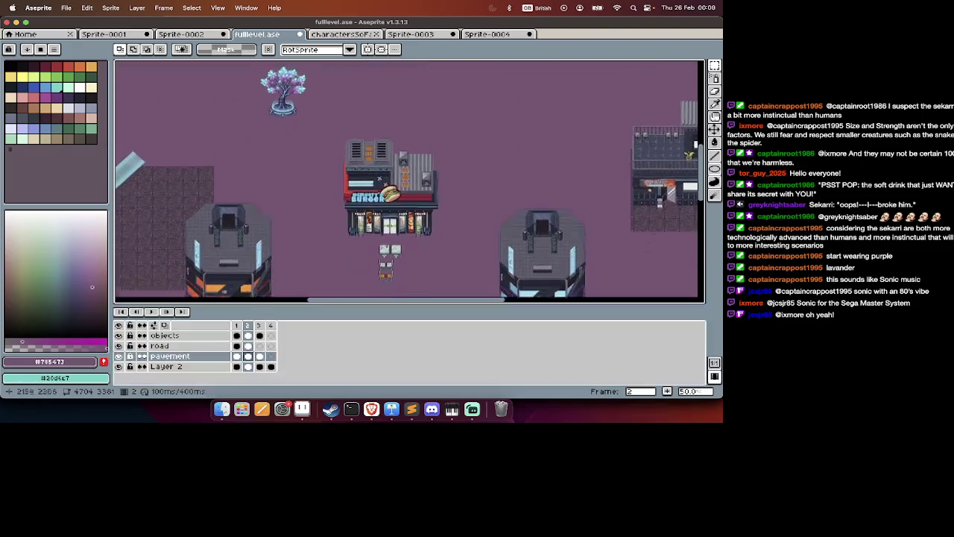
pyautogui.scroll(-2, 356, 340)
pyautogui.hscroll(-2, 357, 340)
pyautogui.scroll(-2, 356, 340)
pyautogui.hscroll(-1, 357, 340)
pyautogui.scroll(4, 357, 340)
pyautogui.scroll(3, 357, 340)
pyautogui.scroll(3, 356, 340)
pyautogui.scroll(-4, 357, 340)
pyautogui.hscroll(-3, 356, 340)
pyautogui.scroll(-3, 356, 340)
pyautogui.scroll(-1, 356, 340)
pyautogui.hscroll(-1, 356, 340)
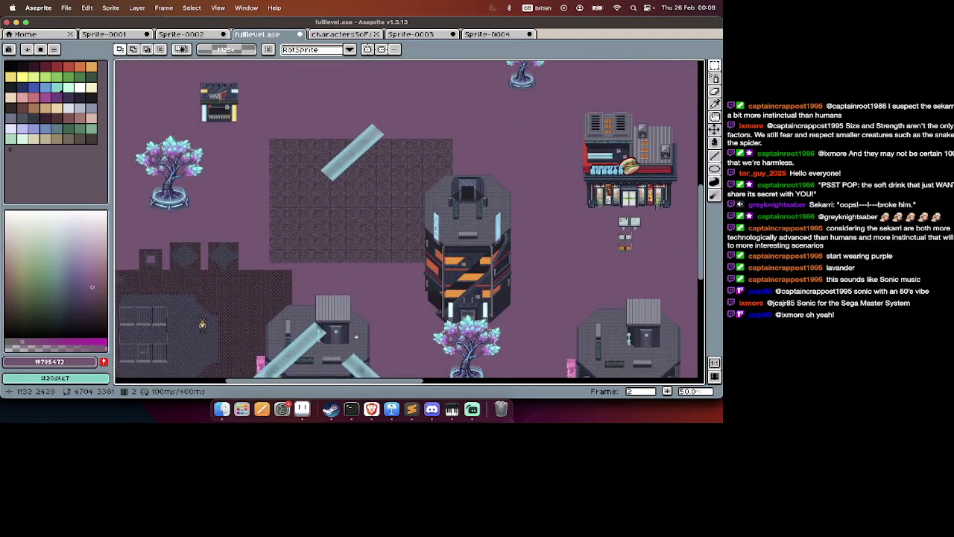
pyautogui.scroll(1, 357, 337)
pyautogui.hscroll(-3, 356, 337)
pyautogui.scroll(-1, 356, 337)
pyautogui.scroll(-1, 356, 337)
pyautogui.hscroll(2, 356, 337)
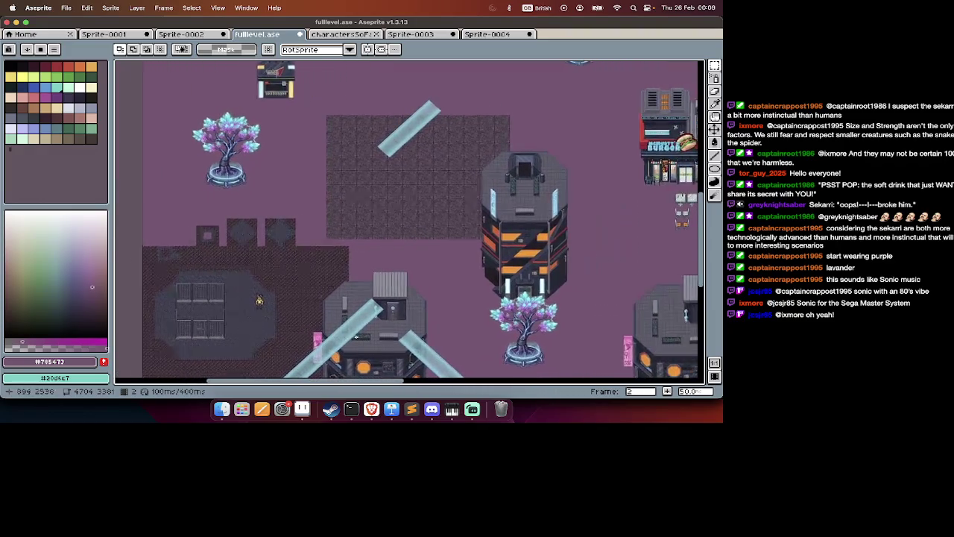
pyautogui.hscroll(5, 356, 337)
pyautogui.hscroll(-3, 241, 270)
pyautogui.hscroll(10, 297, 301)
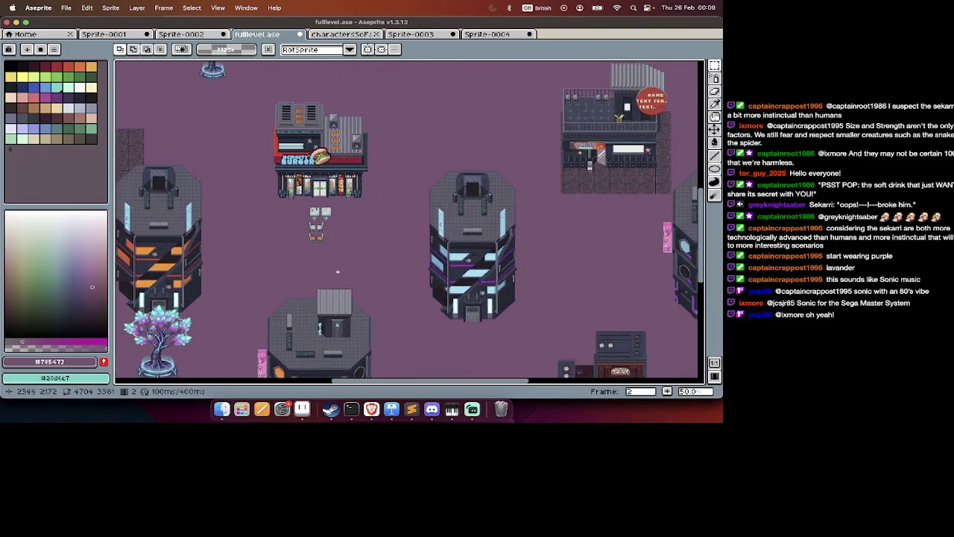
pyautogui.scroll(-5, 321, 284)
pyautogui.scroll(-1, 338, 271)
pyautogui.scroll(-3, 319, 335)
pyautogui.hscroll(-1, 318, 335)
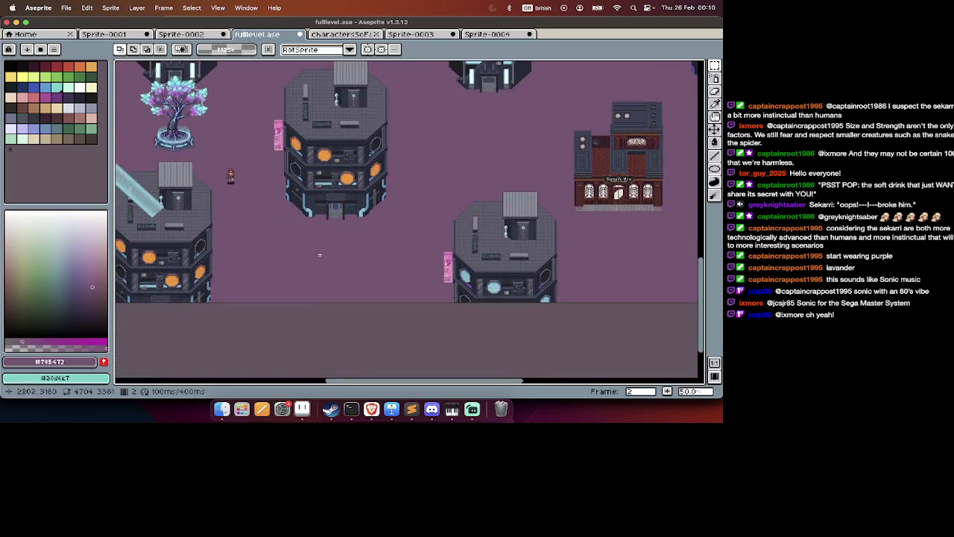
pyautogui.scroll(3, 469, 235)
pyautogui.hscroll(2, 469, 235)
pyautogui.scroll(1, 469, 235)
pyautogui.scroll(5, 469, 235)
pyautogui.scroll(2, 469, 235)
pyautogui.hscroll(-2, 469, 235)
pyautogui.hscroll(-2, 469, 235)
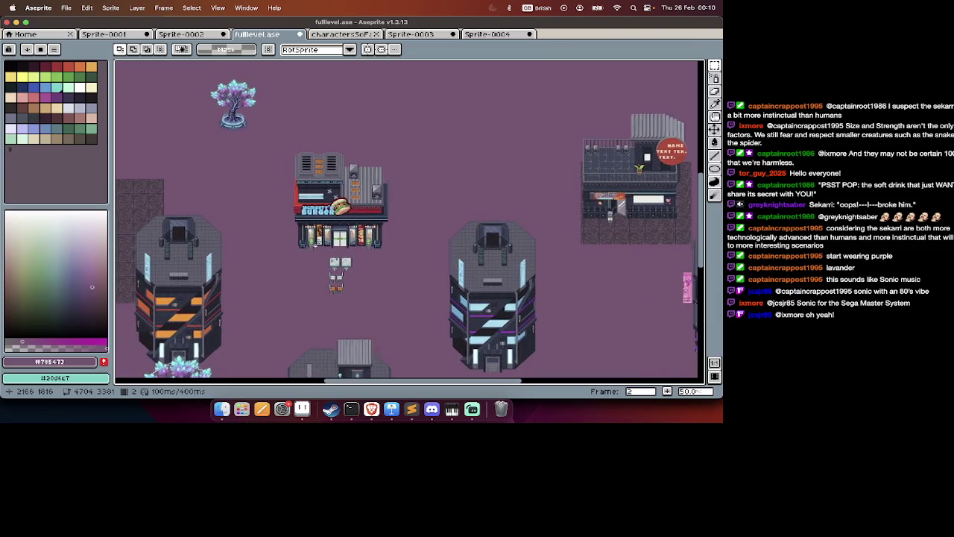
pyautogui.scroll(3, 315, 246)
pyautogui.hscroll(1, 316, 245)
pyautogui.hscroll(4, 316, 245)
pyautogui.hscroll(5, 316, 246)
pyautogui.scroll(2, 315, 245)
pyautogui.hscroll(-1, 315, 245)
pyautogui.hscroll(-7, 315, 245)
pyautogui.hscroll(-5, 315, 245)
pyautogui.scroll(1, 345, 223)
pyautogui.press('super+v')
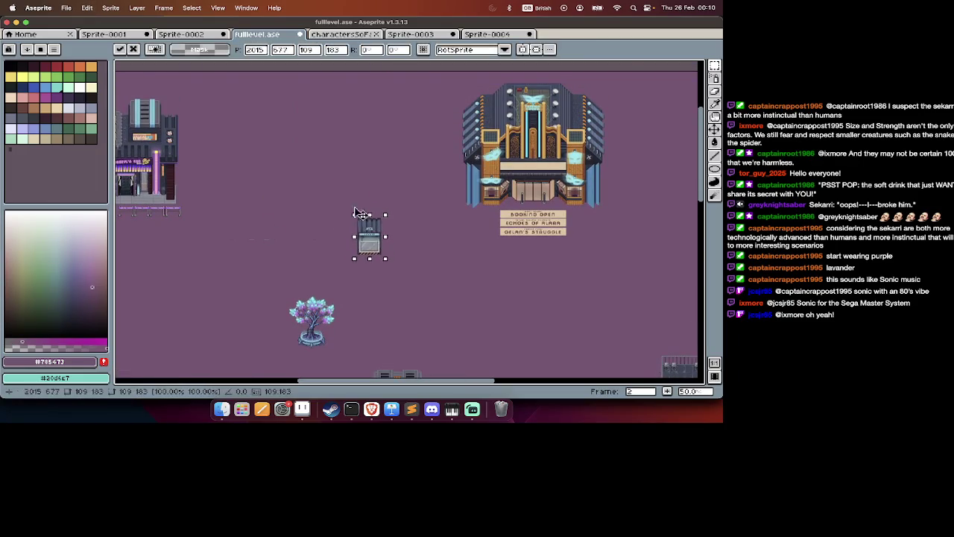
pyautogui.press('Return')
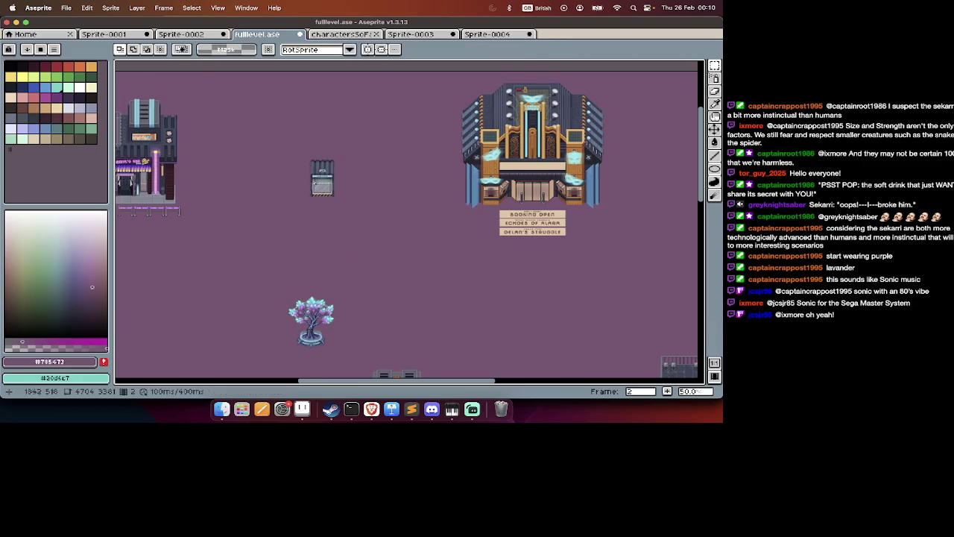
# Paste a further elevator copy and drag it nearer the red-signed shop.
pyautogui.hscroll(5, 315, 183)
pyautogui.scroll(-5, 315, 183)
pyautogui.scroll(-3, 316, 183)
pyautogui.scroll(-1, 316, 183)
pyautogui.hscroll(5, 315, 182)
pyautogui.scroll(5, 315, 183)
pyautogui.scroll(3, 316, 183)
pyautogui.hscroll(-1, 315, 183)
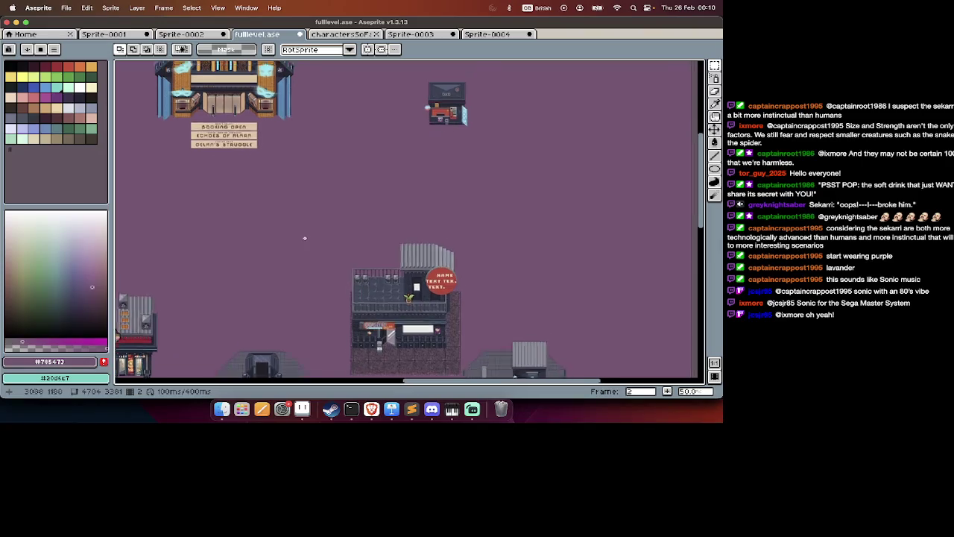
pyautogui.scroll(-5, 305, 238)
pyautogui.hscroll(-2, 304, 238)
pyautogui.hscroll(1, 307, 247)
pyautogui.press('super+v')
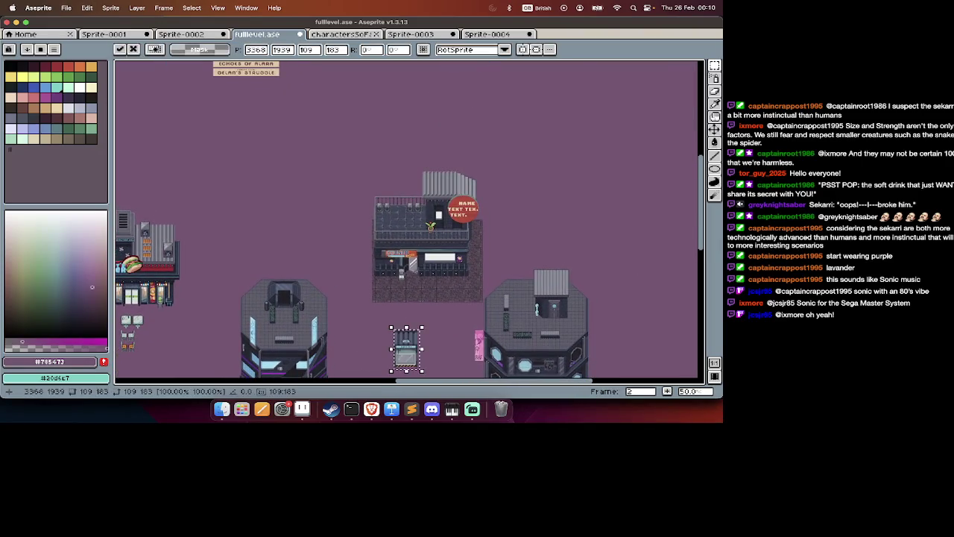
pyautogui.moveTo(535, 185); pyautogui.dragTo(402, 230)
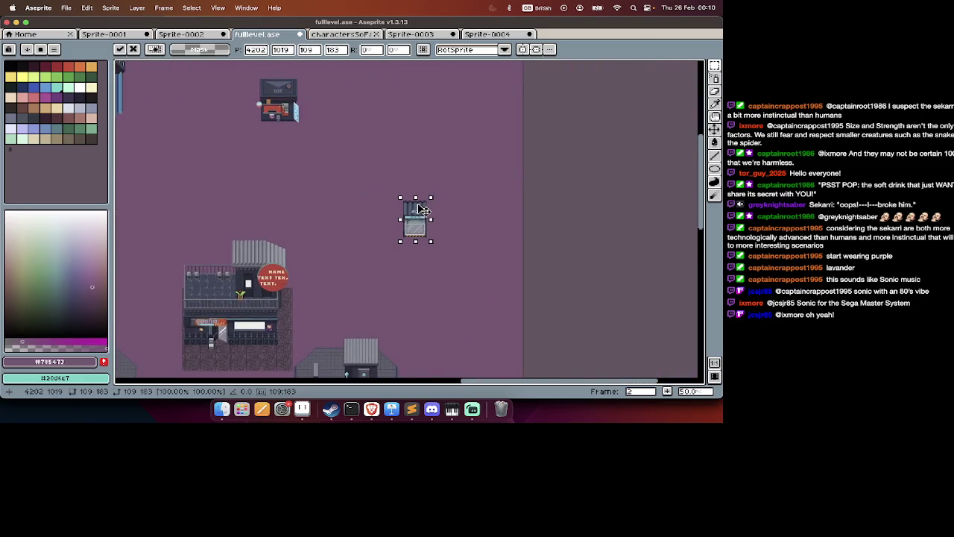
pyautogui.hscroll(-10, 413, 211)
pyautogui.scroll(-5, 409, 207)
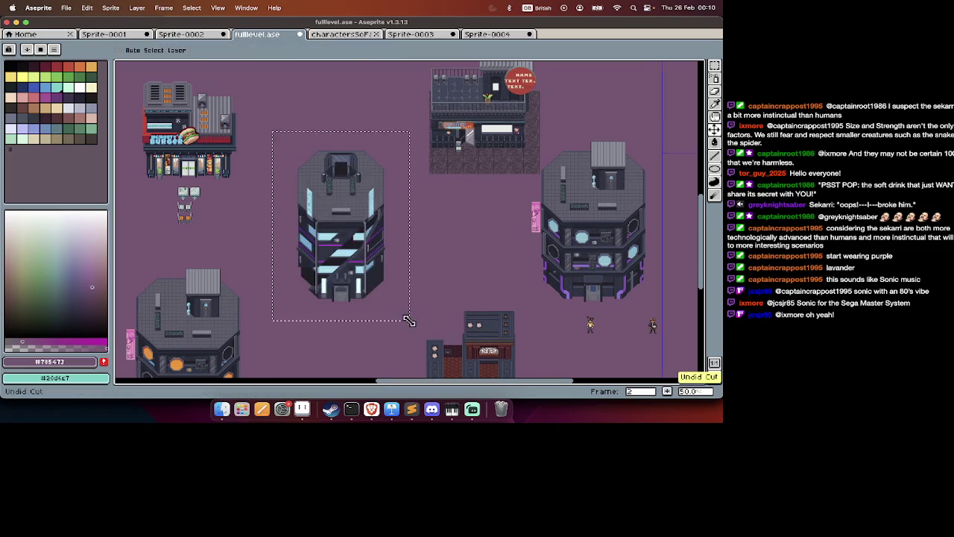
# Move the tower building to the canvas centre, then nudge it down.
pyautogui.scroll(6, 410, 322)
pyautogui.hscroll(-5, 409, 321)
pyautogui.hscroll(-5, 409, 322)
pyautogui.scroll(-1, 409, 321)
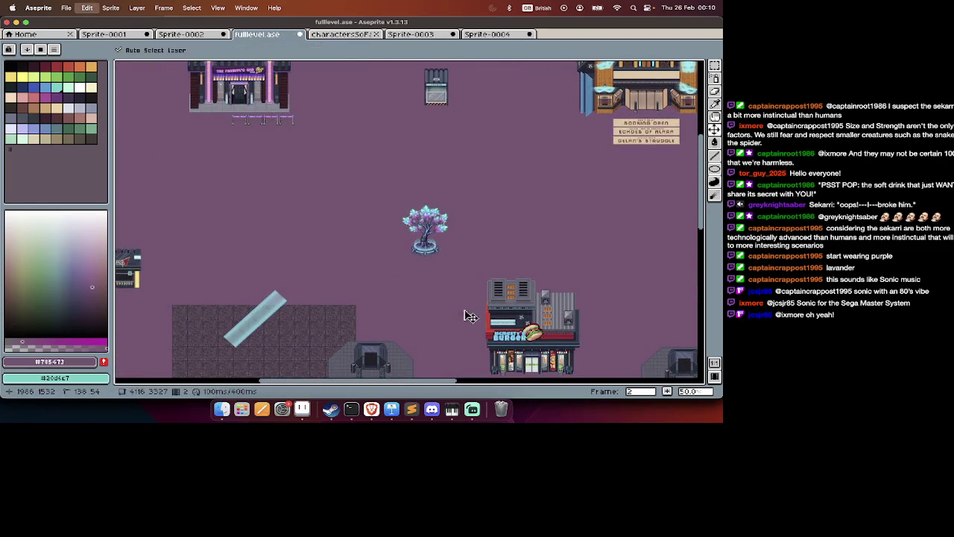
pyautogui.moveTo(680, 241)
pyautogui.mouseDown()
pyautogui.moveTo(469, 216)
pyautogui.moveTo(420, 191)
pyautogui.mouseUp()
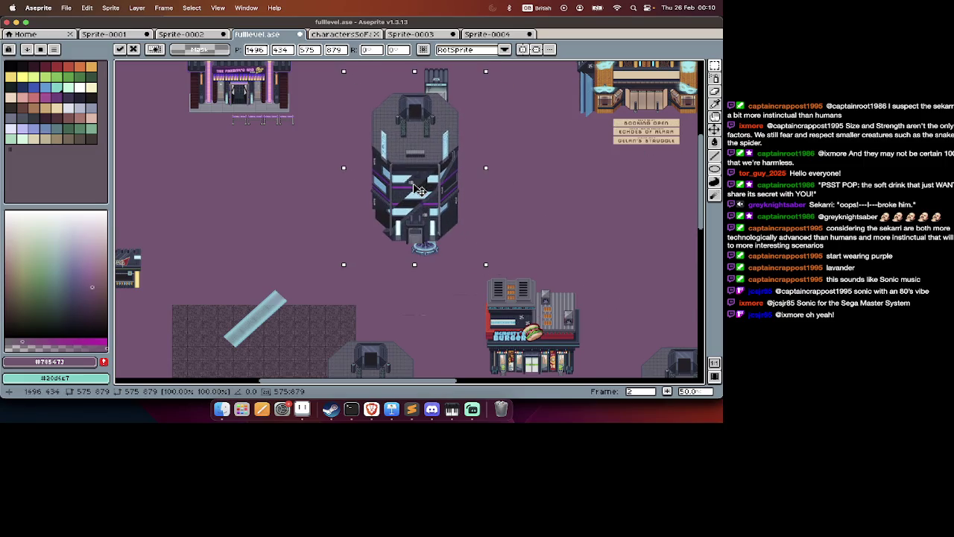
pyautogui.scroll(1, 414, 196)
pyautogui.hscroll(1, 410, 200)
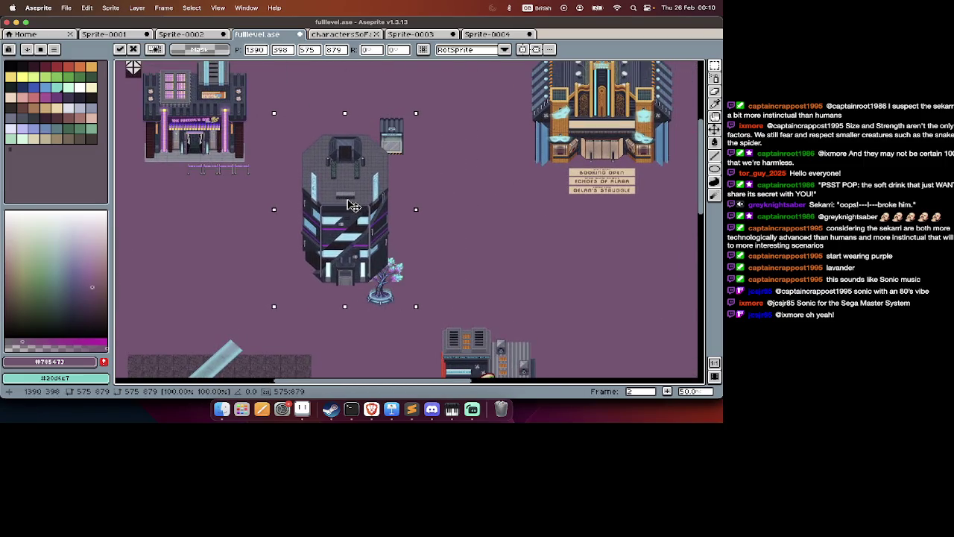
pyautogui.moveTo(365, 209); pyautogui.dragTo(384, 265)
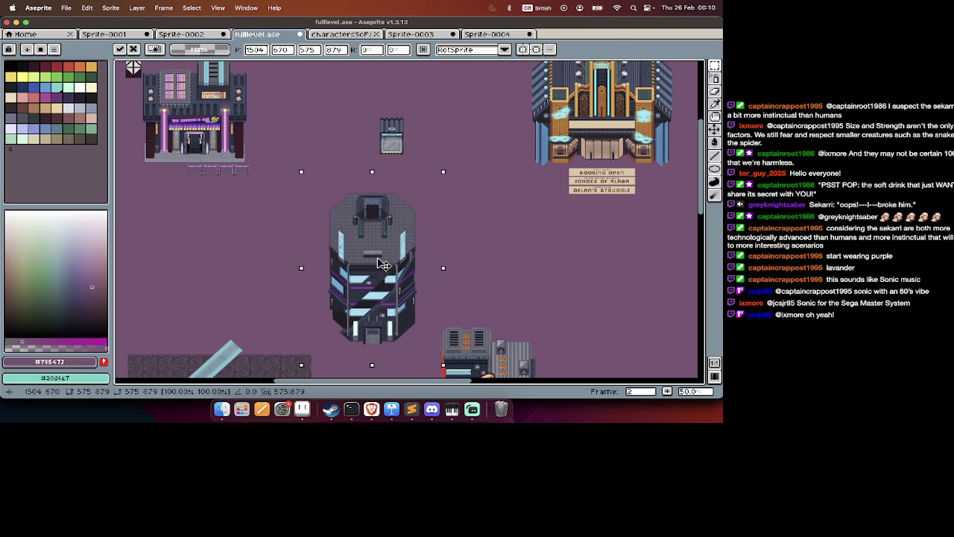
# Undo the tower paste and move the revealed tree about 156 px left.
pyautogui.scroll(-2, 382, 263)
pyautogui.scroll(-3, 383, 263)
pyautogui.scroll(1, 382, 263)
pyautogui.scroll(2, 382, 263)
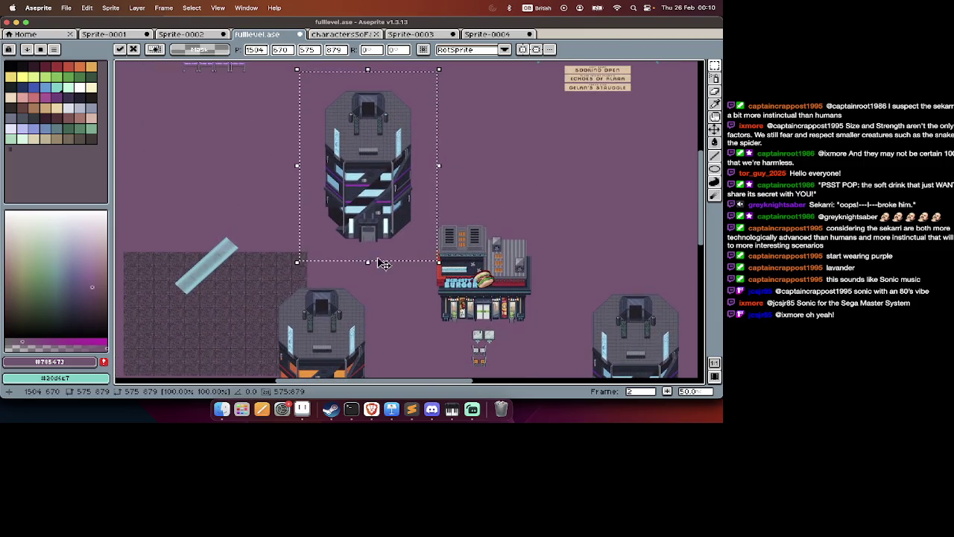
pyautogui.scroll(2, 382, 225)
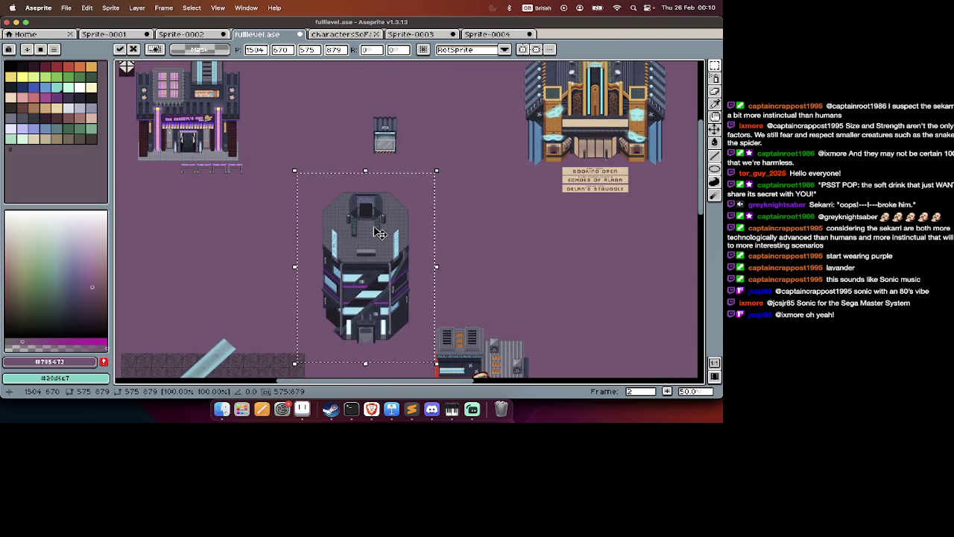
pyautogui.hotkey('ctrl', 'z')
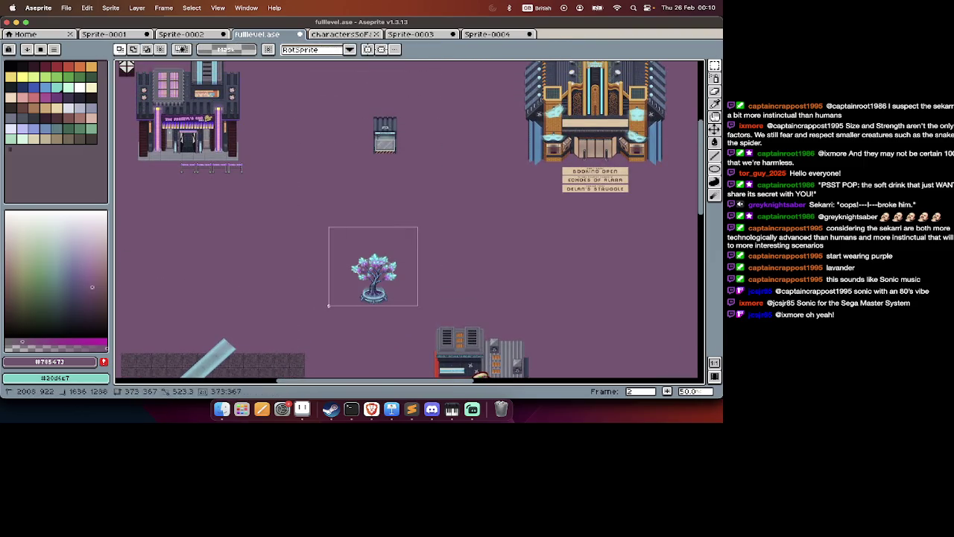
pyautogui.moveTo(329, 321); pyautogui.dragTo(138, 293)
# Move the building sprite to the left and commit it.
pyautogui.hscroll(-3, 138, 293)
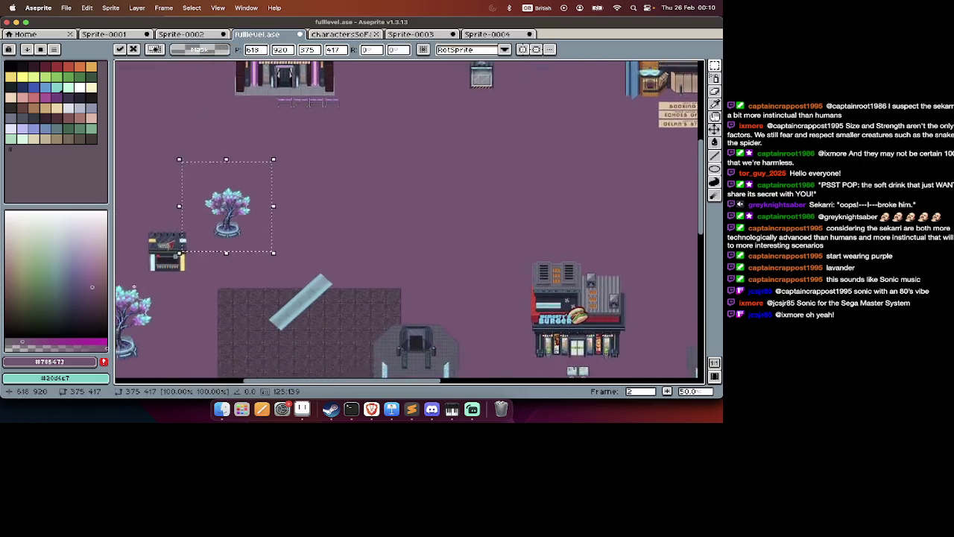
pyautogui.scroll(-2, 138, 293)
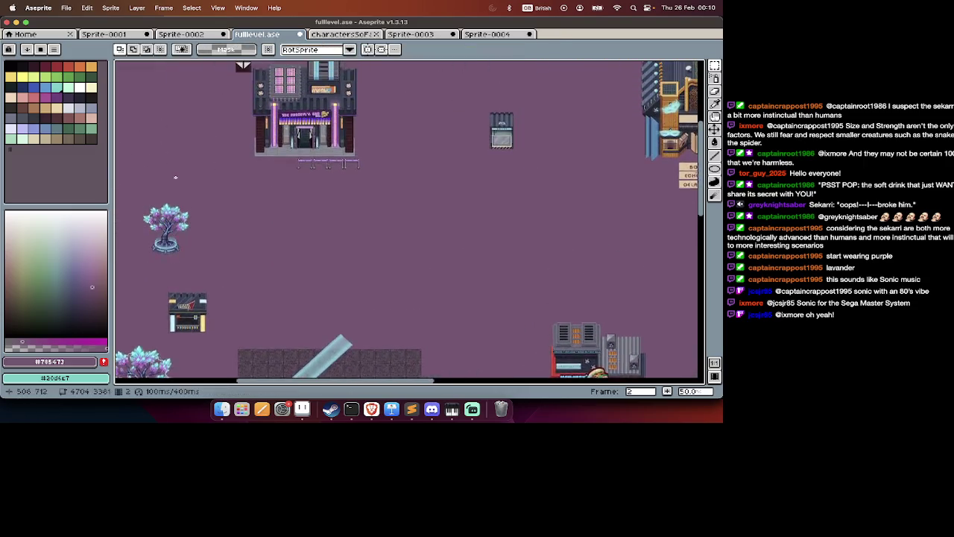
pyautogui.scroll(-5, 179, 183)
pyautogui.hscroll(2, 176, 177)
pyautogui.scroll(3, 256, 157)
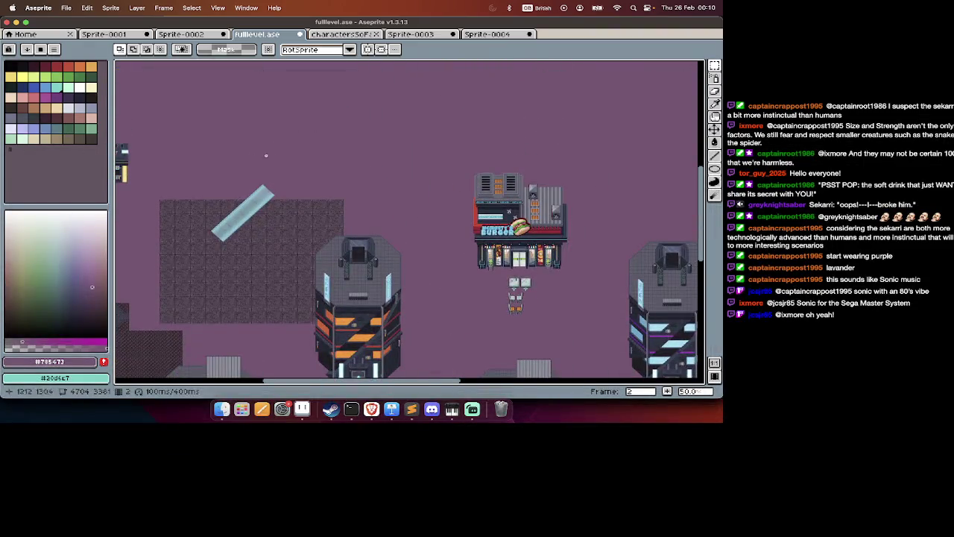
pyautogui.scroll(2, 256, 158)
pyautogui.hscroll(1, 256, 159)
pyautogui.moveTo(609, 214); pyautogui.dragTo(296, 210)
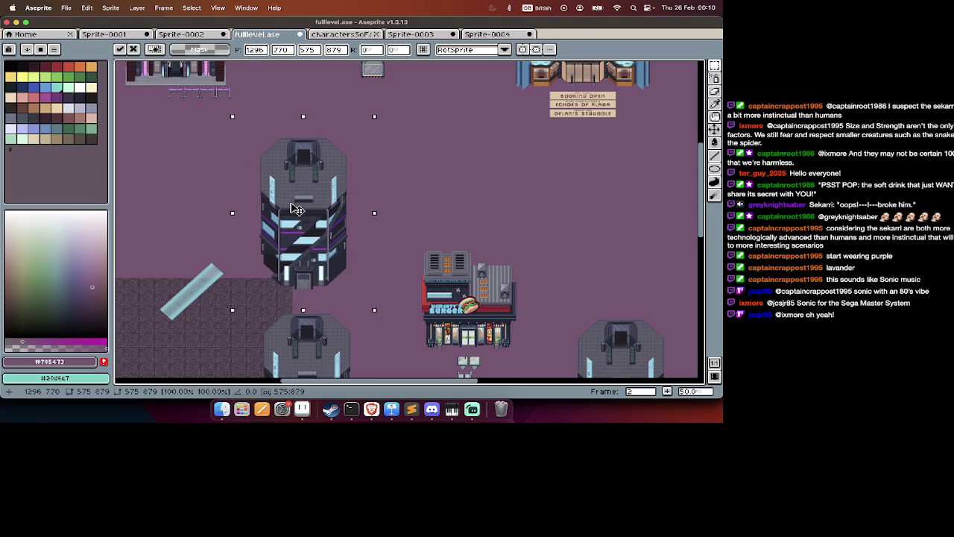
pyautogui.press('Return')
# Paste a building copy, try it up and left, then discard it.
pyautogui.scroll(1, 296, 209)
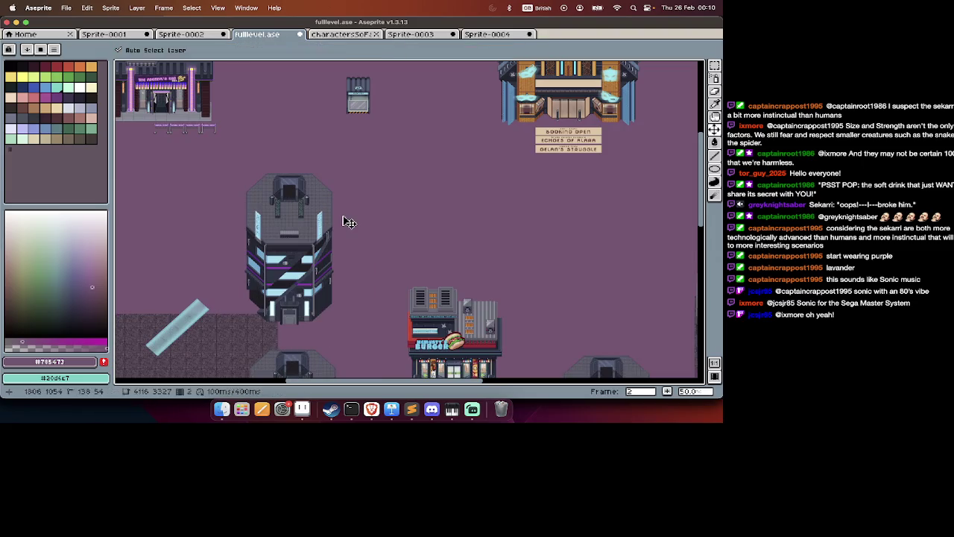
pyautogui.press('super+v')
pyautogui.moveTo(552, 221); pyautogui.dragTo(381, 148)
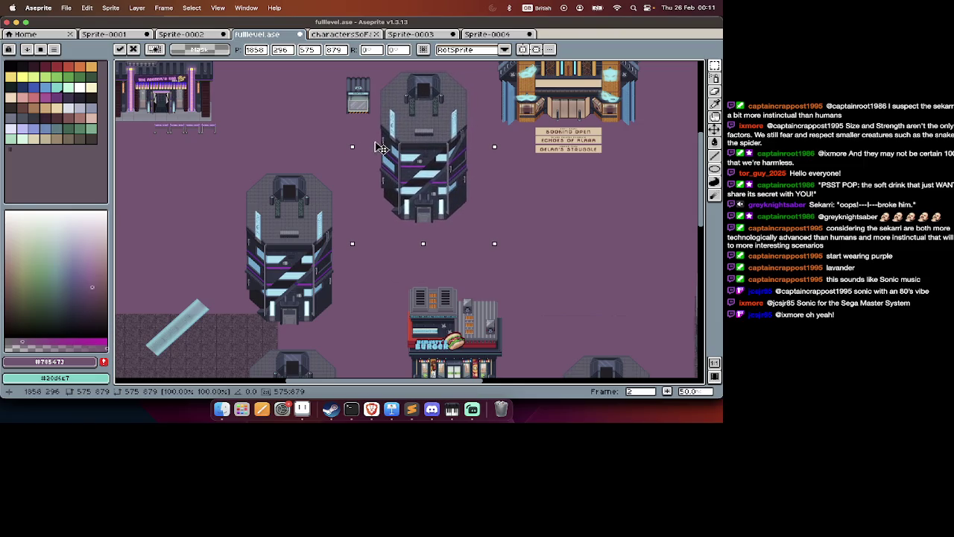
pyautogui.press('Escape')
# Shift the small grey prop and the red-fronted kiosk left, undoing a trial tower paste.
pyautogui.scroll(2, 321, 117)
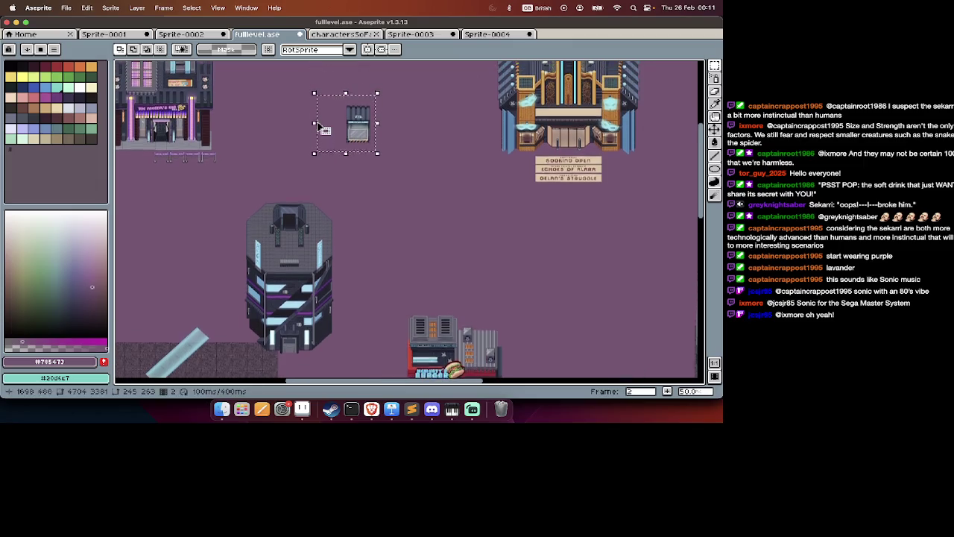
pyautogui.moveTo(363, 138); pyautogui.dragTo(302, 138)
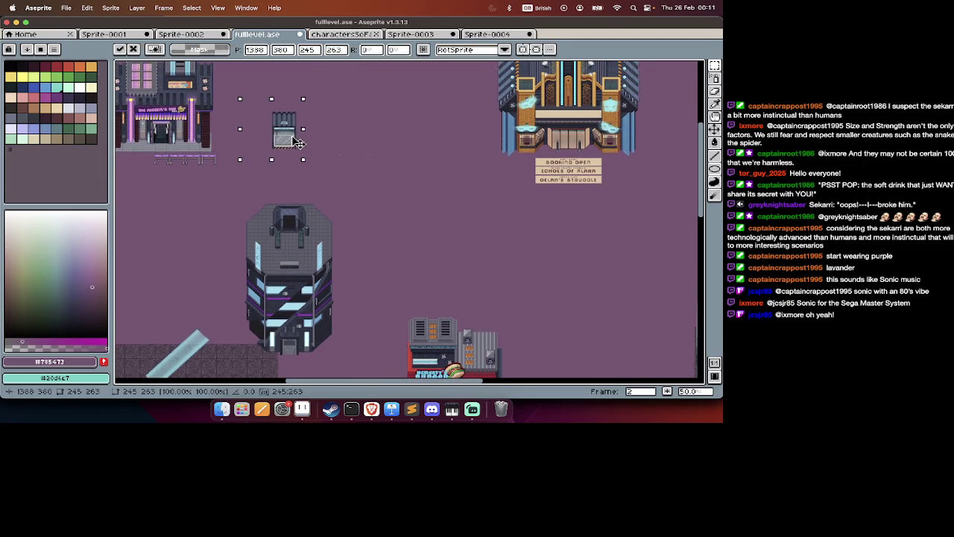
pyautogui.scroll(-2, 382, 179)
pyautogui.hscroll(8, 382, 180)
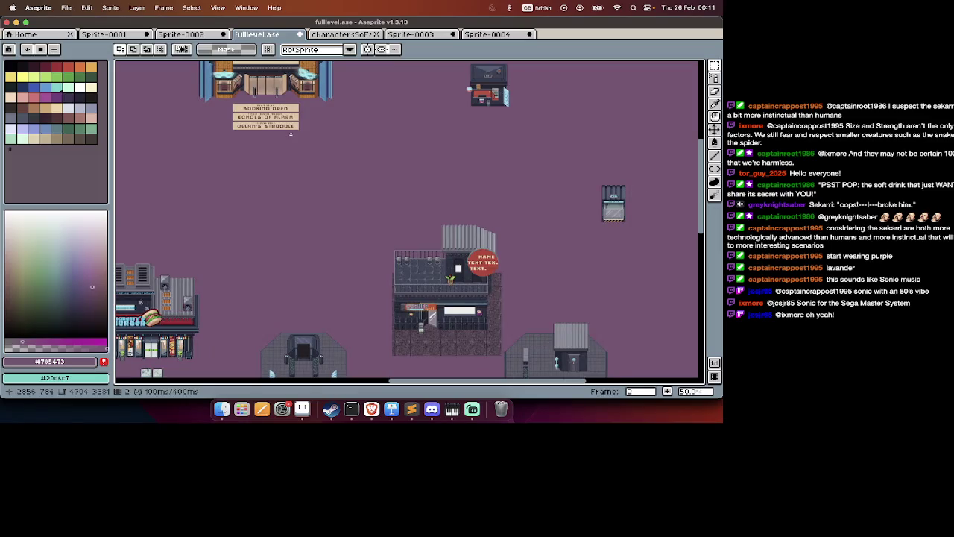
pyautogui.hotkey('ctrl', 'v')
pyautogui.moveTo(288, 206)
pyautogui.mouseDown()
pyautogui.moveTo(395, 130)
pyautogui.moveTo(400, 49)
pyautogui.mouseUp()
pyautogui.scroll(4, 390, 124)
pyautogui.scroll(2, 396, 155)
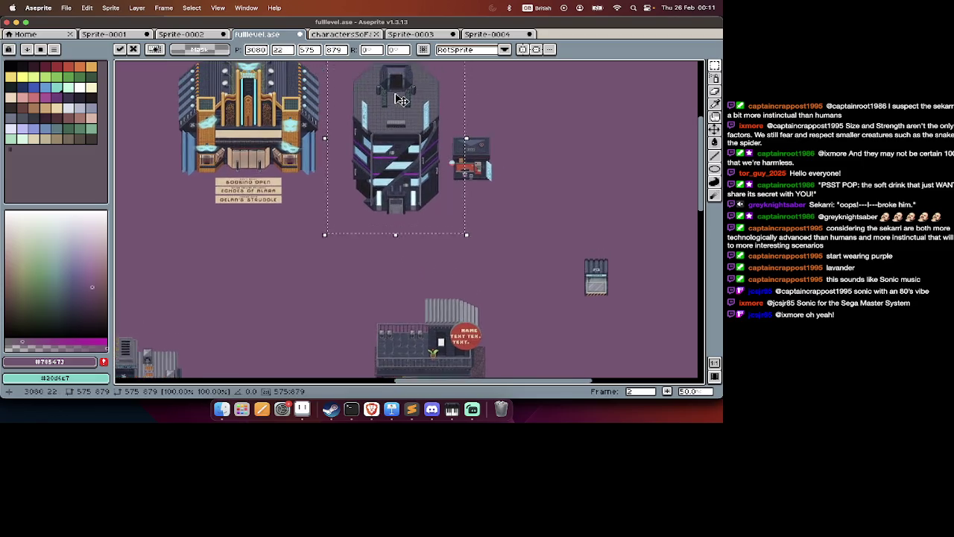
pyautogui.scroll(-3, 395, 154)
pyautogui.hscroll(3, 395, 154)
pyautogui.hotkey('ctrl', 'z')
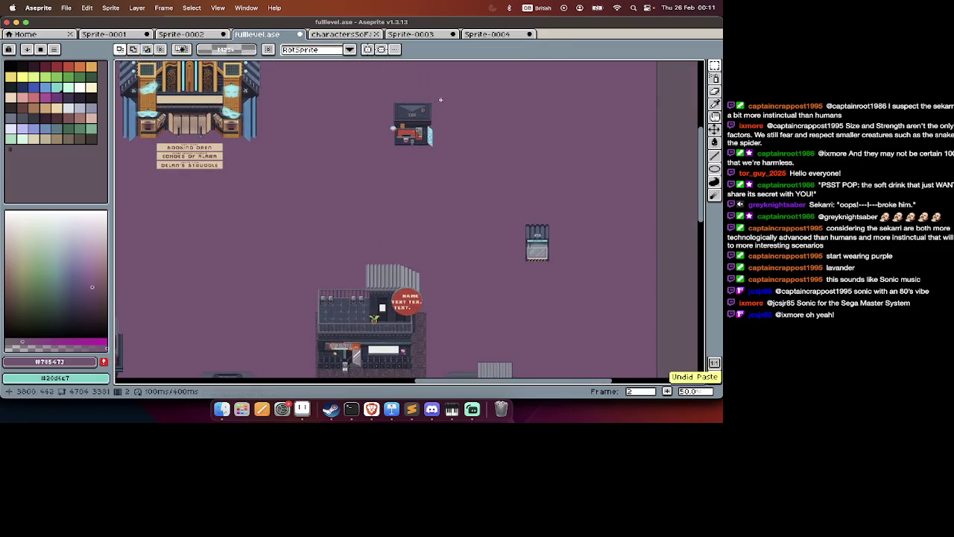
pyautogui.moveTo(409, 151); pyautogui.dragTo(347, 143)
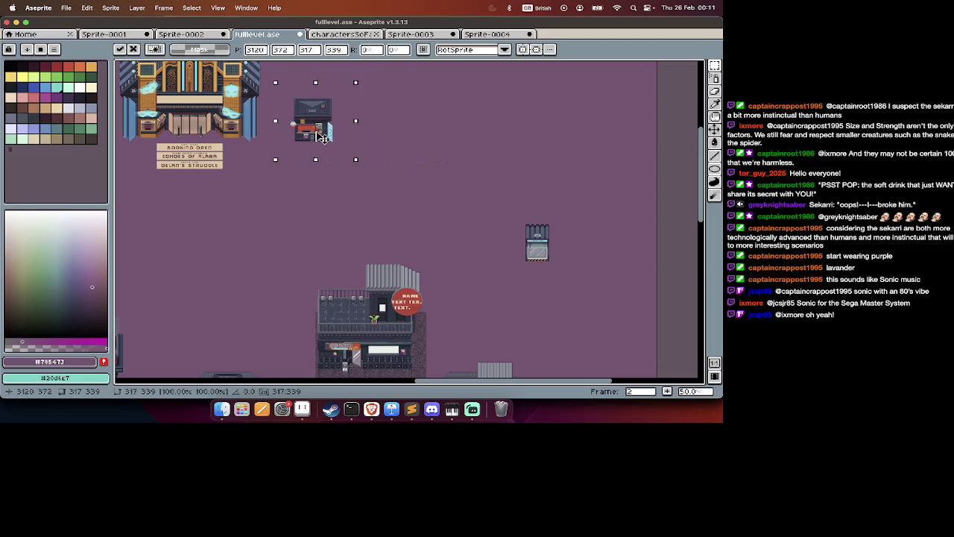
# Place a striped tower copy near the top edge beside the kiosk.
pyautogui.hotkey('ctrl', 'v')
pyautogui.moveTo(268, 222)
pyautogui.mouseDown()
pyautogui.moveTo(443, 127)
pyautogui.moveTo(460, 108)
pyautogui.mouseUp()
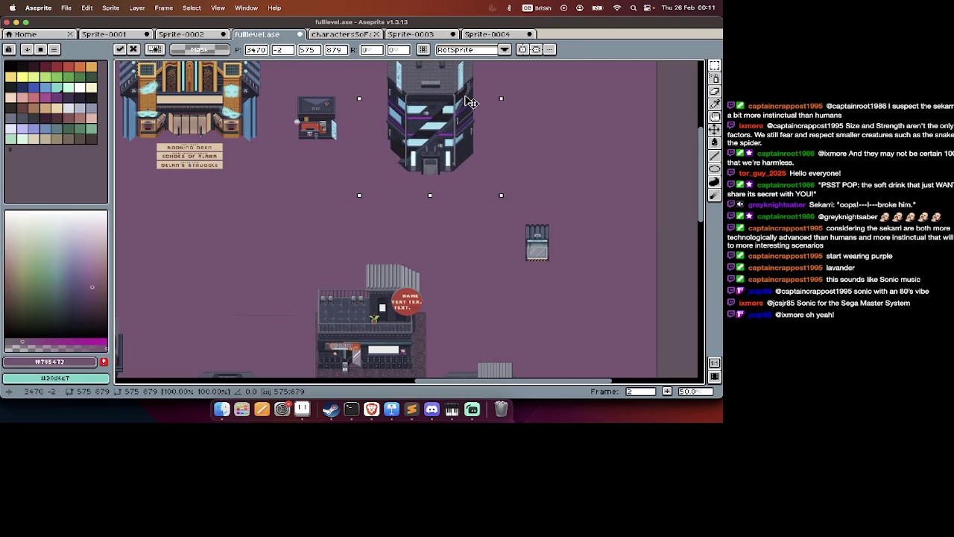
pyautogui.press('Return')
pyautogui.scroll(-10, 522, 149)
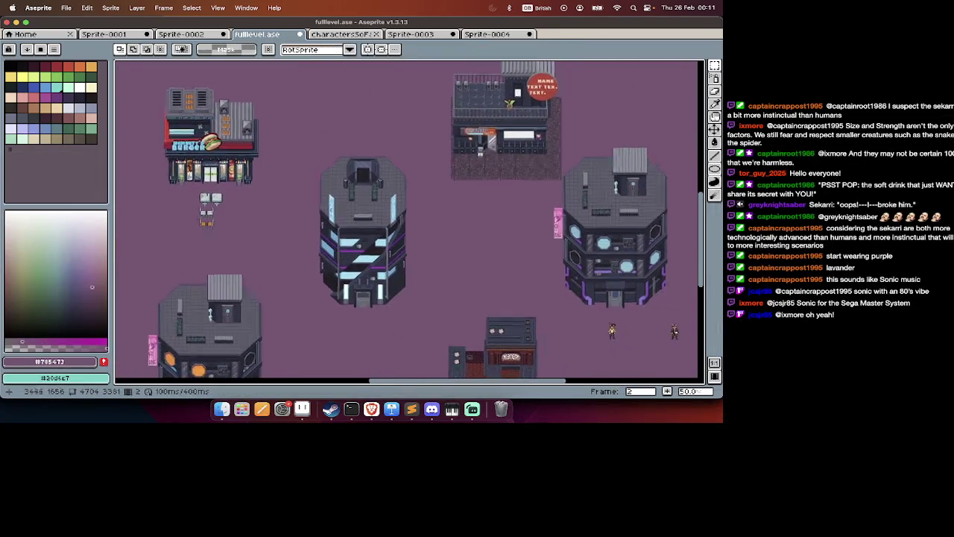
# Paste a copy of the round-windowed tower and drag it between the burger and rooftop shops.
pyautogui.scroll(-5, 632, 139)
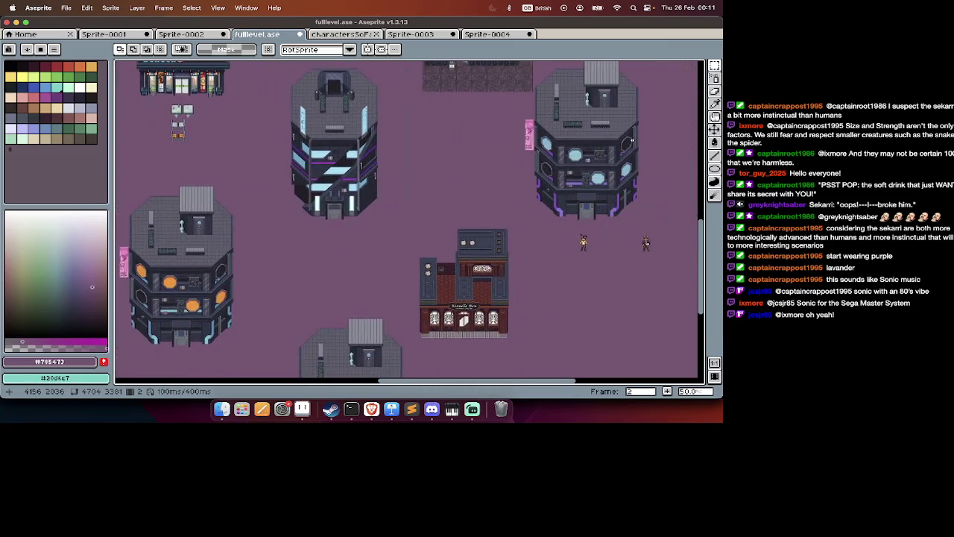
pyautogui.hscroll(10, 596, 119)
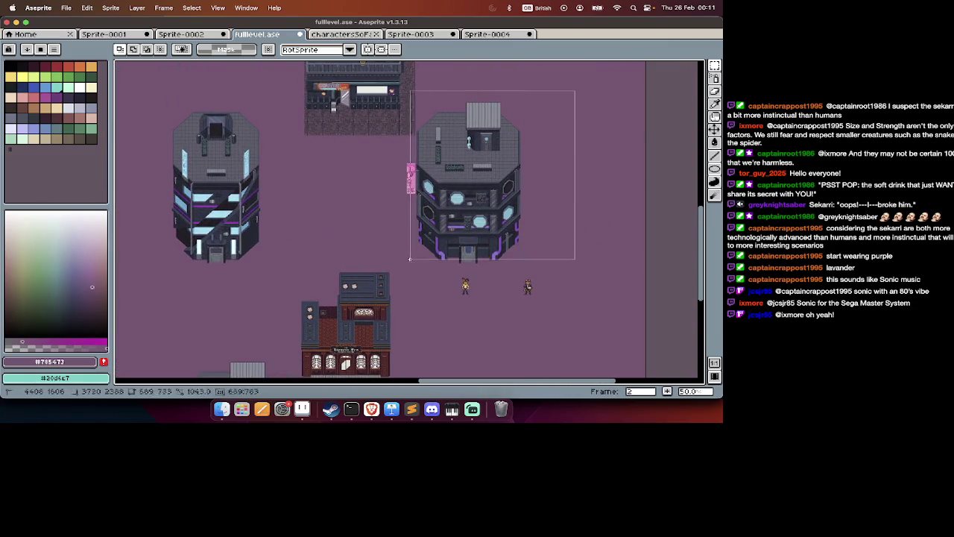
pyautogui.scroll(5, 401, 267)
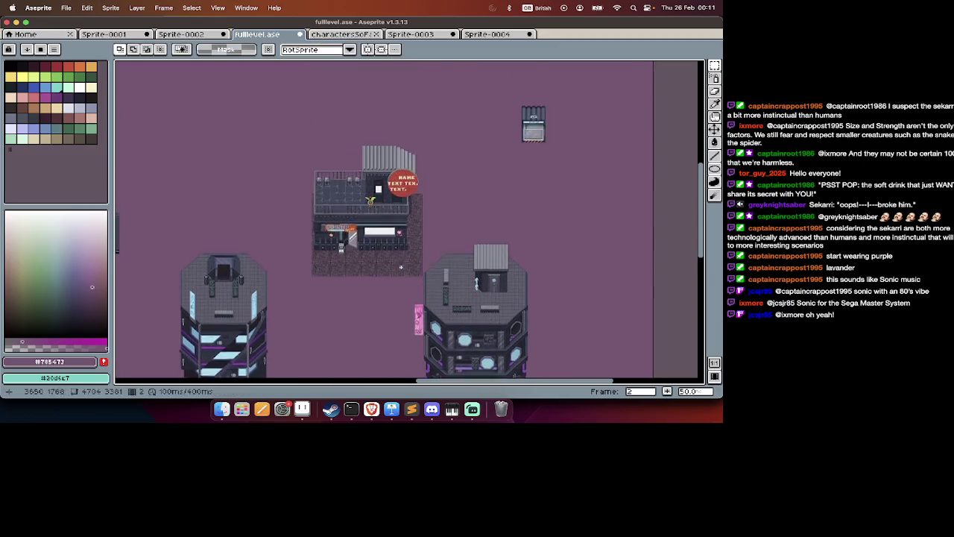
pyautogui.scroll(5, 401, 267)
pyautogui.hscroll(-5, 401, 267)
pyautogui.hscroll(-5, 401, 267)
pyautogui.scroll(-2, 401, 267)
pyautogui.hscroll(-3, 401, 267)
pyautogui.scroll(-3, 401, 267)
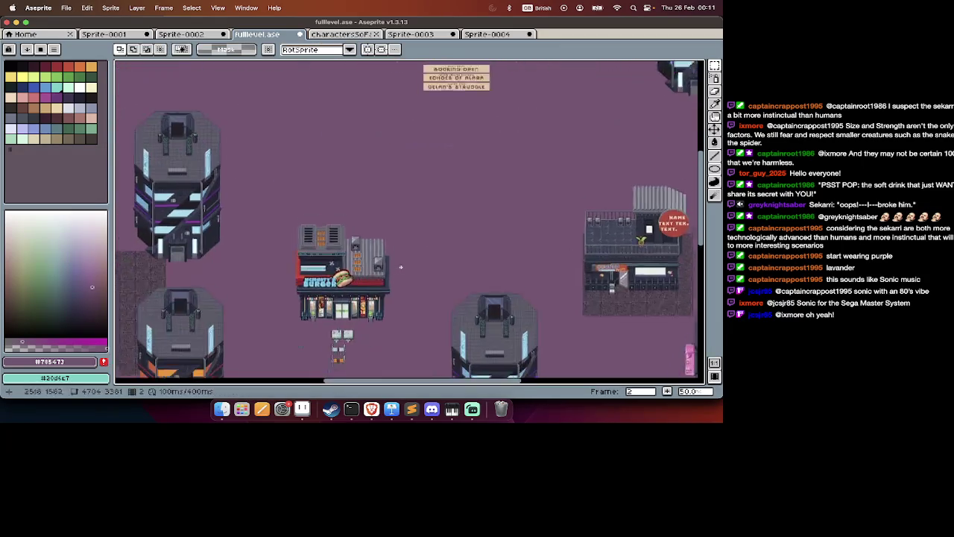
pyautogui.hotkey('ctrl', 'v')
pyautogui.moveTo(428, 254)
pyautogui.mouseDown()
pyautogui.moveTo(493, 191)
pyautogui.moveTo(492, 232)
pyautogui.mouseUp()
# Check the tower copy's placement and commit it by deselecting.
pyautogui.scroll(-3, 493, 191)
pyautogui.scroll(3, 475, 224)
pyautogui.scroll(-2, 492, 232)
pyautogui.scroll(-6, 492, 232)
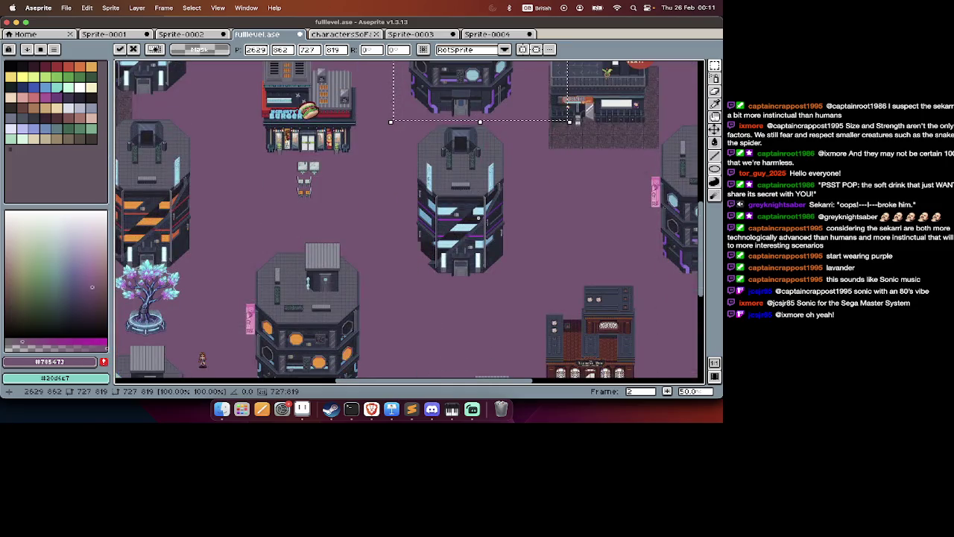
pyautogui.scroll(2, 483, 211)
pyautogui.scroll(3, 484, 210)
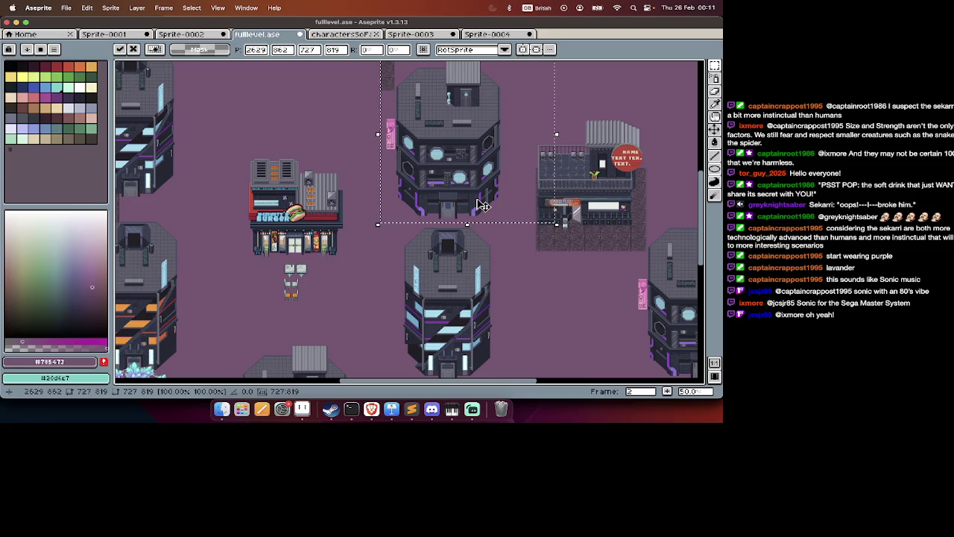
pyautogui.scroll(1, 483, 206)
pyautogui.scroll(1, 483, 206)
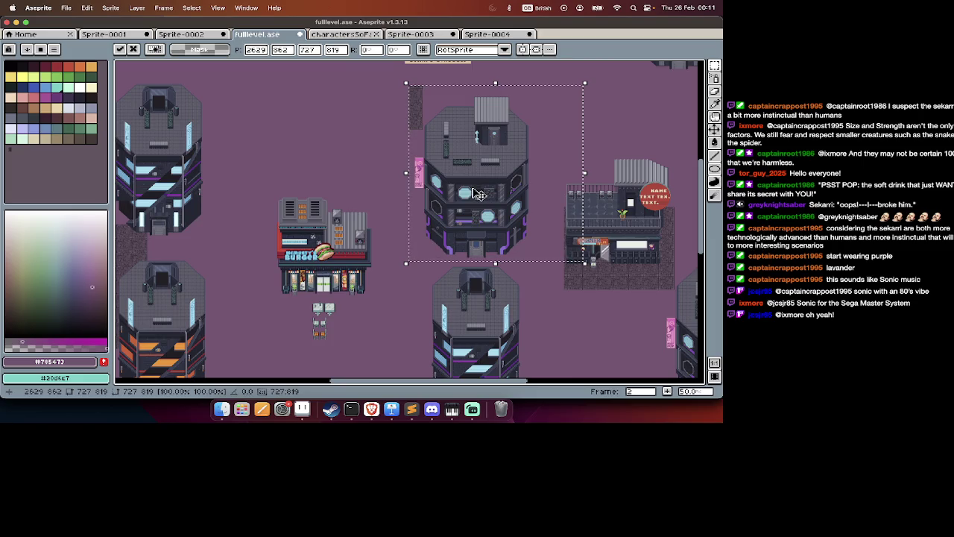
pyautogui.click(424, 81)
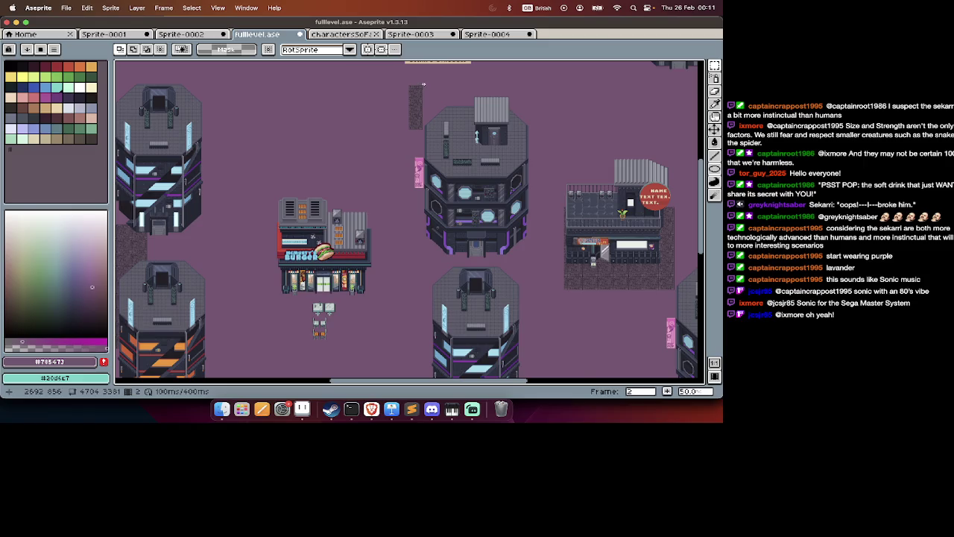
pyautogui.scroll(3, 403, 138)
# Show the layers and frames timeline and pan across the level map to survey the layout.
pyautogui.scroll(3, 403, 138)
pyautogui.scroll(3, 401, 134)
pyautogui.scroll(3, 400, 131)
pyautogui.scroll(-2, 398, 129)
pyautogui.scroll(-2, 399, 130)
pyautogui.scroll(-3, 398, 129)
pyautogui.press('Tab')
pyautogui.press('Tab')
pyautogui.scroll(-1, 399, 130)
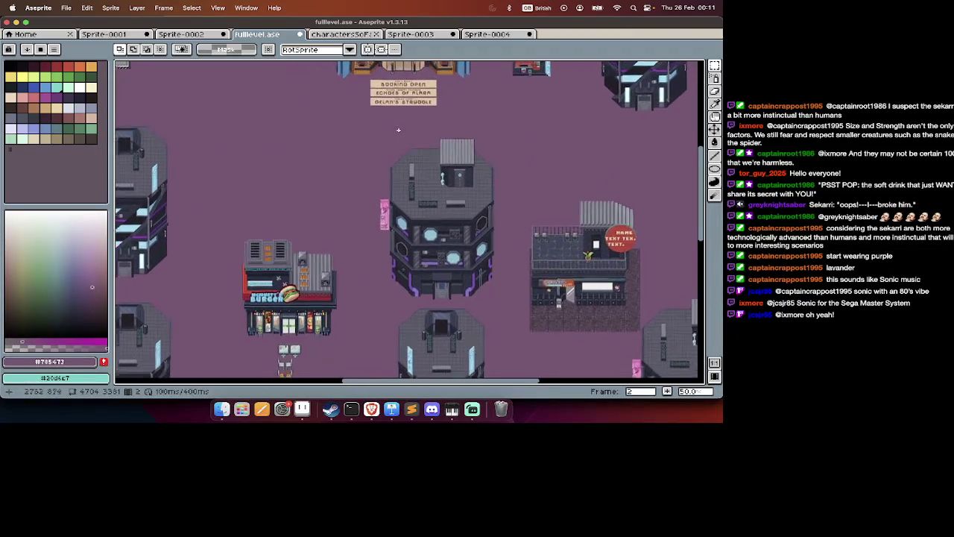
pyautogui.scroll(3, 398, 130)
pyautogui.scroll(-4, 398, 129)
pyautogui.scroll(-2, 398, 130)
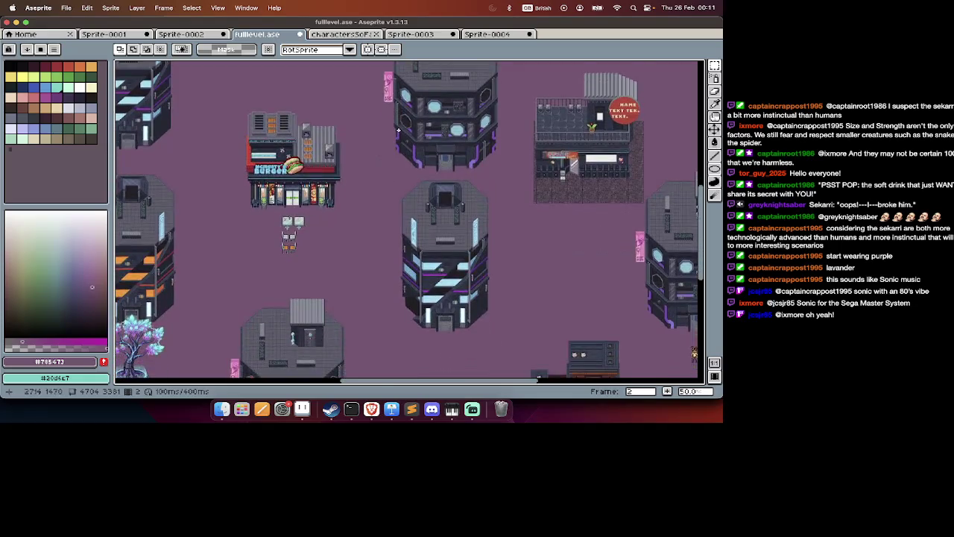
pyautogui.scroll(2, 394, 125)
pyautogui.scroll(2, 388, 119)
pyautogui.scroll(-2, 386, 117)
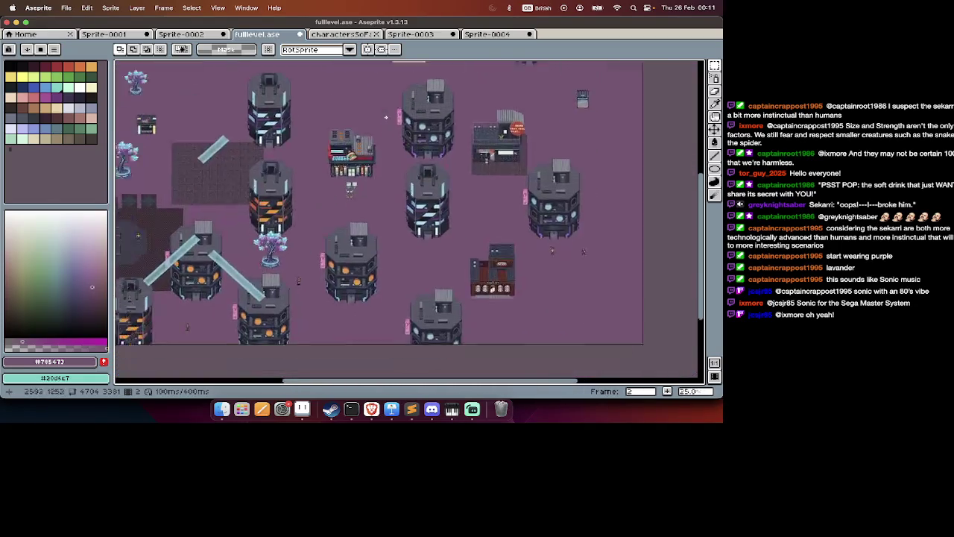
pyautogui.scroll(2, 395, 135)
pyautogui.scroll(1, 410, 163)
pyautogui.scroll(-2, 411, 163)
pyautogui.hscroll(-3, 399, 174)
pyautogui.hscroll(-3, 386, 186)
pyautogui.scroll(1, 373, 200)
pyautogui.hscroll(3, 369, 220)
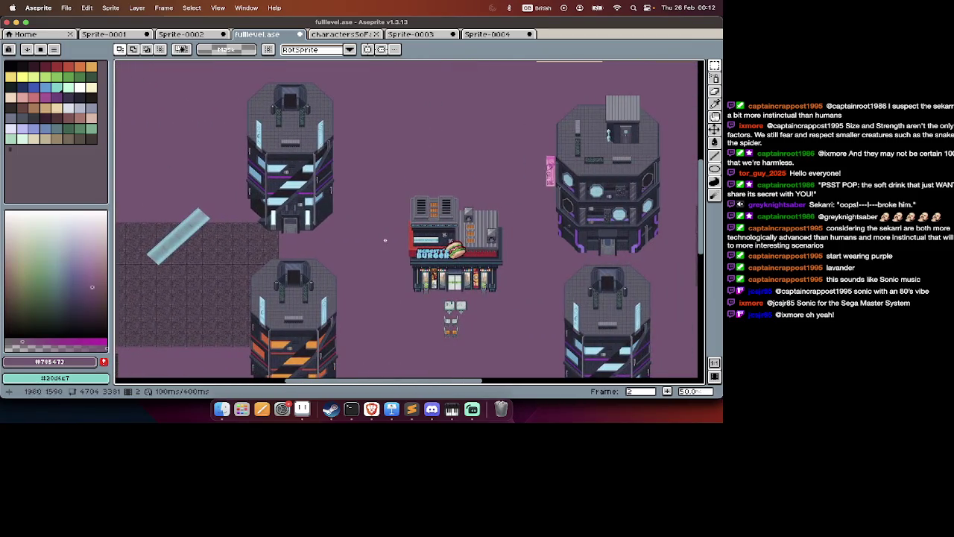
pyautogui.hscroll(5, 376, 227)
pyautogui.hscroll(2, 381, 234)
pyautogui.scroll(-1, 386, 239)
pyautogui.hscroll(-5, 386, 239)
pyautogui.scroll(-2, 387, 239)
pyautogui.hscroll(-1, 386, 239)
pyautogui.scroll(1, 399, 129)
pyautogui.scroll(2, 399, 131)
pyautogui.scroll(1, 397, 134)
pyautogui.hscroll(2, 397, 137)
pyautogui.scroll(1, 399, 141)
pyautogui.scroll(-5, 433, 179)
# Move the arched-window brick shop up and right, nearer the two small figures.
pyautogui.hscroll(-2, 448, 194)
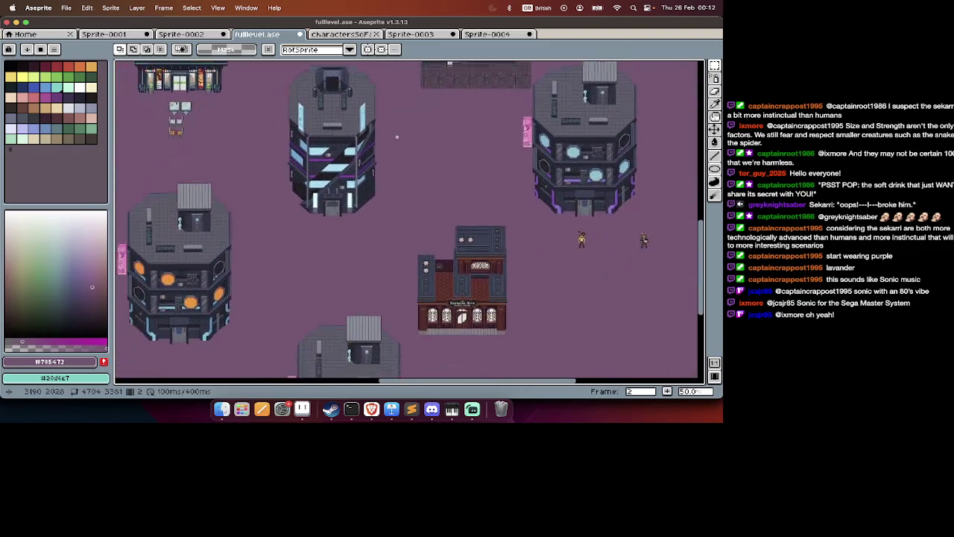
pyautogui.scroll(3, 494, 266)
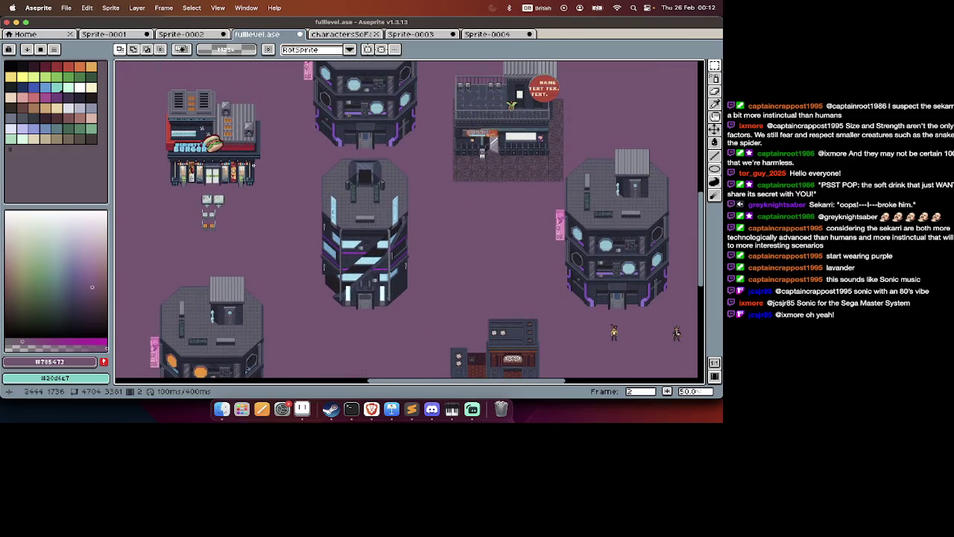
pyautogui.scroll(3, 409, 222)
pyautogui.hscroll(-3, 409, 222)
pyautogui.scroll(3, 409, 223)
pyautogui.hscroll(-3, 408, 222)
pyautogui.scroll(2, 254, 165)
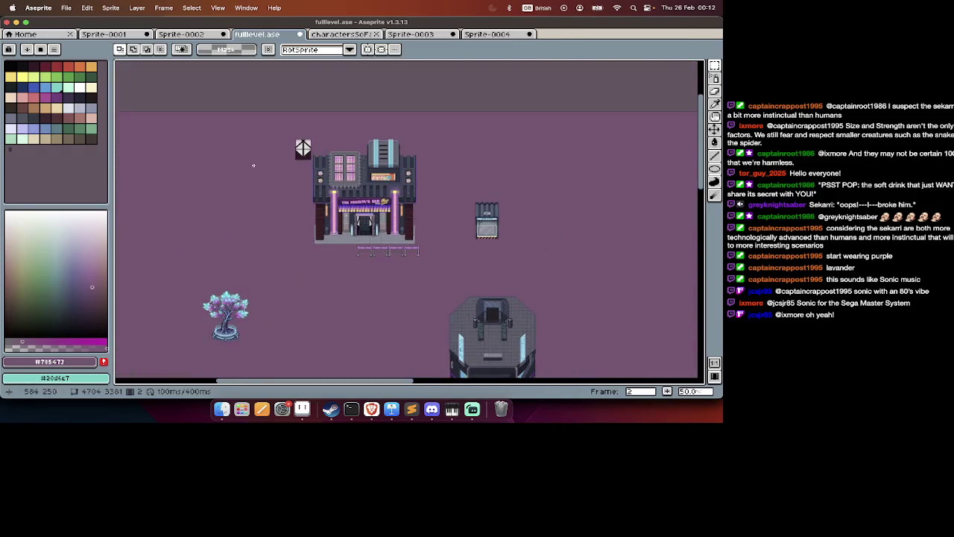
pyautogui.hscroll(5, 254, 164)
pyautogui.hscroll(5, 254, 165)
pyautogui.hscroll(5, 254, 165)
pyautogui.scroll(-2, 254, 165)
pyautogui.hscroll(5, 254, 165)
pyautogui.scroll(-3, 254, 165)
pyautogui.hscroll(-3, 253, 165)
pyautogui.hscroll(-5, 253, 165)
pyautogui.hscroll(-5, 254, 165)
pyautogui.scroll(-2, 253, 165)
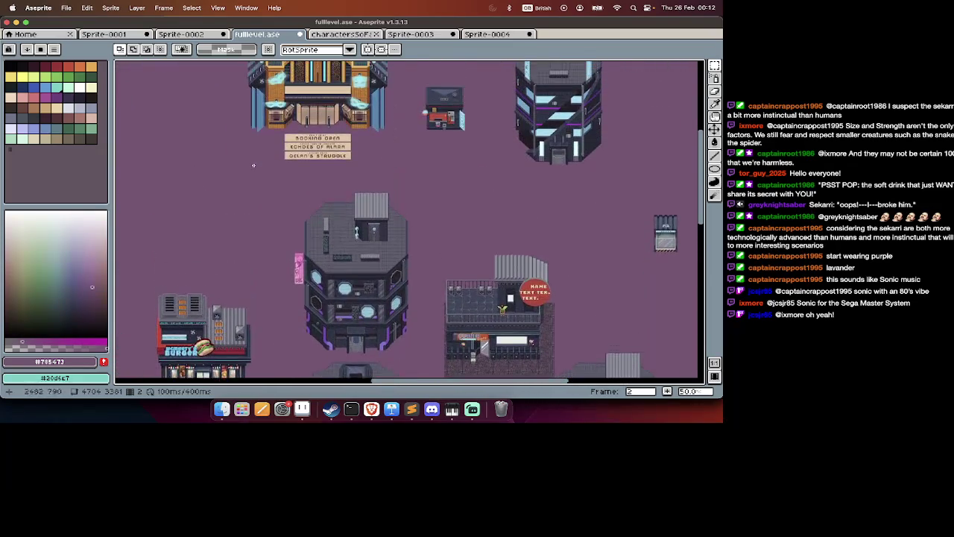
pyautogui.scroll(-3, 253, 164)
pyautogui.hscroll(-5, 254, 165)
pyautogui.scroll(-3, 253, 164)
pyautogui.hscroll(-5, 254, 165)
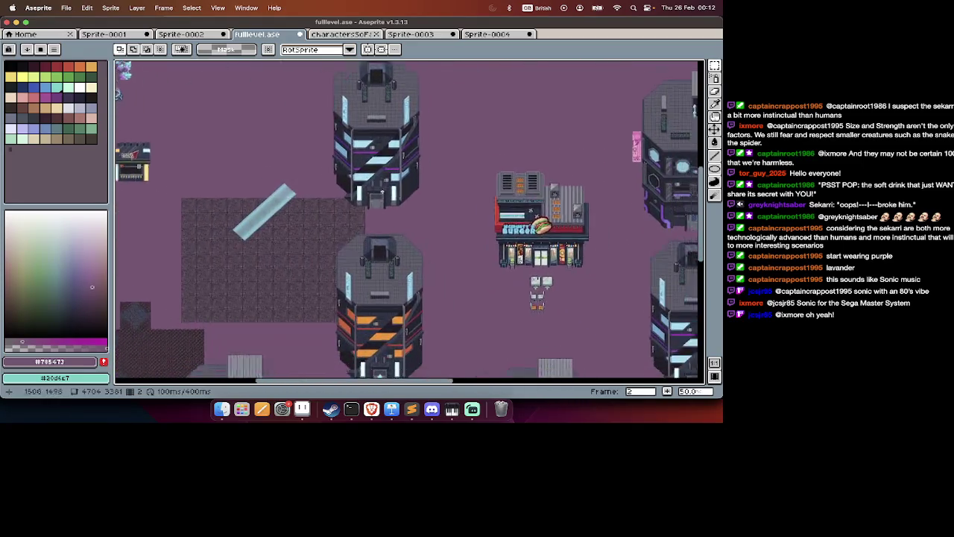
pyautogui.scroll(-3, 382, 191)
pyautogui.hscroll(5, 382, 190)
pyautogui.scroll(-3, 382, 191)
pyautogui.hscroll(5, 382, 191)
pyautogui.hscroll(5, 382, 191)
pyautogui.scroll(-2, 382, 190)
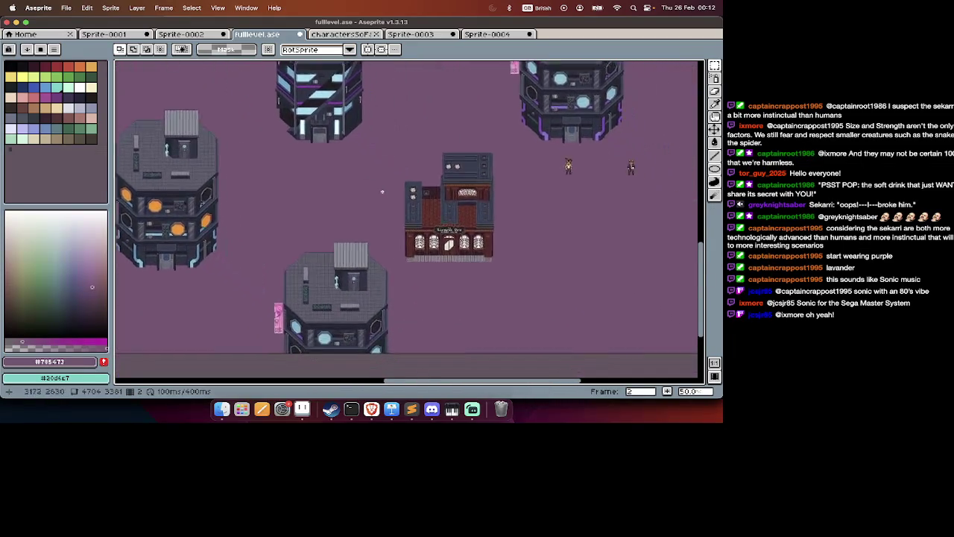
pyautogui.hscroll(2, 382, 191)
pyautogui.scroll(-1, 382, 191)
pyautogui.hscroll(5, 382, 191)
pyautogui.hscroll(-4, 381, 191)
pyautogui.scroll(3, 382, 191)
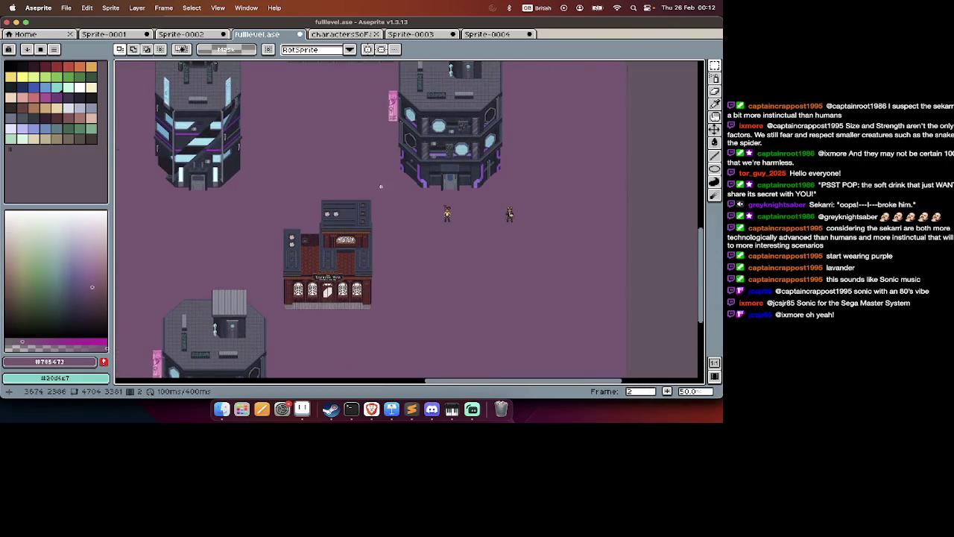
pyautogui.scroll(-2, 278, 322)
pyautogui.scroll(-2, 278, 321)
pyautogui.moveTo(349, 218); pyautogui.dragTo(412, 251)
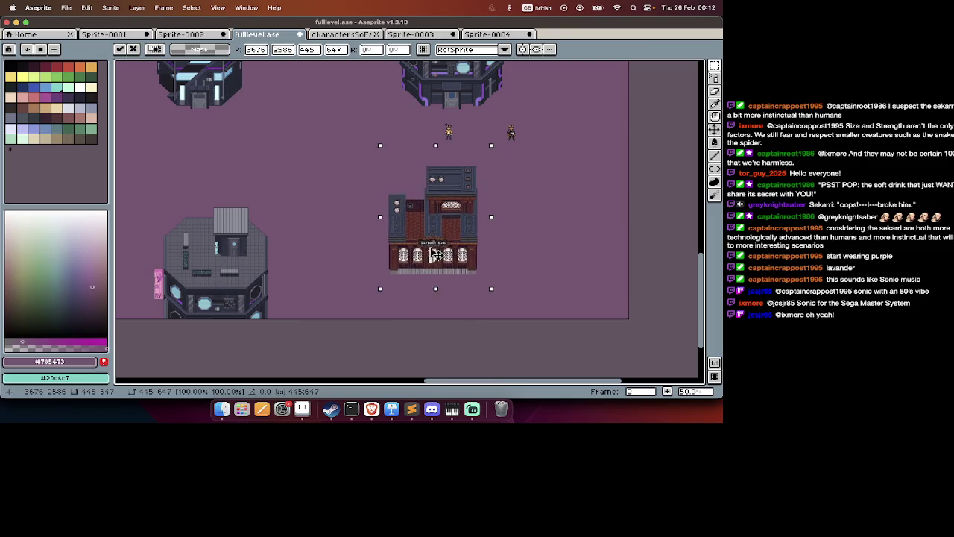
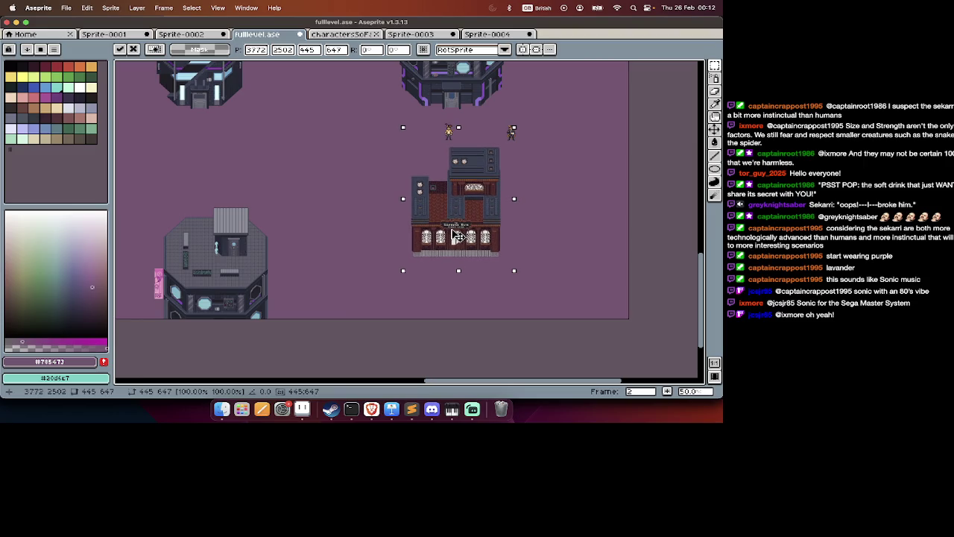
# Commit the moved building's position and pan across the map to find the crystal tree.
pyautogui.scroll(3, 432, 186)
pyautogui.hscroll(-5, 432, 187)
pyautogui.click(410, 147)
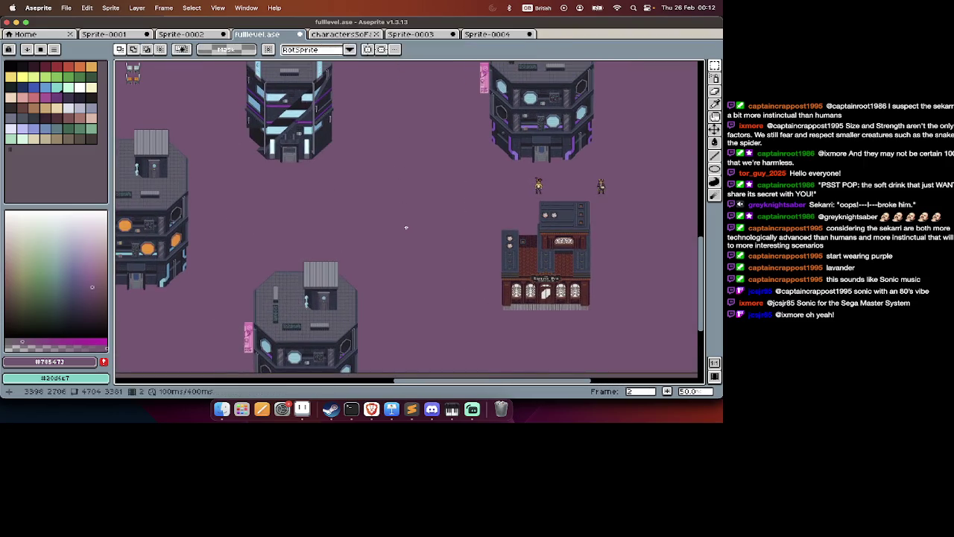
pyautogui.scroll(3, 406, 227)
pyautogui.hscroll(-5, 406, 228)
pyautogui.scroll(3, 406, 228)
pyautogui.hscroll(-5, 407, 227)
pyautogui.hscroll(-5, 406, 227)
pyautogui.scroll(3, 407, 228)
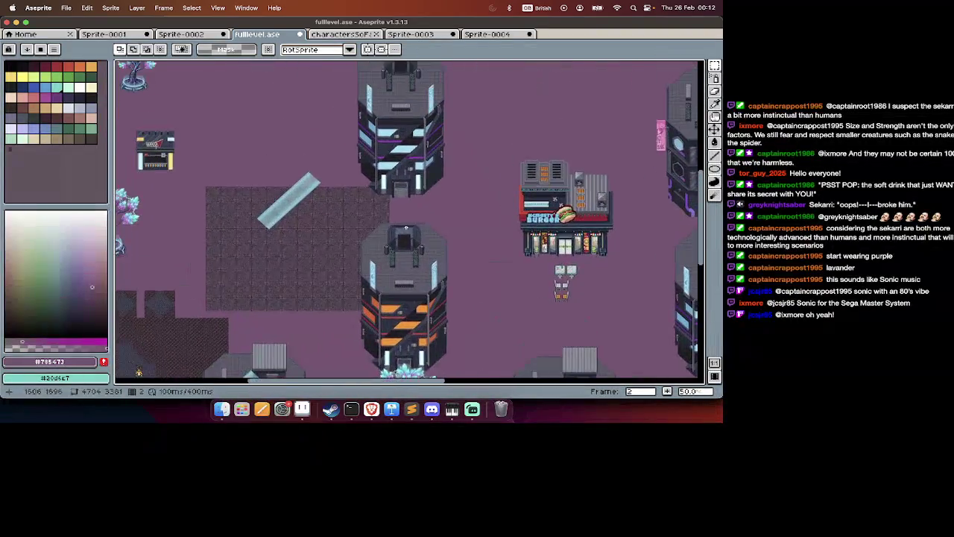
pyautogui.hscroll(5, 407, 228)
pyautogui.scroll(3, 407, 228)
pyautogui.scroll(3, 406, 228)
pyautogui.scroll(2, 407, 228)
pyautogui.hscroll(-5, 406, 227)
pyautogui.hscroll(-4, 407, 227)
pyautogui.scroll(-2, 407, 227)
pyautogui.hscroll(-3, 406, 228)
pyautogui.scroll(-4, 406, 227)
pyautogui.hscroll(2, 406, 228)
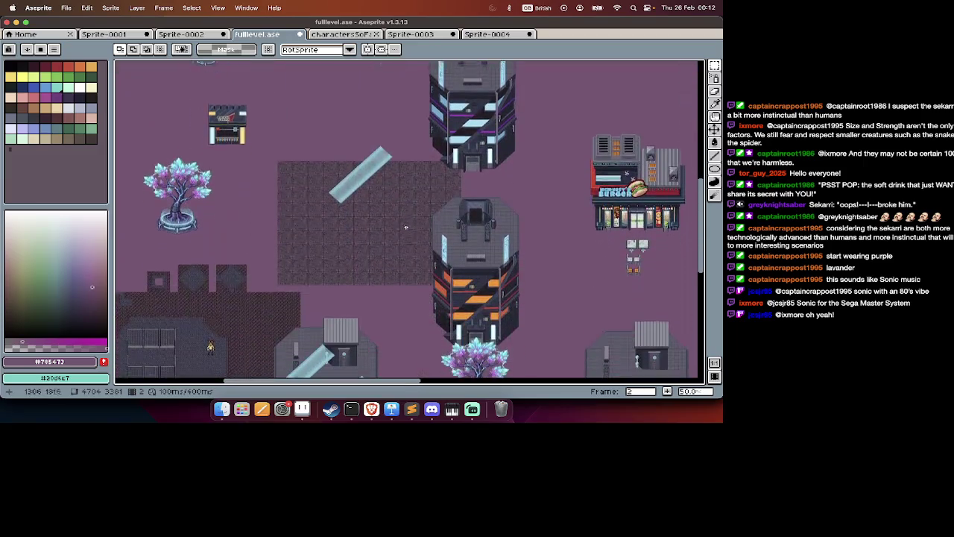
pyautogui.scroll(-4, 407, 227)
pyautogui.hscroll(-5, 406, 228)
pyautogui.hscroll(-1, 406, 227)
pyautogui.scroll(3, 406, 227)
pyautogui.scroll(3, 406, 227)
pyautogui.hscroll(2, 406, 228)
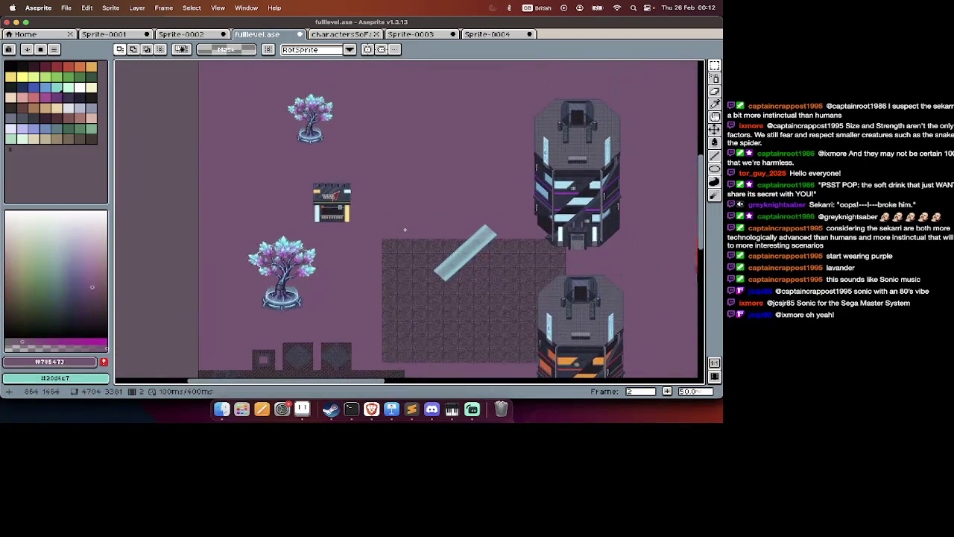
pyautogui.scroll(2, 405, 230)
pyautogui.scroll(1, 405, 229)
pyautogui.hscroll(4, 405, 230)
pyautogui.scroll(3, 405, 229)
pyautogui.hscroll(4, 405, 230)
pyautogui.scroll(3, 405, 230)
pyautogui.scroll(3, 405, 229)
pyautogui.hscroll(2, 405, 230)
pyautogui.scroll(-3, 405, 229)
pyautogui.hscroll(-4, 405, 230)
pyautogui.hscroll(6, 405, 230)
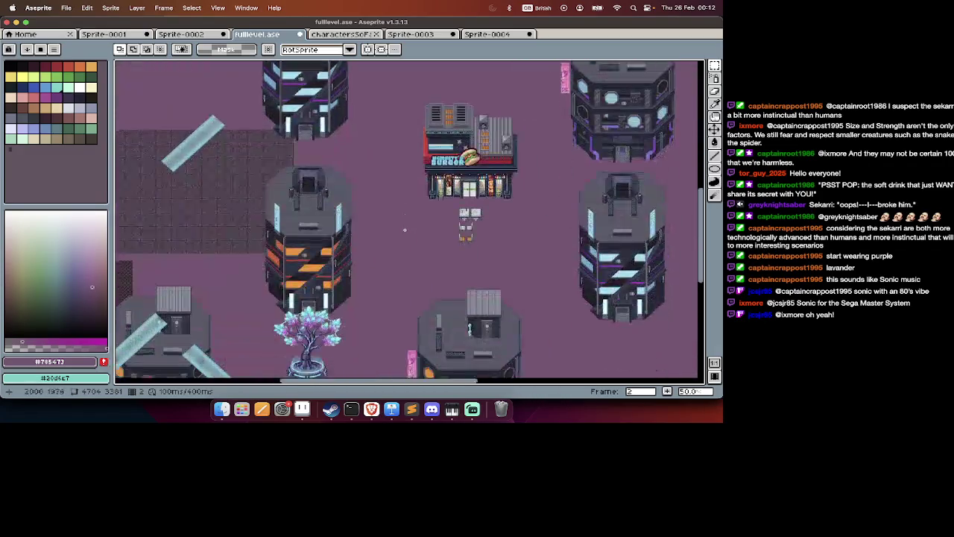
pyautogui.scroll(-3, 405, 230)
pyautogui.press('Tab')
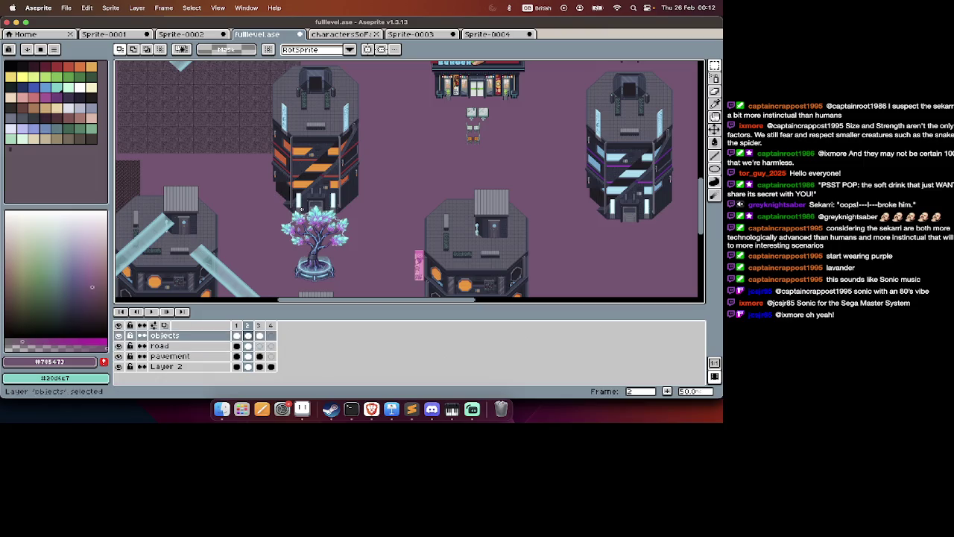
pyautogui.press('Tab')
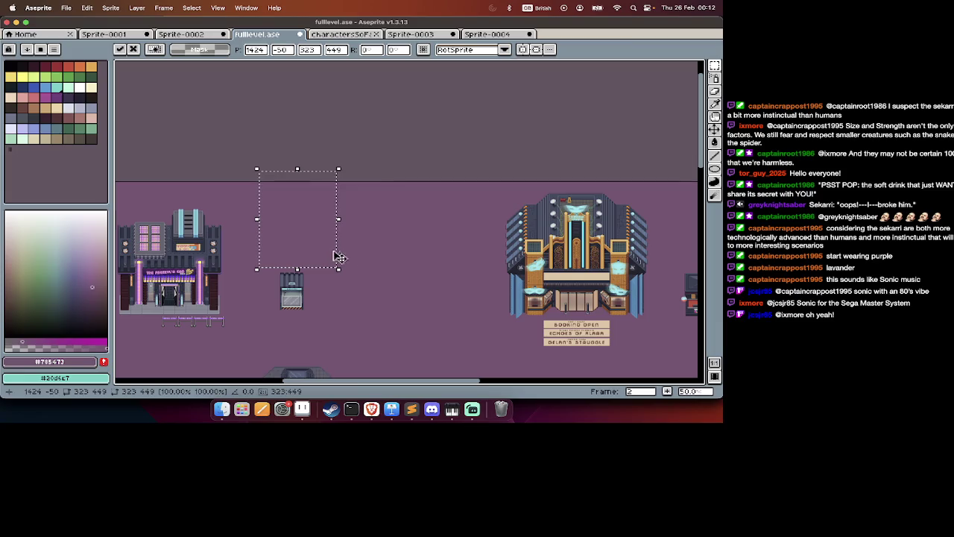
# Move the selected crystal tree up, then copy and paste a duplicate beside the tower.
pyautogui.moveTo(350, 287); pyautogui.dragTo(329, 243)
pyautogui.press('Return')
pyautogui.scroll(-2, 349, 86)
pyautogui.press('Tab')
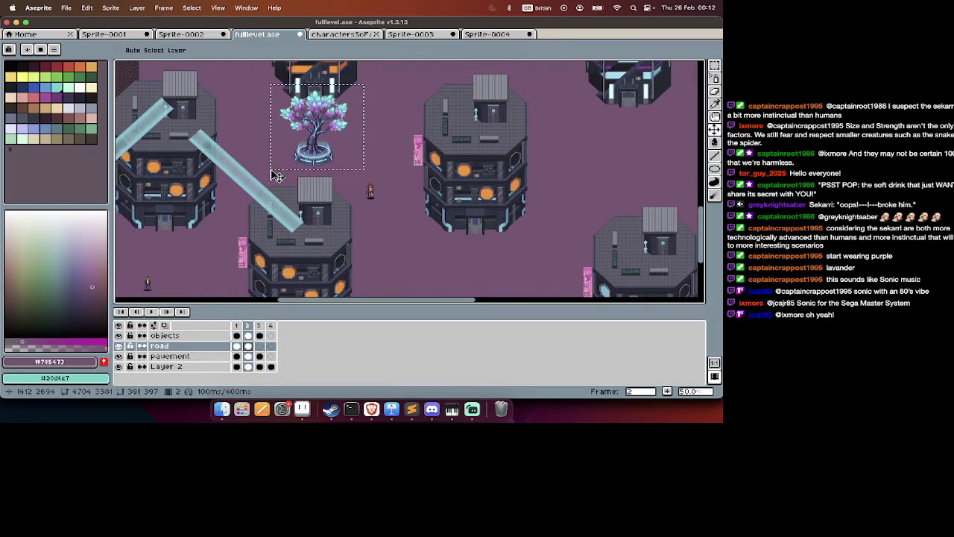
pyautogui.scroll(5, 270, 179)
pyautogui.hscroll(5, 270, 179)
pyautogui.hotkey('ctrl', 'v')
pyautogui.moveTo(410, 189)
pyautogui.mouseDown()
pyautogui.moveTo(246, 157)
pyautogui.moveTo(412, 190)
pyautogui.mouseUp()
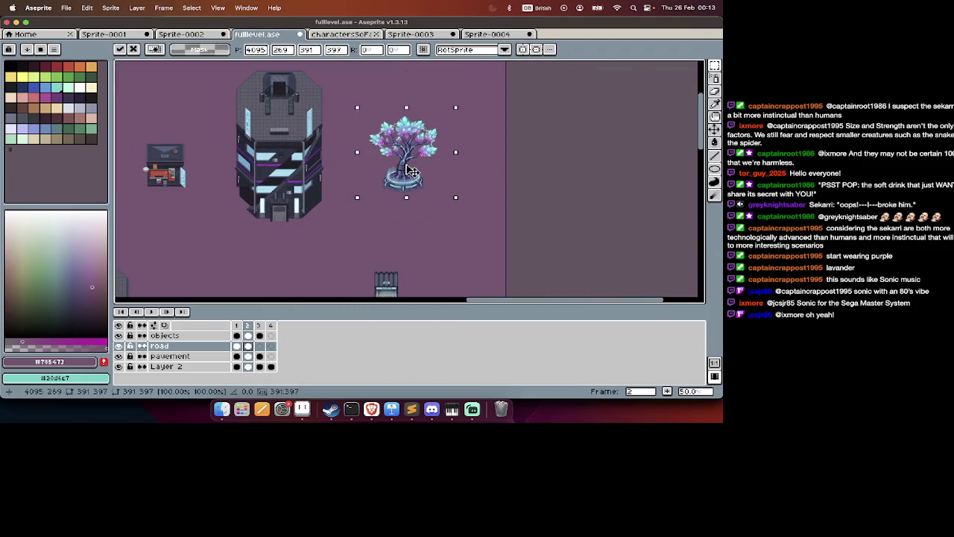
# Pan around the city map to review the new tree placement.
pyautogui.scroll(-2, 411, 171)
pyautogui.scroll(-5, 409, 167)
pyautogui.hscroll(-3, 408, 168)
pyautogui.scroll(-2, 405, 164)
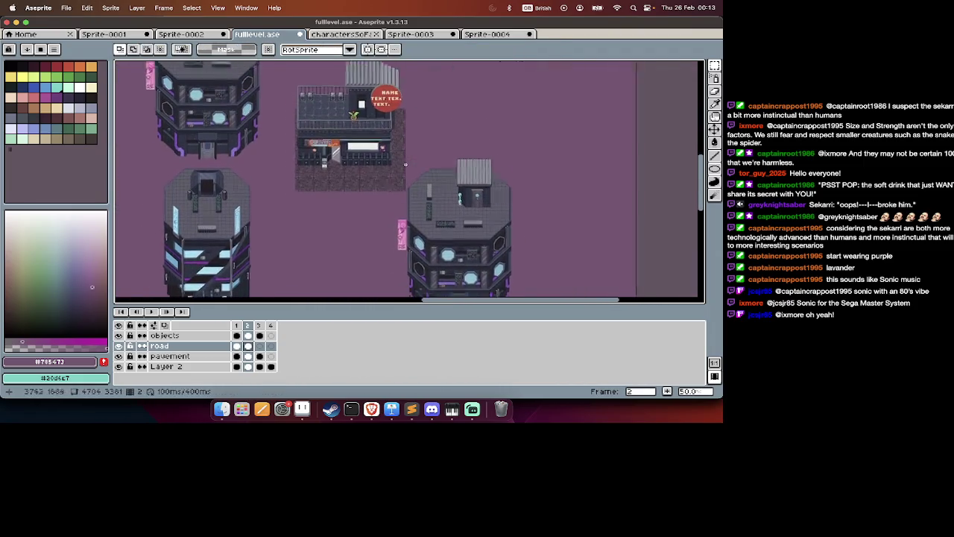
pyautogui.hscroll(-5, 405, 164)
pyautogui.press('Tab')
pyautogui.scroll(3, 406, 164)
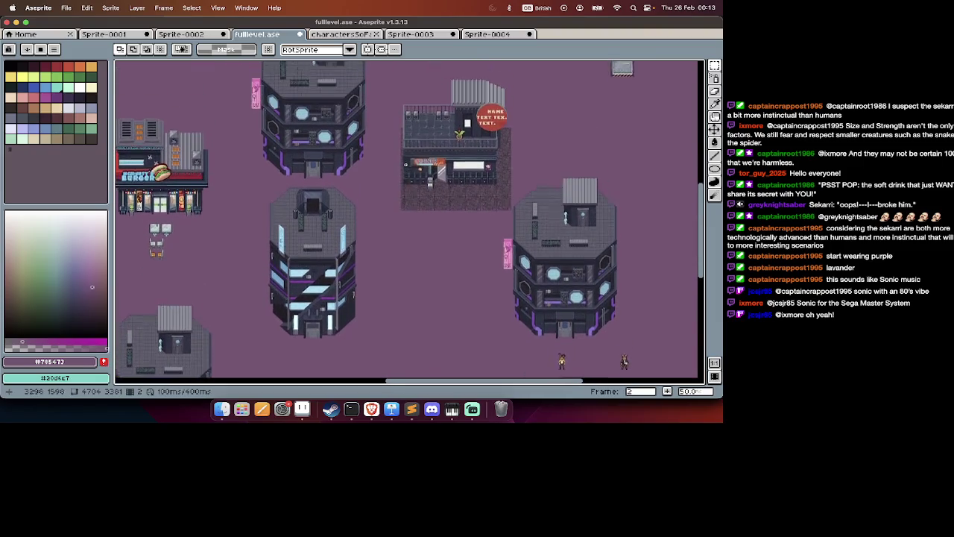
pyautogui.scroll(-5, 406, 164)
pyautogui.hscroll(-2, 405, 164)
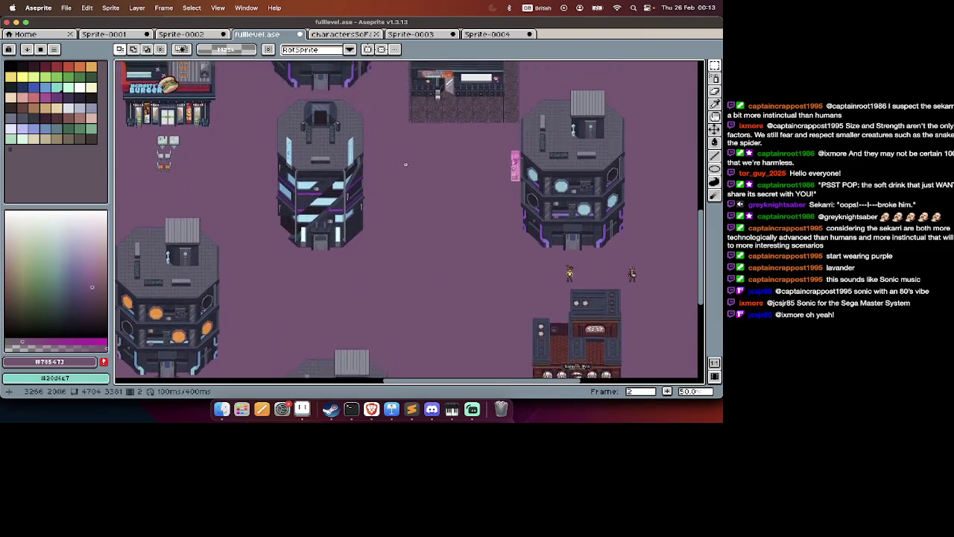
pyautogui.scroll(3, 406, 164)
pyautogui.scroll(-4, 406, 164)
pyautogui.hscroll(-4, 405, 164)
pyautogui.scroll(-1, 406, 164)
pyautogui.scroll(-2, 405, 164)
pyautogui.hscroll(1, 406, 164)
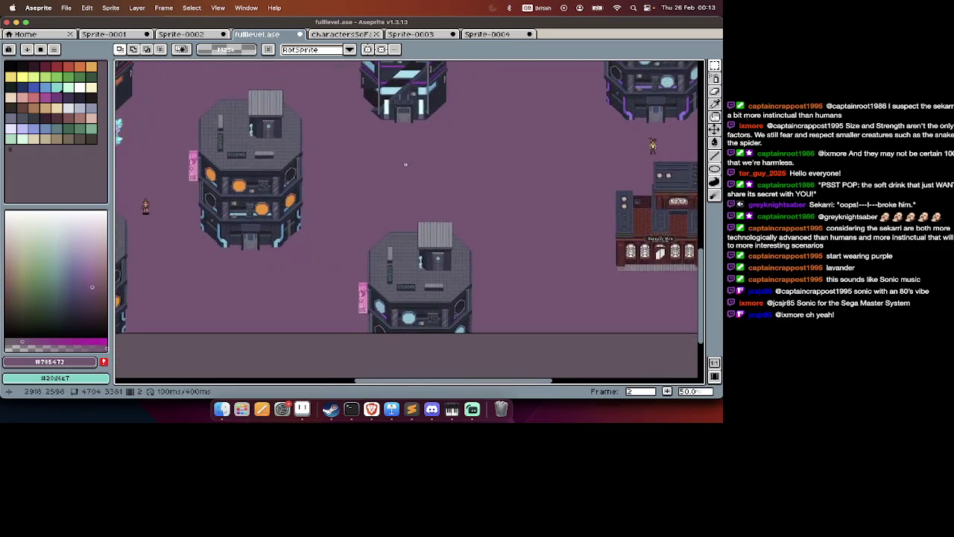
pyautogui.hscroll(3, 406, 164)
pyautogui.scroll(1, 405, 164)
pyautogui.hscroll(1, 406, 164)
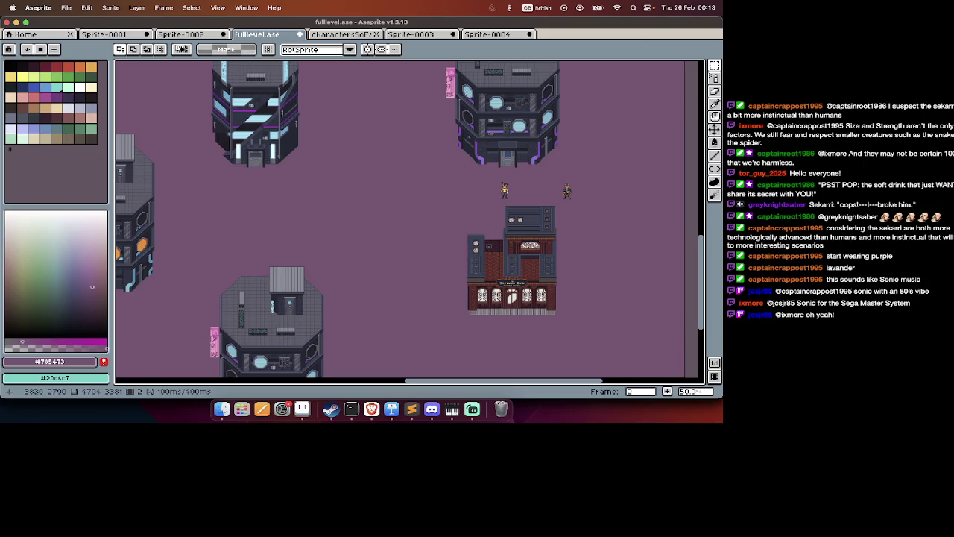
pyautogui.scroll(1, 474, 249)
pyautogui.hscroll(1, 474, 249)
pyautogui.scroll(-1, 409, 222)
pyautogui.hscroll(1, 409, 222)
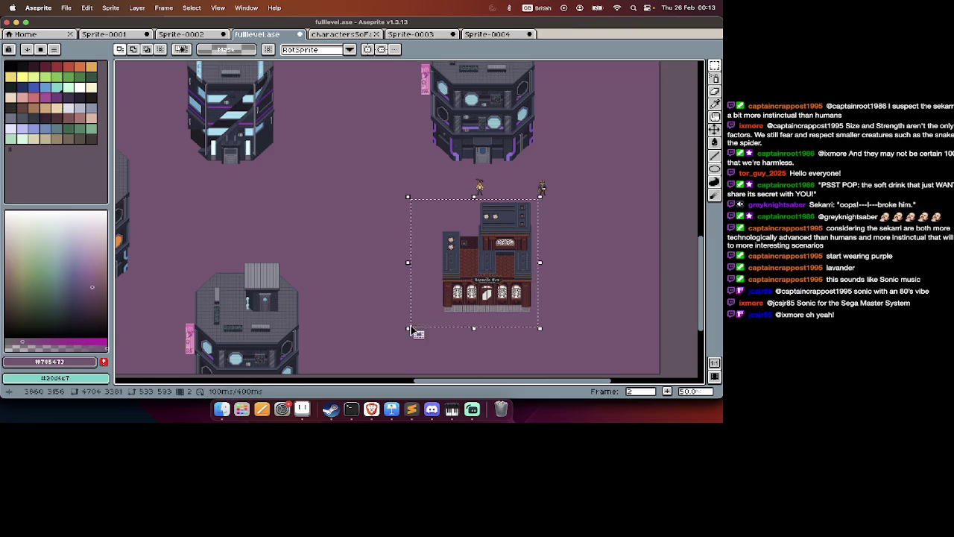
# Drag the Lioness Den building to the right and commit its new position.
pyautogui.click(527, 286)
pyautogui.hotkey('ctrl', 'd')
pyautogui.press('Tab')
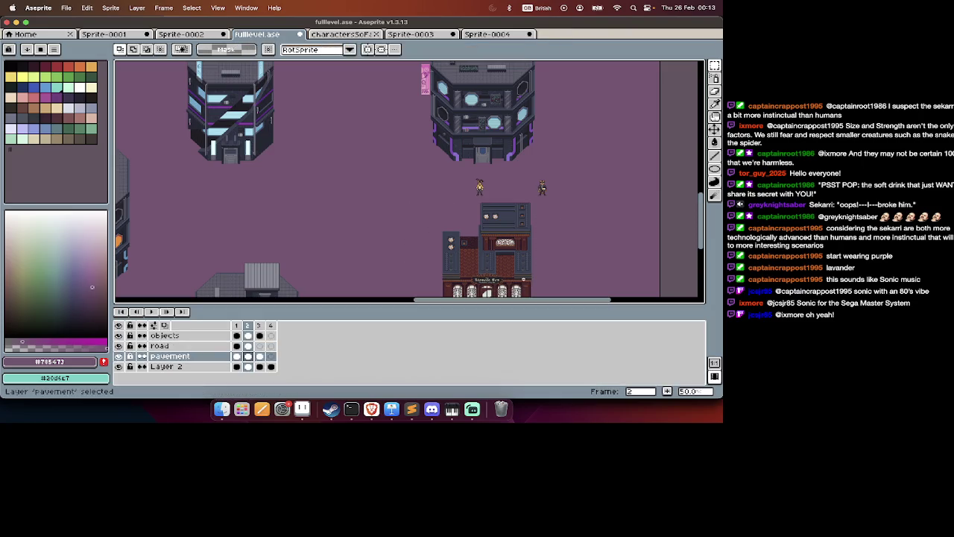
pyautogui.press('Tab')
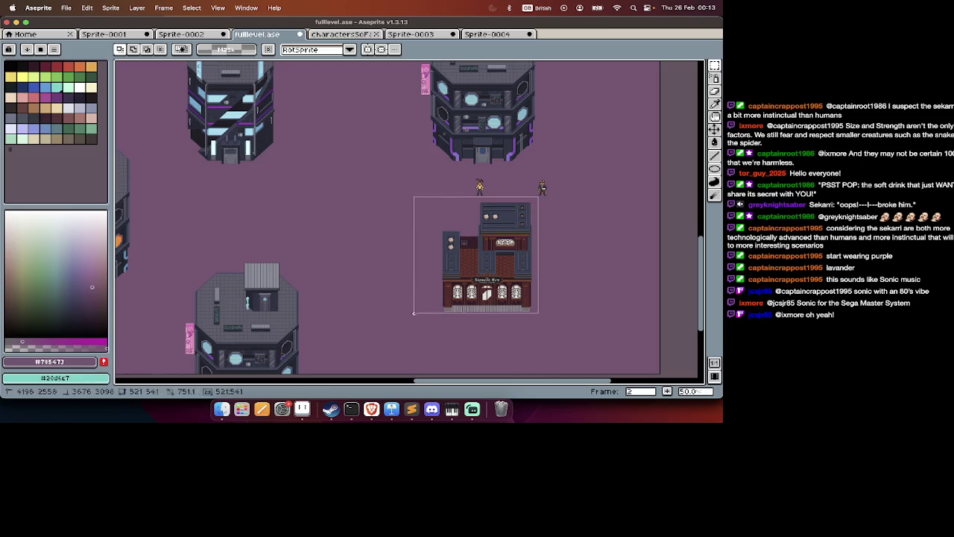
pyautogui.moveTo(484, 261); pyautogui.dragTo(545, 263)
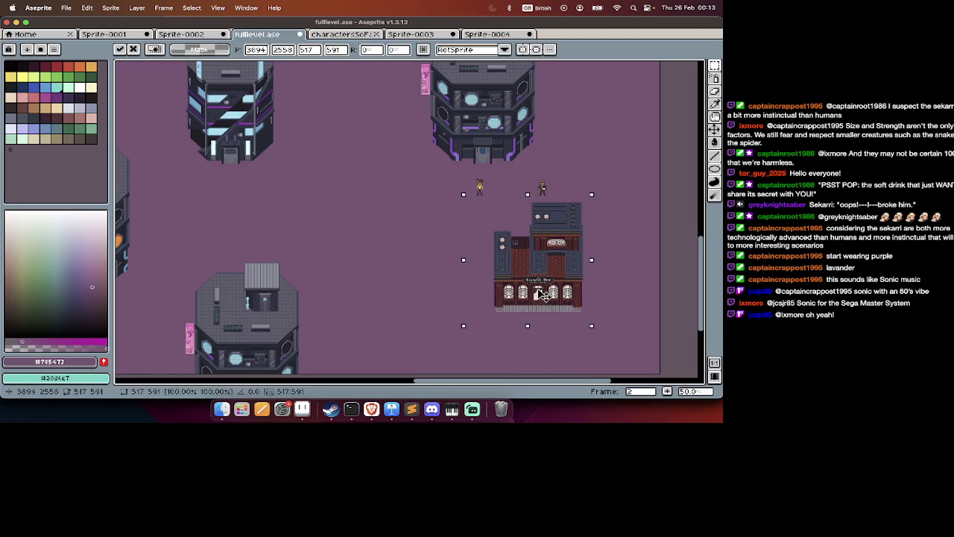
pyautogui.hotkey('ctrl', 'd')
# On frame 1, select and copy the pair of neon railings.
pyautogui.press('Tab')
pyautogui.press('.')
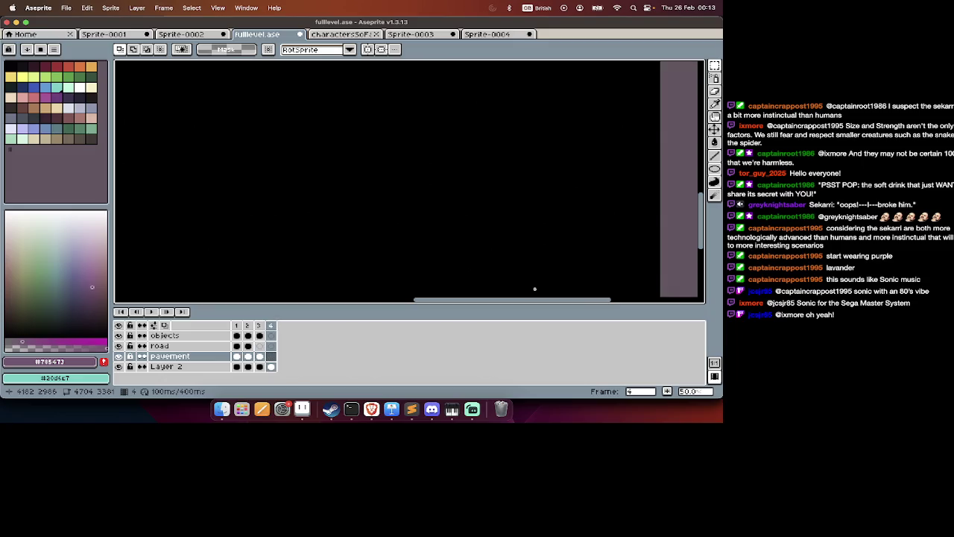
pyautogui.press('Tab')
pyautogui.press('.')
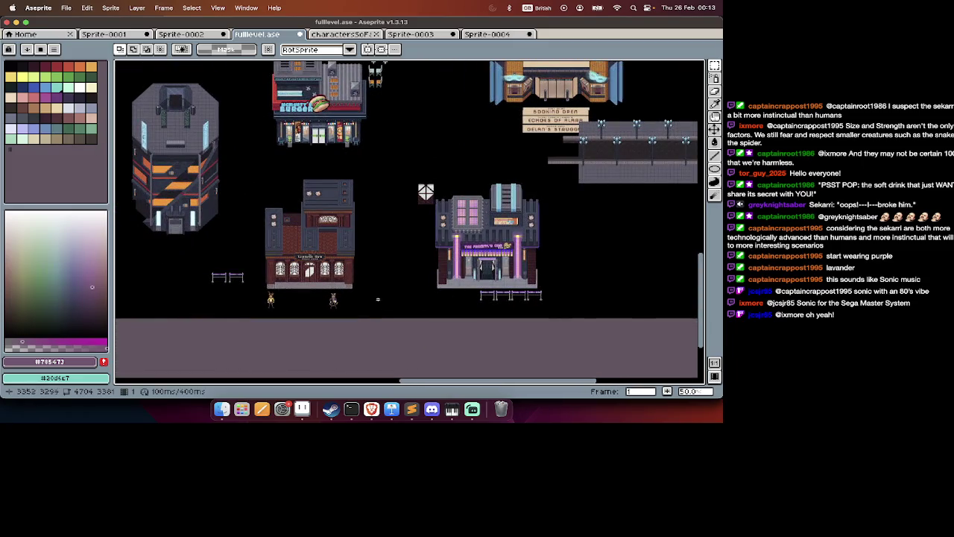
pyautogui.scroll(2, 293, 278)
pyautogui.hotkey('ctrl', 'd')
pyautogui.press('Tab')
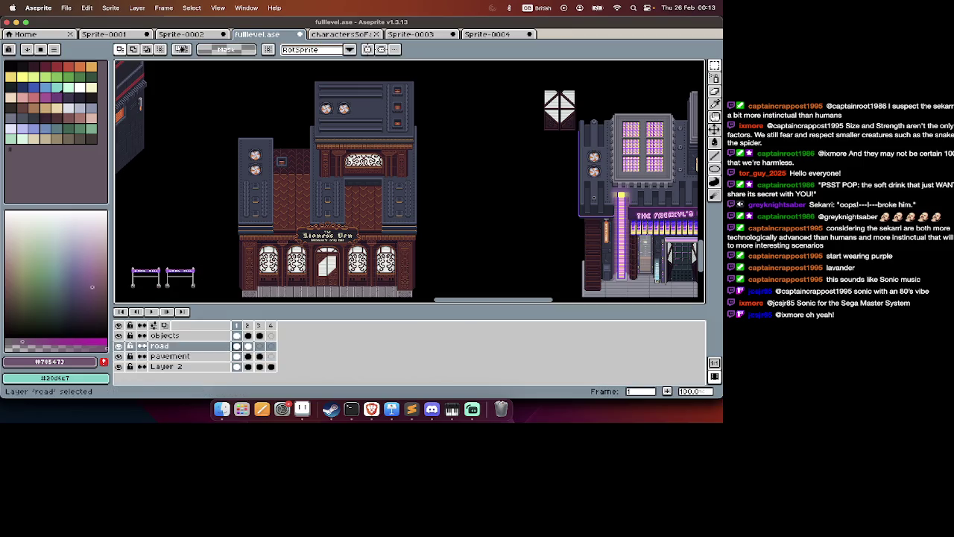
pyautogui.press('Tab')
pyautogui.press('Tab')
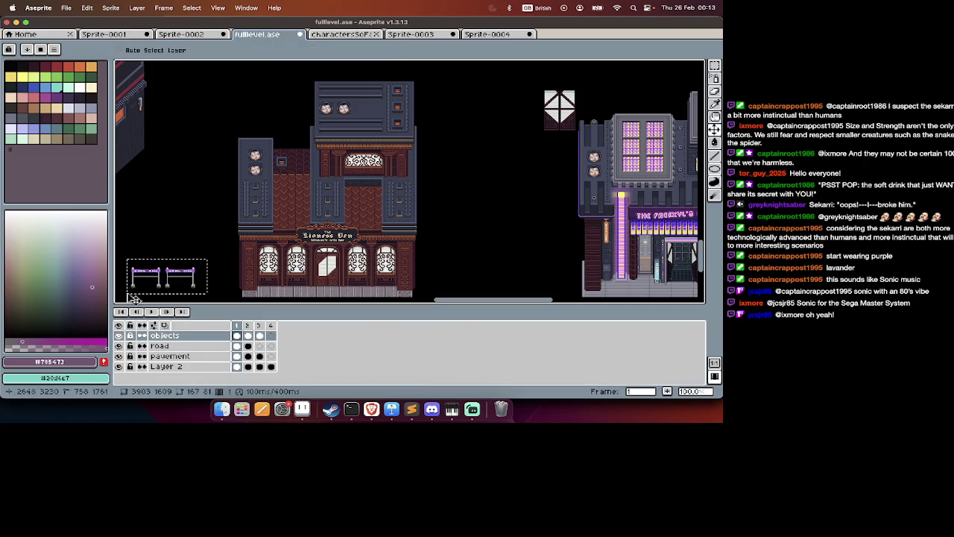
pyautogui.press('Tab')
# Return to frame 2 and paste the railing pair into the level.
pyautogui.press('End')
pyautogui.press('Tab')
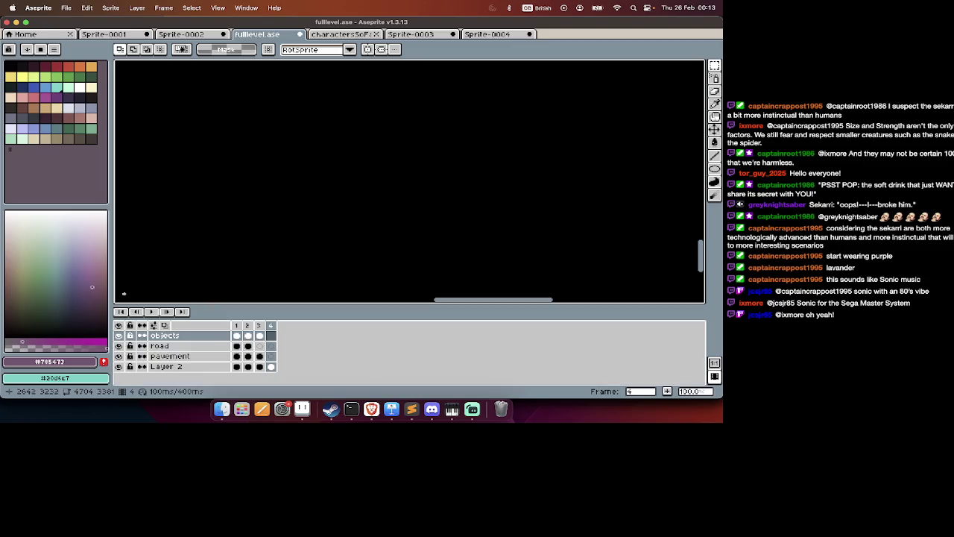
pyautogui.press('Left')
pyautogui.press('Left')
pyautogui.scroll(-1, 245, 255)
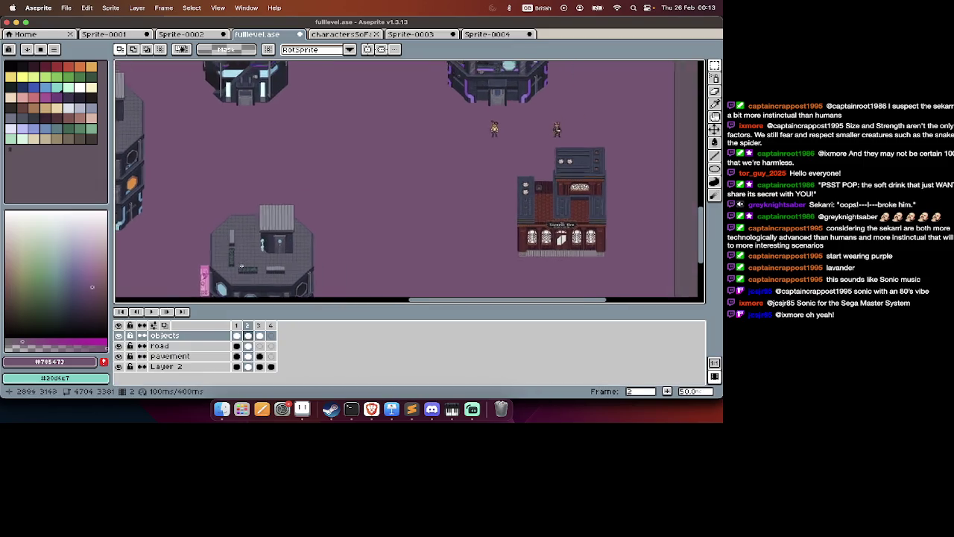
pyautogui.press('Tab')
pyautogui.scroll(-1, 359, 237)
pyautogui.hscroll(5, 359, 237)
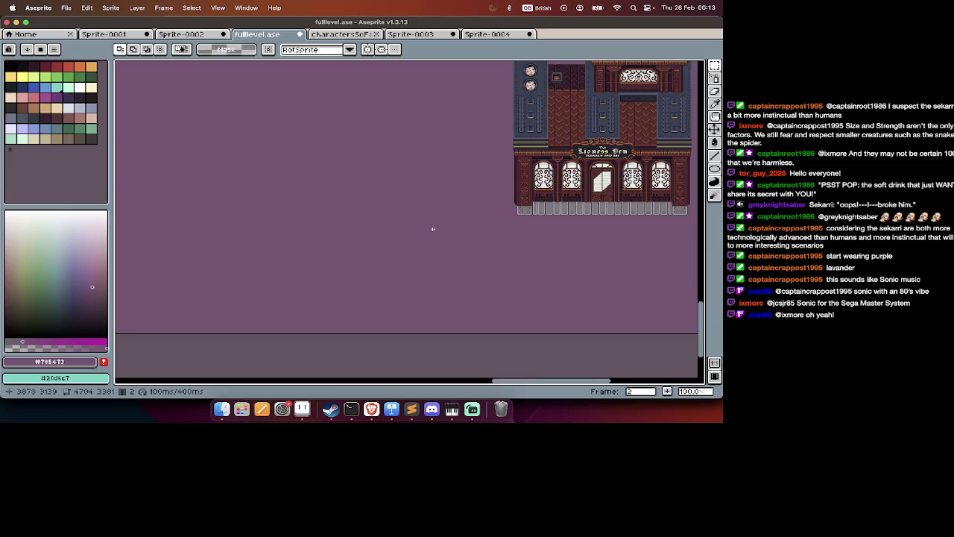
pyautogui.scroll(3, 433, 228)
pyautogui.press('super+v')
# Place the railings left of the Lioness Den, duplicate the pair further left, and commit.
pyautogui.moveTo(453, 274); pyautogui.dragTo(400, 174)
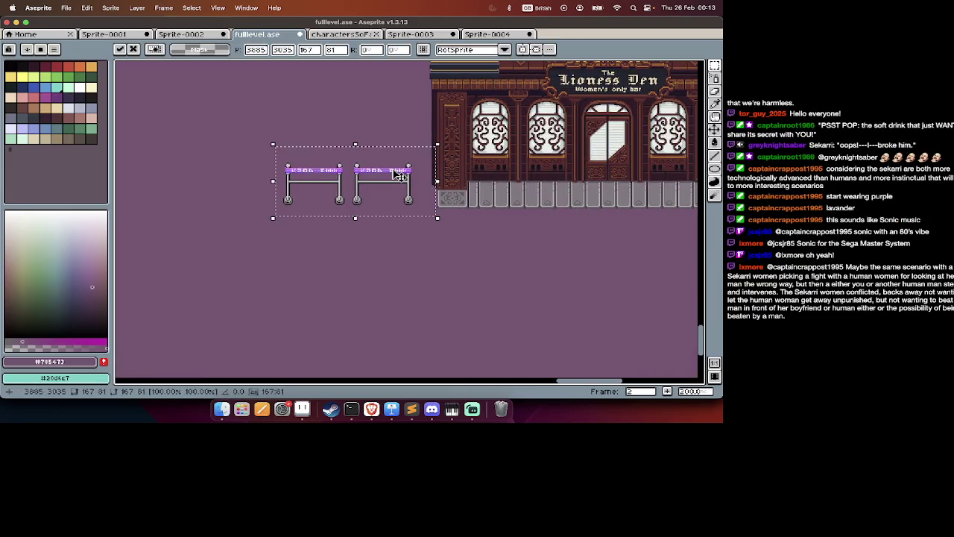
pyautogui.moveTo(400, 173); pyautogui.dragTo(268, 176)
pyautogui.hscroll(-5, 267, 176)
pyautogui.press('Return')
# Copy the railing row and paste it to start the lower row beside the existing railings.
pyautogui.moveTo(205, 144)
pyautogui.mouseDown()
pyautogui.moveTo(468, 228)
pyautogui.moveTo(503, 221)
pyautogui.moveTo(482, 302)
pyautogui.mouseUp()
pyautogui.press('super+c')
pyautogui.press('super+v')
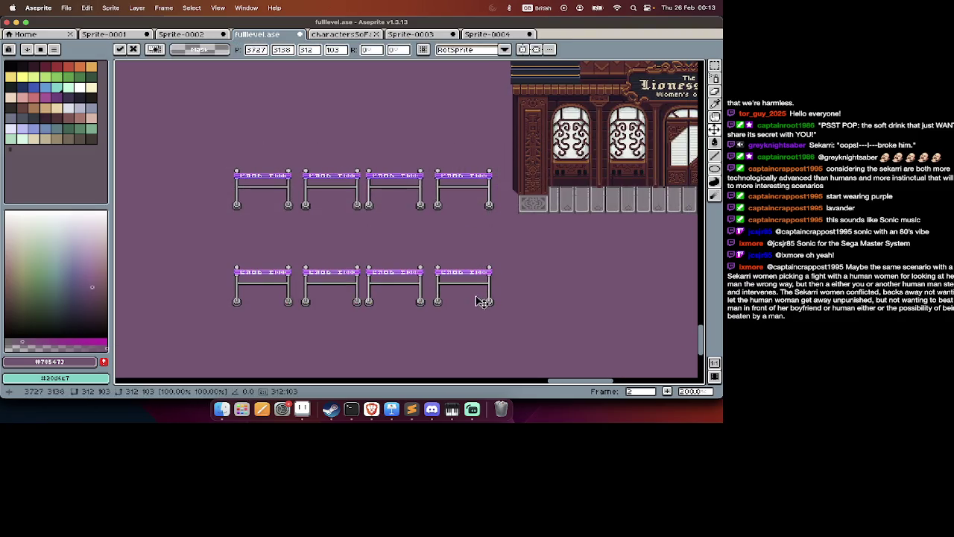
pyautogui.hscroll(15, 474, 300)
pyautogui.press('super+v')
pyautogui.moveTo(382, 219); pyautogui.dragTo(358, 323)
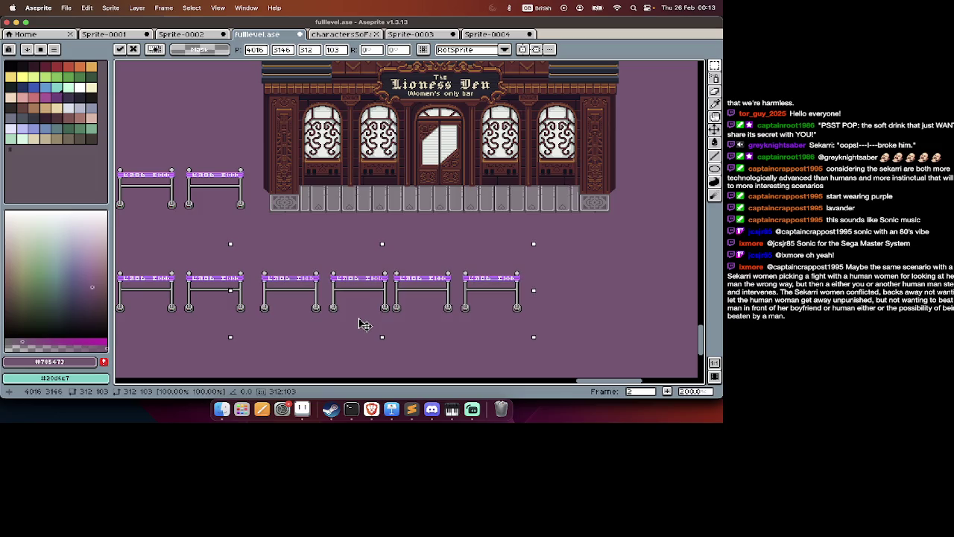
pyautogui.press('Return')
# Paste another railing row to extend the lower row further right.
pyautogui.hscroll(5, 382, 250)
pyautogui.press('super+v')
pyautogui.moveTo(418, 190)
pyautogui.mouseDown()
pyautogui.moveTo(574, 261)
pyautogui.moveTo(549, 301)
pyautogui.mouseUp()
pyautogui.hscroll(3, 552, 269)
pyautogui.press('Return')
pyautogui.scroll(-2, 549, 301)
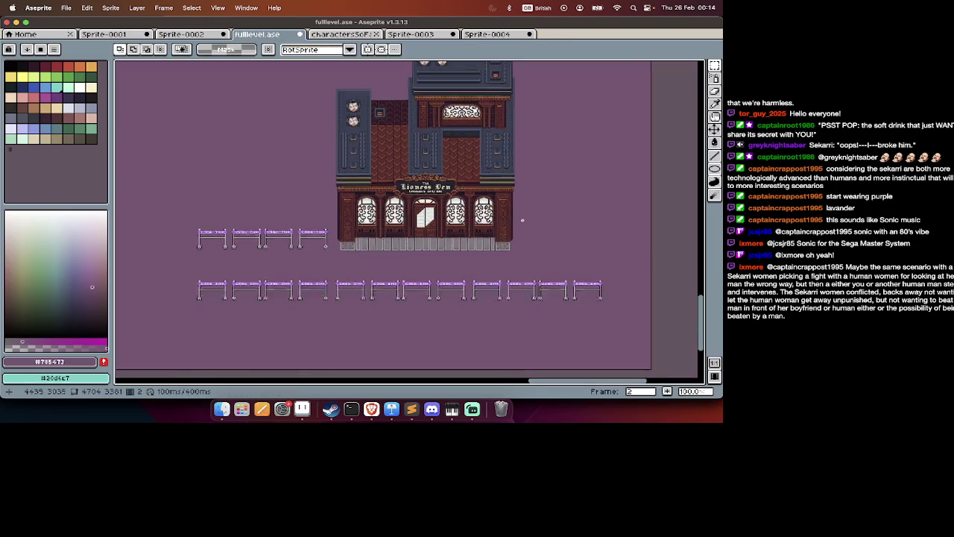
# Marquee-select the small elevator booth on the objects layer.
pyautogui.hscroll(-2, 522, 220)
pyautogui.scroll(-2, 594, 246)
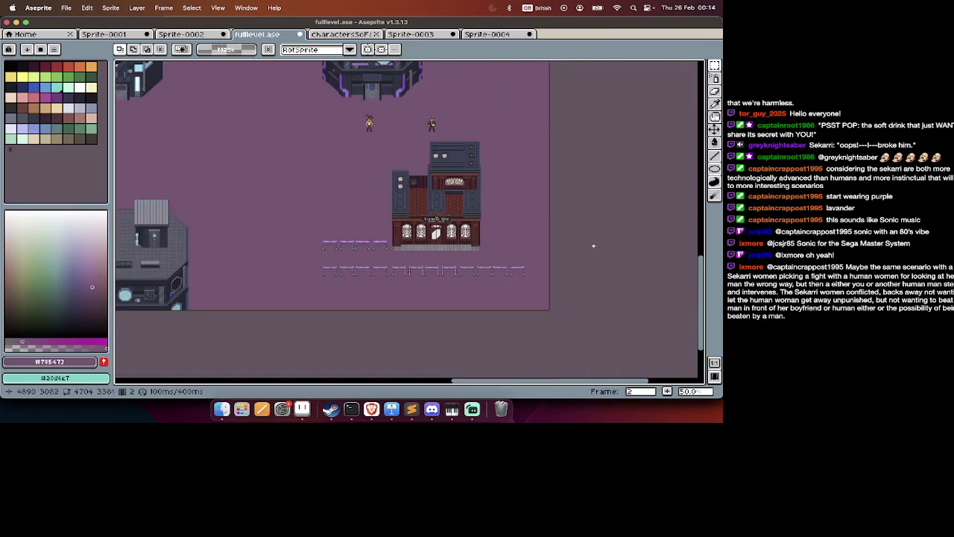
pyautogui.scroll(10, 594, 246)
pyautogui.hscroll(-10, 593, 246)
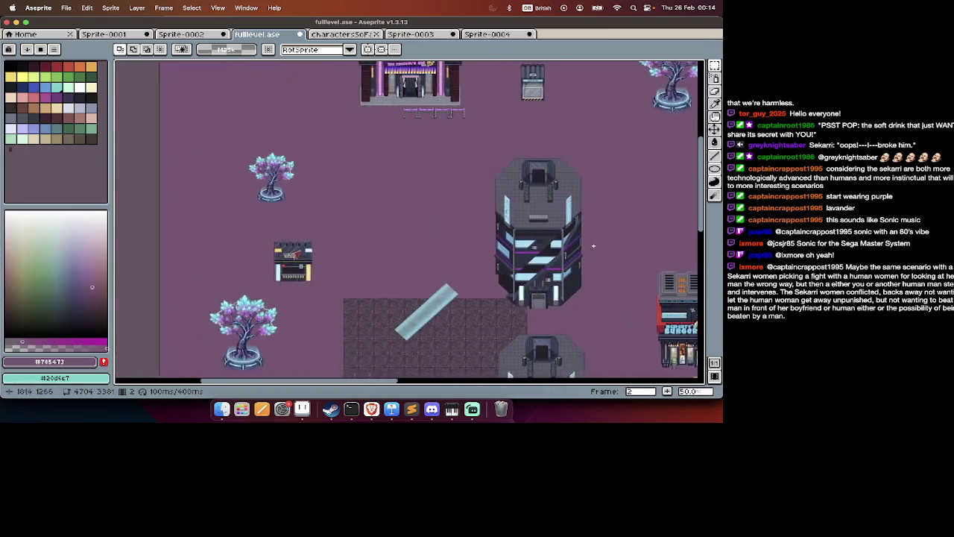
pyautogui.hscroll(-3, 594, 246)
pyautogui.scroll(-1, 328, 294)
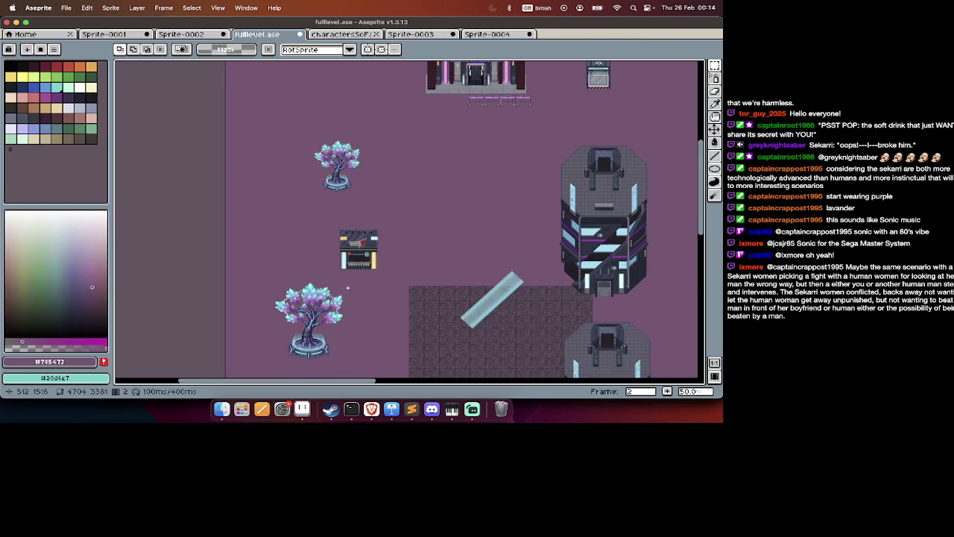
pyautogui.hscroll(6, 343, 287)
pyautogui.scroll(1, 343, 287)
pyautogui.hscroll(7, 313, 239)
pyautogui.scroll(2, 313, 238)
pyautogui.moveTo(332, 143); pyautogui.dragTo(271, 223)
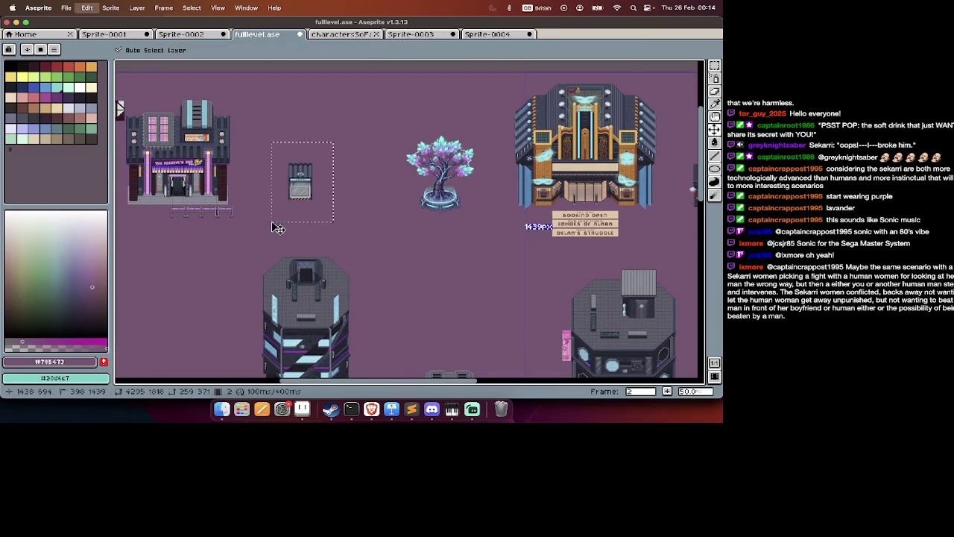
pyautogui.press('Tab')
pyautogui.hotkey('ctrl', 'd')
pyautogui.press('Tab')
pyautogui.press('Tab')
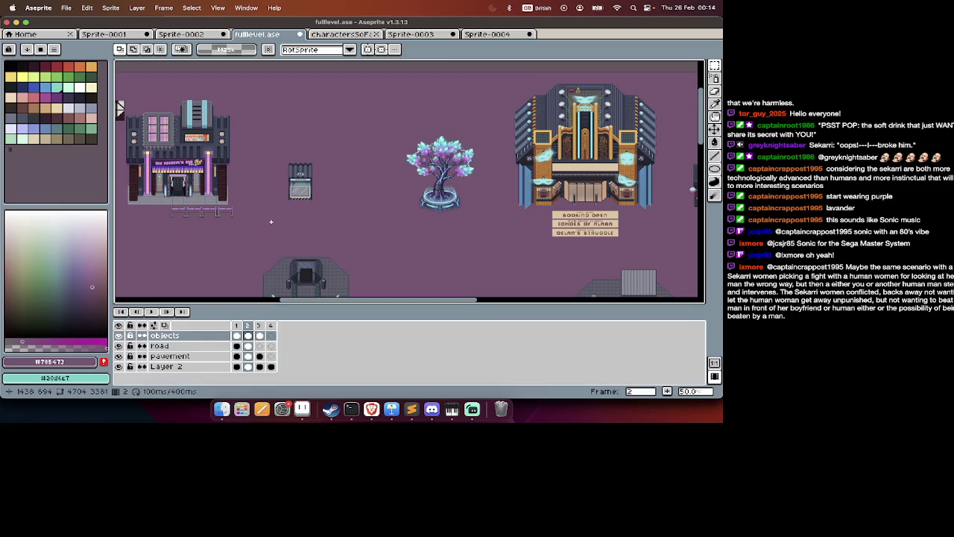
pyautogui.press('Tab')
pyautogui.moveTo(327, 130)
pyautogui.mouseDown()
pyautogui.moveTo(261, 201)
pyautogui.moveTo(385, 209)
pyautogui.moveTo(340, 200)
pyautogui.mouseUp()
# Move the booth to sit just left of the Lioness Den building.
pyautogui.scroll(1, 385, 209)
pyautogui.scroll(-3, 335, 197)
pyautogui.hscroll(-5, 335, 196)
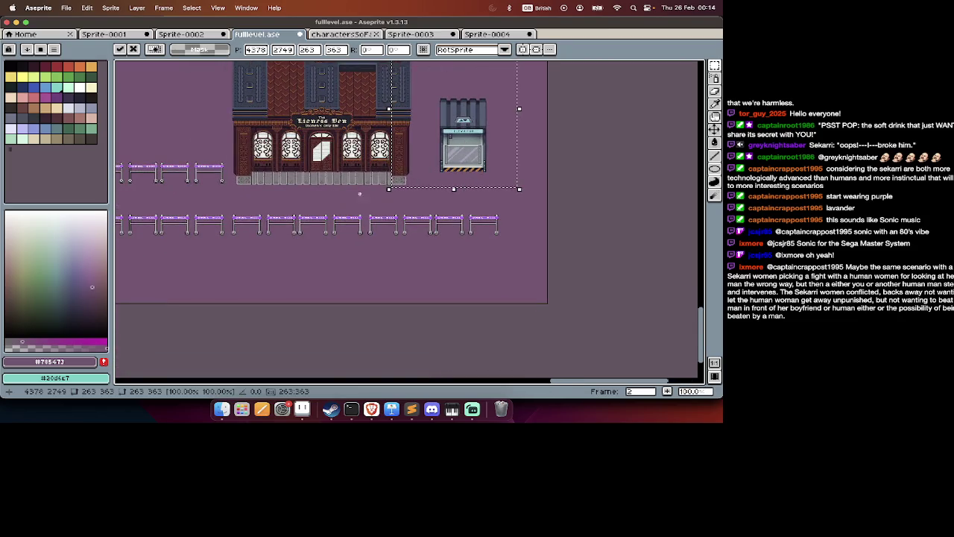
pyautogui.hscroll(-5, 335, 223)
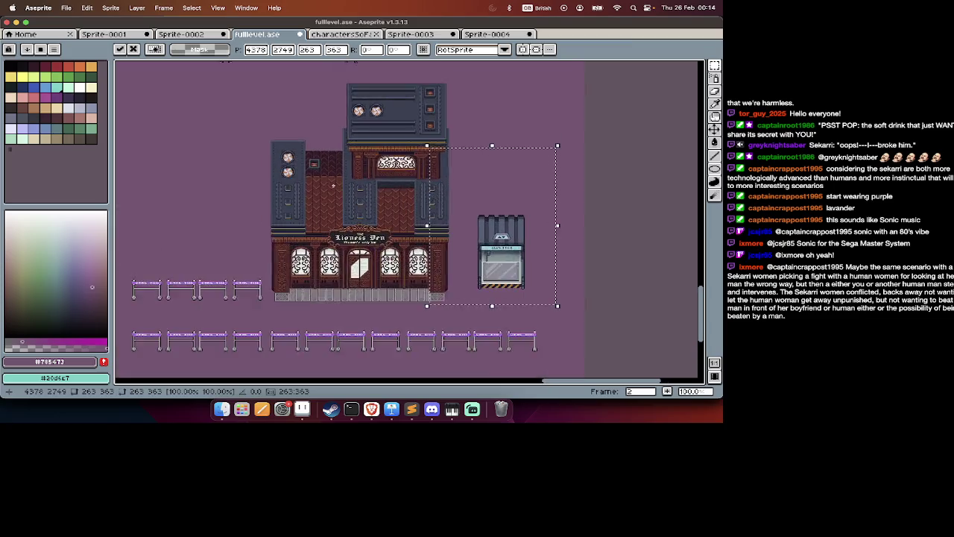
pyautogui.moveTo(582, 252)
pyautogui.mouseDown()
pyautogui.moveTo(429, 252)
pyautogui.moveTo(368, 154)
pyautogui.mouseUp()
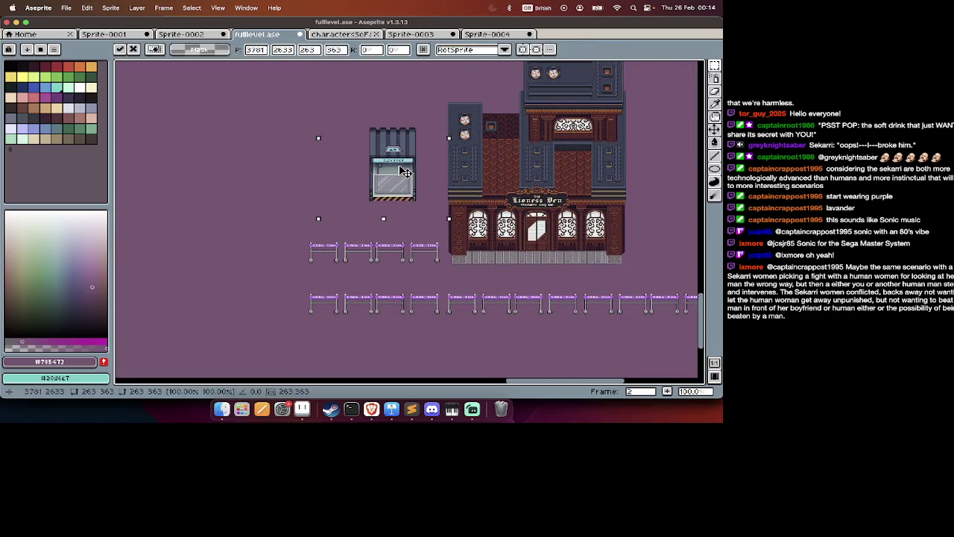
pyautogui.press('Return')
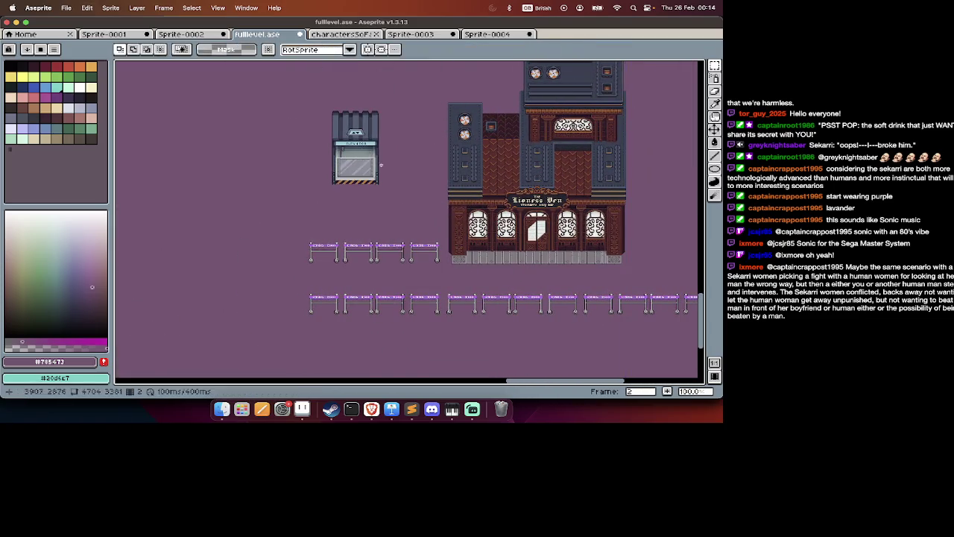
# Select the left pair of neon railings on the objects layer.
pyautogui.hscroll(5, 367, 155)
pyautogui.scroll(-2, 367, 154)
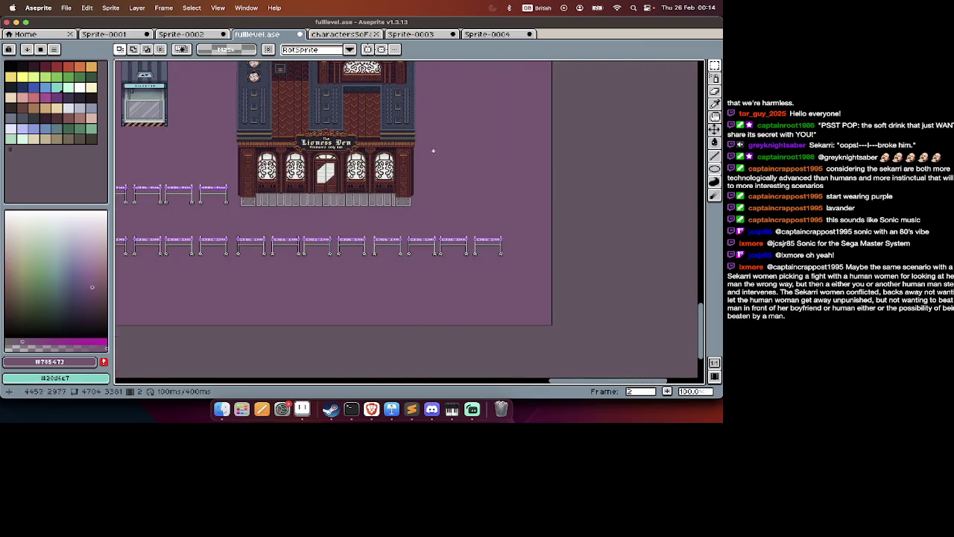
pyautogui.hscroll(-5, 483, 202)
pyautogui.moveTo(366, 176); pyautogui.dragTo(306, 211)
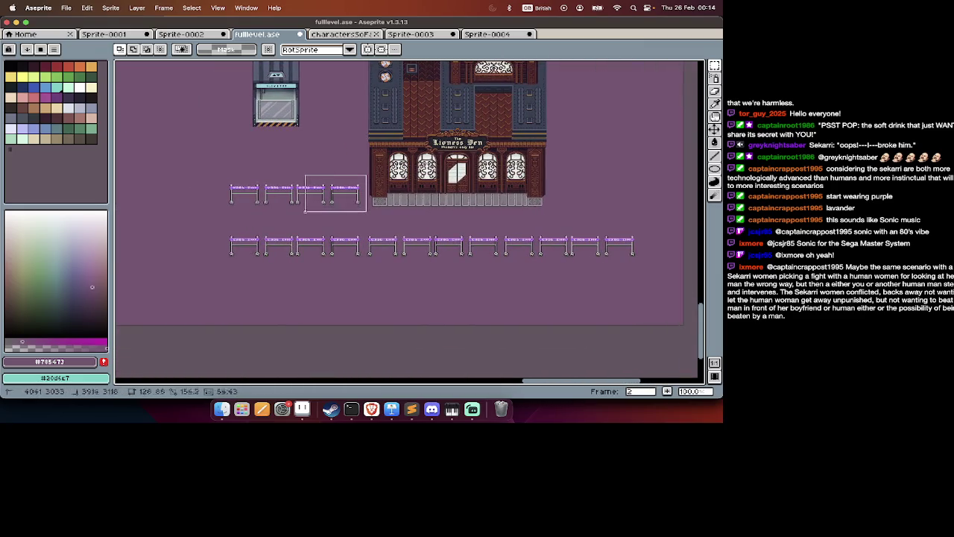
pyautogui.press('Tab')
pyautogui.keyDown('ctrl'); pyautogui.click(291, 211); pyautogui.keyUp('ctrl')
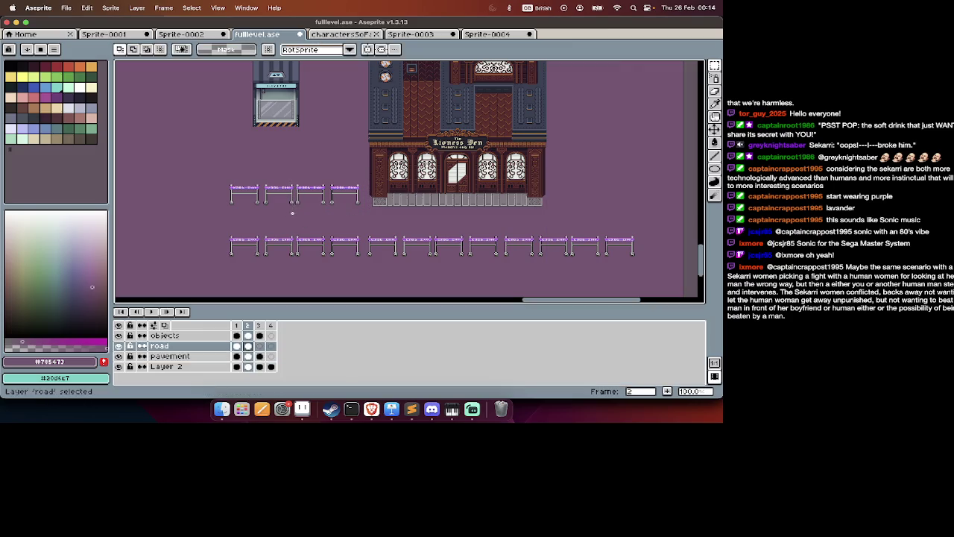
pyautogui.press('Tab')
pyautogui.moveTo(211, 176); pyautogui.dragTo(292, 209)
pyautogui.click(295, 211)
pyautogui.press('Tab')
pyautogui.press('Up')
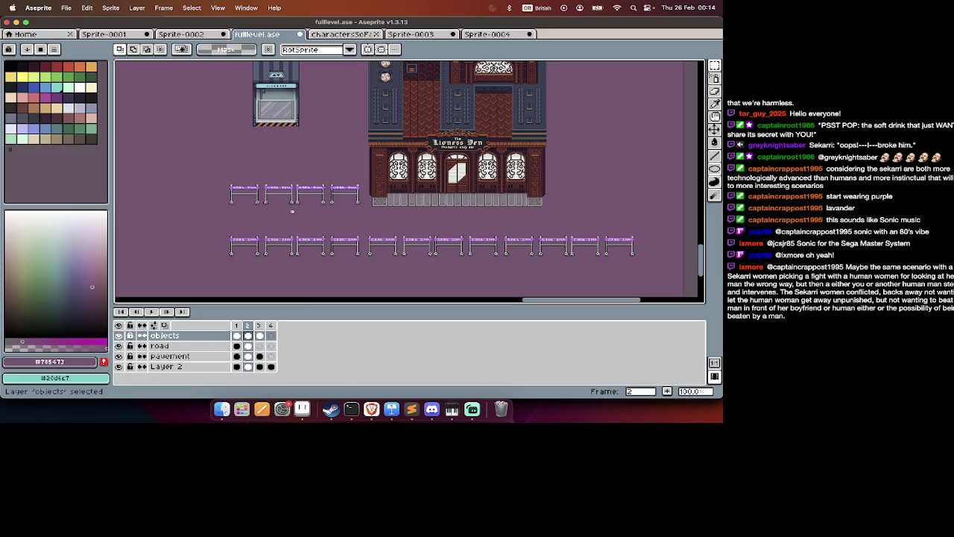
pyautogui.moveTo(214, 158); pyautogui.dragTo(297, 216)
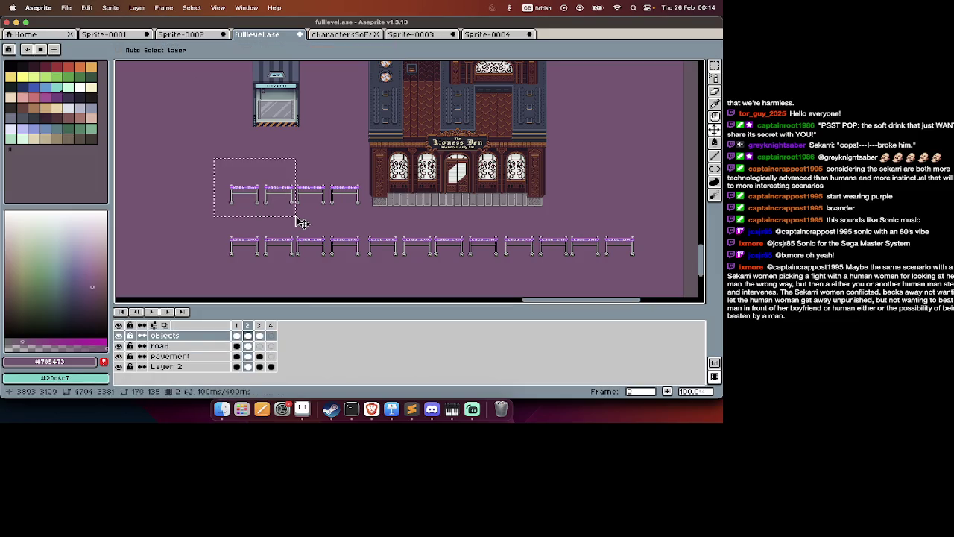
# Paste a copy of the two railings to the right of the building.
pyautogui.hscroll(10, 302, 222)
pyautogui.hotkey('ctrl', 'v')
pyautogui.moveTo(405, 197)
pyautogui.mouseDown()
pyautogui.moveTo(340, 196)
pyautogui.moveTo(360, 196)
pyautogui.mouseUp()
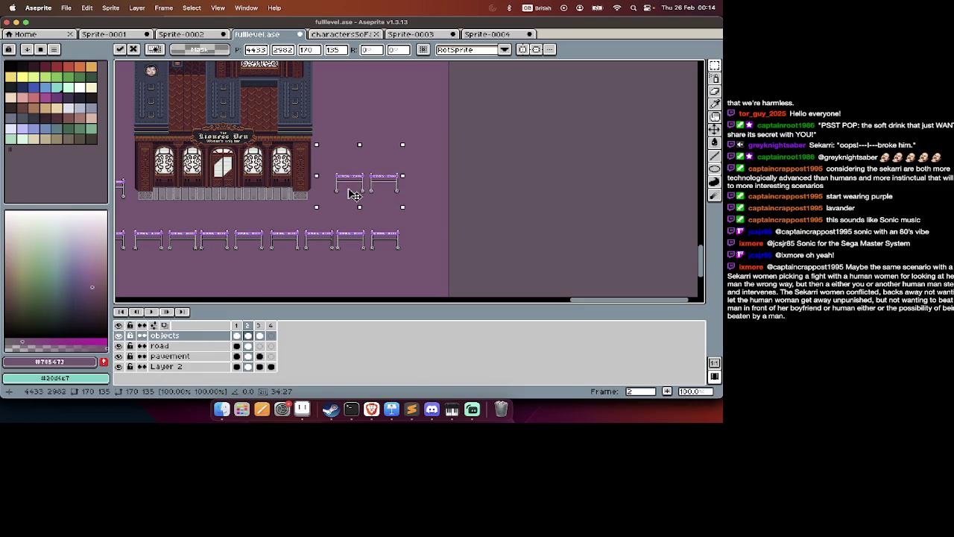
pyautogui.press('Return')
# Step back to the frame-1 asset sheet holding the tile artwork.
pyautogui.scroll(2, 342, 194)
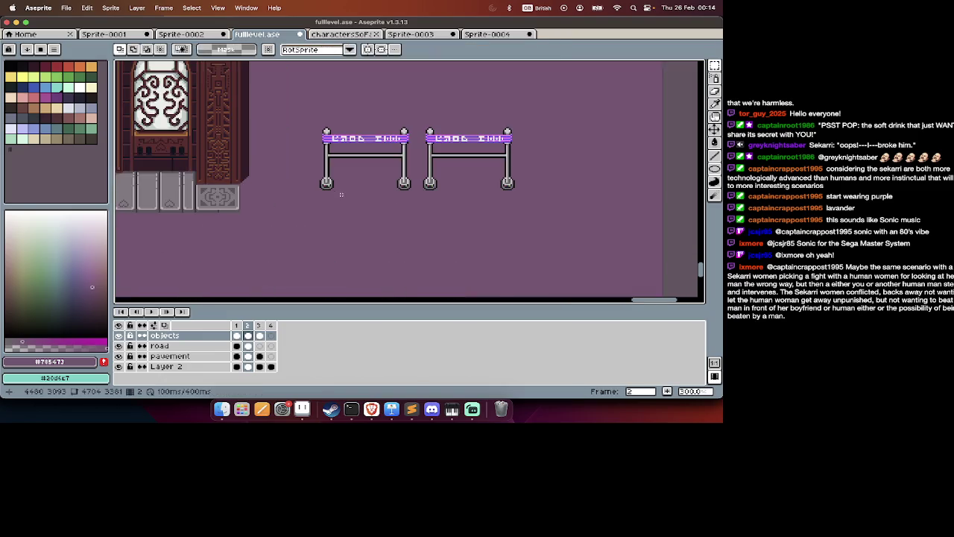
pyautogui.scroll(-2, 342, 194)
pyautogui.press('Right')
pyautogui.press('Tab')
pyautogui.scroll(-2, 342, 194)
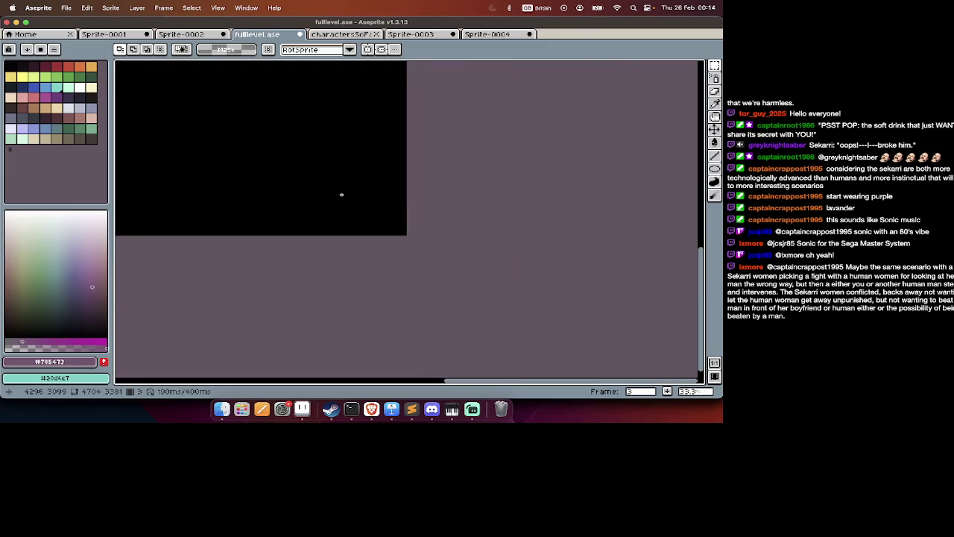
pyautogui.press('Tab')
pyautogui.press('Left')
pyautogui.press('Left')
pyautogui.press('Left')
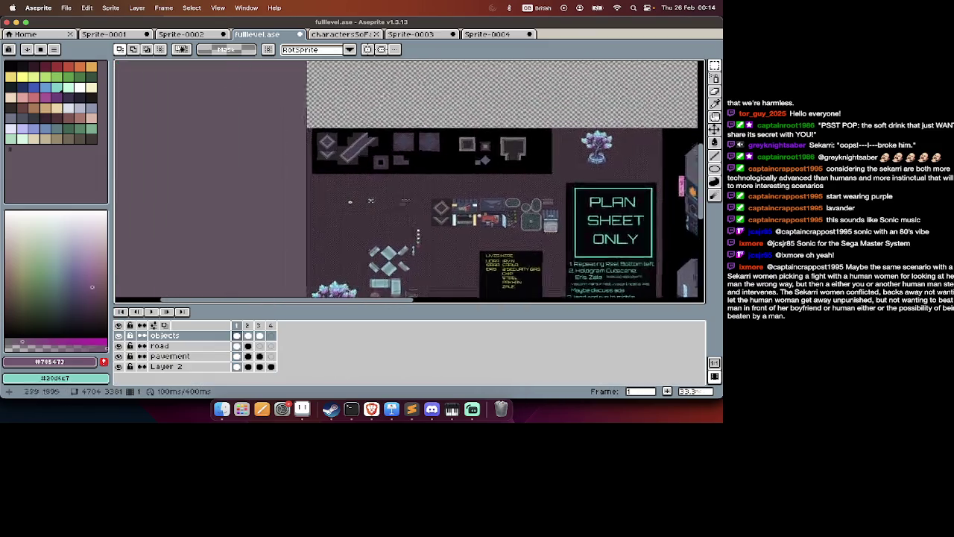
pyautogui.press('Tab')
pyautogui.scroll(-5, 350, 202)
pyautogui.scroll(1, 352, 202)
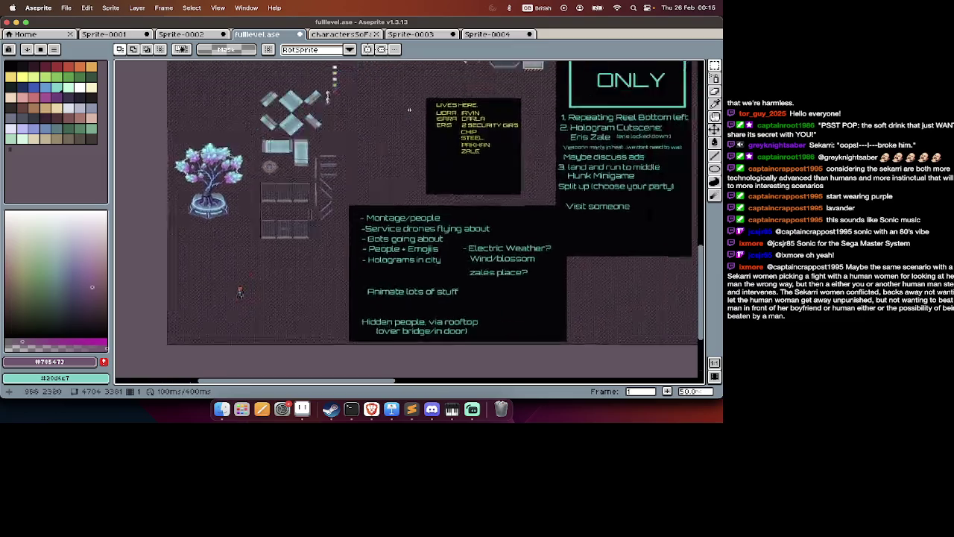
pyautogui.hscroll(10, 183, 149)
pyautogui.moveTo(182, 149); pyautogui.dragTo(315, 257)
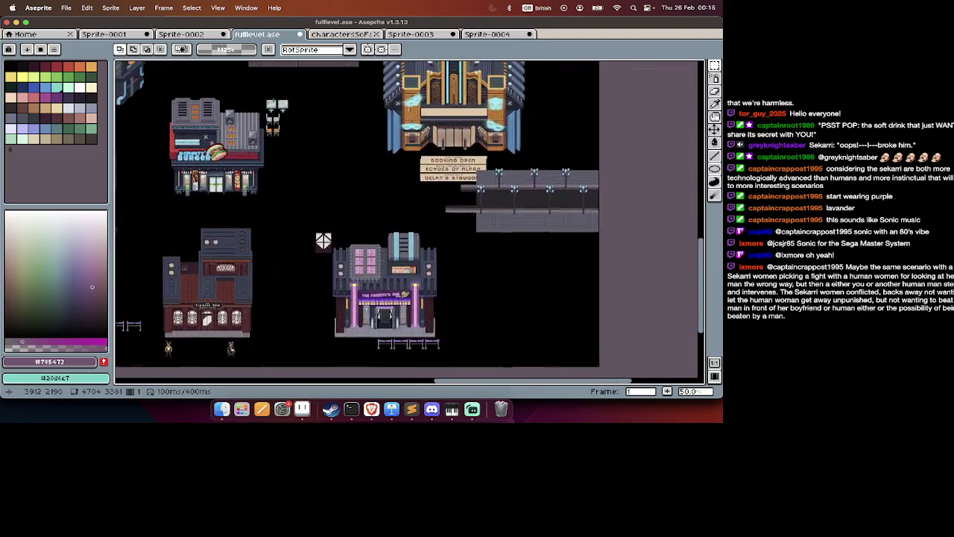
pyautogui.hscroll(-10, 316, 258)
pyautogui.hscroll(-5, 315, 257)
pyautogui.scroll(1, 362, 186)
pyautogui.scroll(1, 363, 186)
pyautogui.scroll(1, 535, 97)
pyautogui.scroll(-2, 530, 155)
pyautogui.press('Tab')
# Select the lone vertical grey post on the pavement layer to move it.
pyautogui.press('Tab')
pyautogui.moveTo(531, 154); pyautogui.dragTo(504, 252)
pyautogui.press('super+d')
pyautogui.press('Tab')
pyautogui.keyDown('super'); pyautogui.click(544, 185); pyautogui.keyUp('super')
pyautogui.press('Tab')
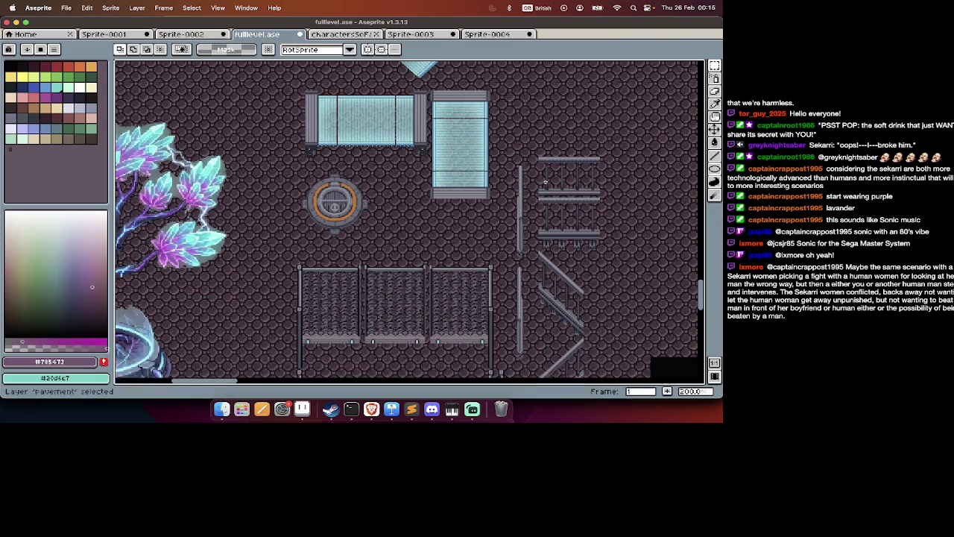
pyautogui.moveTo(531, 158); pyautogui.dragTo(504, 257)
pyautogui.press('v')
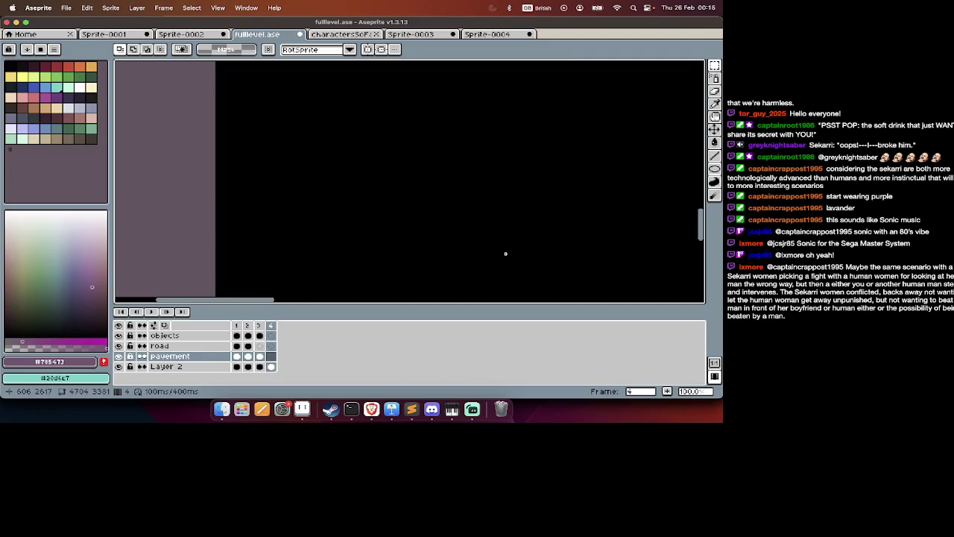
pyautogui.scroll(-15, 505, 254)
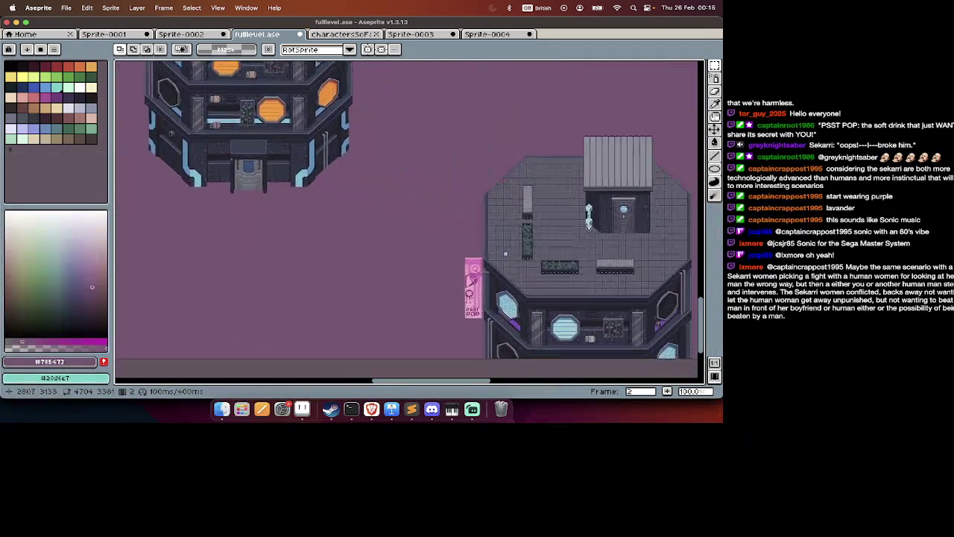
pyautogui.hscroll(5, 506, 253)
pyautogui.hscroll(5, 505, 254)
pyautogui.hscroll(5, 505, 253)
pyautogui.hscroll(5, 522, 258)
pyautogui.scroll(3, 547, 261)
# Move the railing pole to the right of the railings.
pyautogui.moveTo(404, 142); pyautogui.dragTo(451, 293)
pyautogui.moveTo(452, 250); pyautogui.dragTo(522, 238)
pyautogui.hotkey('ctrl', 'z')
pyautogui.moveTo(421, 227)
pyautogui.mouseDown()
pyautogui.moveTo(588, 224)
pyautogui.moveTo(548, 229)
pyautogui.moveTo(525, 248)
pyautogui.mouseUp()
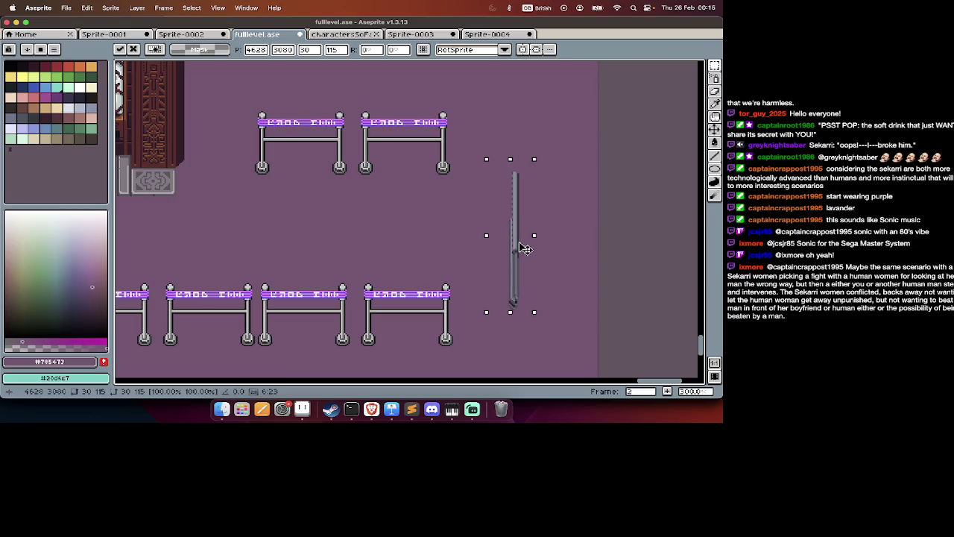
pyautogui.hotkey('ctrl', 'd')
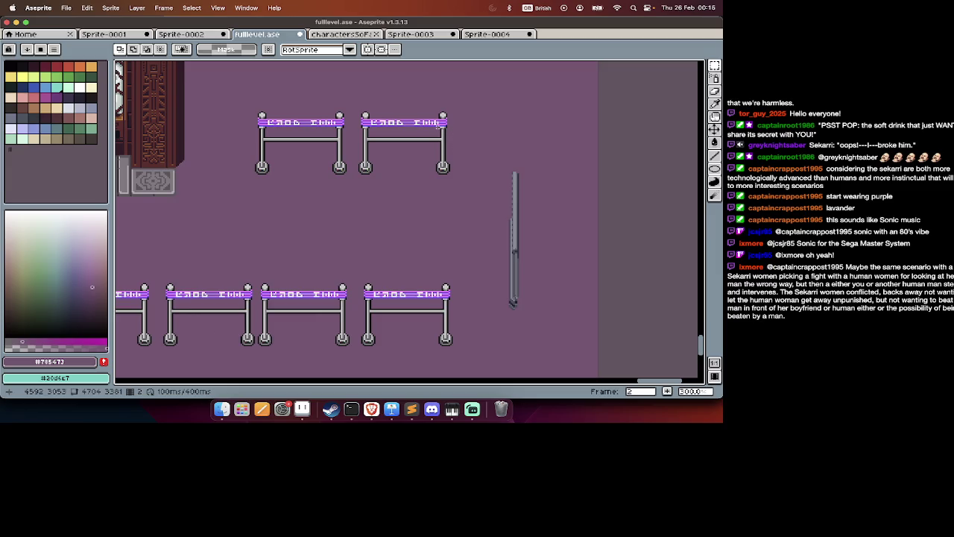
# Delete the right vertical pole, then restore it with undo.
pyautogui.scroll(2, 443, 115)
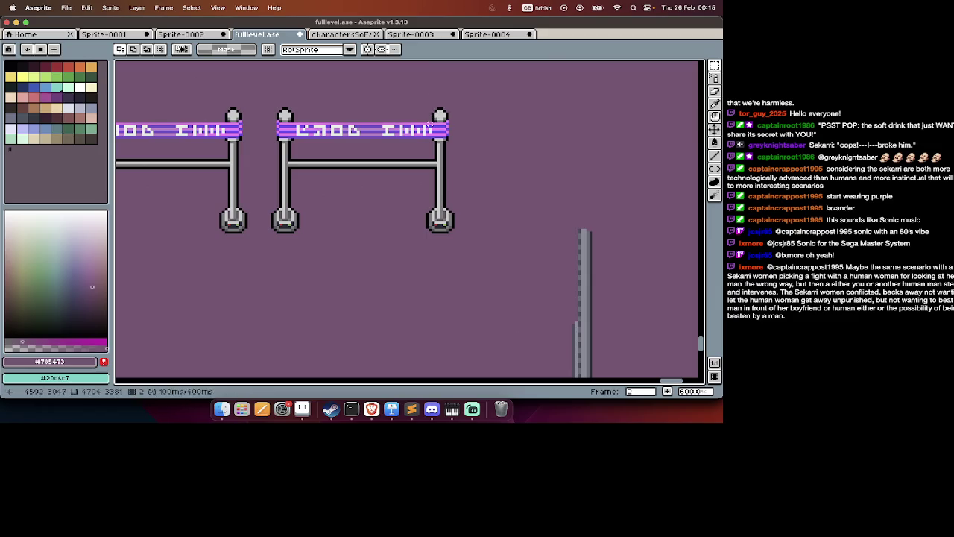
pyautogui.moveTo(446, 107); pyautogui.dragTo(481, 133)
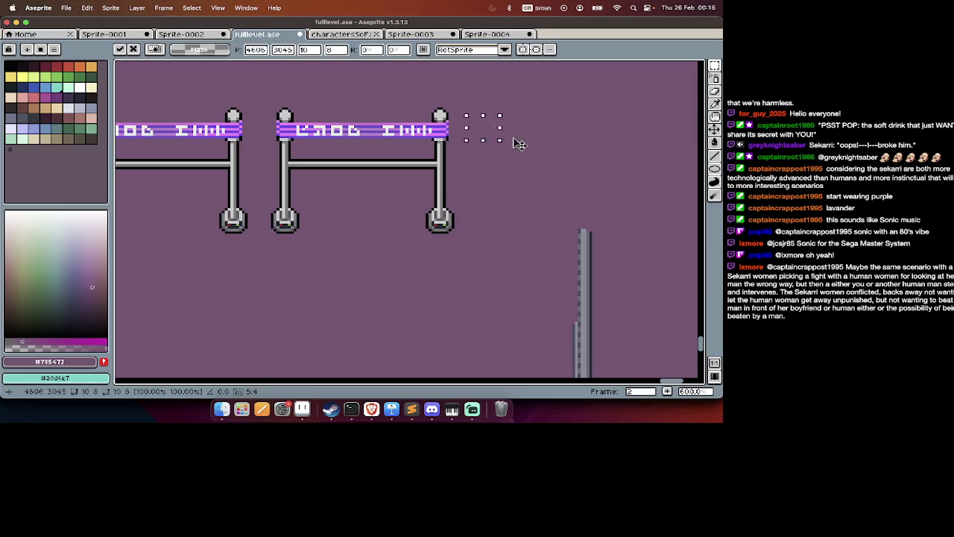
pyautogui.press('Escape')
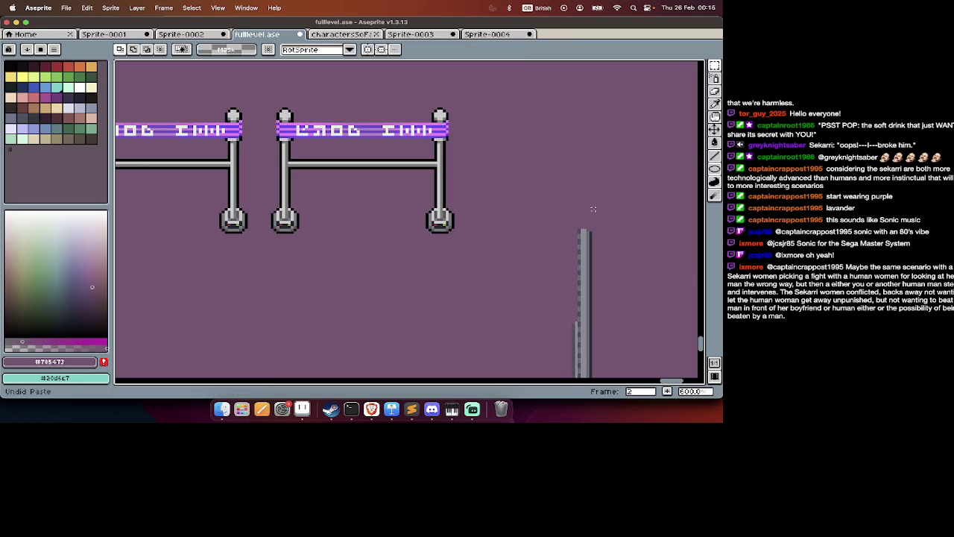
pyautogui.press('Tab')
pyautogui.scroll(-2, 597, 213)
pyautogui.press('Tab')
pyautogui.moveTo(627, 195); pyautogui.dragTo(571, 377)
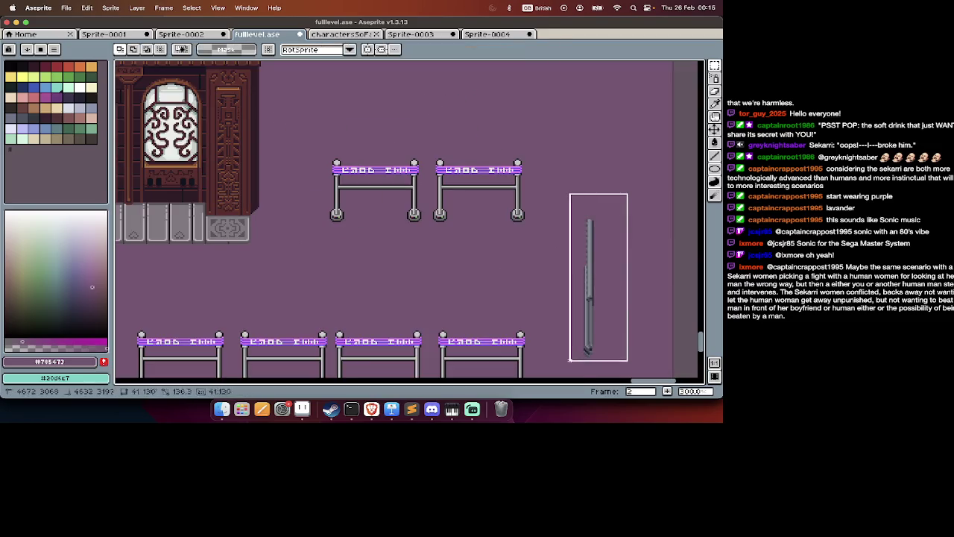
pyautogui.press('Delete')
pyautogui.press('Tab')
pyautogui.press('super+z')
pyautogui.press('super+d')
pyautogui.press('Tab')
pyautogui.scroll(2, 549, 167)
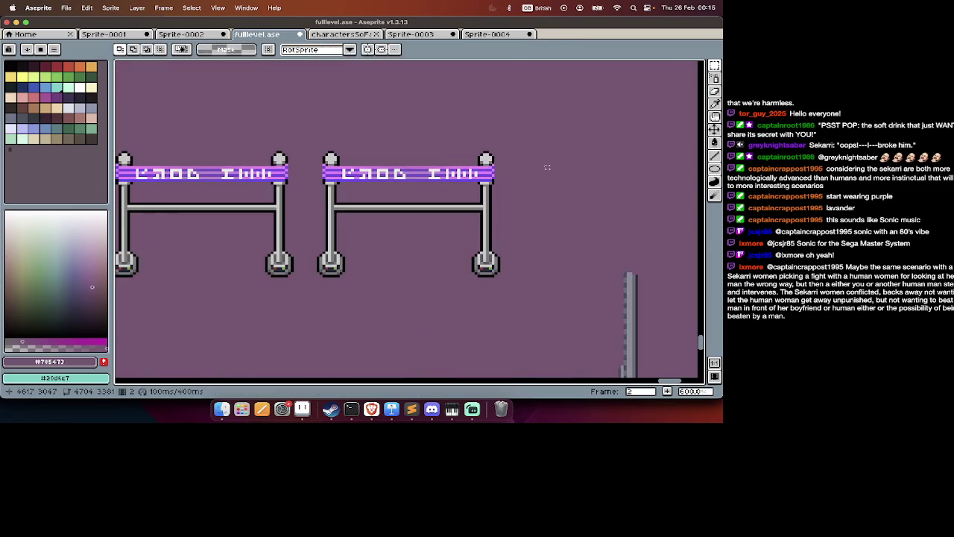
# Move the post-top cap piece down and left onto the pole.
pyautogui.moveTo(473, 168); pyautogui.dragTo(518, 143)
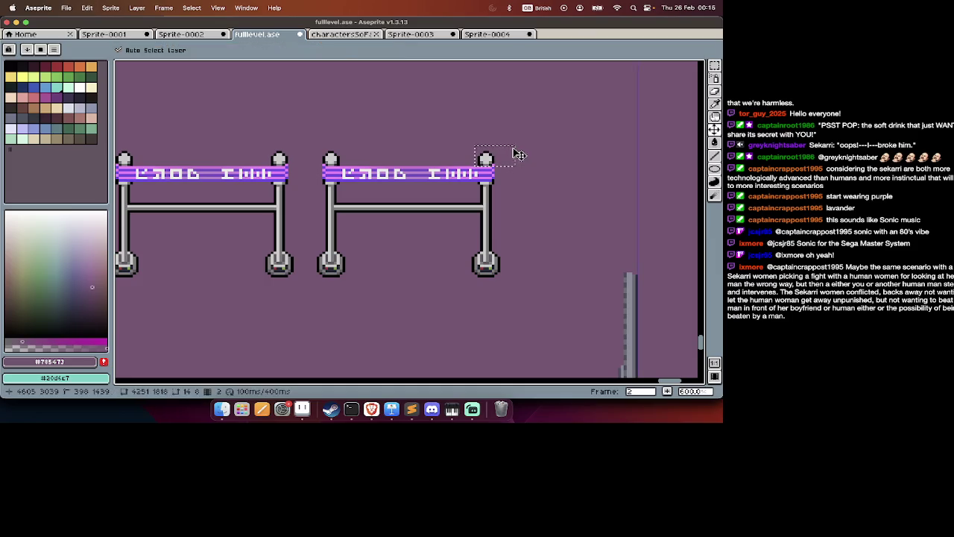
pyautogui.moveTo(641, 266); pyautogui.dragTo(634, 273)
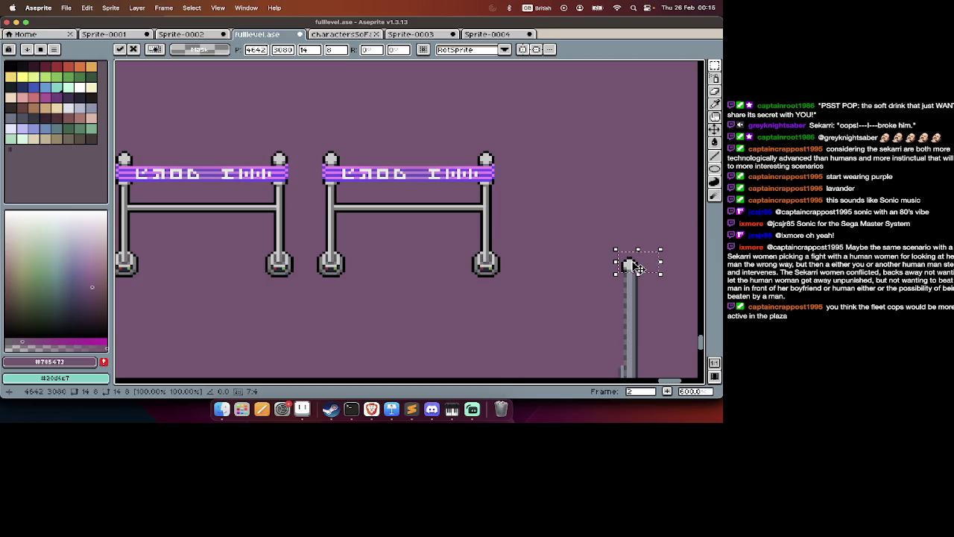
pyautogui.press('Return')
pyautogui.scroll(3, 636, 269)
pyautogui.scroll(2, 630, 262)
pyautogui.scroll(-3, 628, 240)
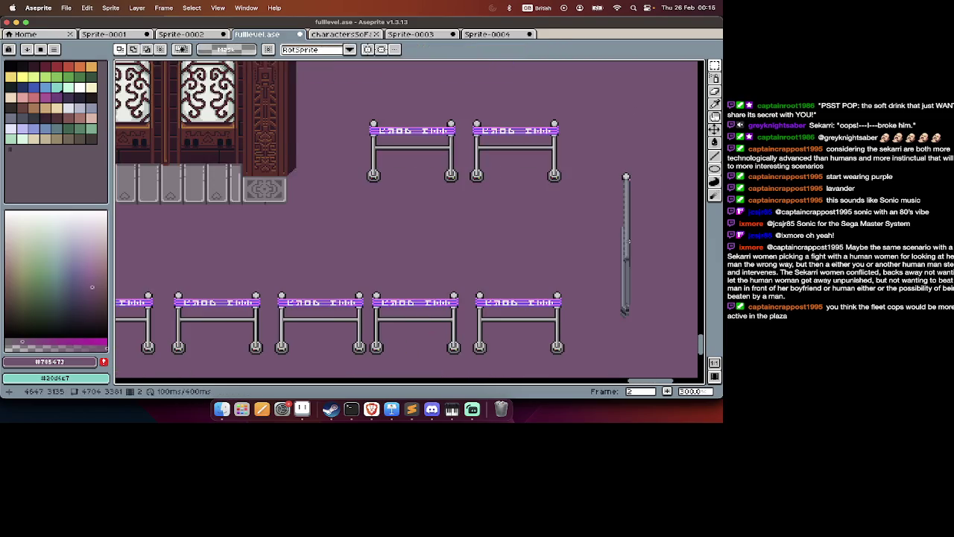
pyautogui.scroll(-3, 610, 221)
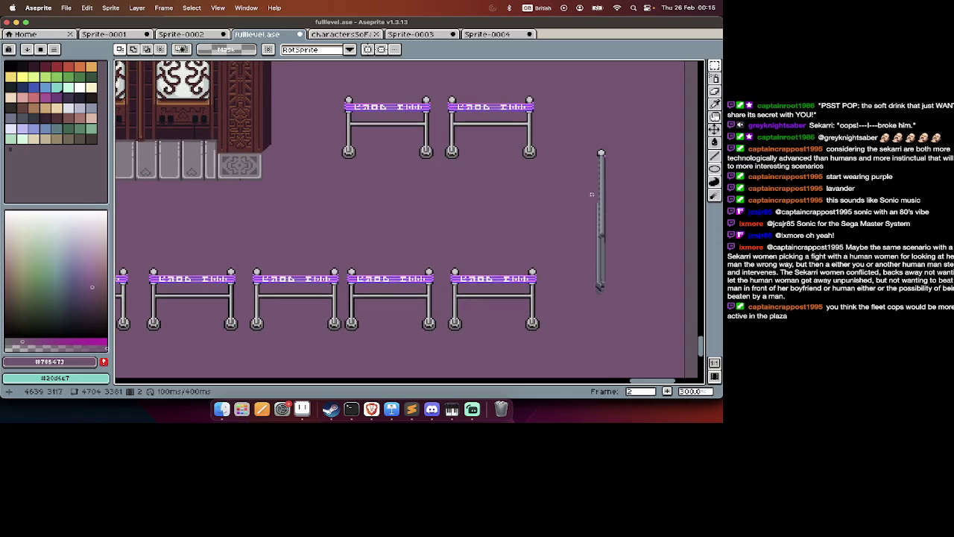
# Shift the tall vertical post up and left into place.
pyautogui.moveTo(572, 129); pyautogui.dragTo(636, 305)
pyautogui.moveTo(604, 269)
pyautogui.mouseDown()
pyautogui.moveTo(567, 214)
pyautogui.moveTo(555, 218)
pyautogui.moveTo(552, 295)
pyautogui.moveTo(618, 246)
pyautogui.mouseUp()
pyautogui.press('Return')
pyautogui.scroll(1, 645, 152)
pyautogui.scroll(1, 645, 151)
pyautogui.scroll(2, 511, 115)
# Place the round knob partway down the tall vertical pole.
pyautogui.moveTo(443, 109); pyautogui.dragTo(491, 82)
pyautogui.scroll(3, 522, 104)
pyautogui.moveTo(485, 222); pyautogui.dragTo(619, 143)
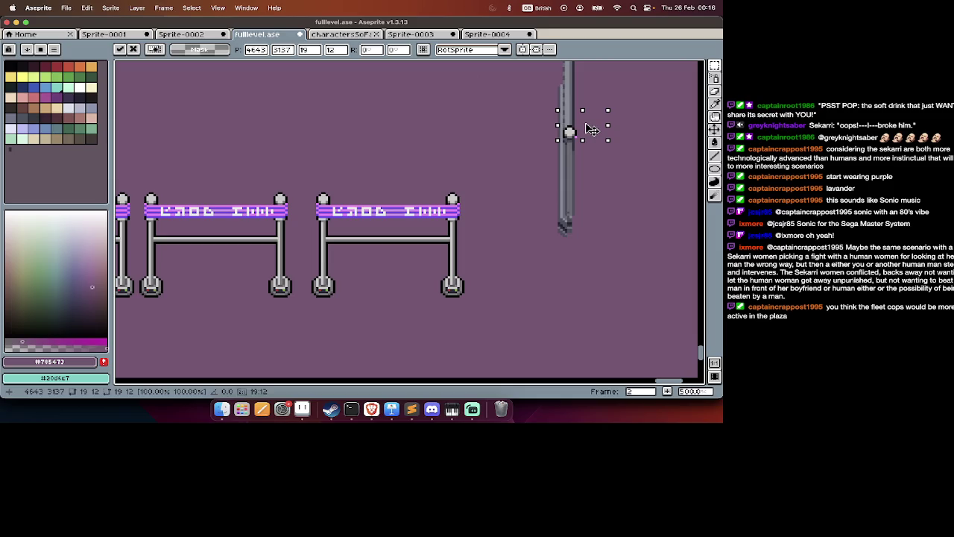
pyautogui.press('Return')
pyautogui.scroll(3, 588, 127)
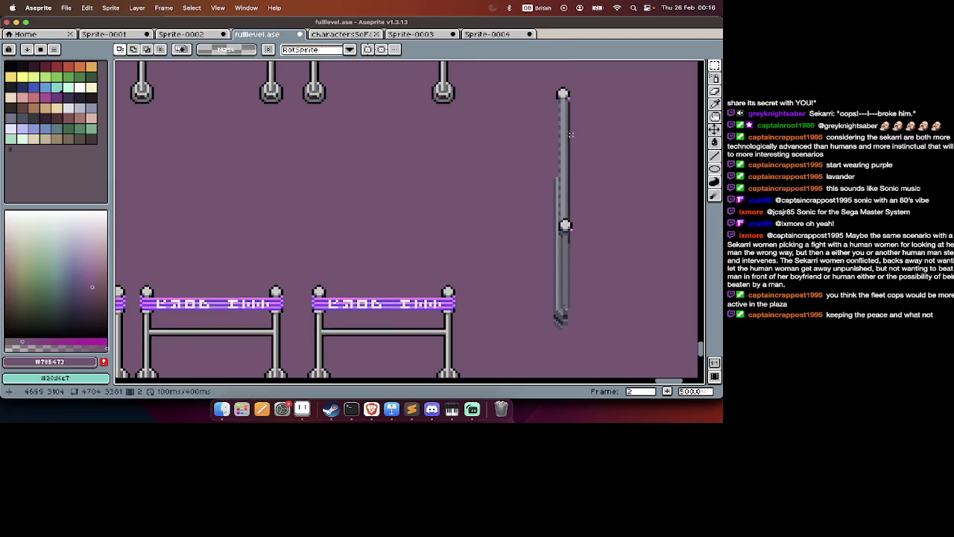
pyautogui.press('w')
pyautogui.press('Tab')
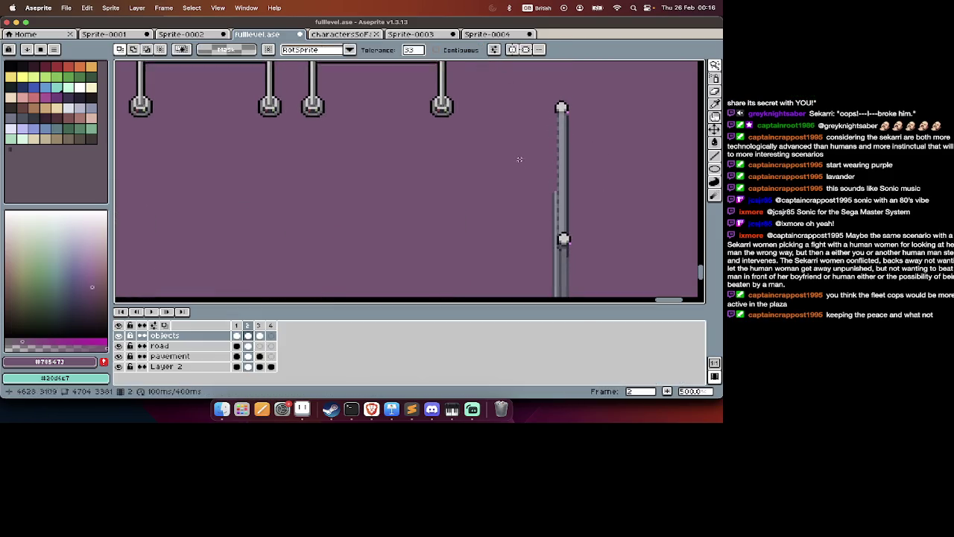
# Sample the pole's grey and set the Magic Wand tolerance to 0.
pyautogui.press('Tab')
pyautogui.press('i')
pyautogui.keyDown('alt'); pyautogui.click(448, 88); pyautogui.keyUp('alt')
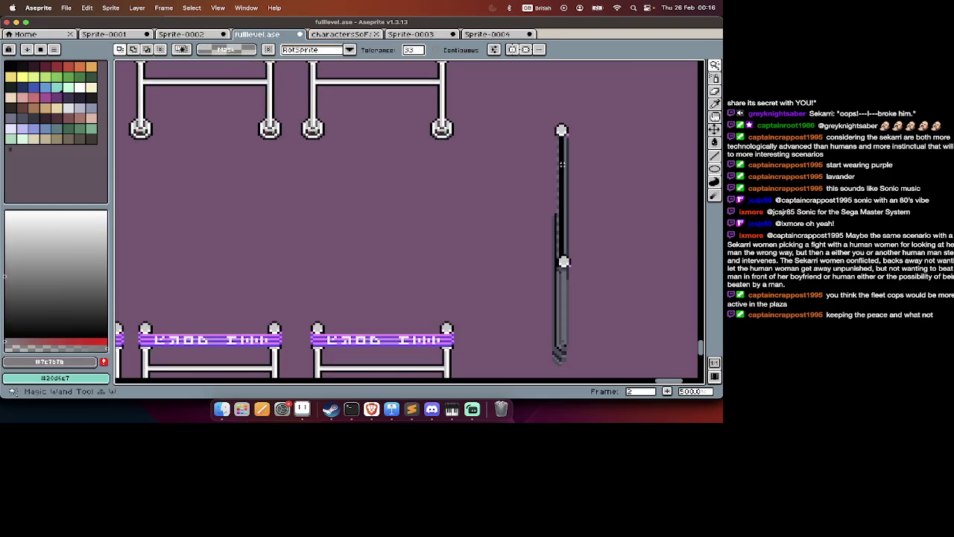
pyautogui.click(413, 52)
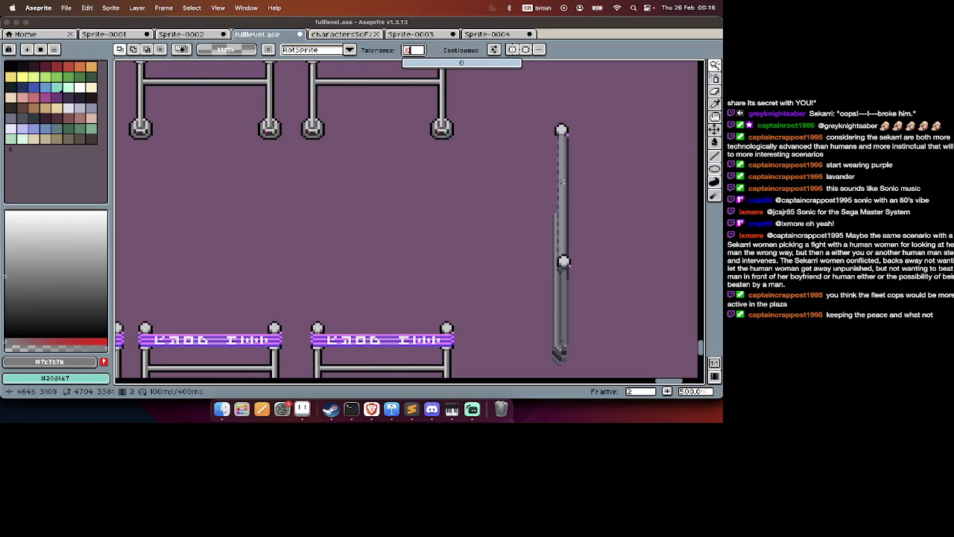
pyautogui.click(563, 182)
pyautogui.press('super+d')
pyautogui.press('b')
pyautogui.scroll(4, 522, 151)
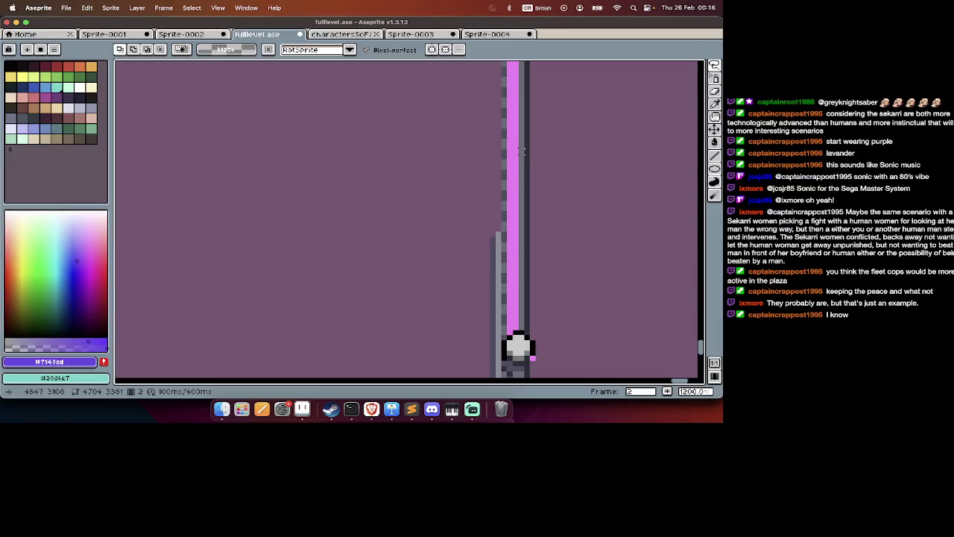
pyautogui.scroll(-4, 522, 151)
# Select the pole's upper section and fill it with neon purple #7148ed.
pyautogui.press('w')
pyautogui.click(524, 158)
pyautogui.press('f')
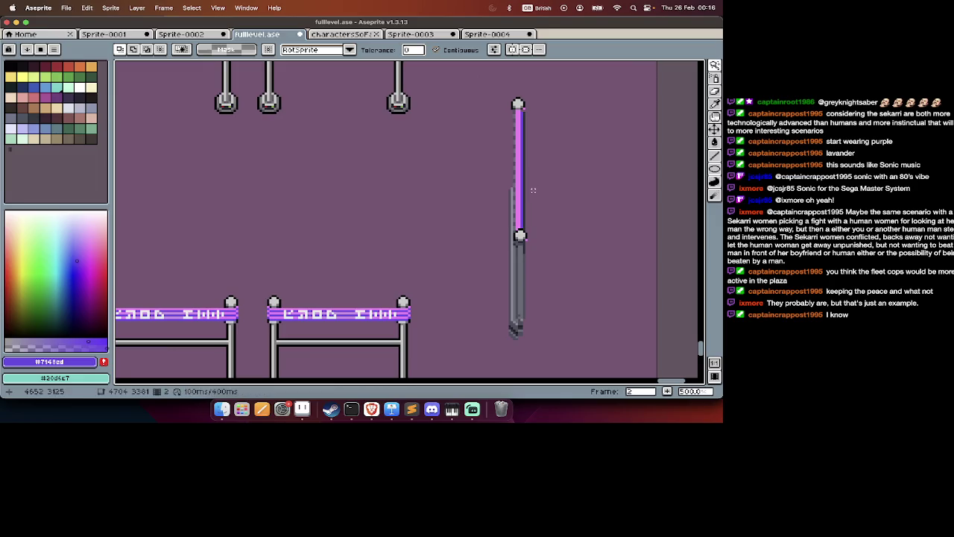
pyautogui.scroll(4, 516, 169)
pyautogui.scroll(-3, 516, 166)
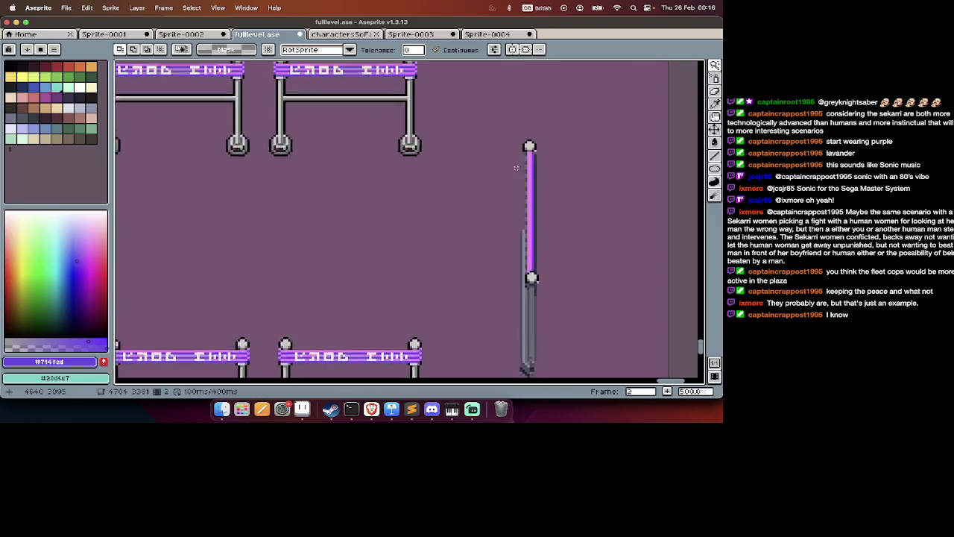
pyautogui.scroll(2, 405, 127)
pyautogui.scroll(-5, 405, 127)
pyautogui.hscroll(3, 403, 128)
pyautogui.scroll(3, 402, 129)
pyautogui.hscroll(-1, 402, 128)
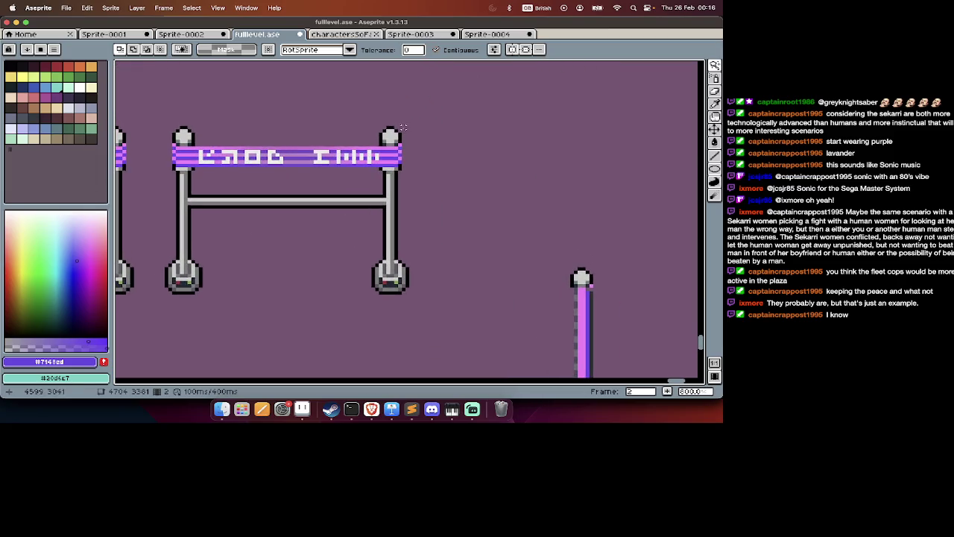
pyautogui.scroll(5, 412, 222)
pyautogui.hscroll(2, 413, 222)
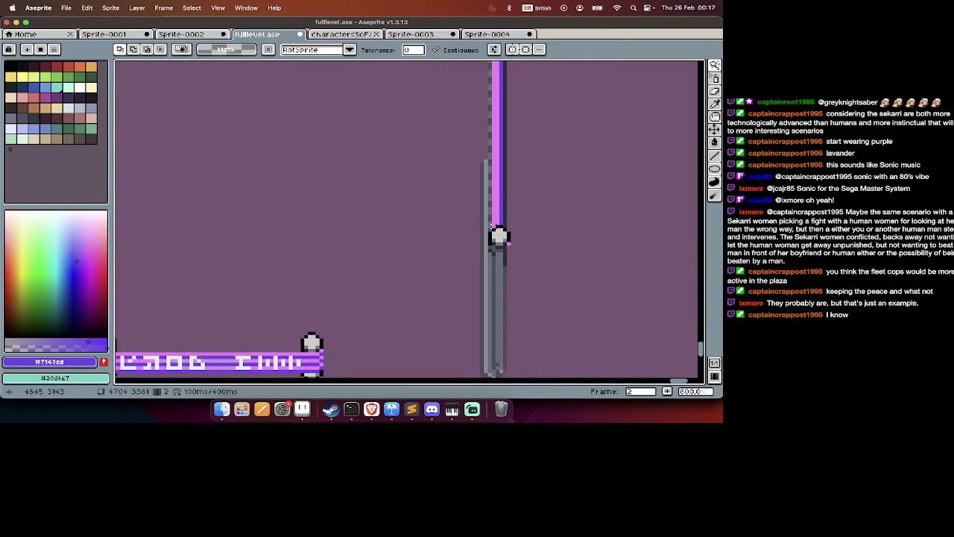
pyautogui.scroll(2, 509, 205)
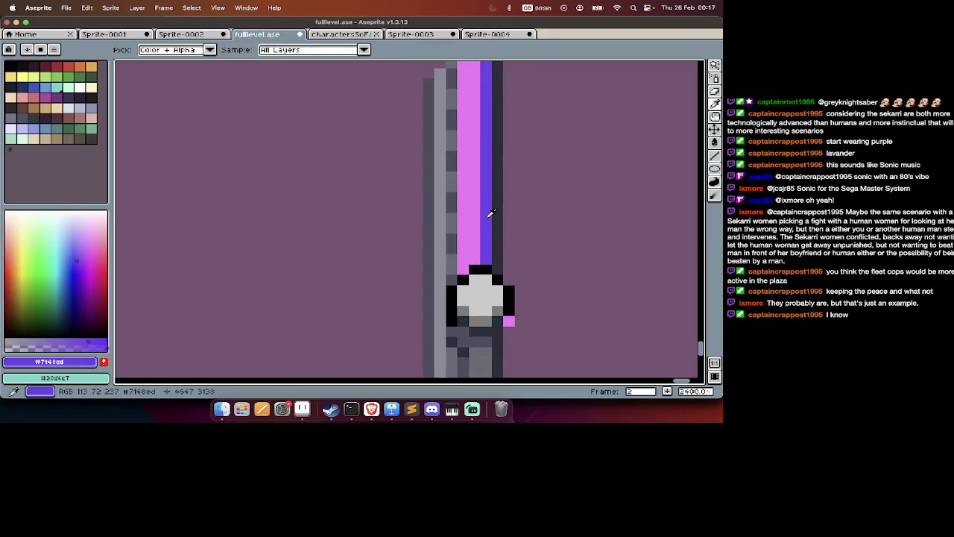
pyautogui.scroll(-4, 485, 216)
pyautogui.scroll(3, 484, 216)
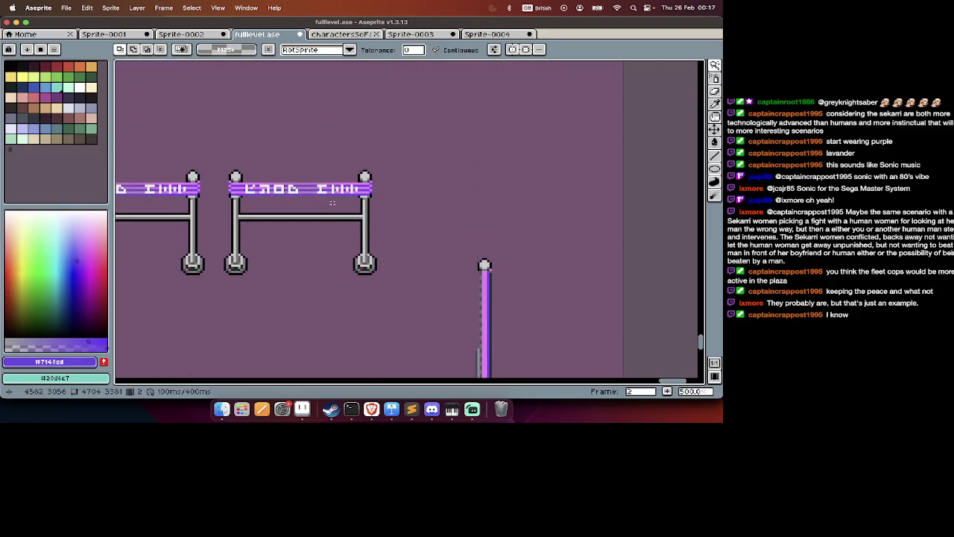
pyautogui.scroll(2, 355, 212)
pyautogui.scroll(2, 355, 215)
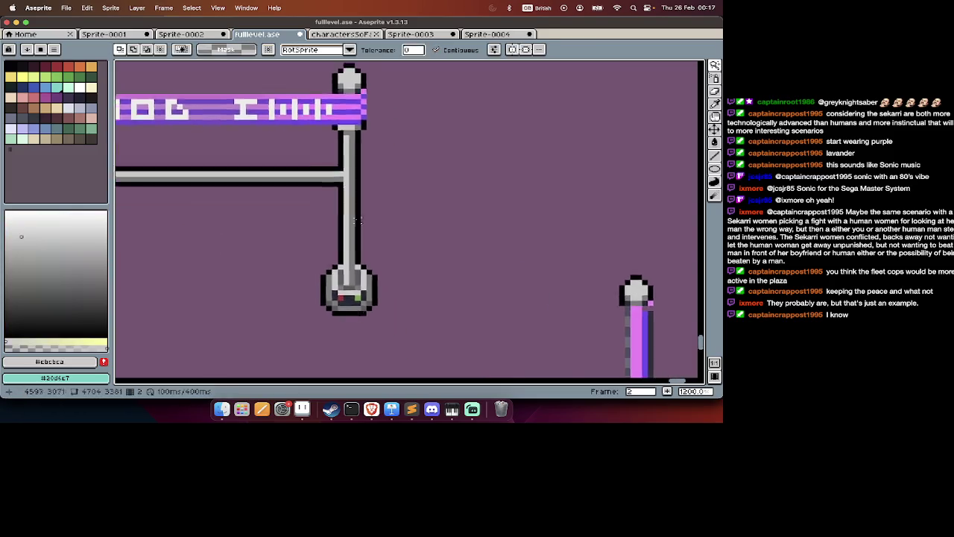
# Shift-add the pole's light edge pixels to the selection, extending it down the pole.
pyautogui.click(491, 220)
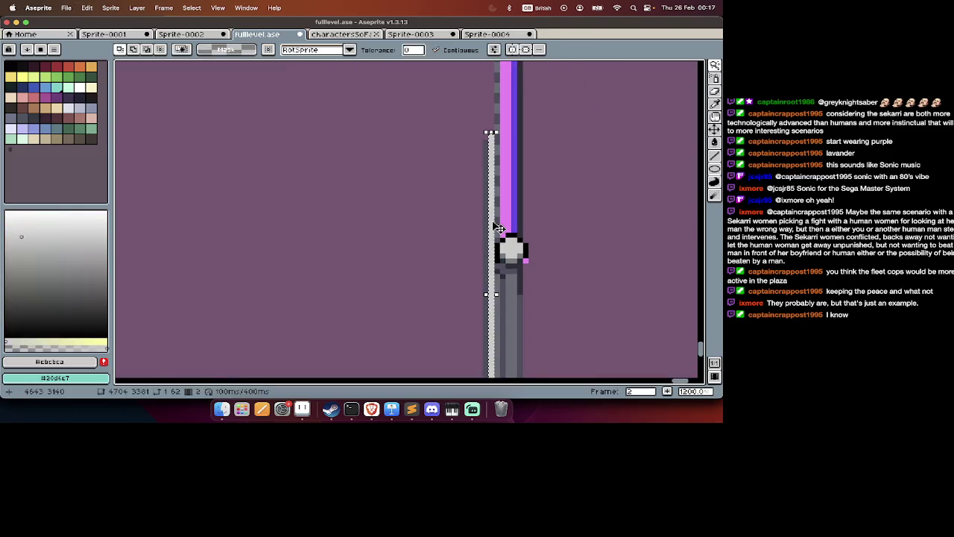
pyautogui.scroll(-5, 525, 209)
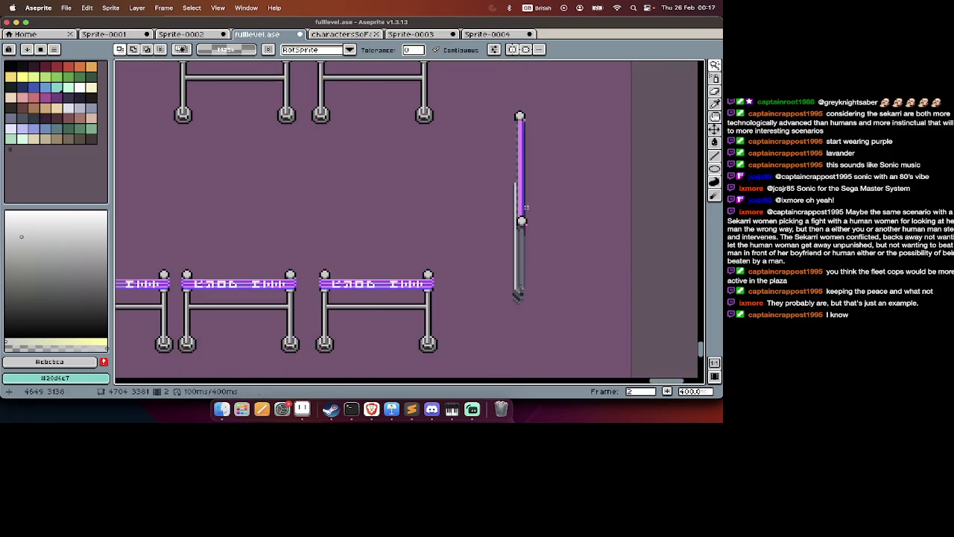
pyautogui.scroll(2, 526, 207)
pyautogui.scroll(2, 516, 233)
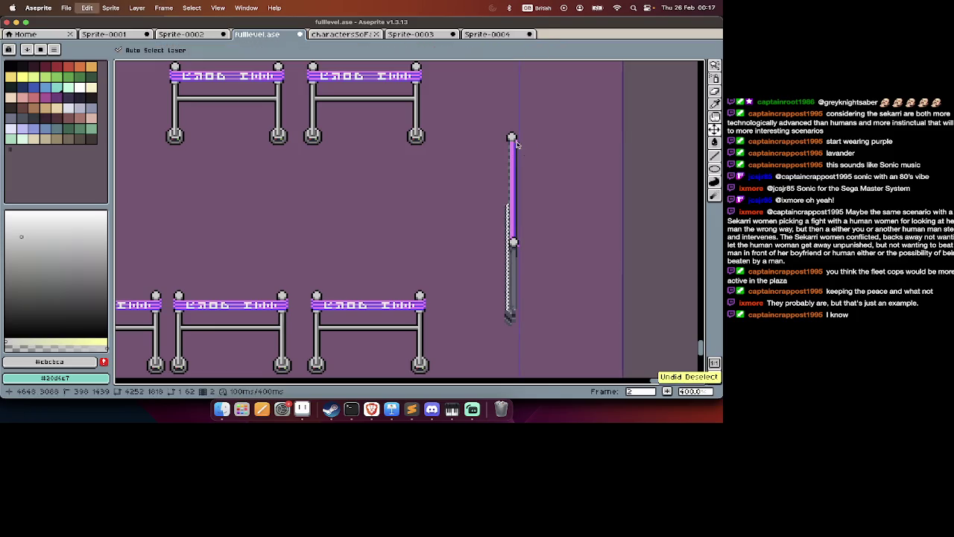
pyautogui.scroll(3, 508, 143)
pyautogui.press('shift')
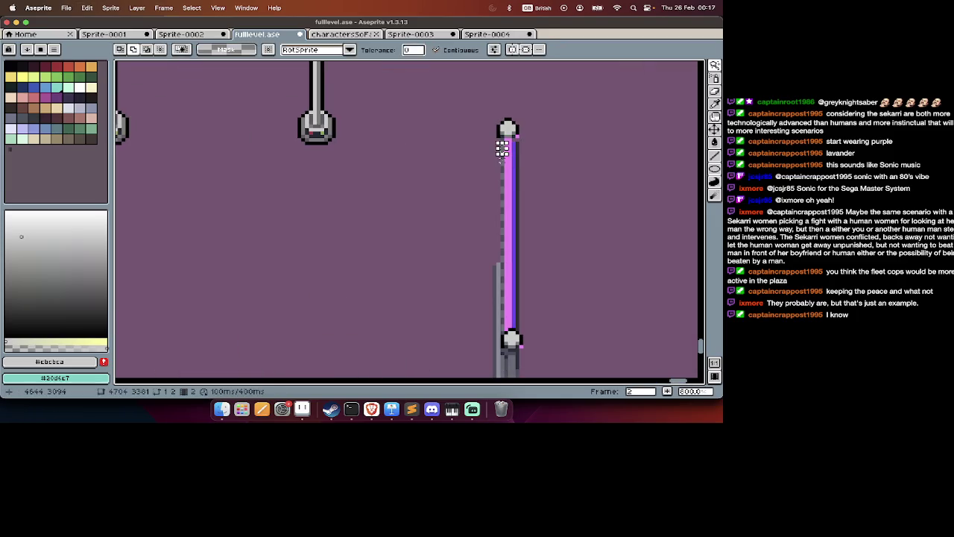
pyautogui.keyDown('shift'); pyautogui.click(502, 155); pyautogui.keyUp('shift')
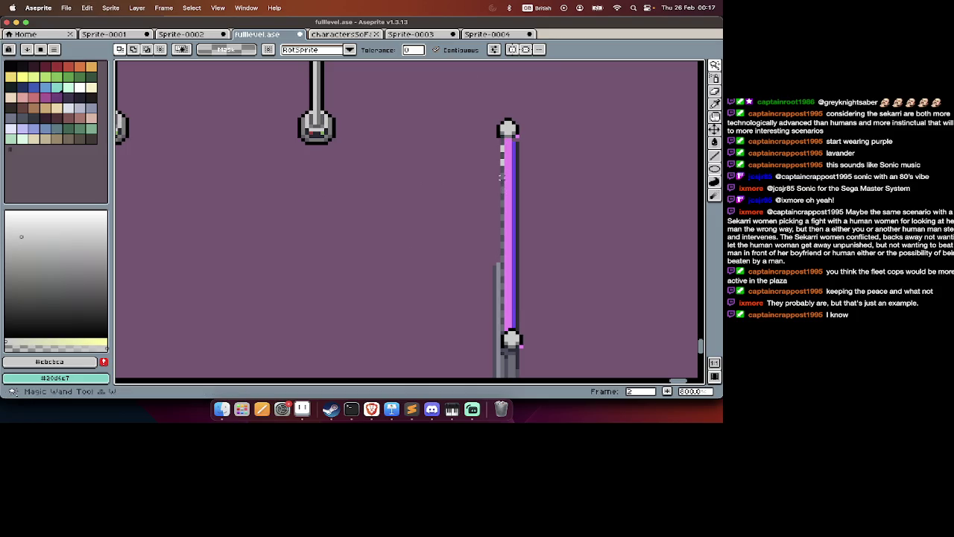
pyautogui.keyDown('shift'); pyautogui.click(505, 209); pyautogui.keyUp('shift')
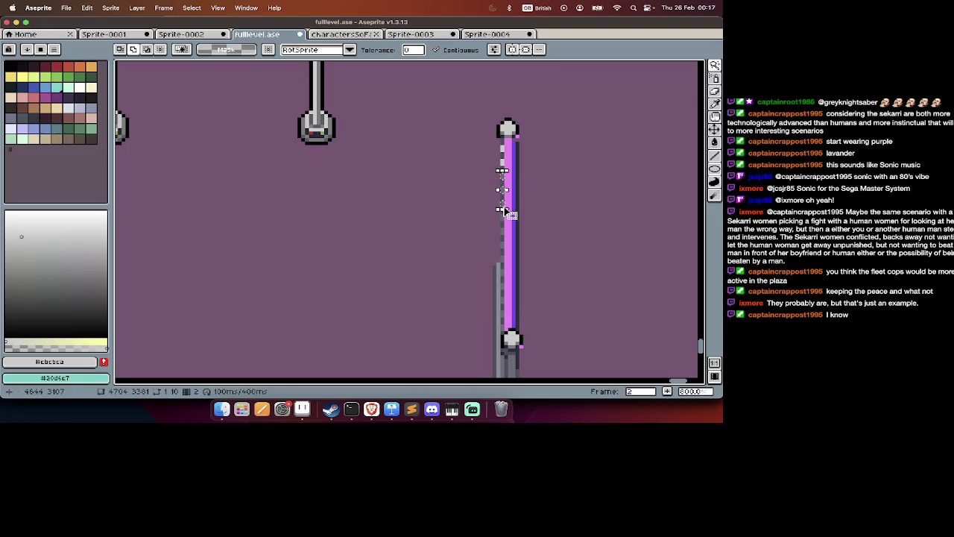
pyautogui.keyDown('shift'); pyautogui.click(503, 223); pyautogui.keyUp('shift')
pyautogui.moveTo(503, 231); pyautogui.dragTo(506, 253)
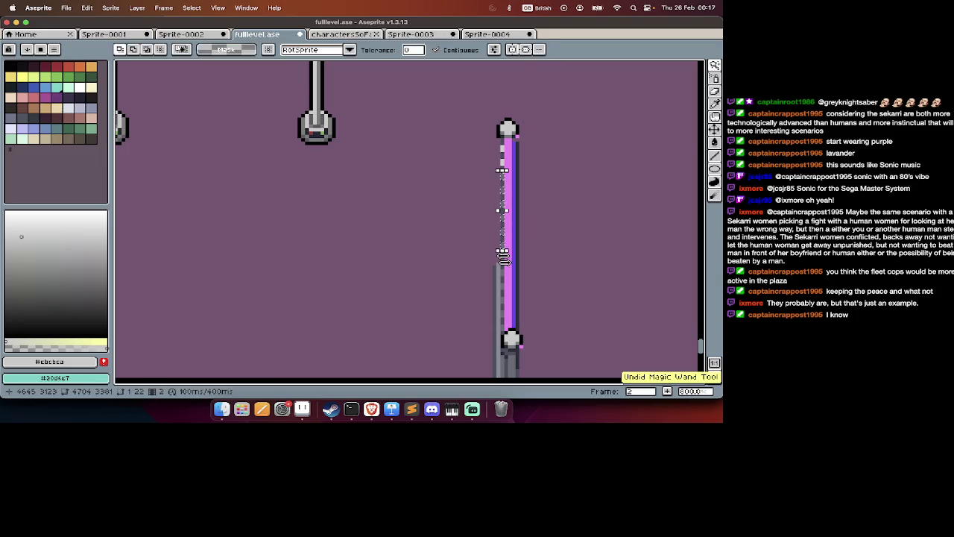
pyautogui.moveTo(505, 261); pyautogui.dragTo(503, 265)
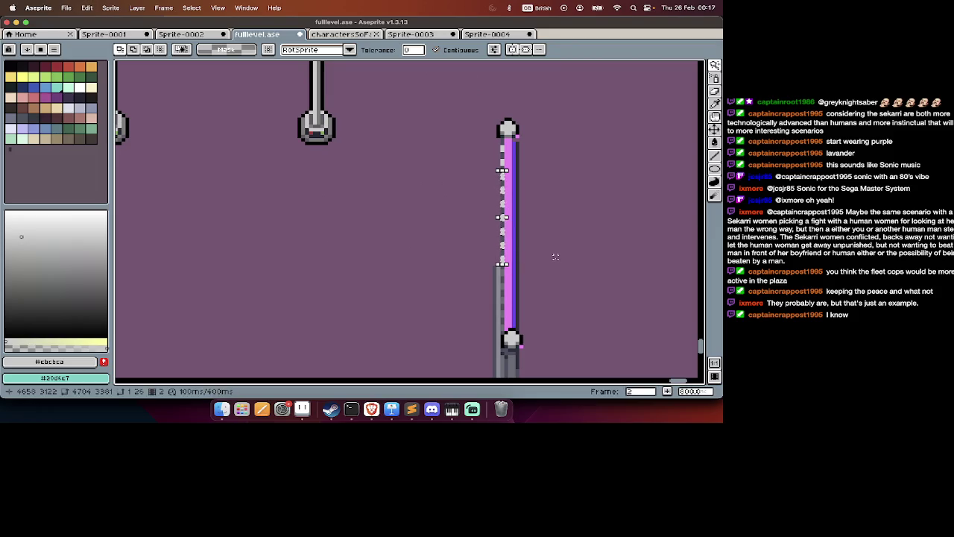
pyautogui.scroll(3, 503, 264)
# Select a thin strip along the pole's left edge and test a purple edge stroke.
pyautogui.moveTo(491, 175); pyautogui.dragTo(495, 302)
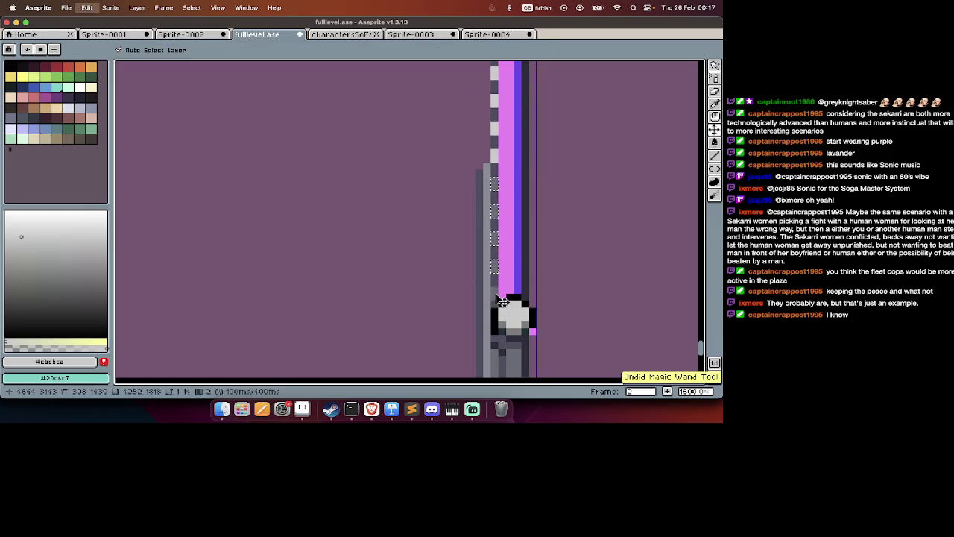
pyautogui.scroll(-3, 564, 313)
pyautogui.scroll(-2, 564, 313)
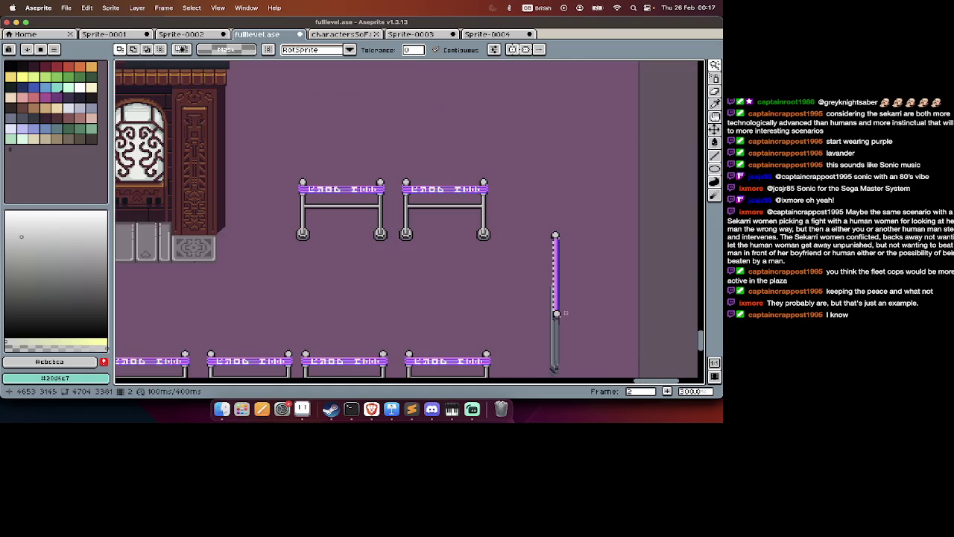
pyautogui.scroll(-2, 564, 313)
pyautogui.hscroll(2, 565, 313)
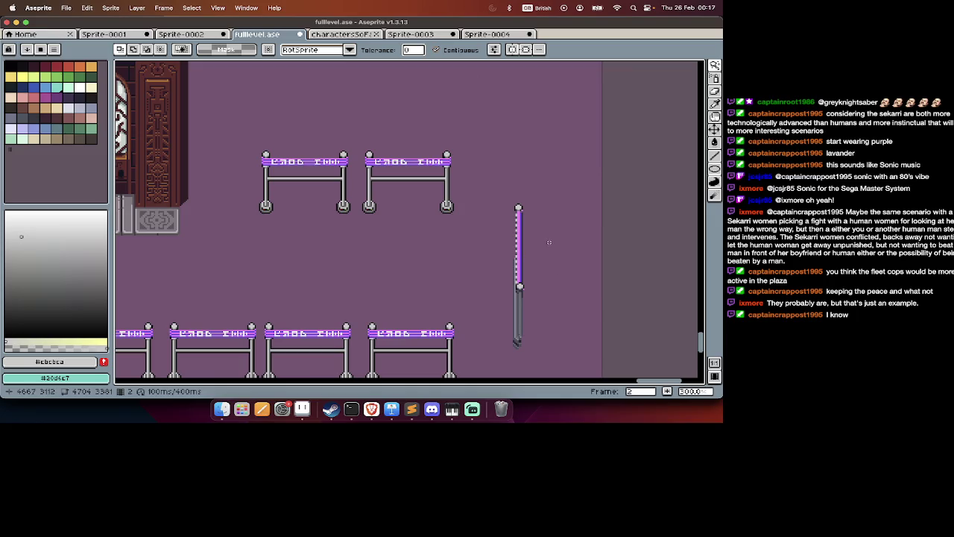
pyautogui.scroll(3, 524, 226)
pyautogui.keyDown('alt'); pyautogui.click(528, 219); pyautogui.keyUp('alt')
pyautogui.press('Tab')
pyautogui.press('Tab')
pyautogui.press('b')
pyautogui.scroll(-1, 514, 201)
pyautogui.hscroll(1, 515, 202)
pyautogui.moveTo(507, 194); pyautogui.dragTo(507, 337)
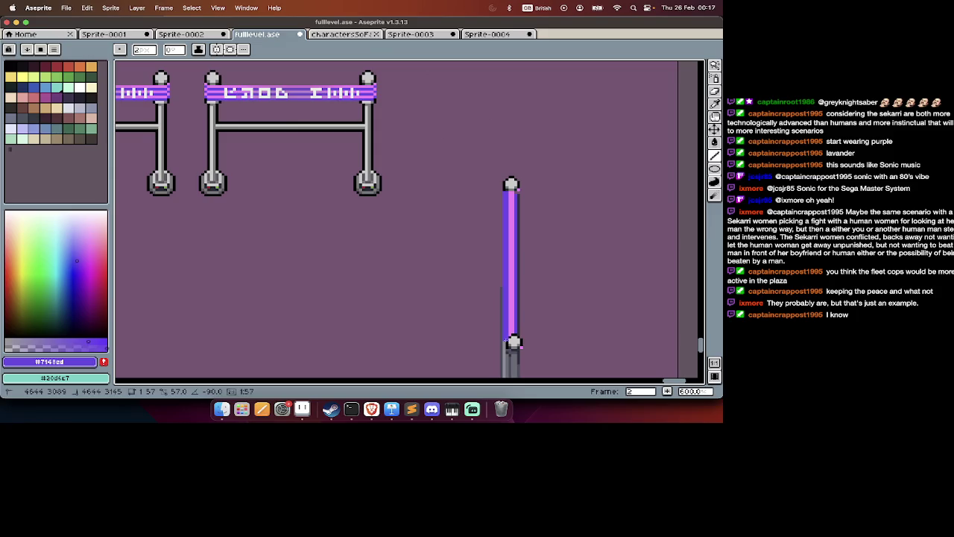
pyautogui.press('super+z')
pyautogui.press('m')
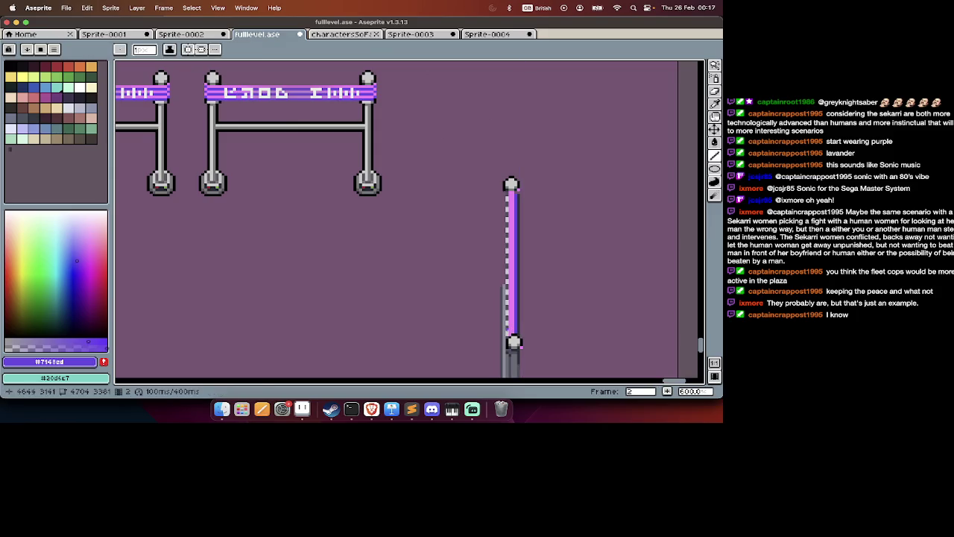
pyautogui.press('super+shift+z')
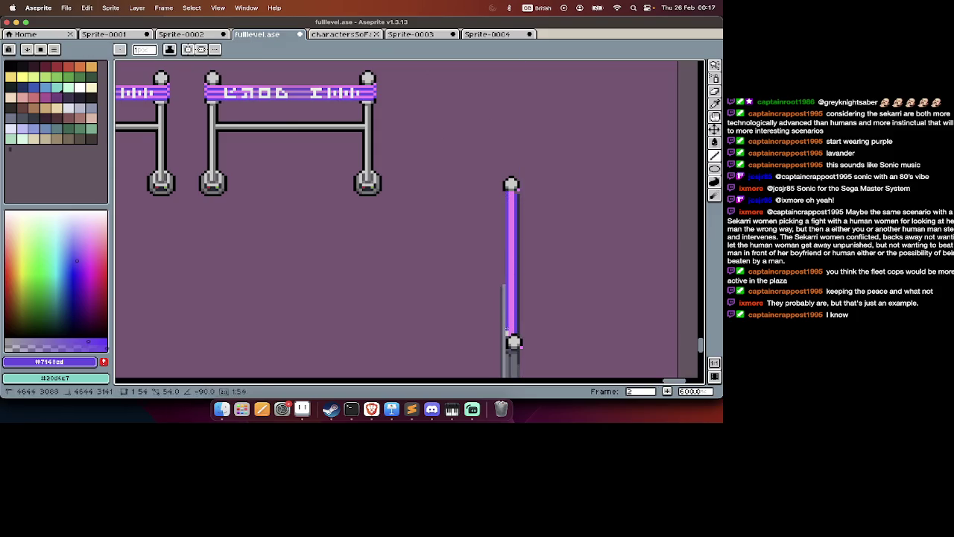
# Fill the lower pole strip with light grey sampled from the artwork.
pyautogui.scroll(-4, 513, 325)
pyautogui.press('Tab')
pyautogui.press('Tab')
pyautogui.scroll(2, 509, 298)
pyautogui.scroll(1, 507, 365)
pyautogui.scroll(-3, 512, 345)
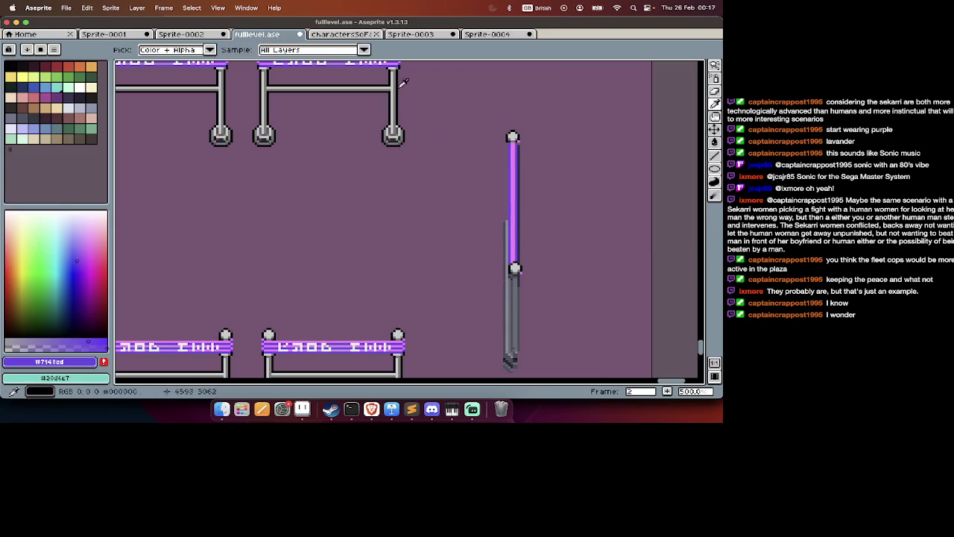
pyautogui.keyDown('alt'); pyautogui.click(394, 74); pyautogui.keyUp('alt')
pyautogui.press('Tab')
pyautogui.press('Tab')
pyautogui.press('g')
pyautogui.click(517, 287)
pyautogui.scroll(-3, 517, 286)
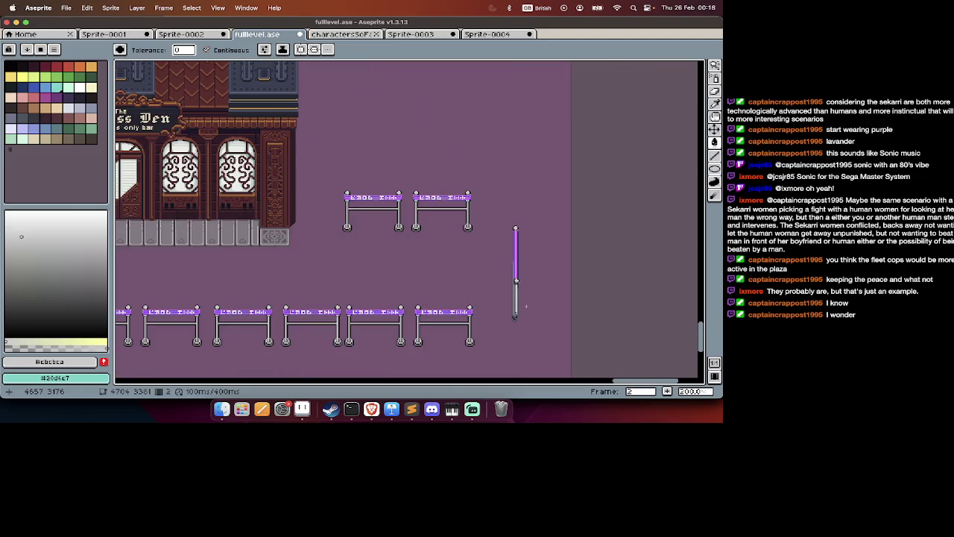
pyautogui.scroll(1, 526, 305)
pyautogui.scroll(2, 525, 306)
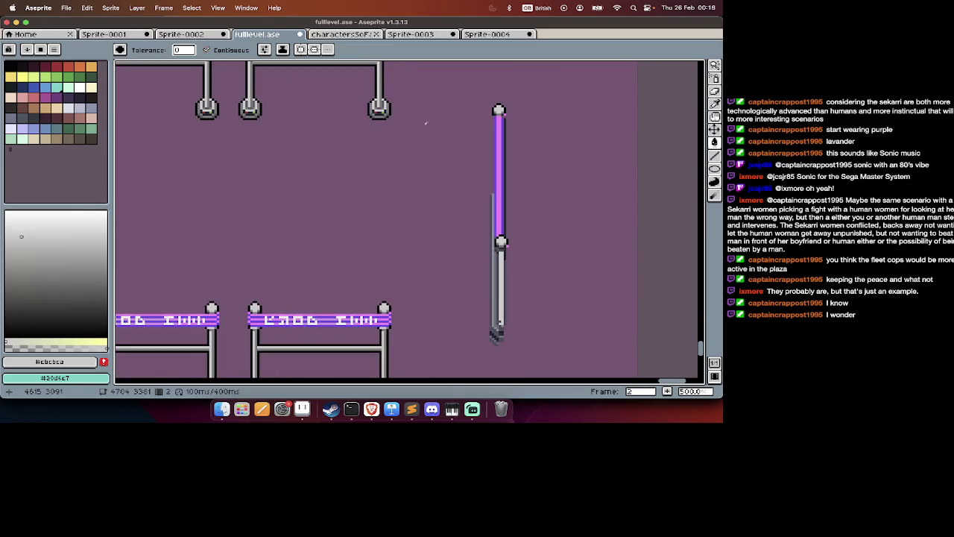
# Shade the pole with 1px dark blue-grey pencil lines, redrawing the misplaced ones.
pyautogui.press('i')
pyautogui.press('l')
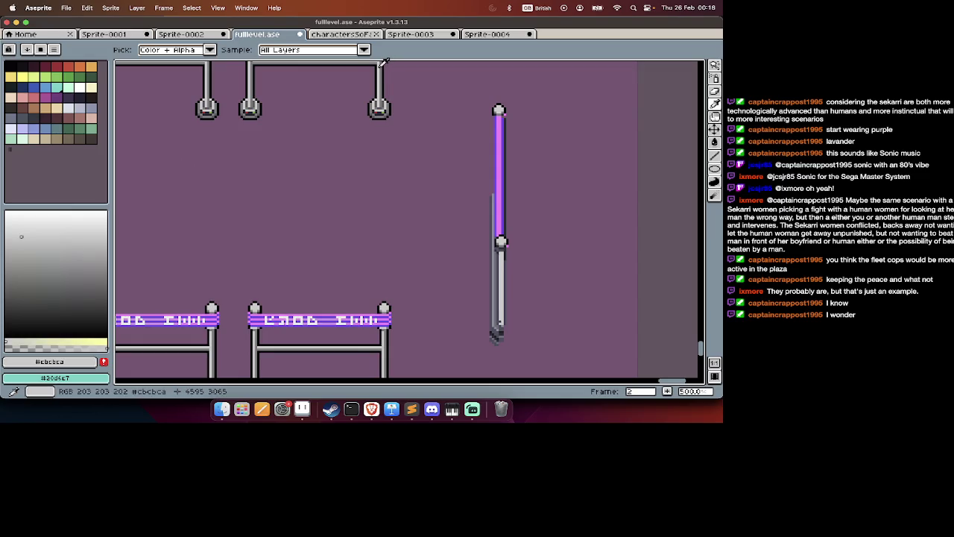
pyautogui.press('Tab')
pyautogui.press('Tab')
pyautogui.scroll(2, 490, 180)
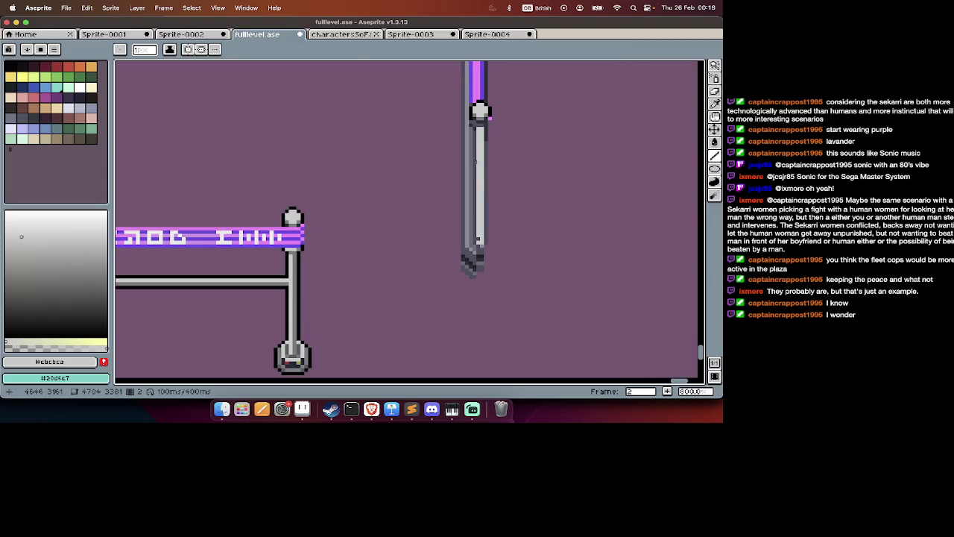
pyautogui.keyDown('alt'); pyautogui.click(477, 160); pyautogui.keyUp('alt')
pyautogui.press('b')
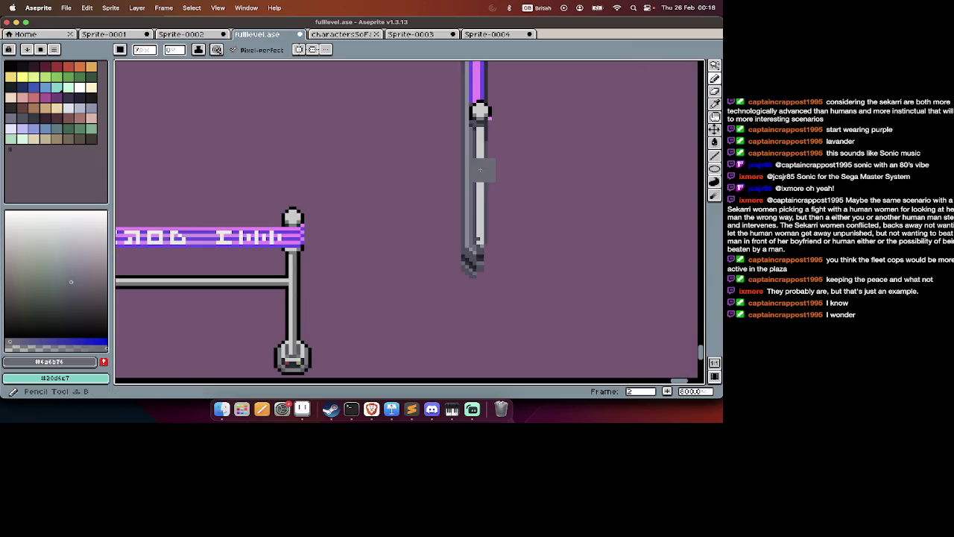
pyautogui.press('-')
pyautogui.press('-')
pyautogui.moveTo(478, 172); pyautogui.dragTo(478, 211)
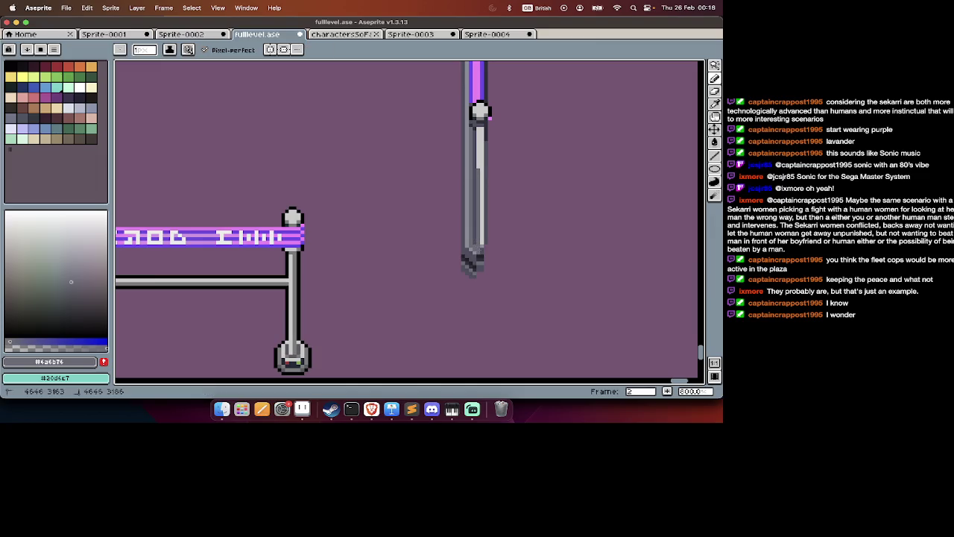
pyautogui.moveTo(482, 173); pyautogui.dragTo(482, 206)
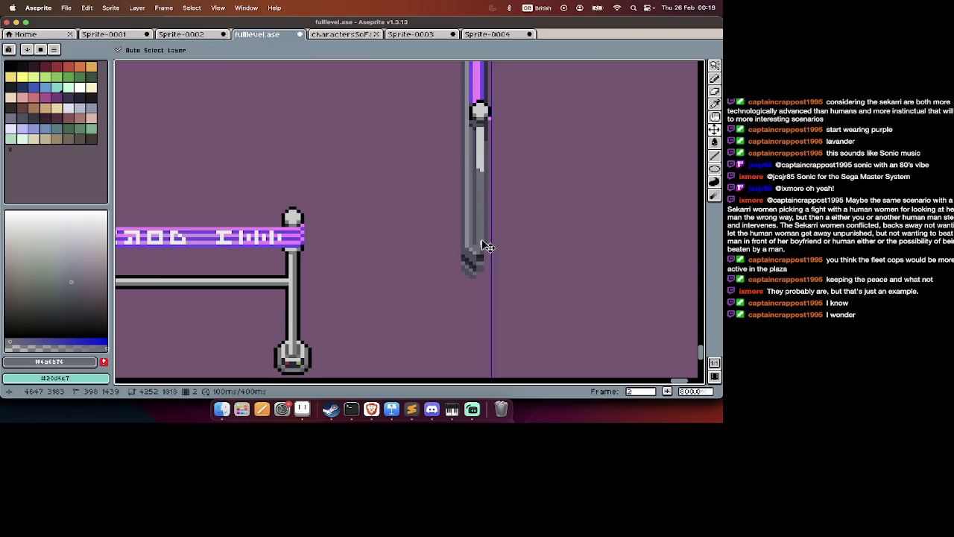
pyautogui.moveTo(482, 231)
pyautogui.mouseDown()
pyautogui.moveTo(482, 169)
pyautogui.moveTo(482, 244)
pyautogui.mouseUp()
pyautogui.hotkey('ctrl', 'z')
pyautogui.scroll(-3, 485, 188)
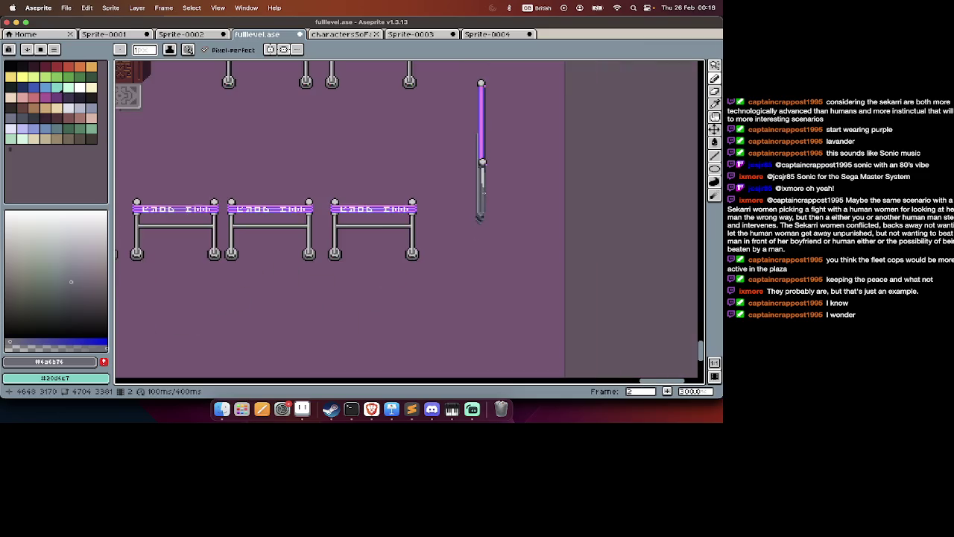
pyautogui.scroll(4, 485, 190)
pyautogui.hotkey('ctrl', 'z')
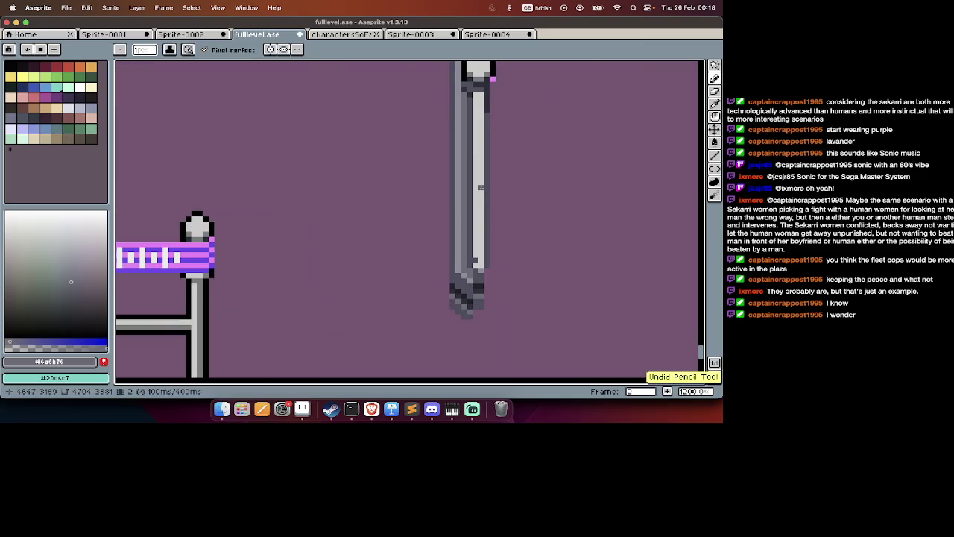
pyautogui.moveTo(475, 95); pyautogui.dragTo(475, 270)
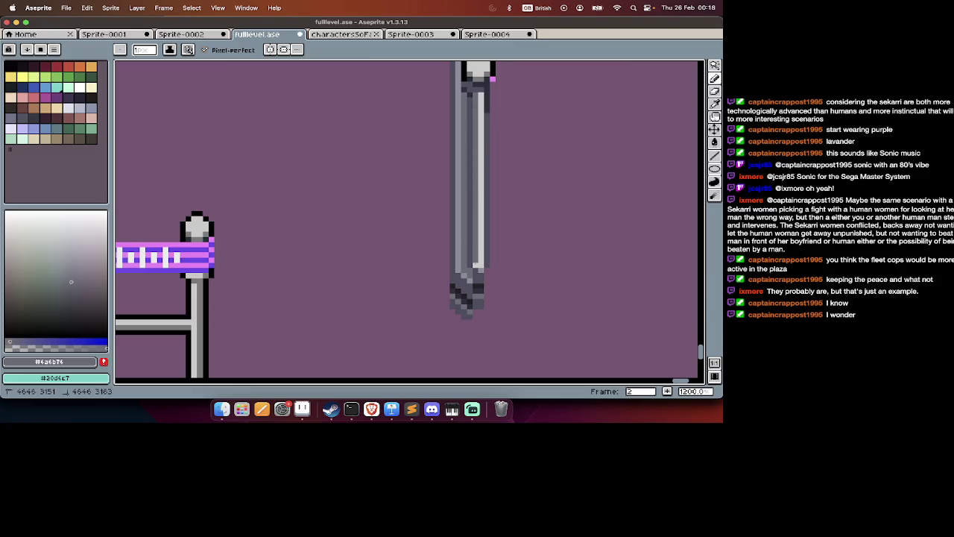
pyautogui.scroll(-5, 475, 203)
pyautogui.scroll(-1, 474, 276)
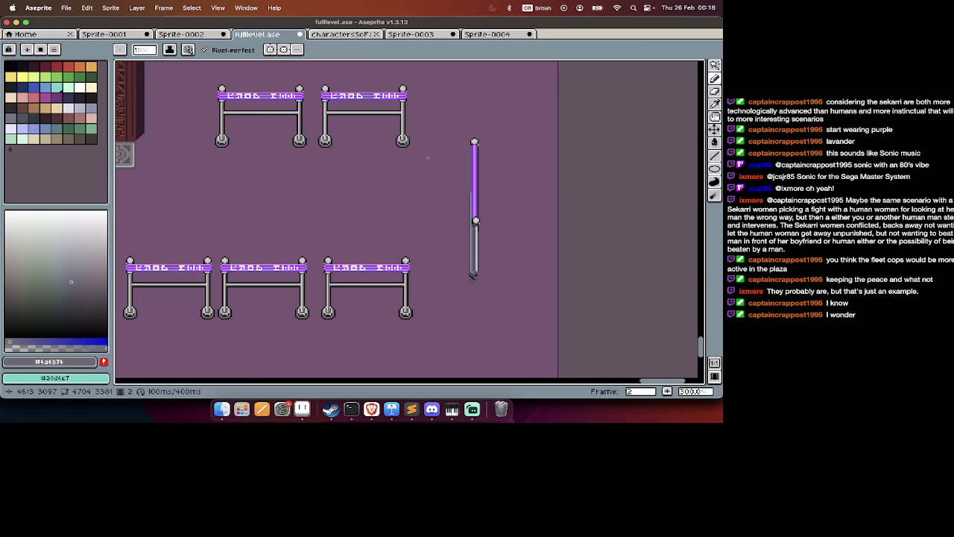
pyautogui.scroll(6, 428, 158)
# Pick green #75a743 and pencil a light pixel near the pole's base.
pyautogui.press('i')
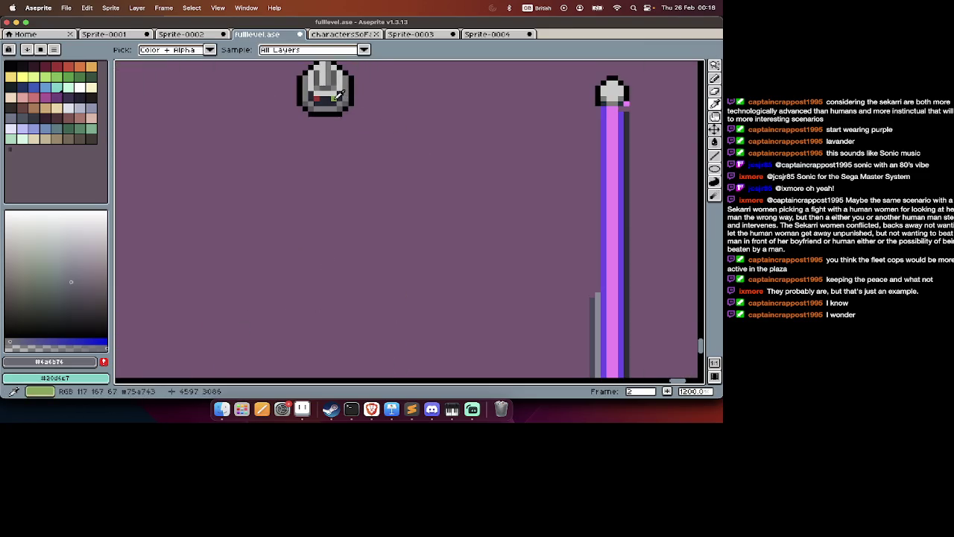
pyautogui.click(337, 95)
pyautogui.press('b')
pyautogui.scroll(-5, 497, 183)
pyautogui.scroll(-3, 480, 183)
pyautogui.scroll(-1, 624, 219)
pyautogui.scroll(-3, 625, 220)
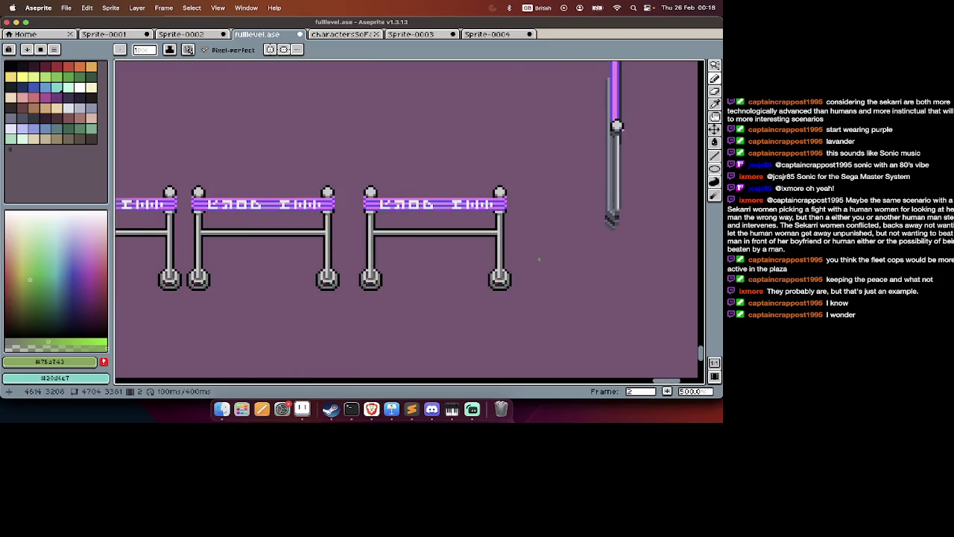
pyautogui.scroll(2, 594, 232)
pyautogui.hscroll(2, 493, 292)
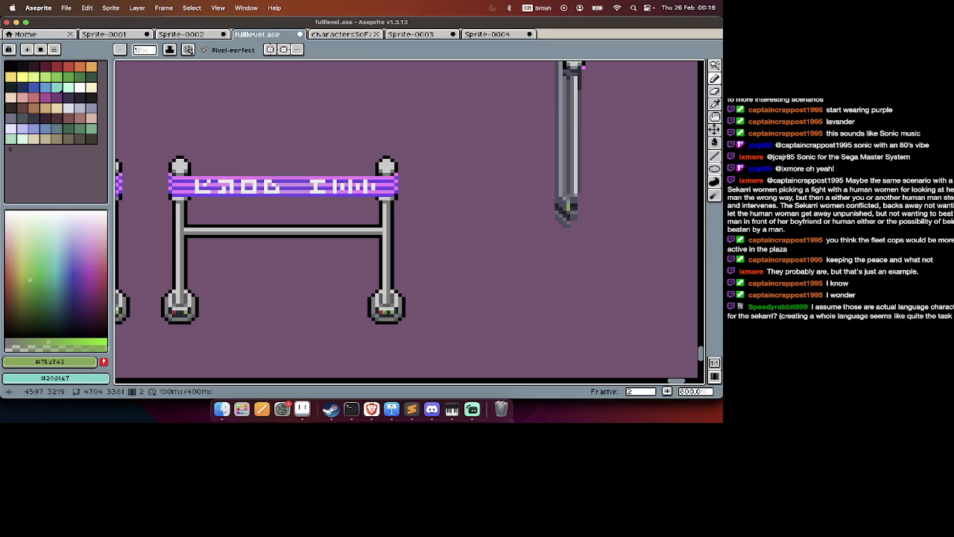
pyautogui.keyDown('alt'); pyautogui.click(570, 211); pyautogui.keyUp('alt')
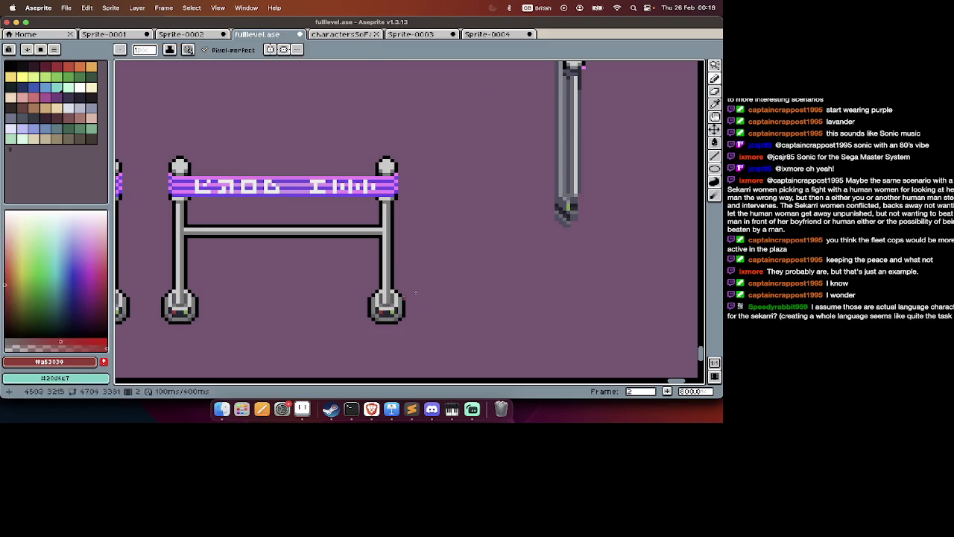
# Place a red light pixel on the pole base and outline its right and bottom edges in black.
pyautogui.click(575, 206)
pyautogui.press('alt')
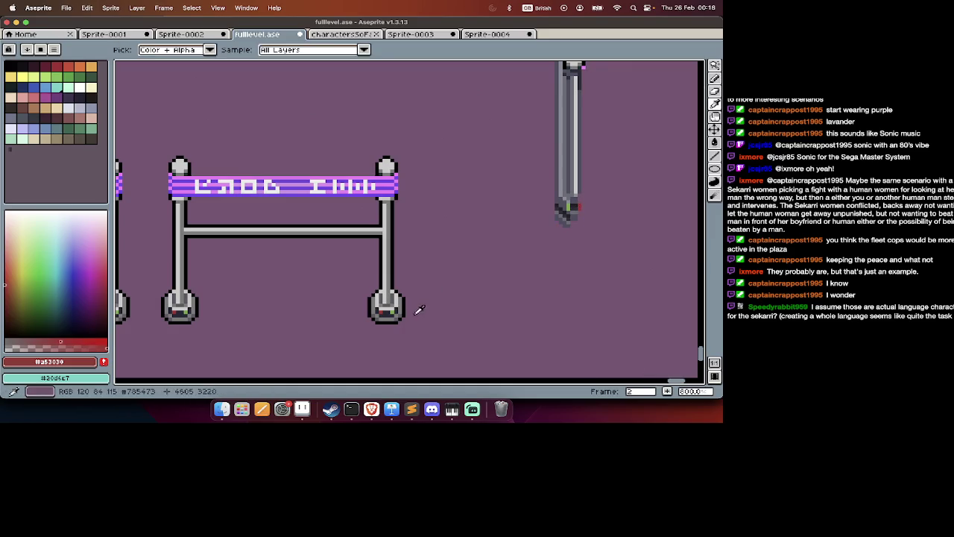
pyautogui.keyDown('alt'); pyautogui.click(403, 313); pyautogui.keyUp('alt')
pyautogui.scroll(5, 598, 198)
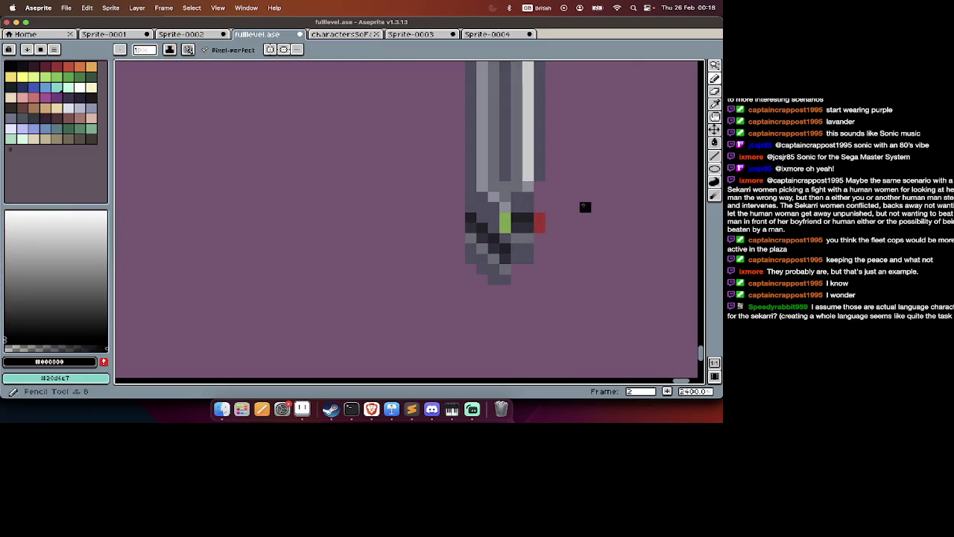
pyautogui.moveTo(540, 186); pyautogui.dragTo(550, 237)
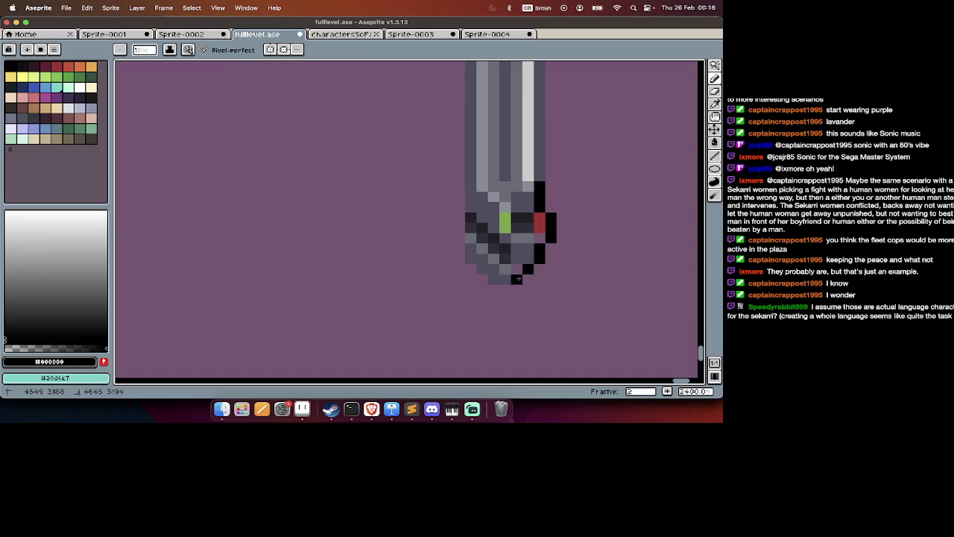
pyautogui.hotkey('ctrl', 'z')
pyautogui.hotkey('ctrl', 'z')
pyautogui.moveTo(517, 279)
pyautogui.mouseDown()
pyautogui.moveTo(535, 282)
pyautogui.moveTo(550, 215)
pyautogui.mouseUp()
# Sample the pole base's grey #6a6b76 as the drawing colour for the pencil.
pyautogui.press('i')
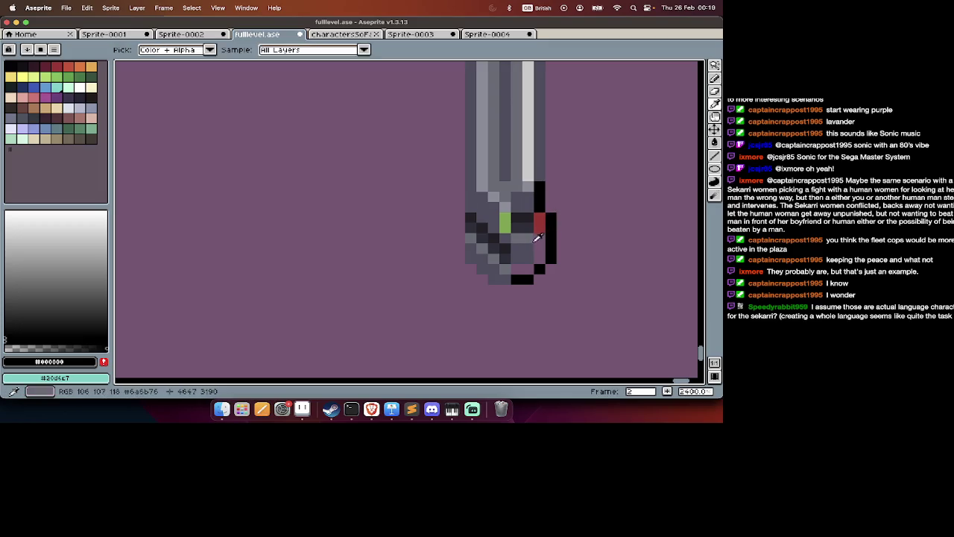
pyautogui.click(531, 237)
pyautogui.press('g')
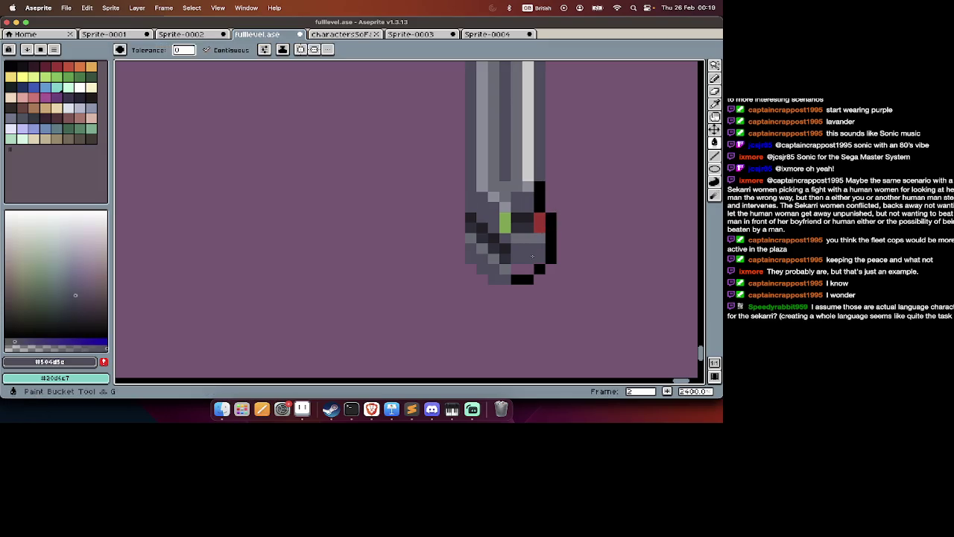
pyautogui.press('i')
pyautogui.click(522, 269)
pyautogui.press('b')
pyautogui.scroll(-4, 520, 268)
pyautogui.scroll(-3, 522, 276)
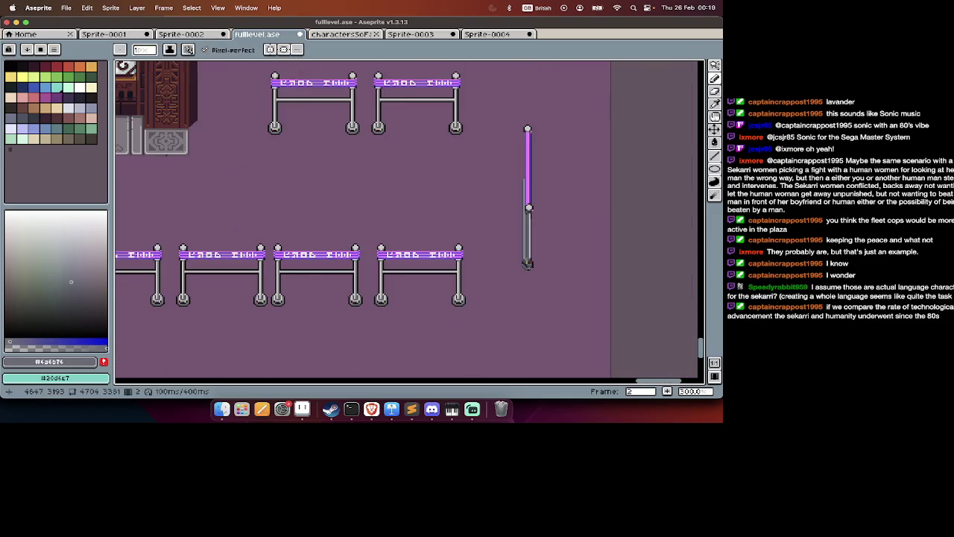
# Pick off-white #ebede9 and stroke a highlight down the purple pole section.
pyautogui.scroll(1, 527, 290)
pyautogui.scroll(3, 537, 224)
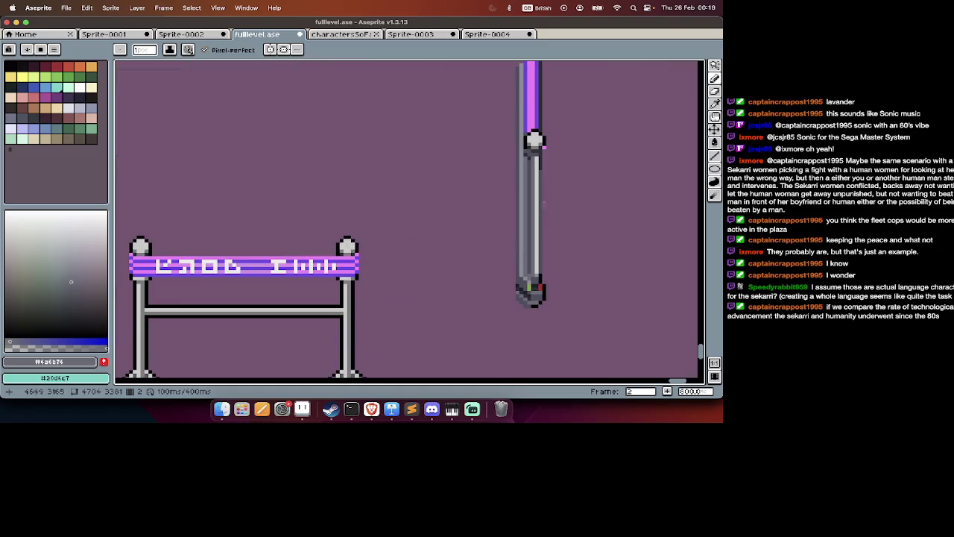
pyautogui.scroll(-2, 529, 185)
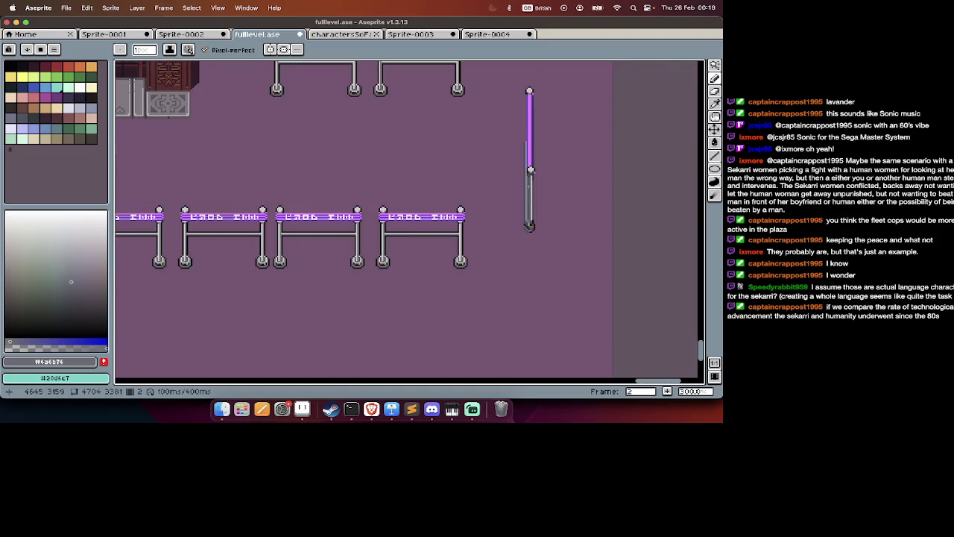
pyautogui.scroll(-1, 530, 186)
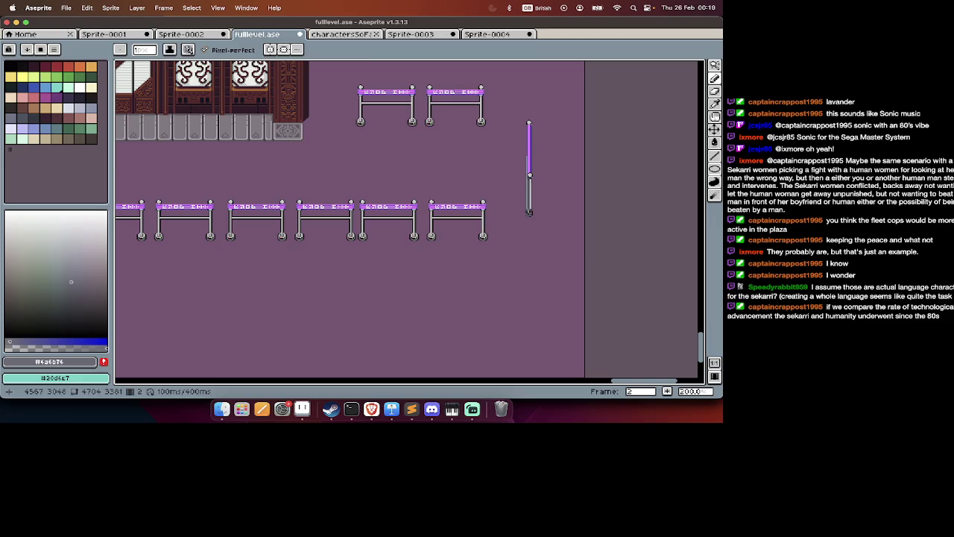
pyautogui.scroll(2, 460, 92)
pyautogui.scroll(2, 461, 92)
pyautogui.press('i')
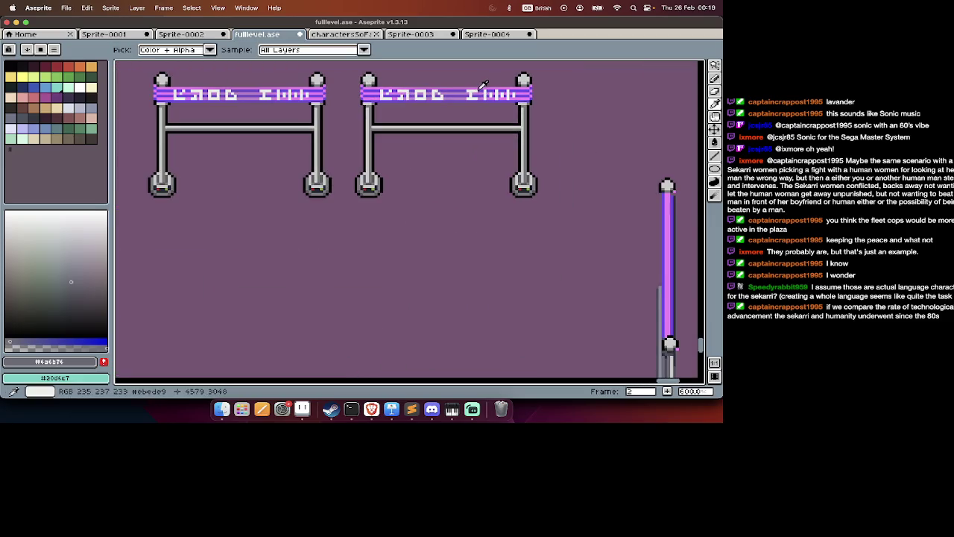
pyautogui.click(483, 84)
pyautogui.hscroll(3, 477, 88)
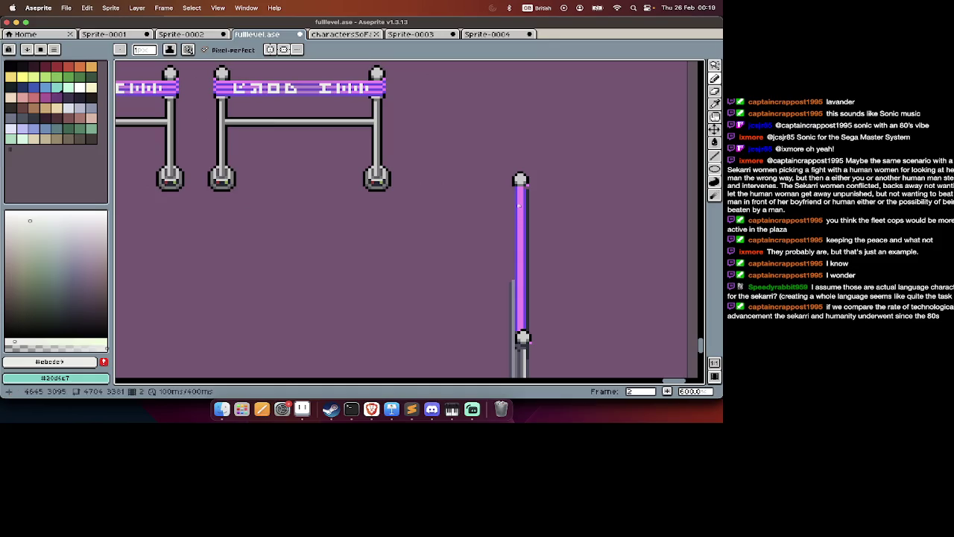
pyautogui.moveTo(520, 209); pyautogui.dragTo(520, 234)
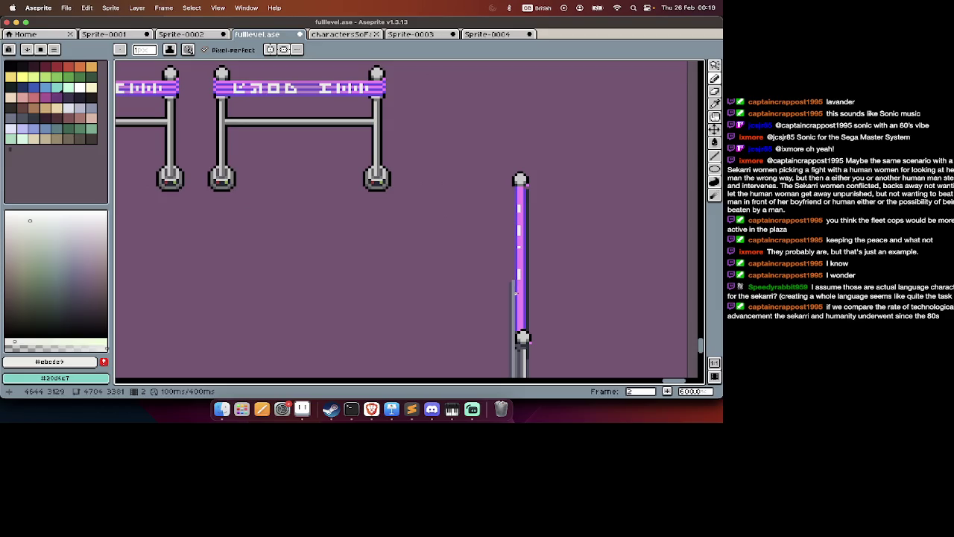
# Undo the recent pole strokes, redo one, then undo it again.
pyautogui.scroll(-1, 524, 303)
pyautogui.scroll(-2, 524, 304)
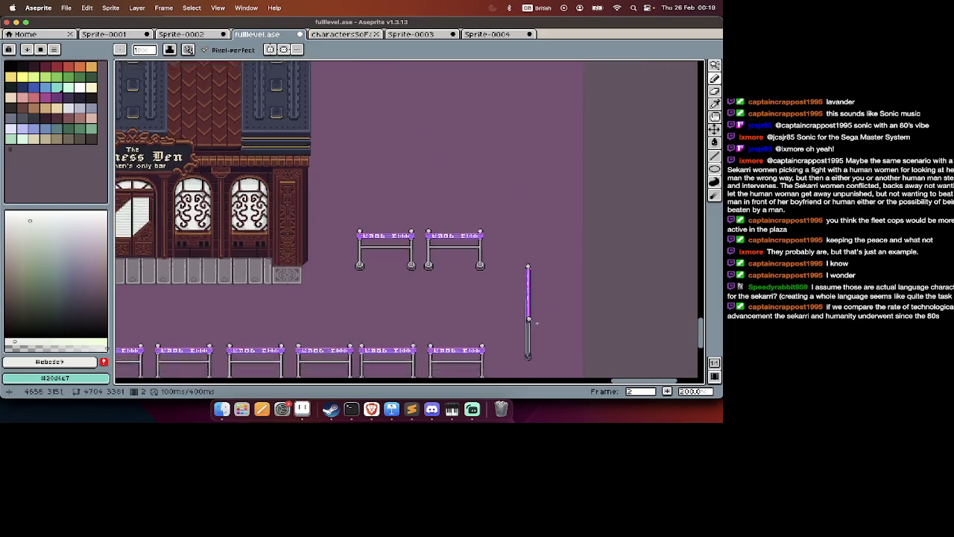
pyautogui.scroll(3, 535, 256)
pyautogui.scroll(-1, 534, 256)
pyautogui.scroll(-4, 534, 253)
pyautogui.press('super+z')
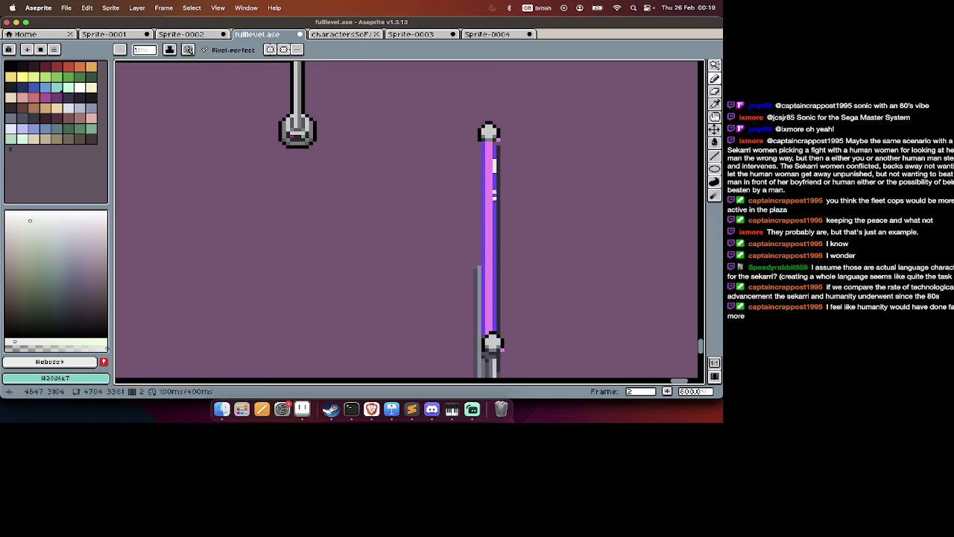
pyautogui.scroll(-3, 494, 302)
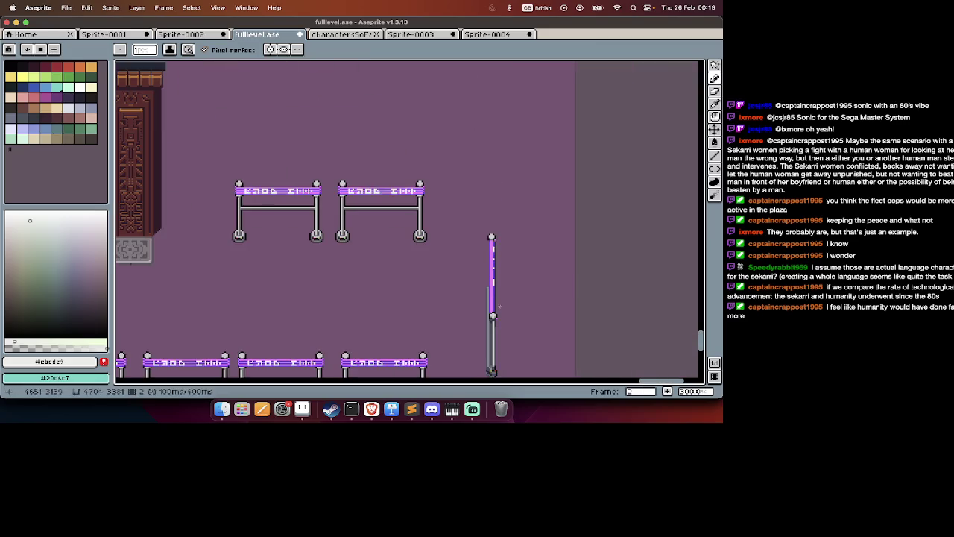
pyautogui.press('super+z')
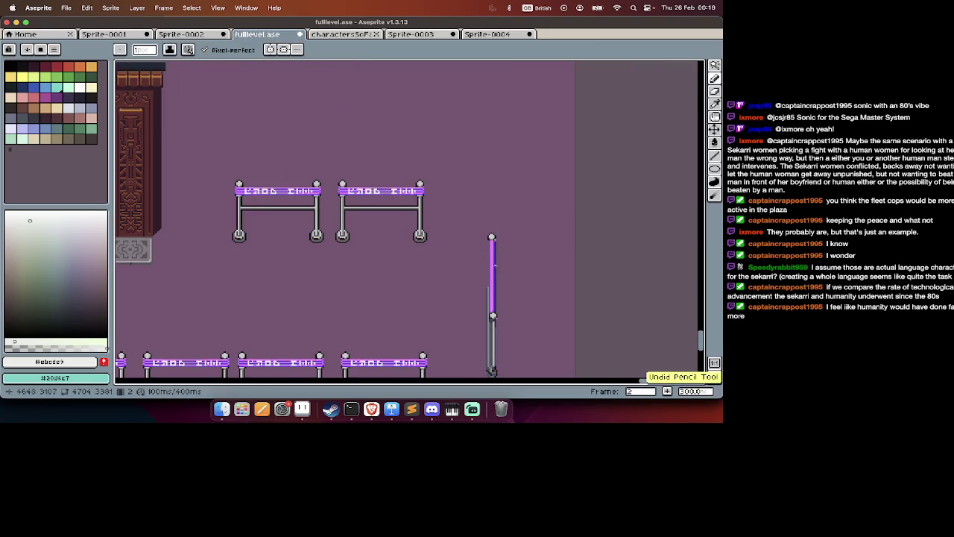
pyautogui.scroll(3, 492, 265)
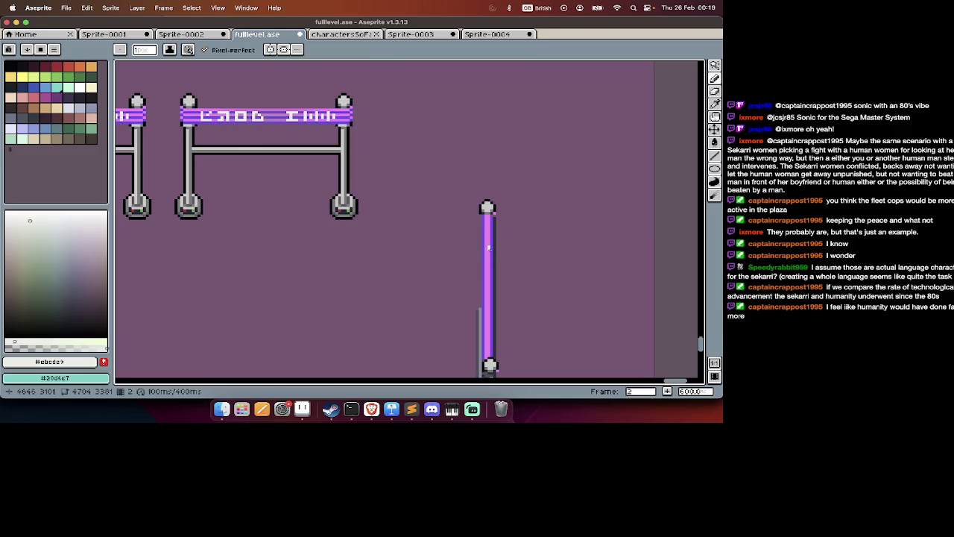
pyautogui.press('super+shift+z')
pyautogui.scroll(-3, 488, 321)
pyautogui.scroll(-1, 488, 322)
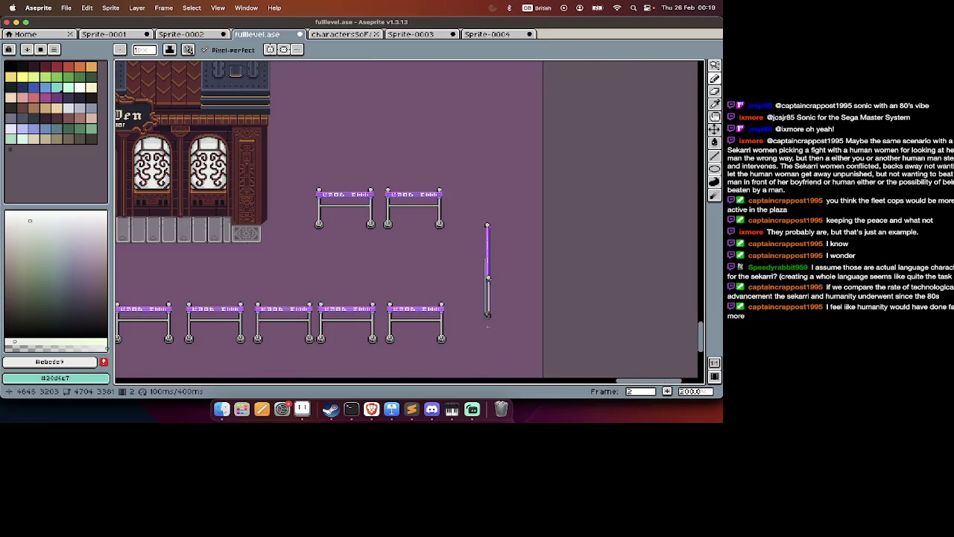
pyautogui.press('super+z')
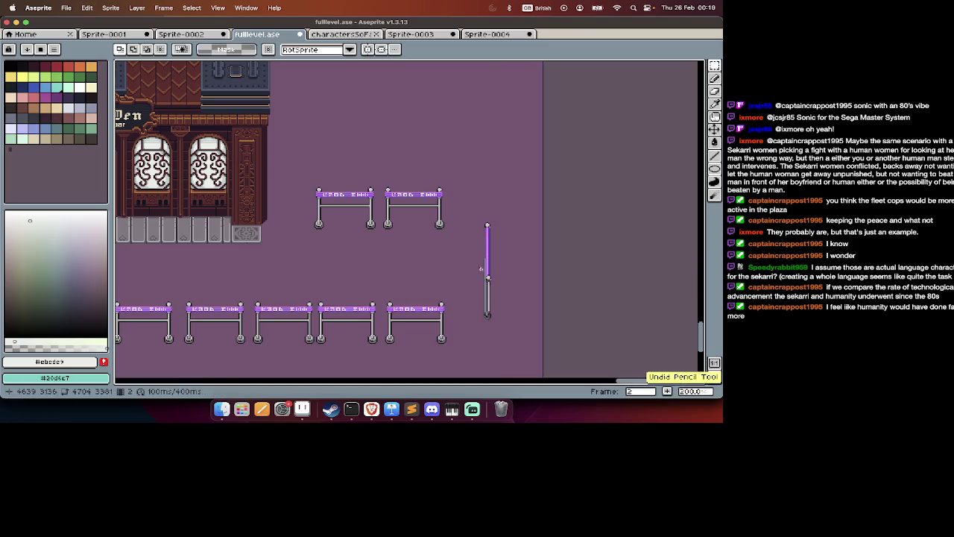
pyautogui.scroll(1, 429, 203)
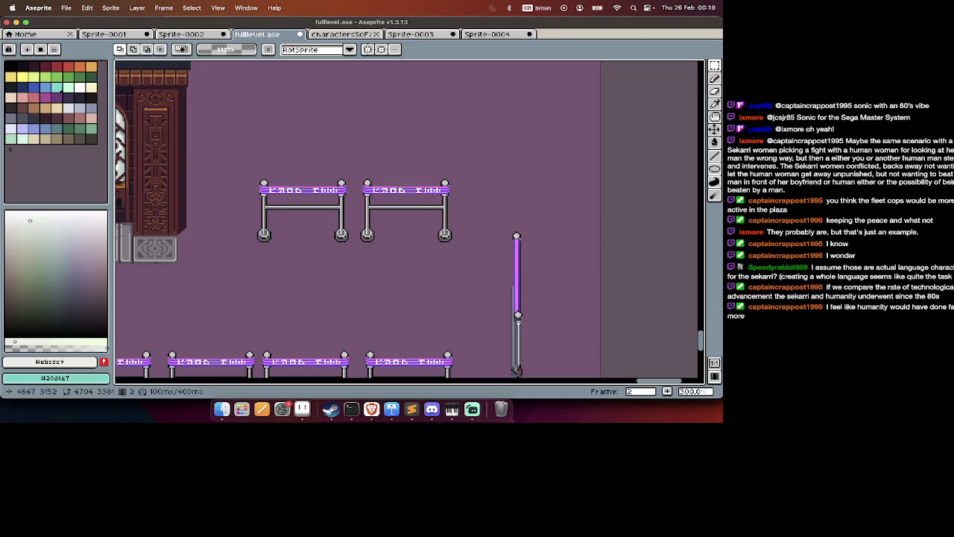
pyautogui.press('Tab')
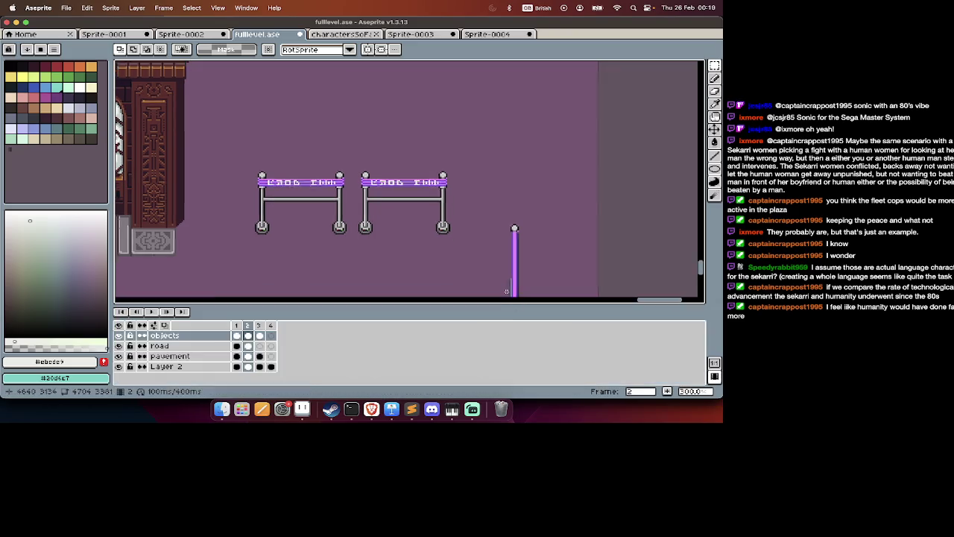
# Select the vertical neon pole and move it up and right to join the upper right and lower fence rows.
pyautogui.press('Tab')
pyautogui.moveTo(553, 165); pyautogui.dragTo(488, 340)
pyautogui.scroll(-1, 492, 342)
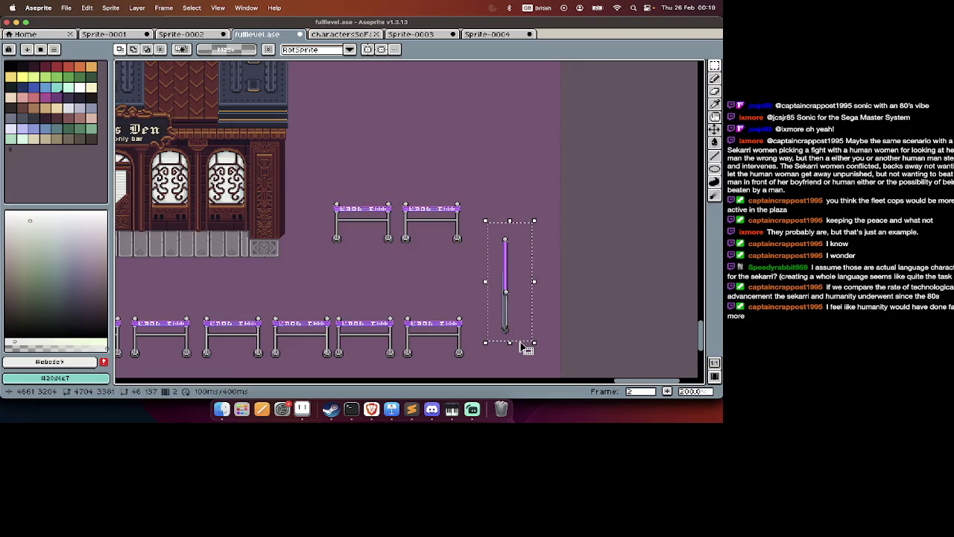
pyautogui.scroll(-1, 511, 341)
pyautogui.scroll(2, 522, 328)
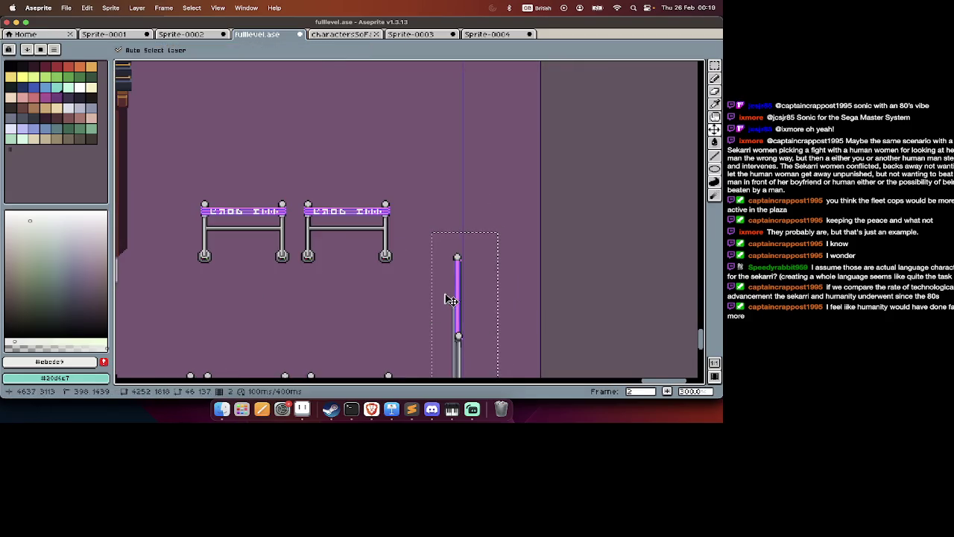
pyautogui.scroll(-2, 454, 299)
pyautogui.moveTo(477, 292)
pyautogui.mouseDown()
pyautogui.moveTo(526, 247)
pyautogui.moveTo(422, 214)
pyautogui.moveTo(562, 235)
pyautogui.moveTo(514, 264)
pyautogui.mouseUp()
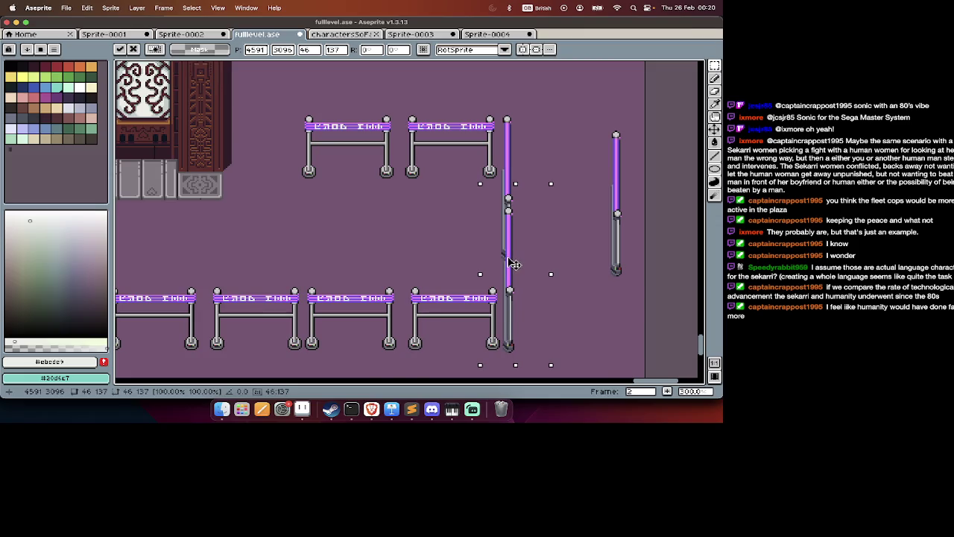
pyautogui.scroll(-3, 515, 264)
pyautogui.press('Return')
pyautogui.hscroll(-3, 511, 260)
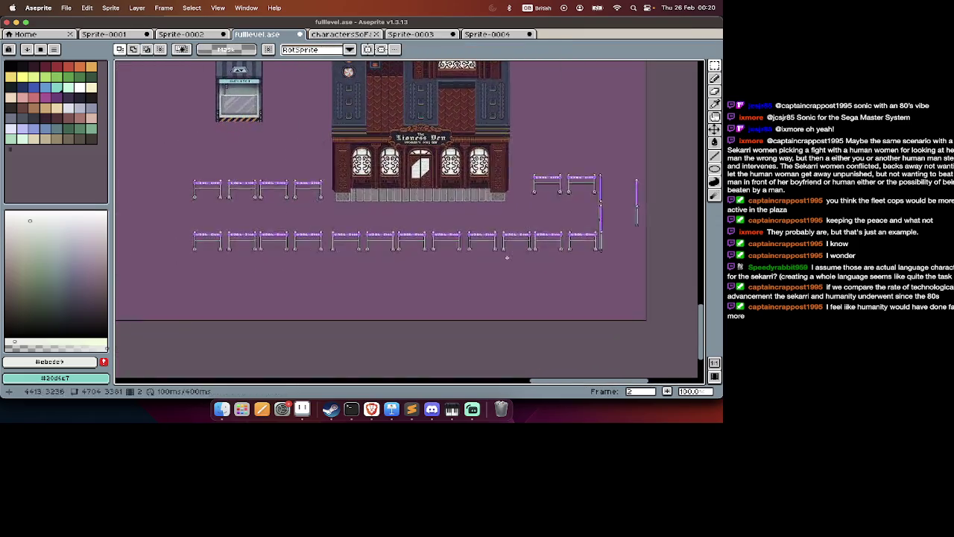
pyautogui.hscroll(-3, 509, 258)
pyautogui.scroll(-1, 507, 257)
pyautogui.scroll(-1, 507, 257)
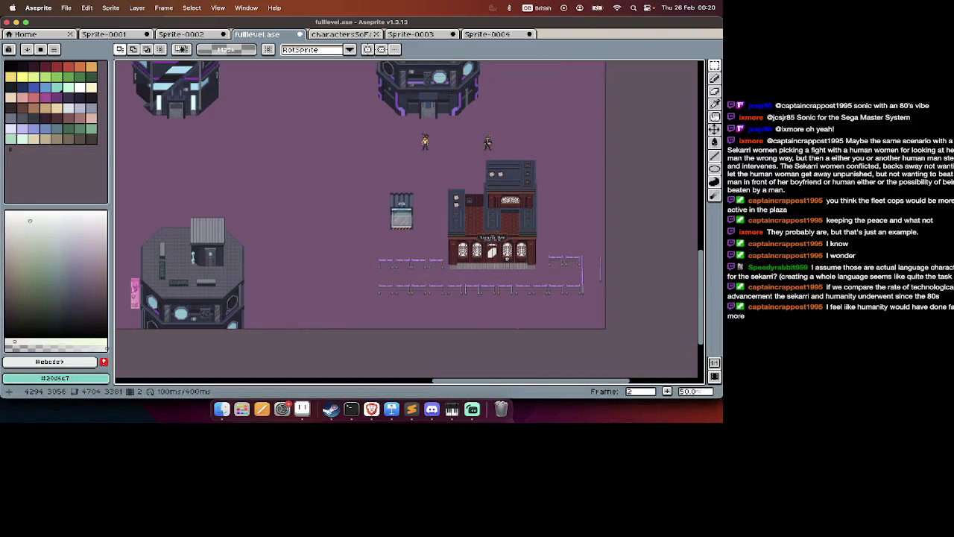
pyautogui.press('Tab')
pyautogui.press('Tab')
pyautogui.hscroll(-5, 507, 258)
pyautogui.scroll(1, 462, 239)
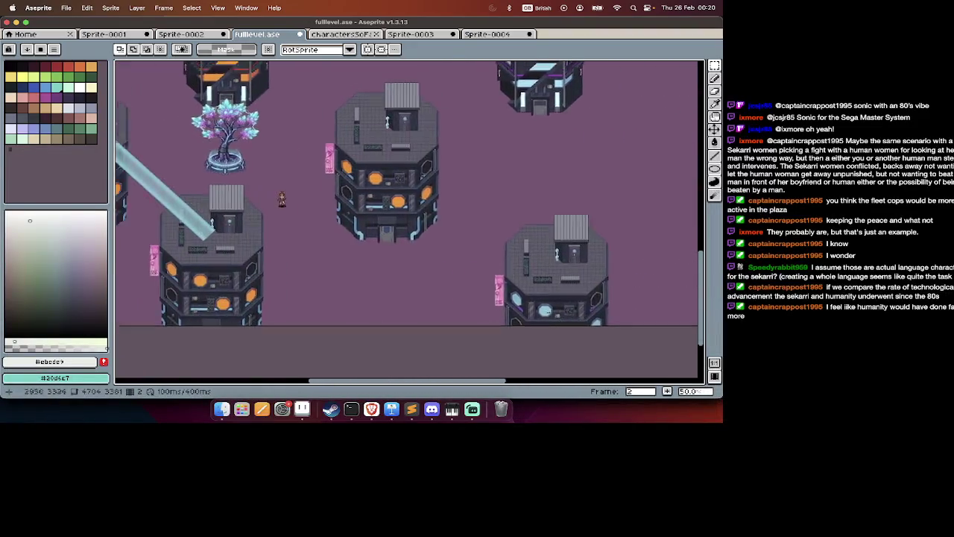
pyautogui.hscroll(-5, 422, 223)
pyautogui.scroll(-1, 417, 231)
pyautogui.hscroll(3, 402, 249)
pyautogui.press('Tab')
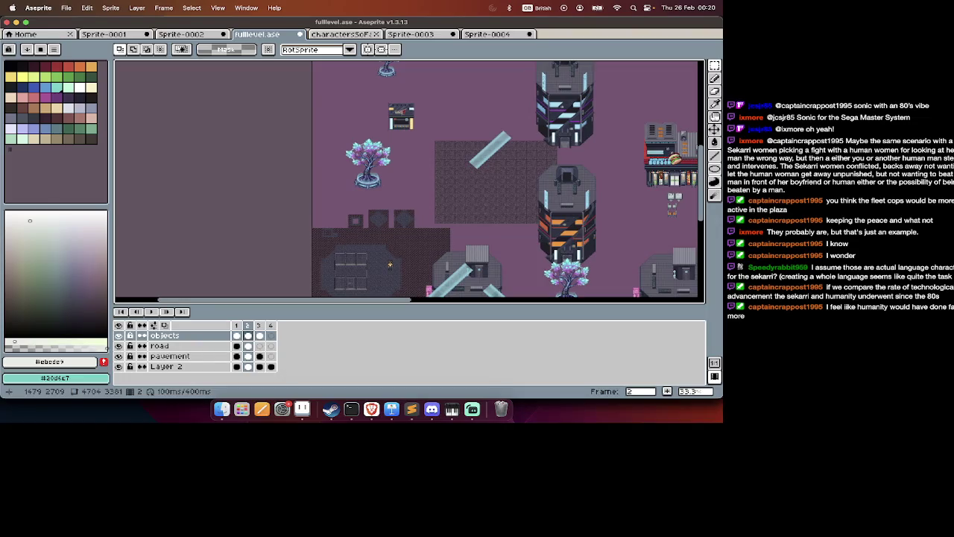
pyautogui.press('Down')
pyautogui.press('Down')
pyautogui.press('Down')
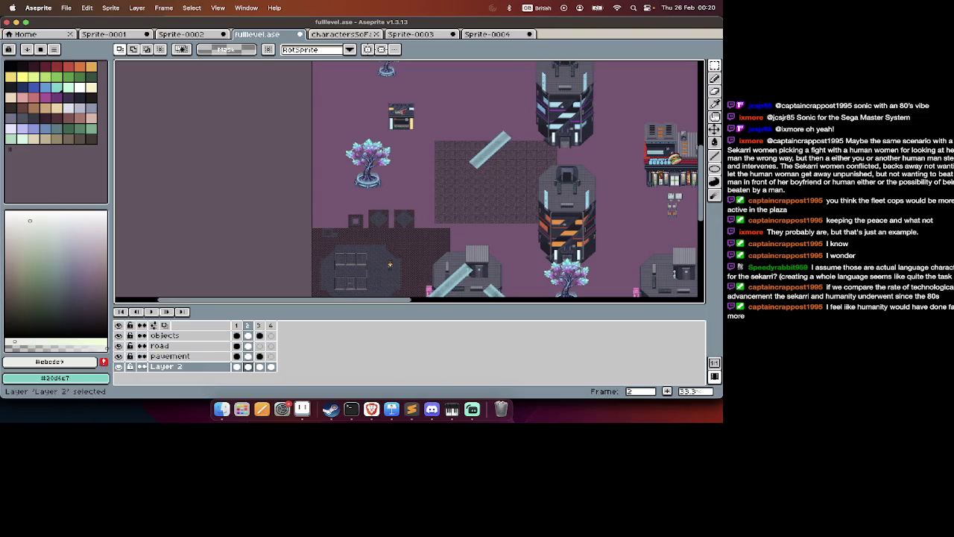
pyautogui.press('Right')
pyautogui.scroll(-4, 475, 219)
pyautogui.scroll(1, 475, 218)
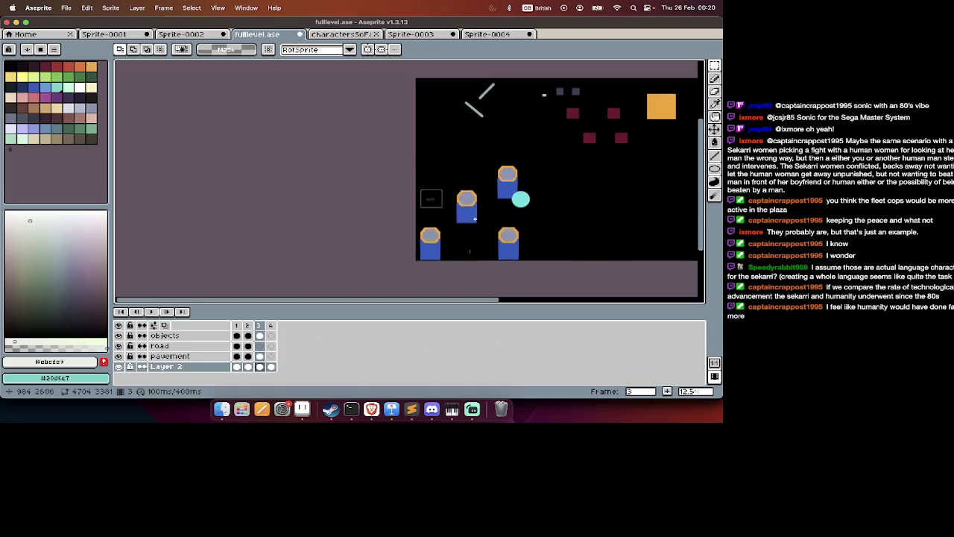
pyautogui.press('Left')
pyautogui.press('Left')
pyautogui.hscroll(2, 475, 219)
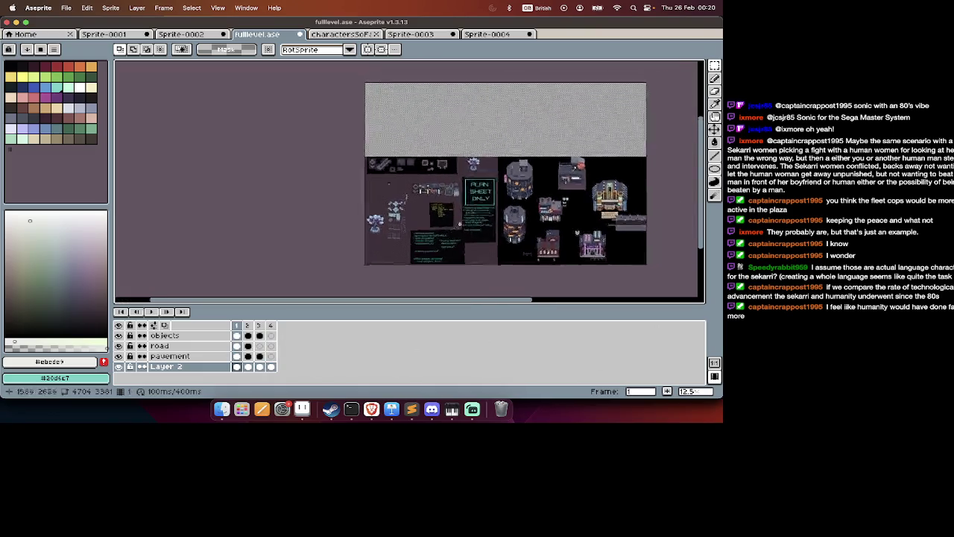
pyautogui.scroll(3, 269, 219)
pyautogui.scroll(1, 430, 174)
pyautogui.scroll(1, 430, 173)
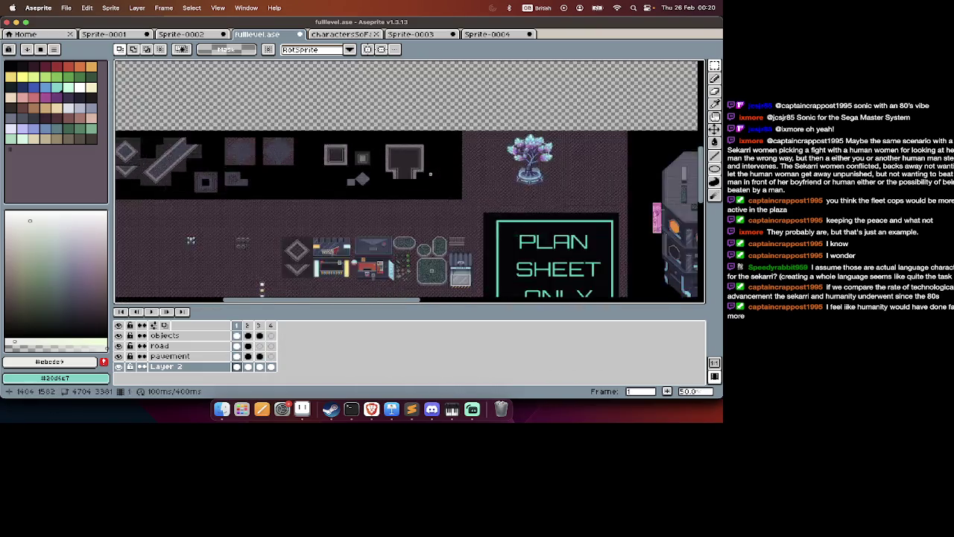
pyautogui.scroll(1, 430, 174)
pyautogui.scroll(-3, 431, 173)
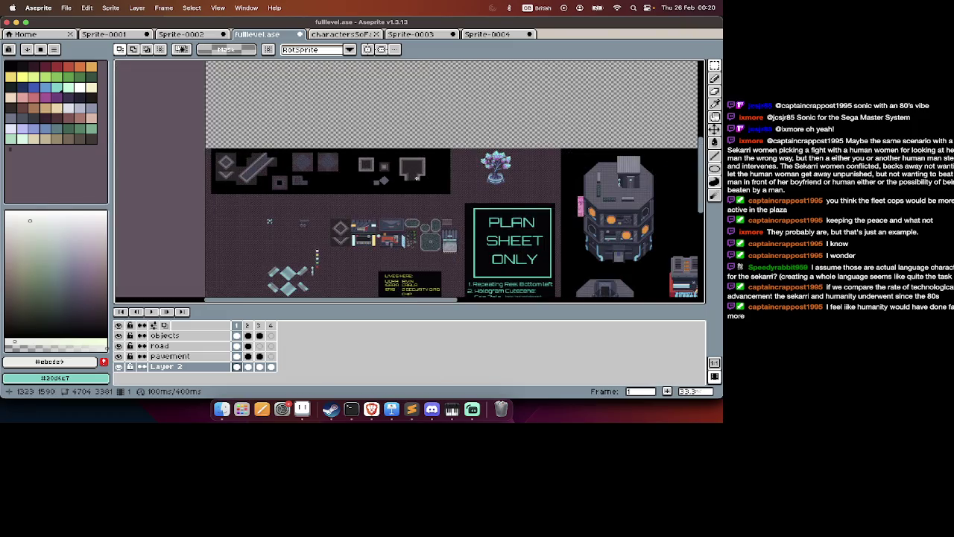
pyautogui.scroll(1, 417, 177)
pyautogui.press('Tab')
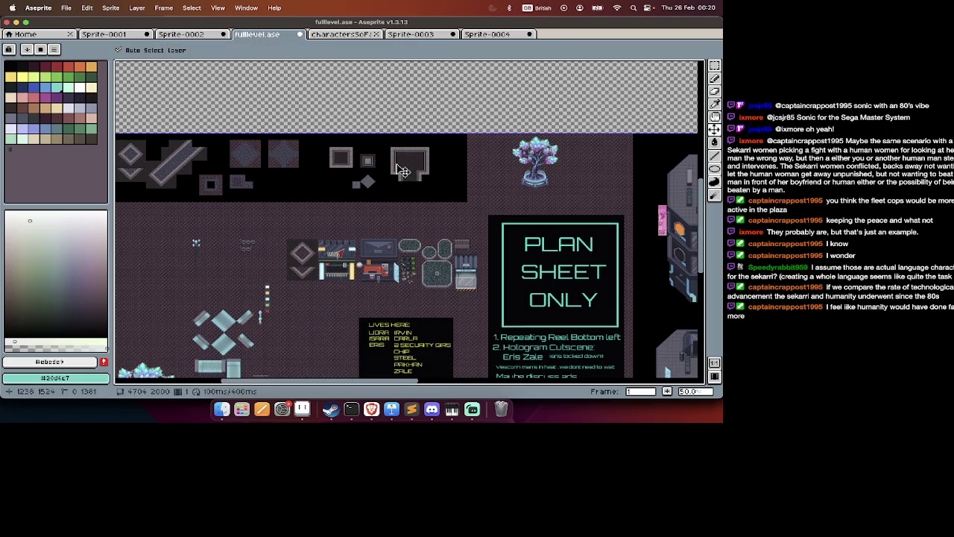
pyautogui.scroll(2, 342, 142)
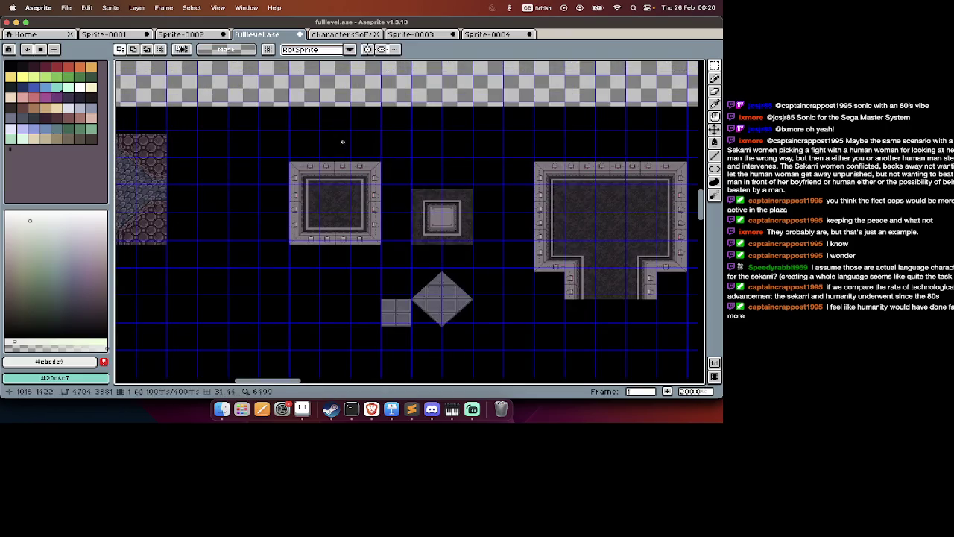
pyautogui.scroll(-2, 343, 142)
pyautogui.press('Tab')
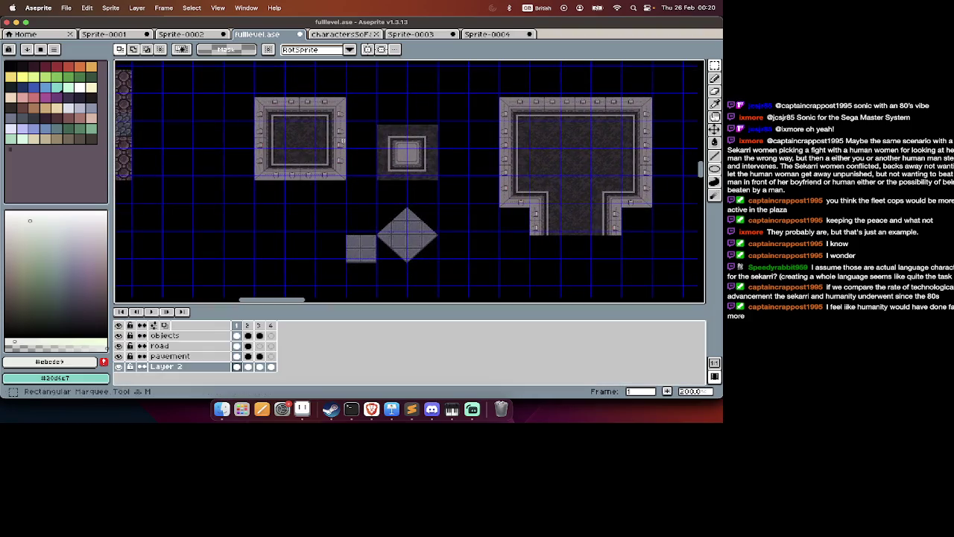
pyautogui.press('Tab')
pyautogui.moveTo(255, 65); pyautogui.dragTo(646, 307)
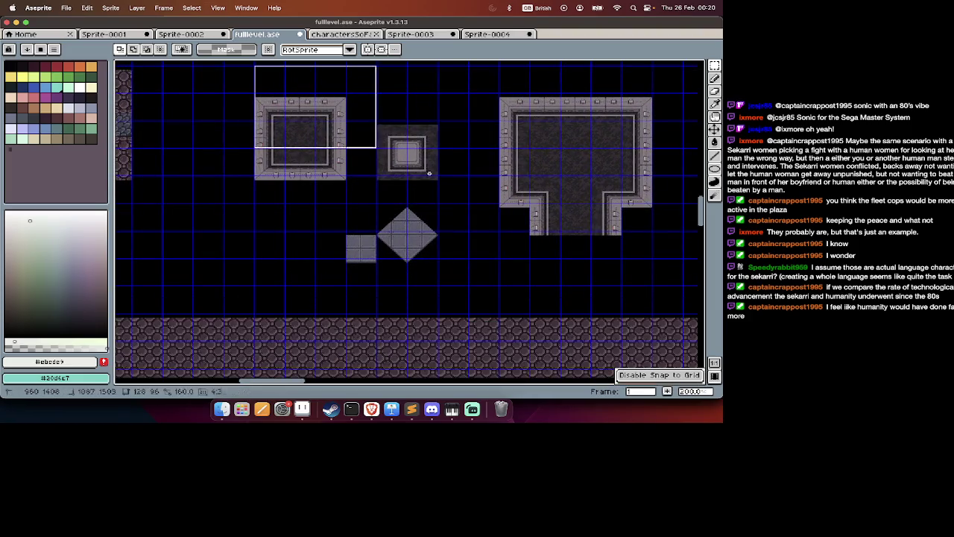
pyautogui.click(643, 308)
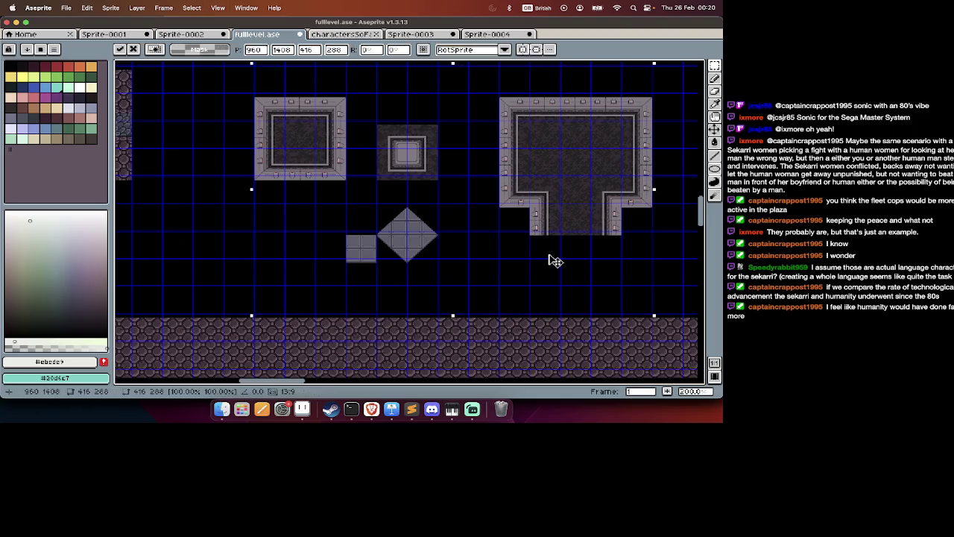
pyautogui.hotkey('ctrl', 'd')
pyautogui.press('Tab')
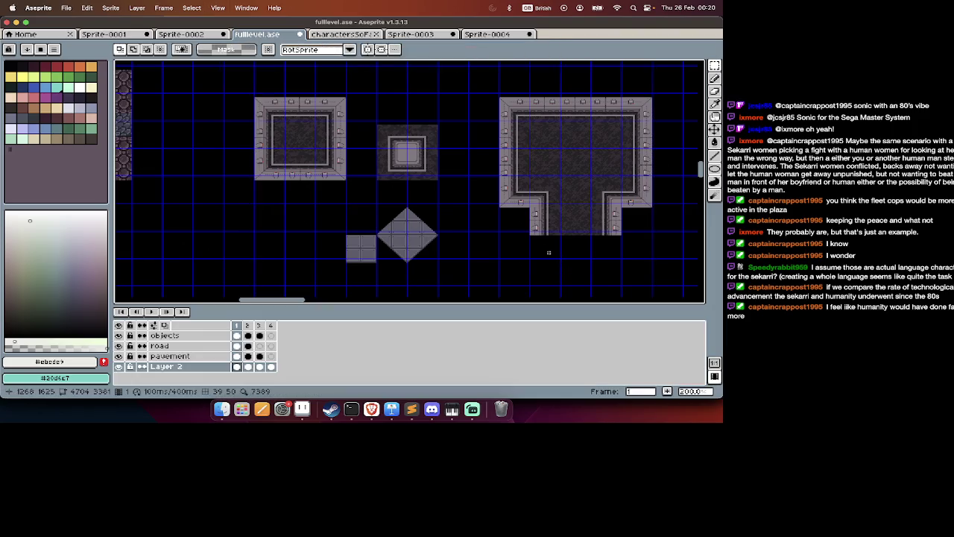
pyautogui.press('Tab')
pyautogui.moveTo(248, 78); pyautogui.dragTo(667, 305)
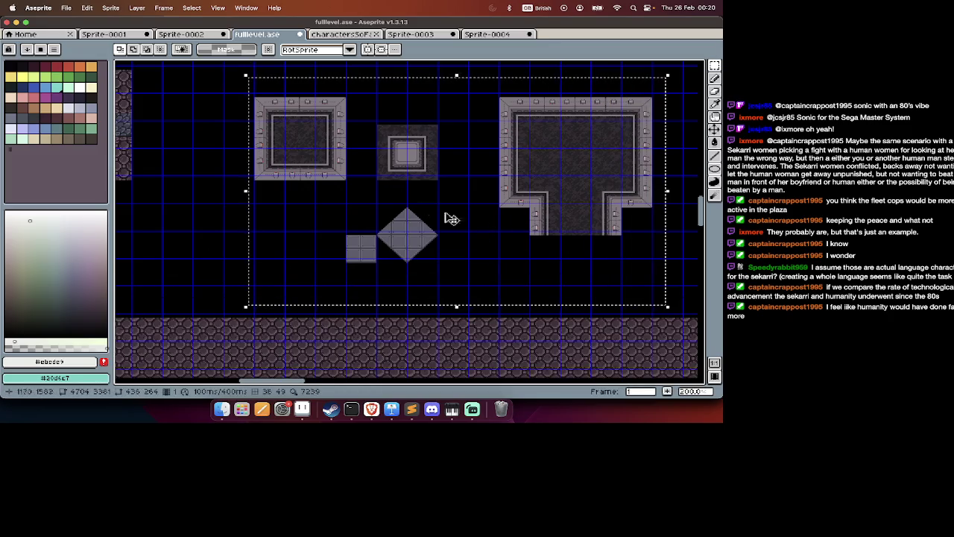
pyautogui.scroll(3, 224, 309)
pyautogui.scroll(2, 269, 119)
pyautogui.moveTo(265, 110); pyautogui.dragTo(262, 95)
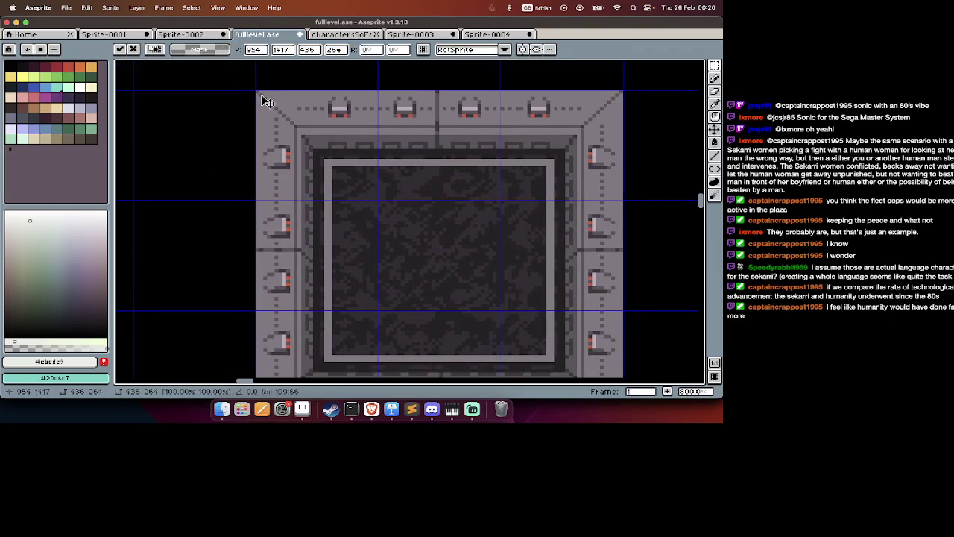
pyautogui.scroll(-4, 265, 101)
pyautogui.scroll(-2, 262, 97)
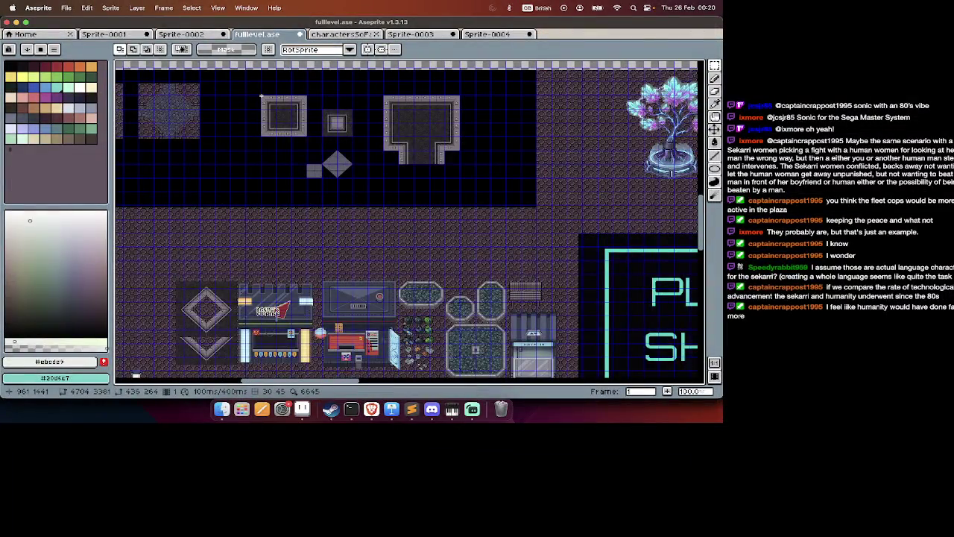
pyautogui.scroll(1, 261, 96)
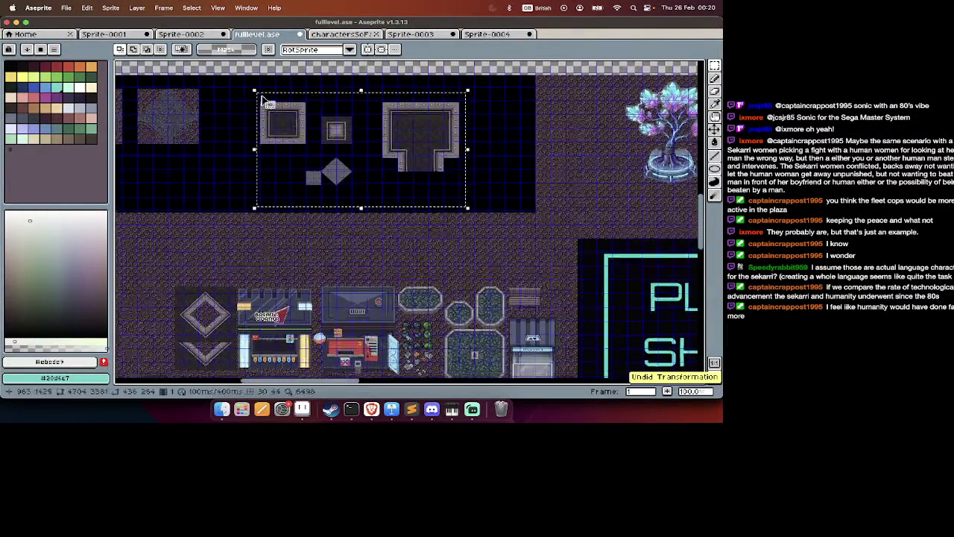
pyautogui.scroll(1, 261, 95)
pyautogui.scroll(1, 261, 96)
pyautogui.scroll(-2, 268, 112)
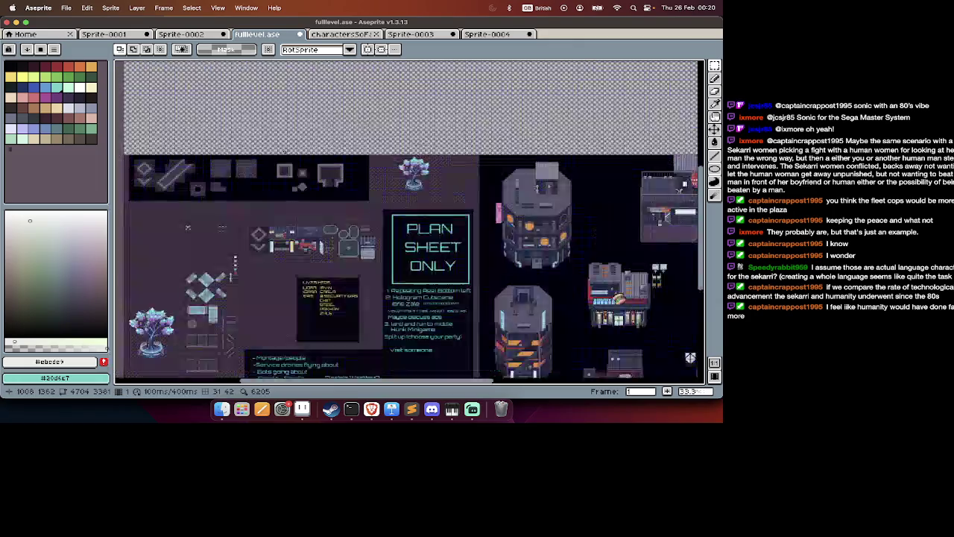
pyautogui.scroll(2, 321, 175)
pyautogui.scroll(2, 373, 172)
pyautogui.scroll(2, 426, 175)
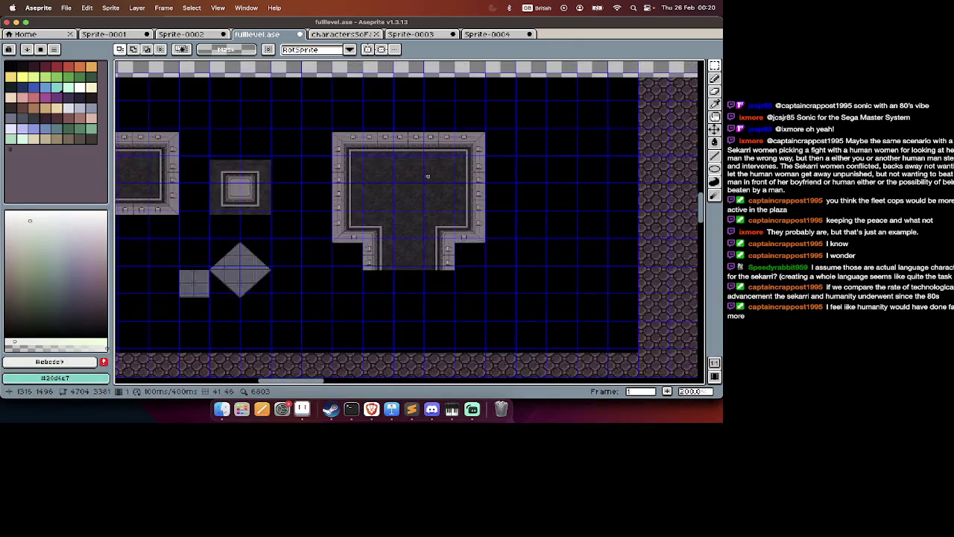
pyautogui.scroll(1, 428, 176)
pyautogui.scroll(-3, 428, 176)
pyautogui.scroll(3, 421, 201)
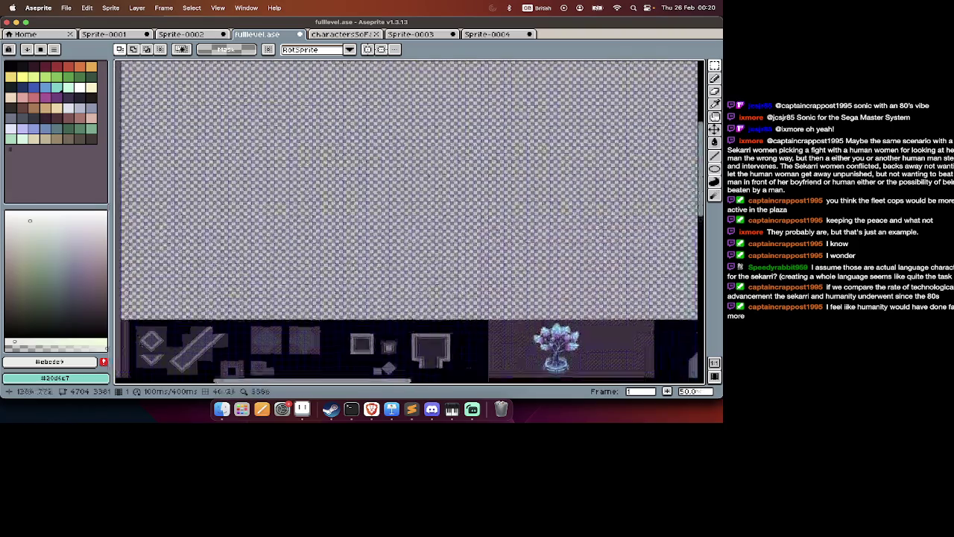
pyautogui.scroll(2, 418, 224)
pyautogui.scroll(1, 419, 228)
pyautogui.scroll(3, 422, 186)
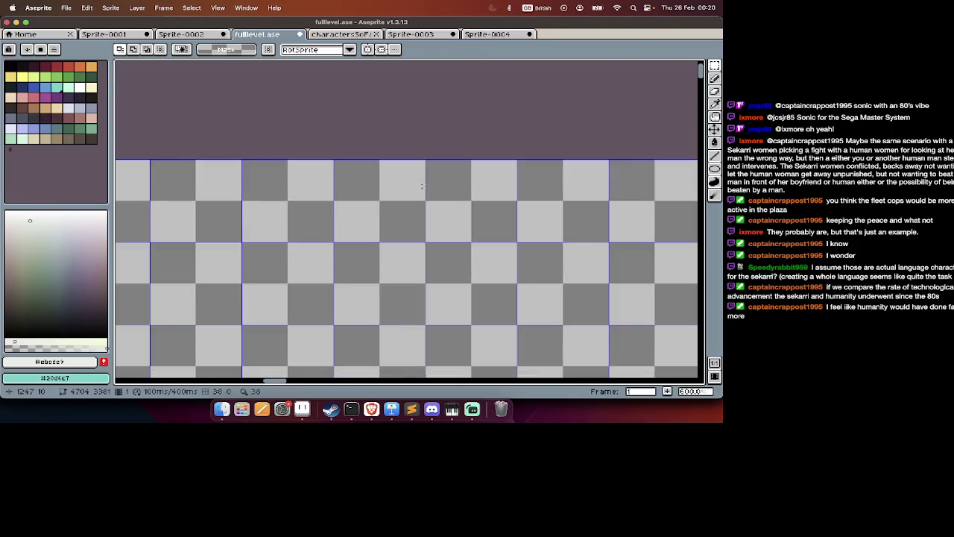
pyautogui.scroll(-3, 420, 186)
pyautogui.scroll(5, 485, 223)
pyautogui.scroll(-3, 555, 249)
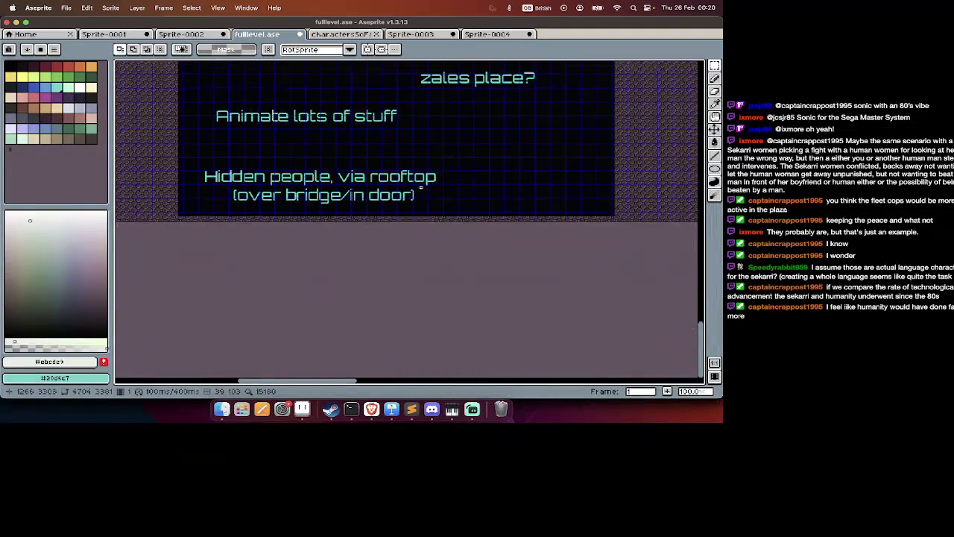
pyautogui.scroll(4, 506, 240)
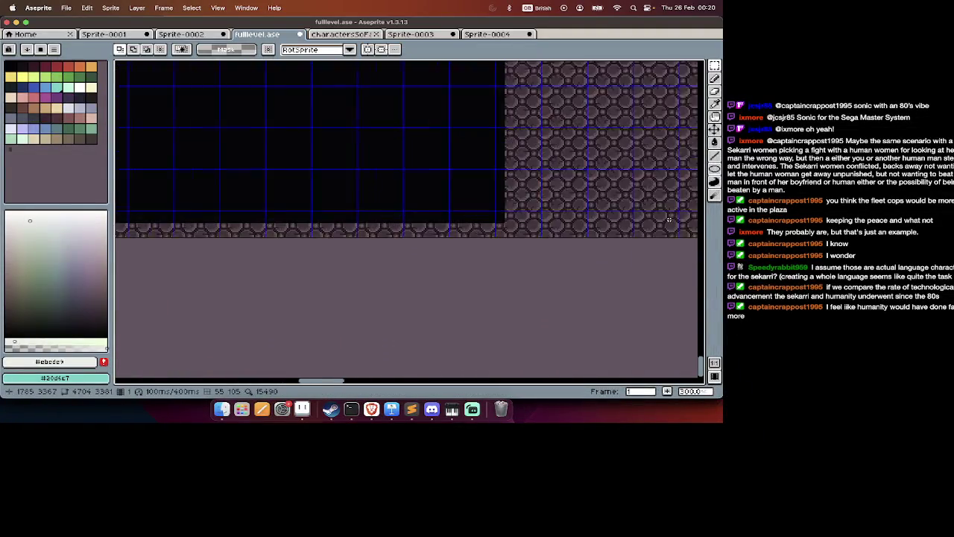
pyautogui.press('super+alt+c')
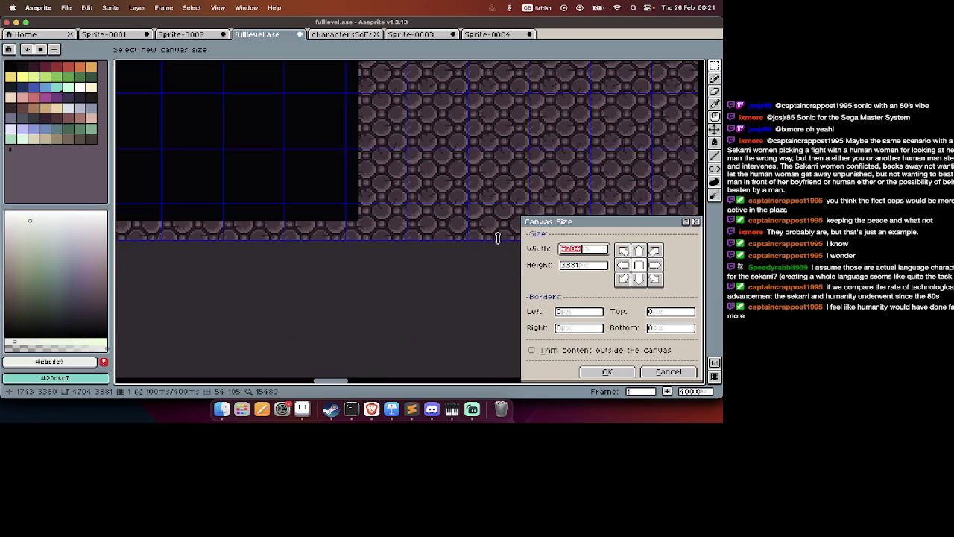
# Extend the canvas bottom by 15 pixels, then pull the bottom edge back up 4 pixels.
pyautogui.moveTo(498, 238); pyautogui.dragTo(501, 264)
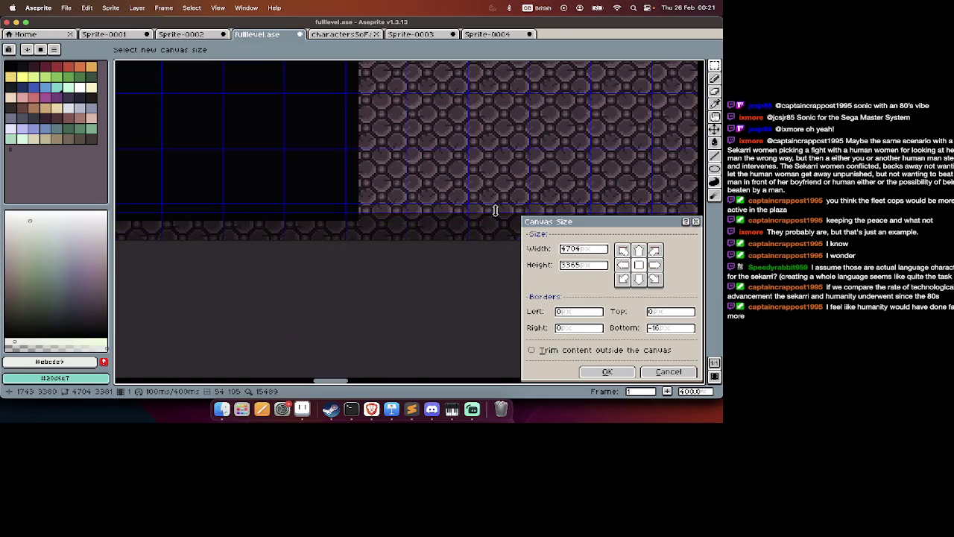
pyautogui.press('Return')
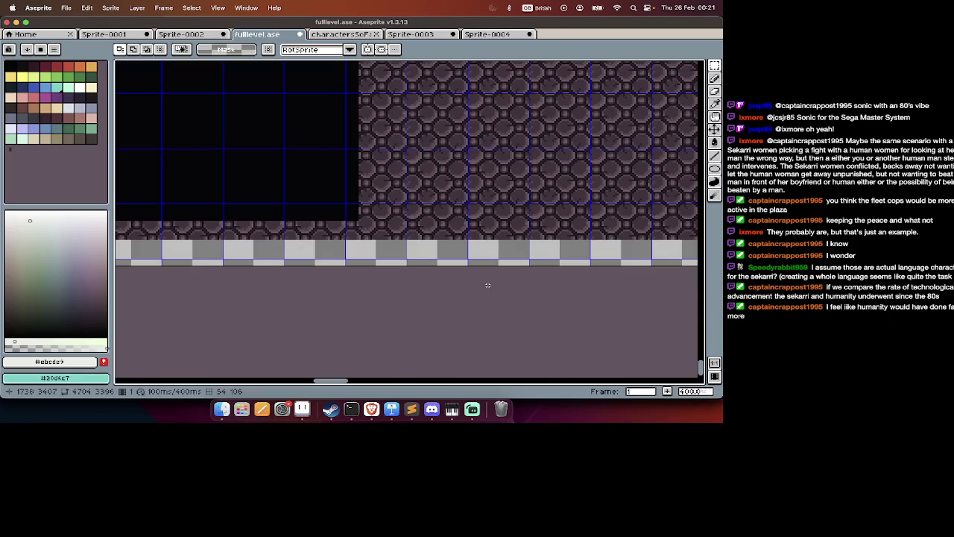
pyautogui.press('super+alt+c')
pyautogui.scroll(3, 481, 270)
pyautogui.moveTo(480, 266); pyautogui.dragTo(480, 255)
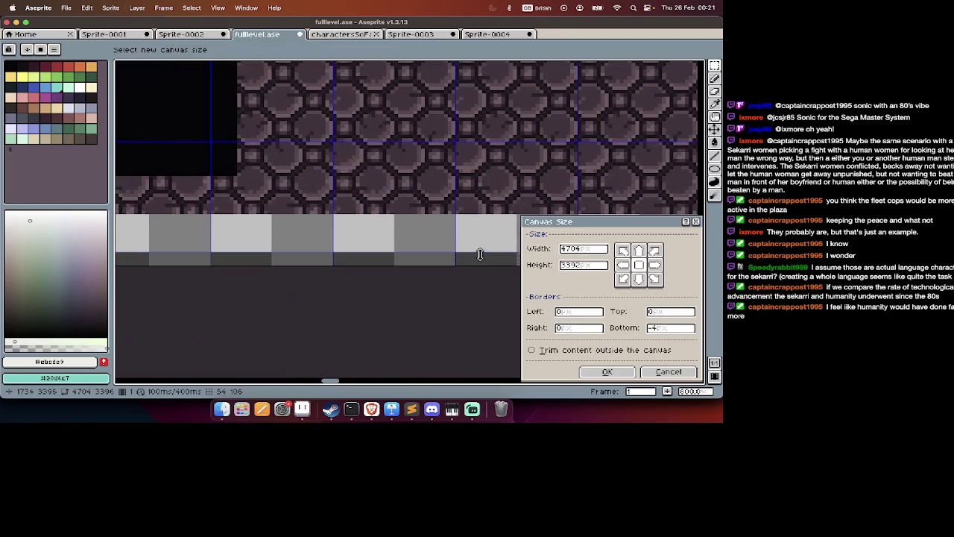
pyautogui.press('Return')
# Undo the most recent bottom-edge canvas resize.
pyautogui.scroll(-3, 480, 254)
pyautogui.scroll(-2, 470, 217)
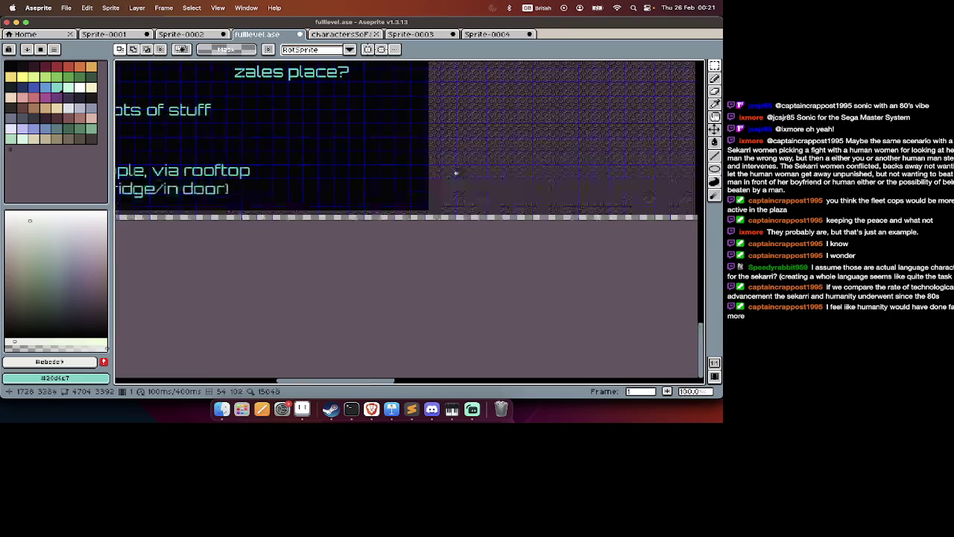
pyautogui.scroll(-2, 455, 173)
pyautogui.scroll(3, 455, 173)
pyautogui.scroll(2, 574, 302)
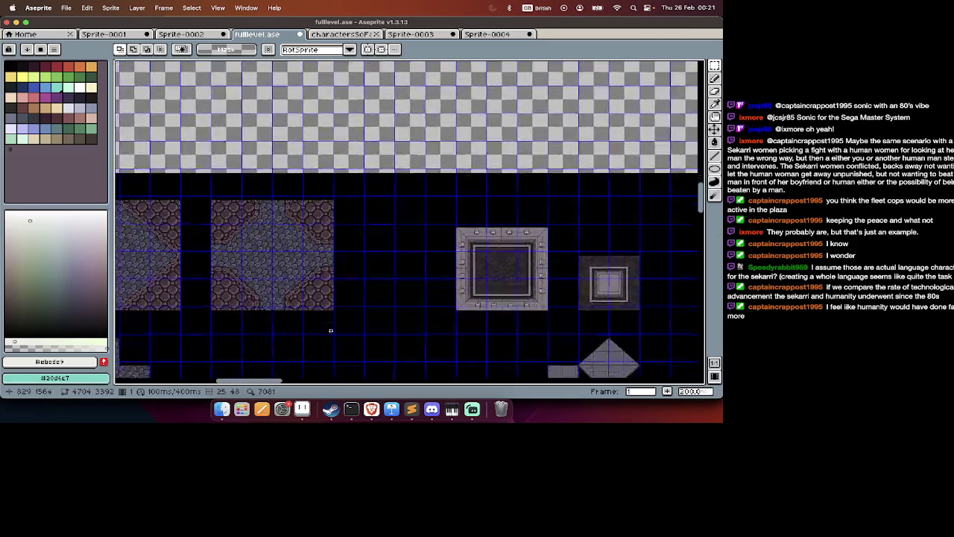
pyautogui.scroll(-1, 330, 329)
pyautogui.scroll(-1, 330, 330)
pyautogui.scroll(-5, 331, 330)
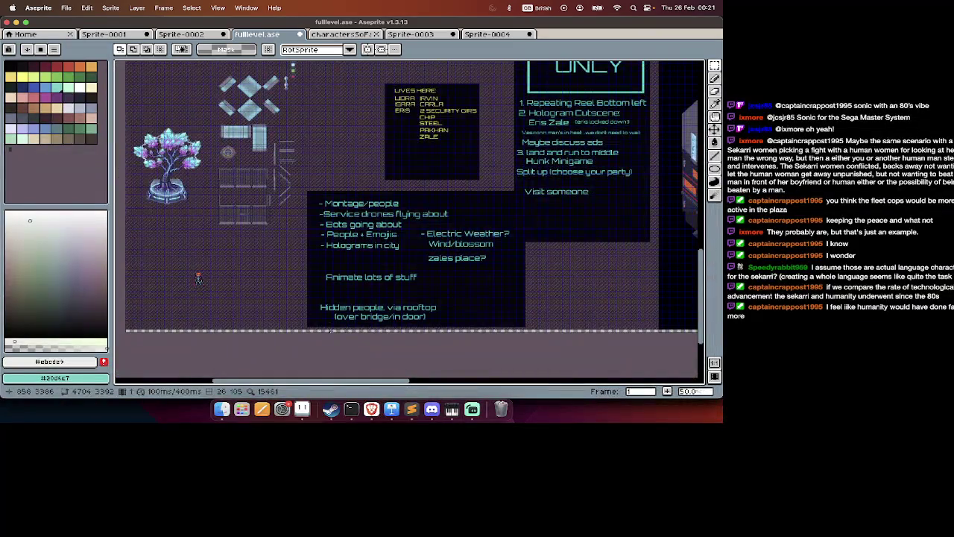
pyautogui.hotkey('ctrl', 'z')
pyautogui.scroll(2, 334, 332)
pyautogui.scroll(5, 334, 331)
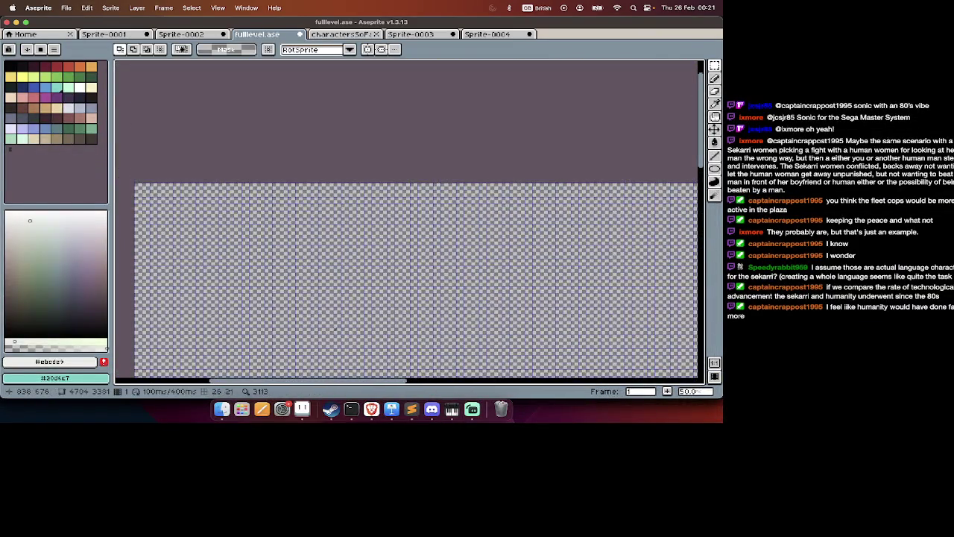
pyautogui.scroll(2, 361, 203)
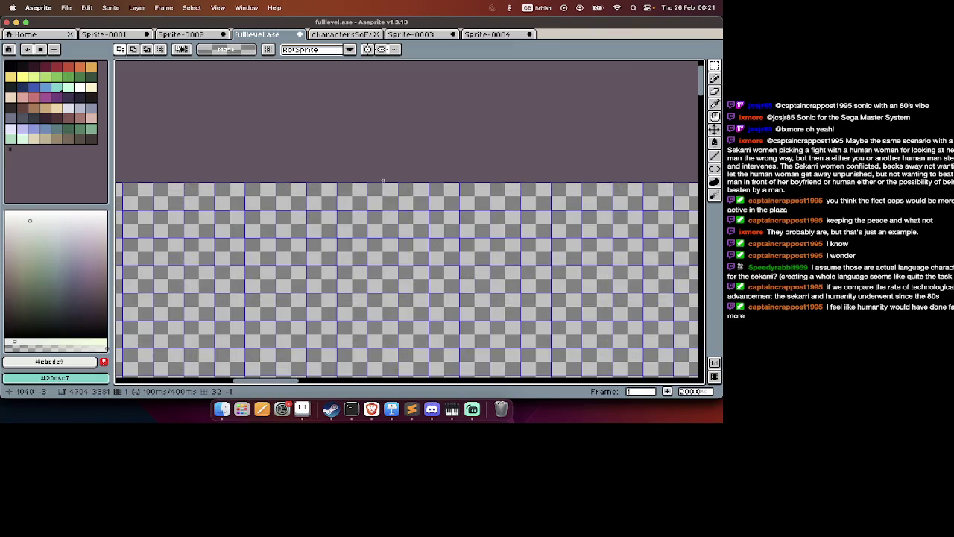
# Check the Canvas Size settings without changes and undo the remaining bottom-edge resize.
pyautogui.hotkey('ctrl', 'alt', 'c')
pyautogui.press('Escape')
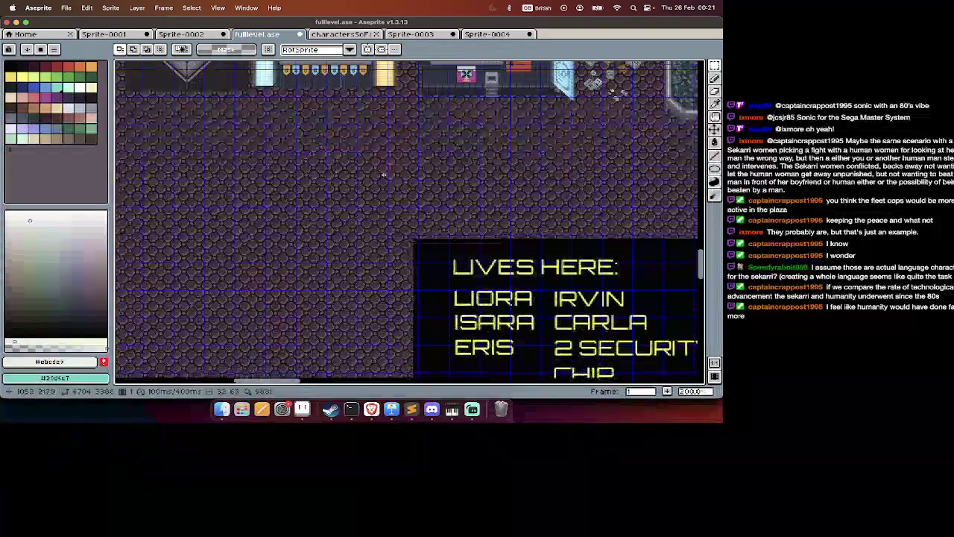
pyautogui.scroll(-2, 383, 175)
pyautogui.scroll(2, 383, 175)
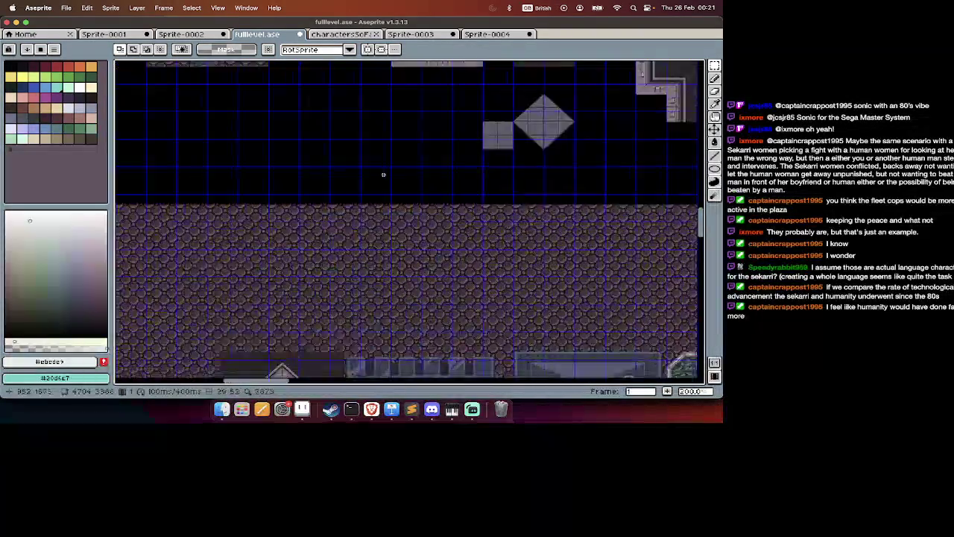
pyautogui.scroll(10, 383, 174)
pyautogui.scroll(10, 384, 174)
pyautogui.scroll(5, 384, 176)
pyautogui.scroll(5, 386, 181)
pyautogui.press('super+z')
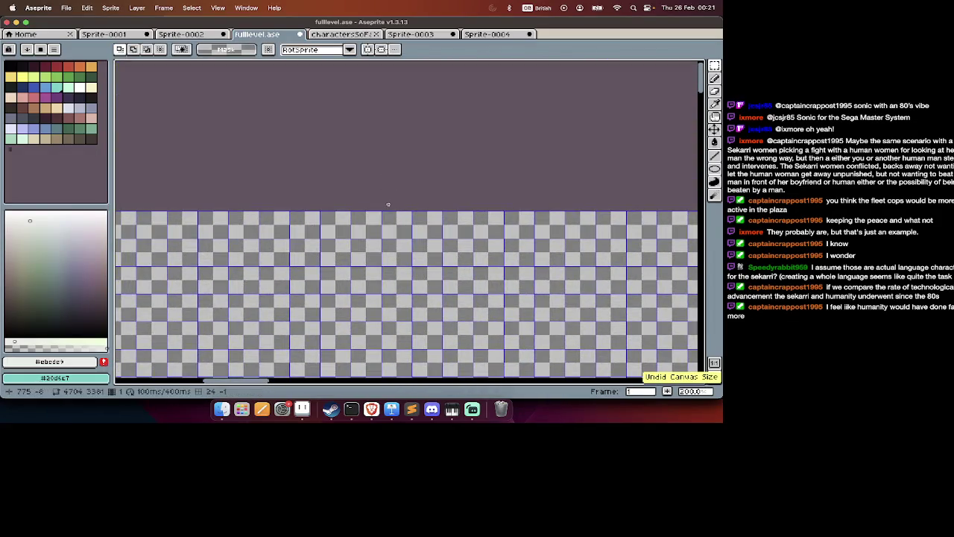
# Apply Canvas Size with Top set to -5, giving a 4704 × 3376 canvas.
pyautogui.scroll(2, 388, 204)
pyautogui.press('super+alt+c')
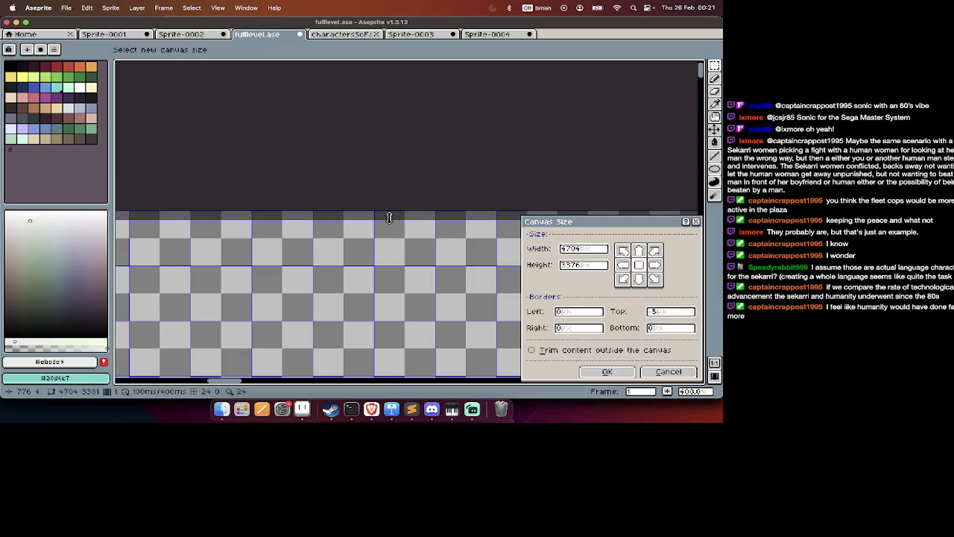
pyautogui.press('Return')
pyautogui.scroll(-2, 389, 220)
pyautogui.scroll(-2, 389, 231)
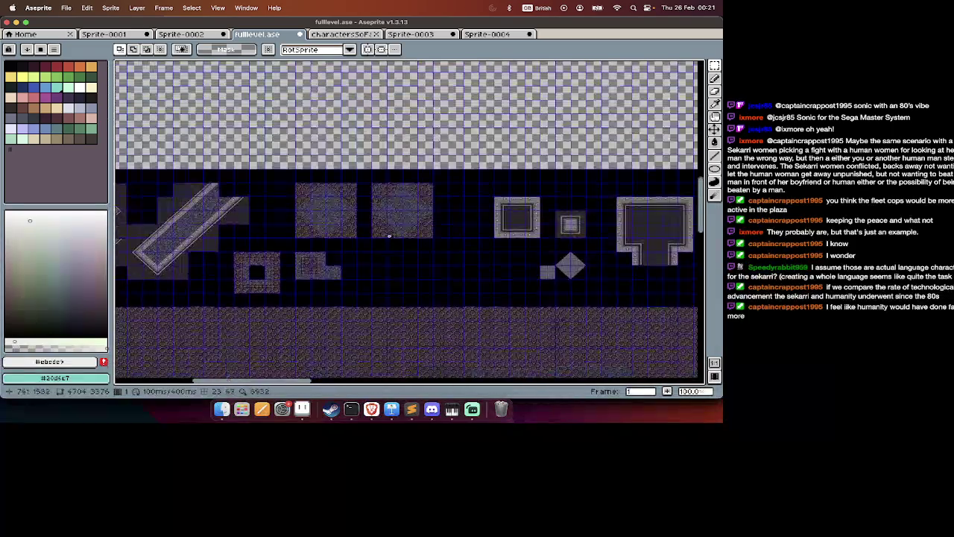
pyautogui.scroll(1, 389, 235)
pyautogui.scroll(3, 397, 201)
# Briefly show and hide the layers timeline, then pan around the level canvas.
pyautogui.scroll(-2, 397, 201)
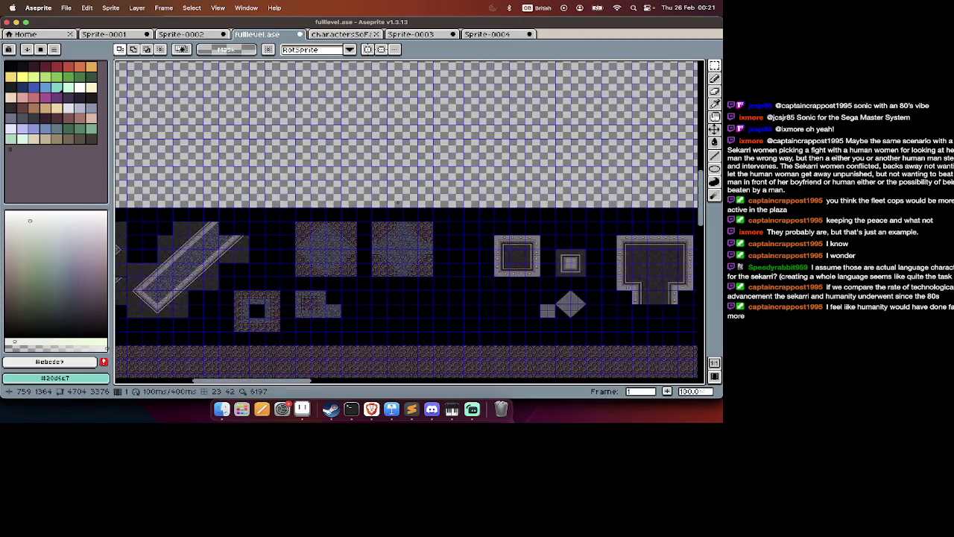
pyautogui.press('Tab')
pyautogui.scroll(-2, 397, 201)
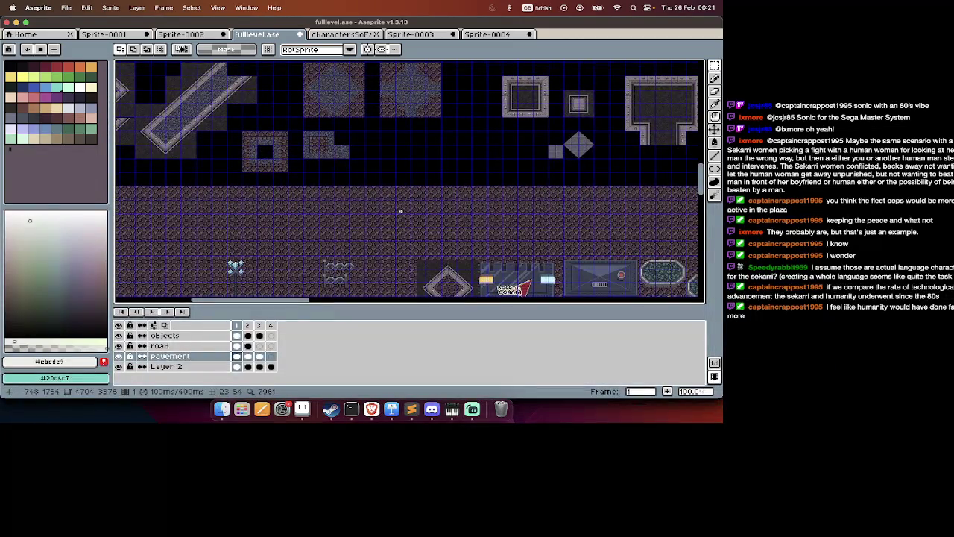
pyautogui.scroll(2, 400, 212)
pyautogui.press('Tab')
pyautogui.hscroll(-3, 401, 212)
pyautogui.hscroll(-1, 400, 212)
pyautogui.hscroll(5, 399, 212)
pyautogui.hscroll(2, 399, 213)
pyautogui.hscroll(2, 399, 213)
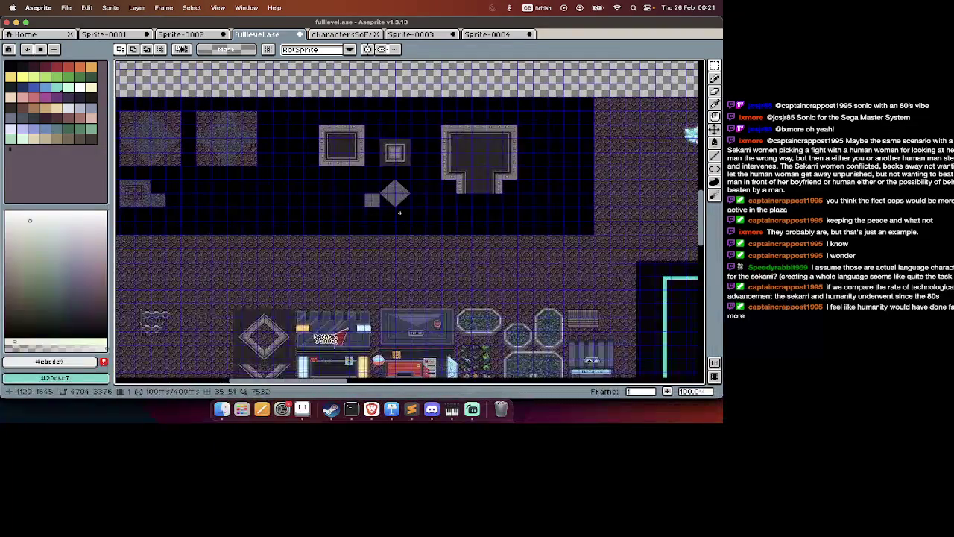
pyautogui.hscroll(-10, 399, 212)
pyautogui.scroll(1, 377, 138)
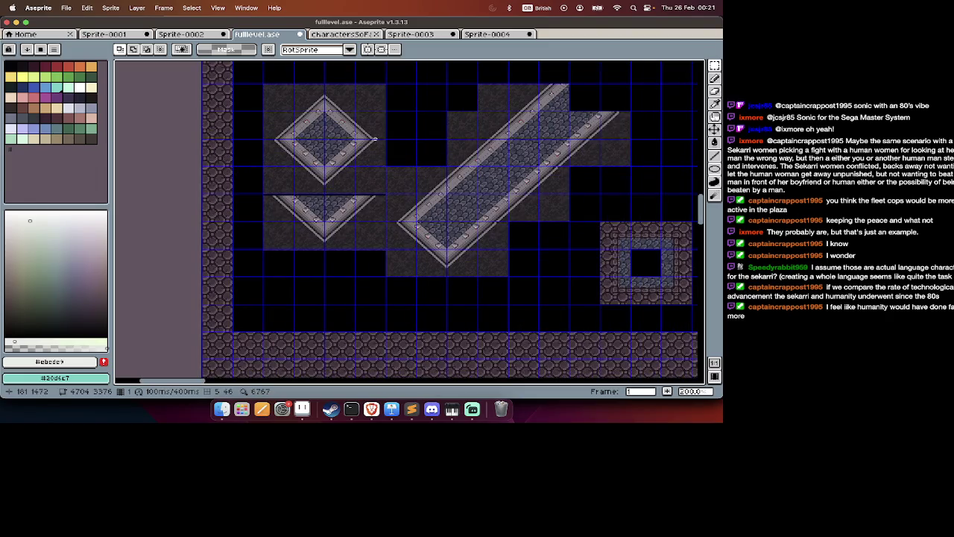
# Pan to the tile sheet and select the large framed square tile.
pyautogui.hscroll(5, 375, 139)
pyautogui.hscroll(1, 375, 138)
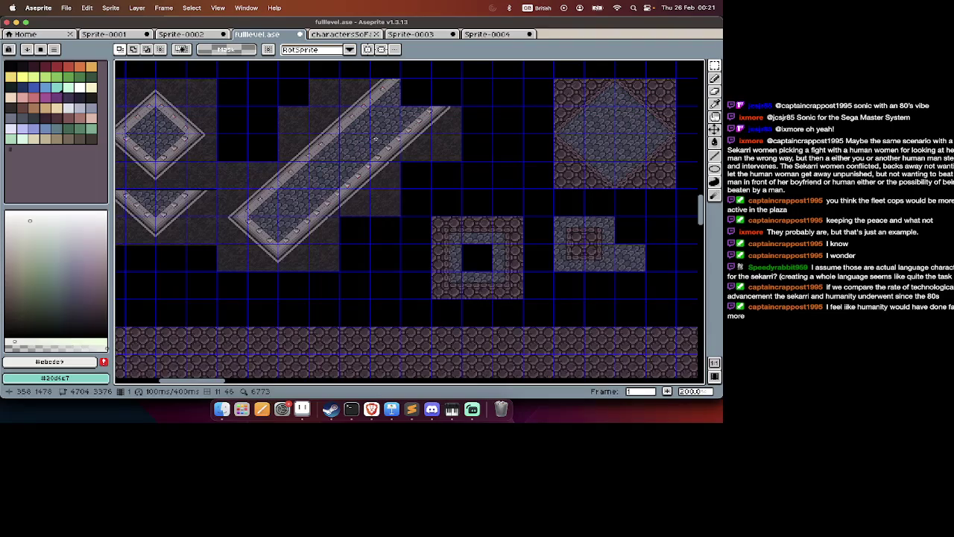
pyautogui.hscroll(3, 375, 139)
pyautogui.hscroll(3, 375, 139)
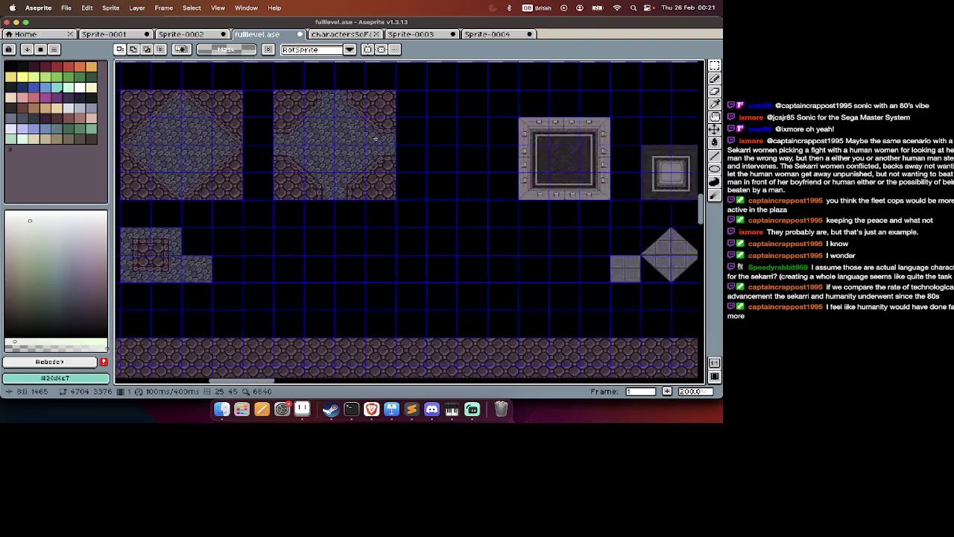
pyautogui.hscroll(2, 375, 138)
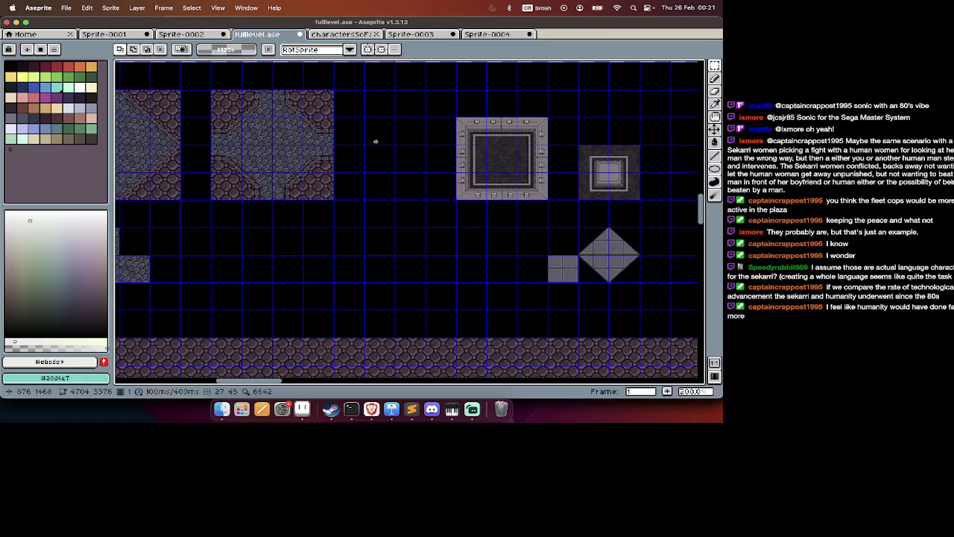
pyautogui.hscroll(-1, 375, 141)
pyautogui.hscroll(-8, 375, 141)
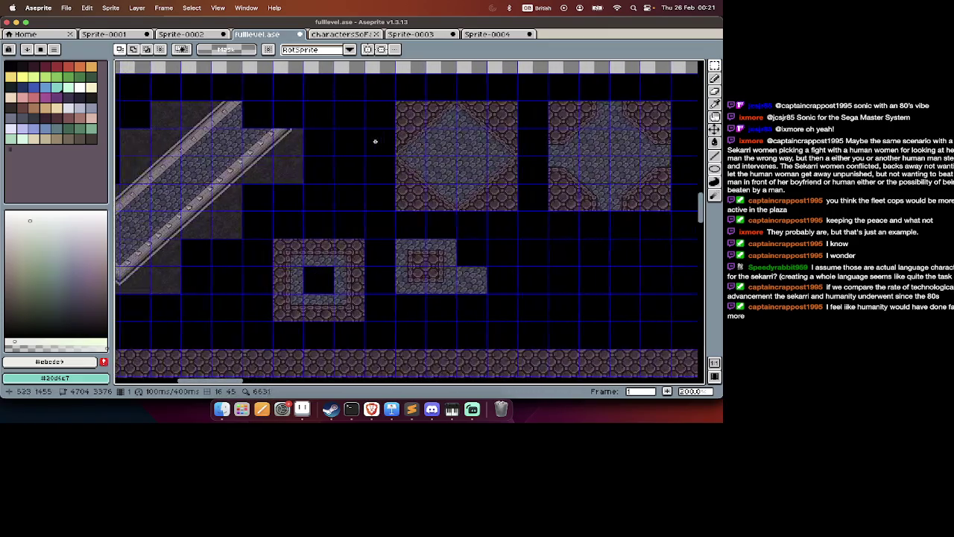
pyautogui.hscroll(-6, 375, 141)
pyautogui.hscroll(-3, 375, 141)
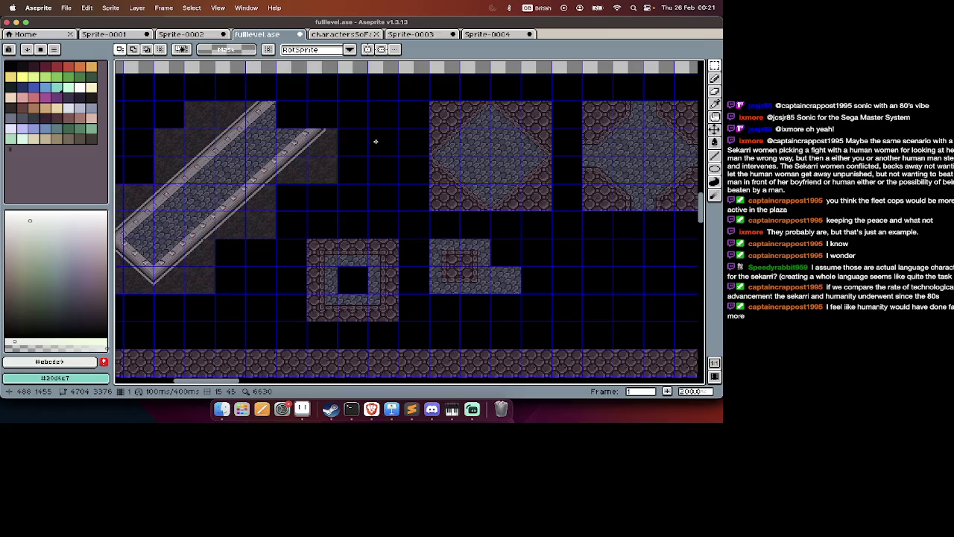
pyautogui.scroll(-2, 375, 141)
pyautogui.scroll(2, 352, 159)
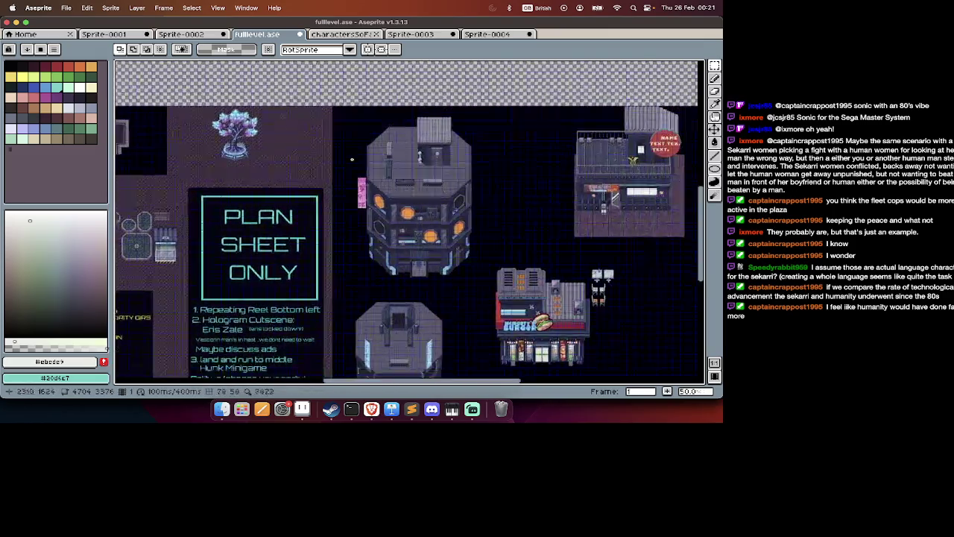
pyautogui.scroll(-3, 352, 159)
pyautogui.hscroll(3, 352, 159)
pyautogui.hscroll(-4, 352, 159)
pyautogui.scroll(10, 352, 159)
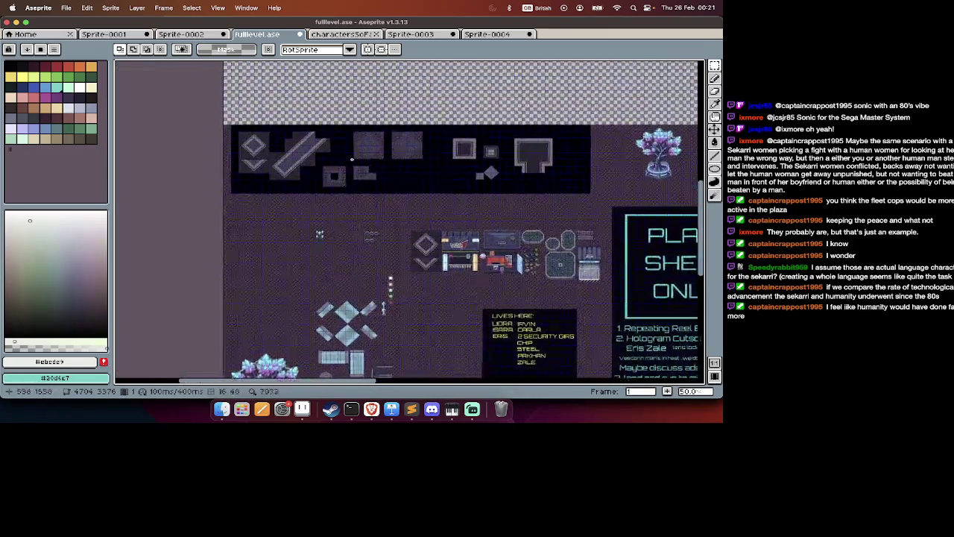
pyautogui.hscroll(-8, 352, 159)
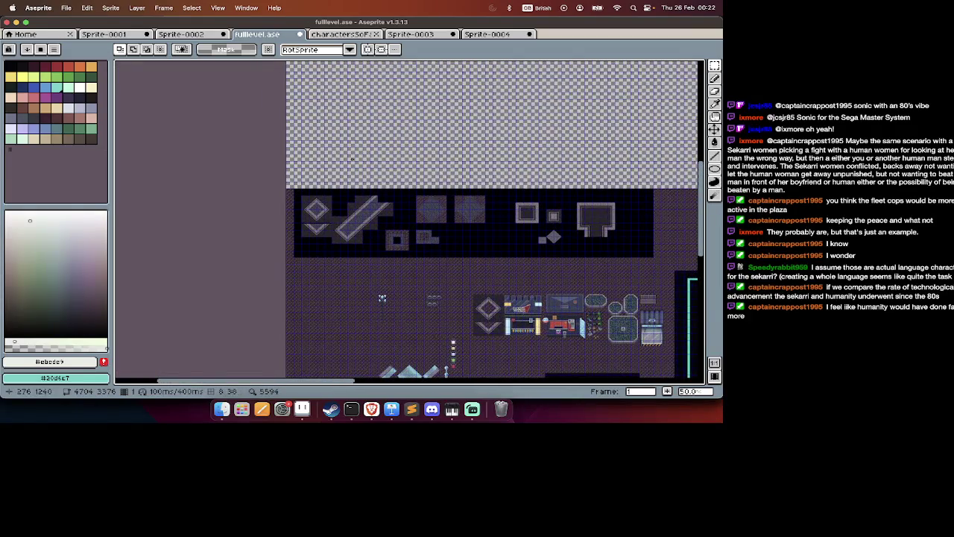
pyautogui.scroll(1, 349, 159)
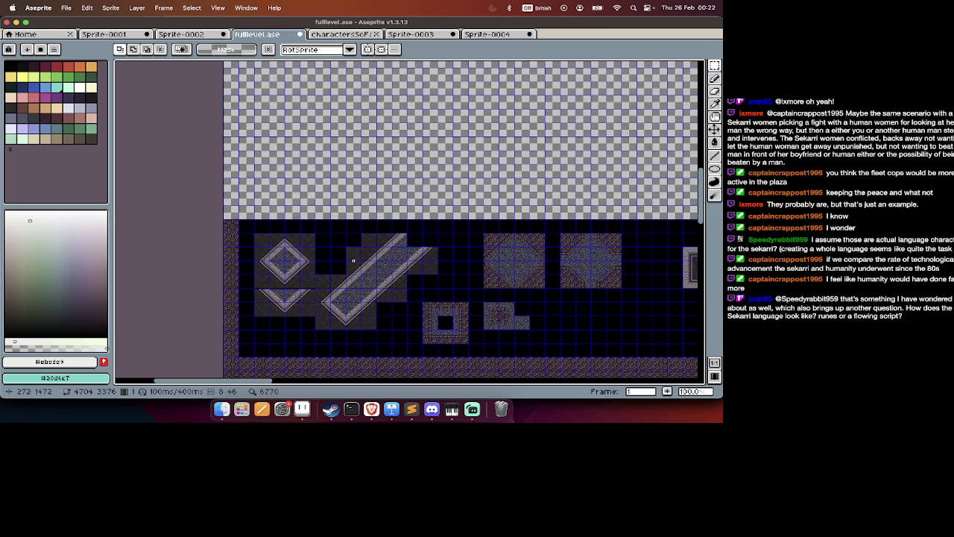
pyautogui.hscroll(8, 354, 261)
pyautogui.hscroll(-5, 353, 260)
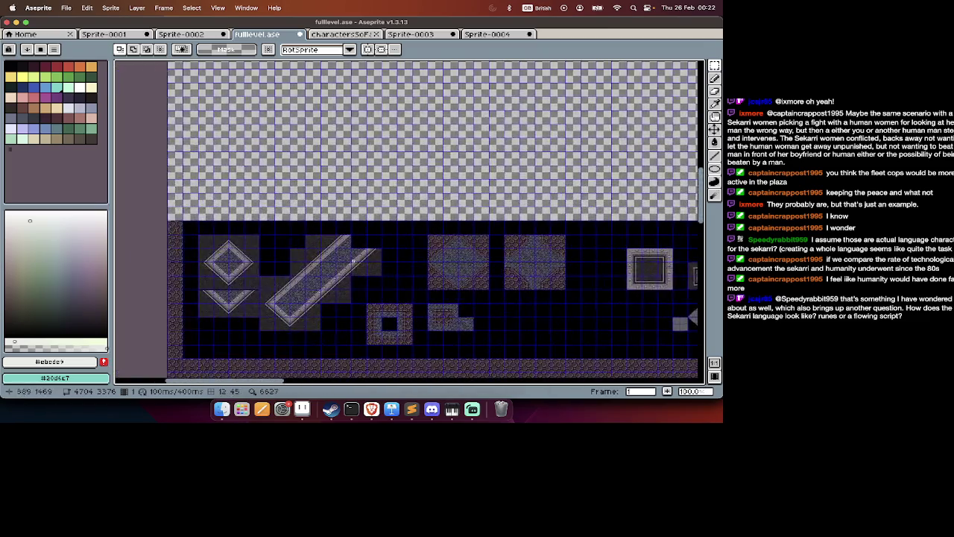
pyautogui.hscroll(3, 356, 270)
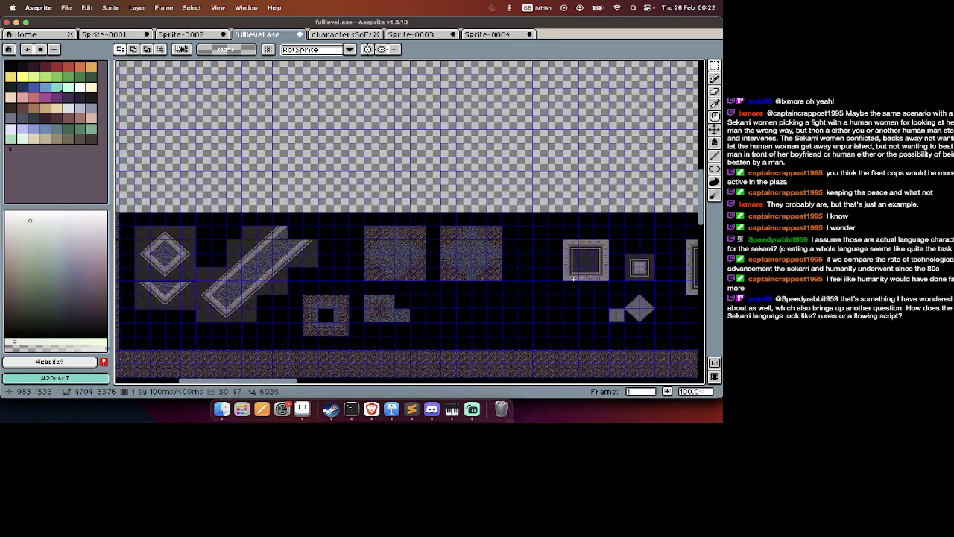
pyautogui.scroll(1, 574, 279)
pyautogui.scroll(1, 574, 279)
pyautogui.hscroll(4, 574, 279)
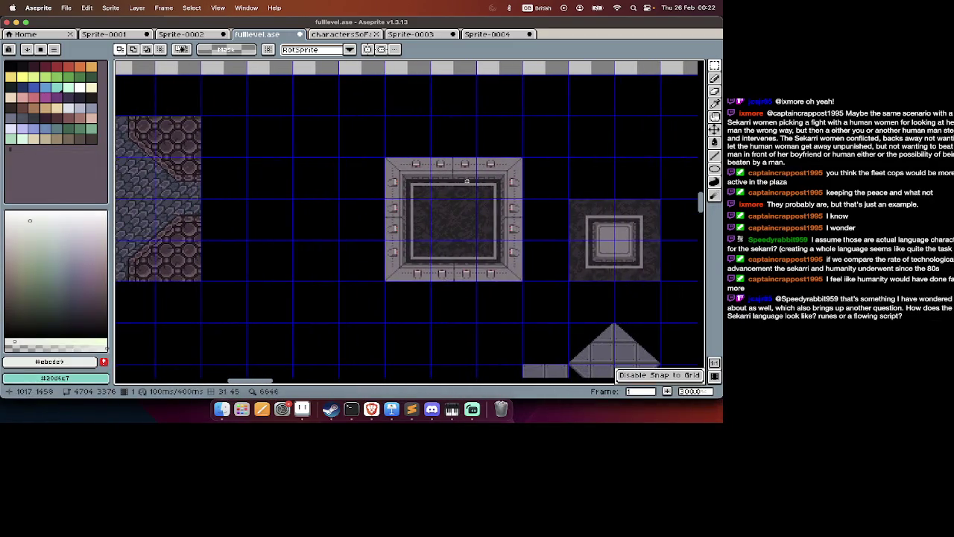
pyautogui.moveTo(394, 148); pyautogui.dragTo(529, 273)
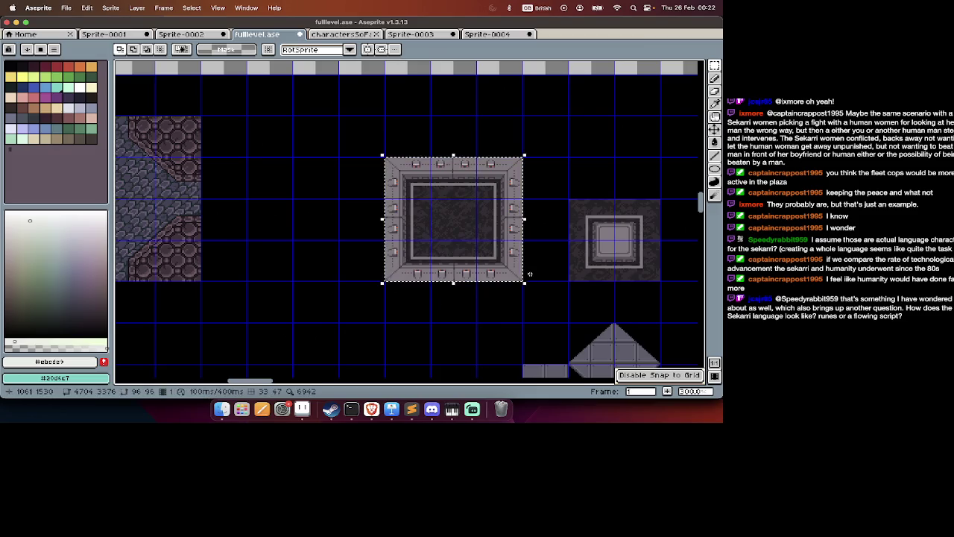
# Pan across the sheet and select the T-shaped group of tiles.
pyautogui.hscroll(-3, 530, 274)
pyautogui.scroll(-1, 529, 274)
pyautogui.scroll(-2, 529, 274)
pyautogui.hscroll(1, 529, 274)
pyautogui.hscroll(5, 529, 274)
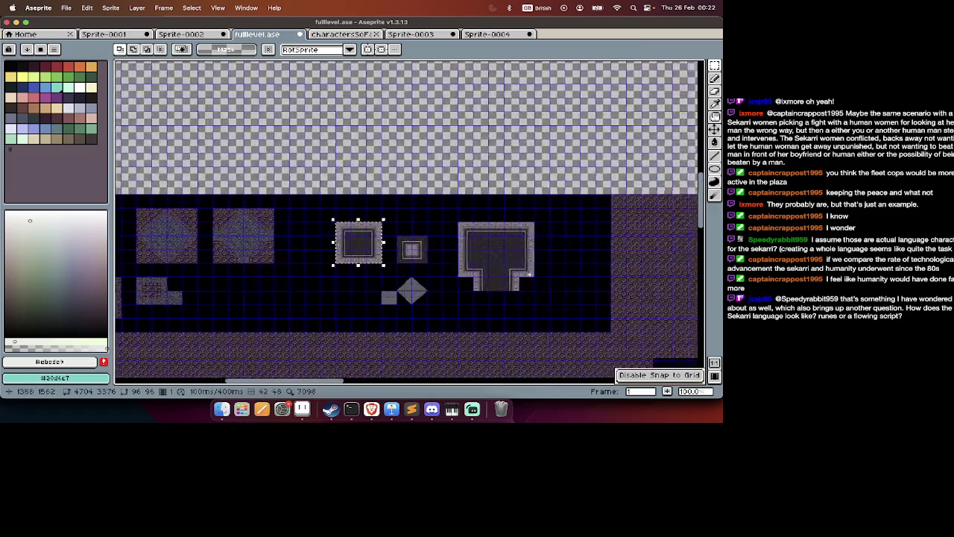
pyautogui.hscroll(-3, 529, 273)
pyautogui.hscroll(-5, 530, 274)
pyautogui.hscroll(-1, 530, 275)
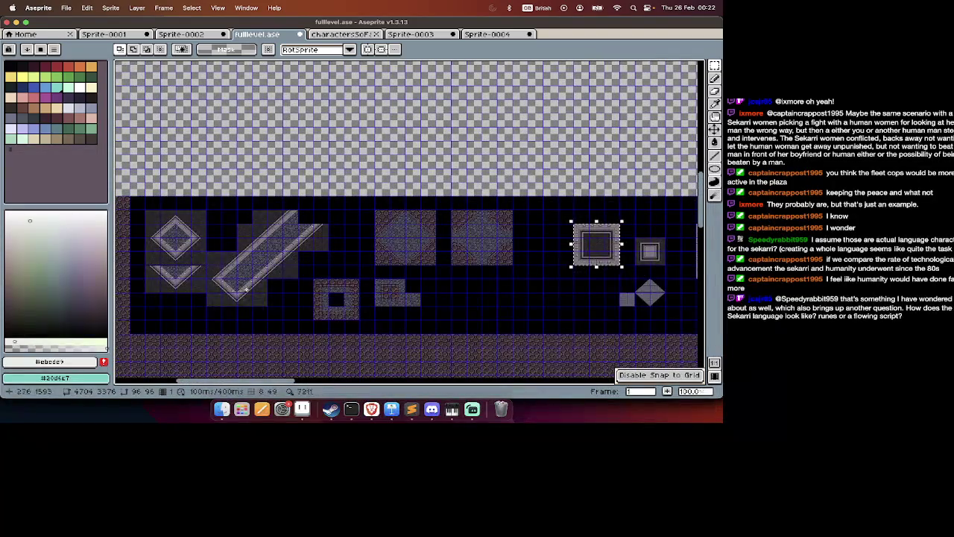
pyautogui.hscroll(5, 291, 252)
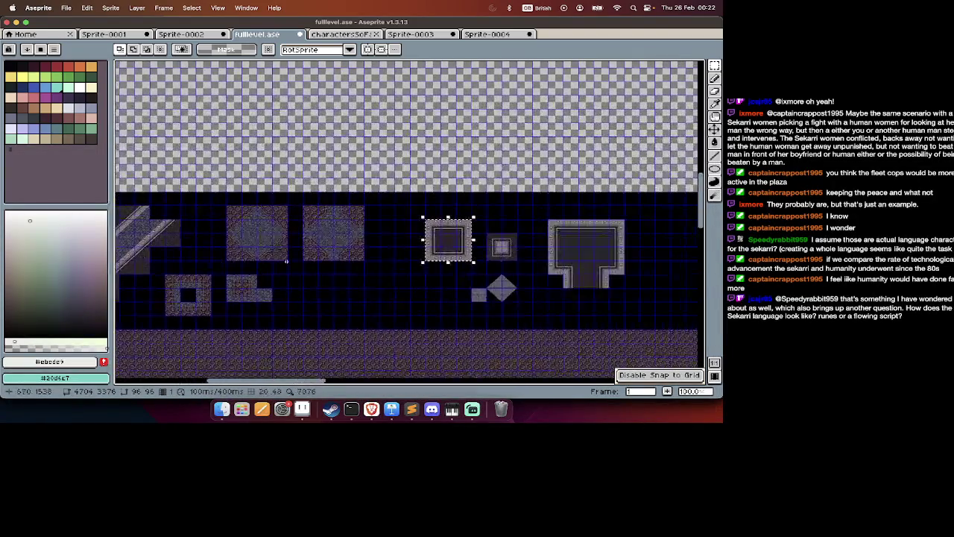
pyautogui.hscroll(1, 287, 257)
pyautogui.hscroll(-3, 287, 264)
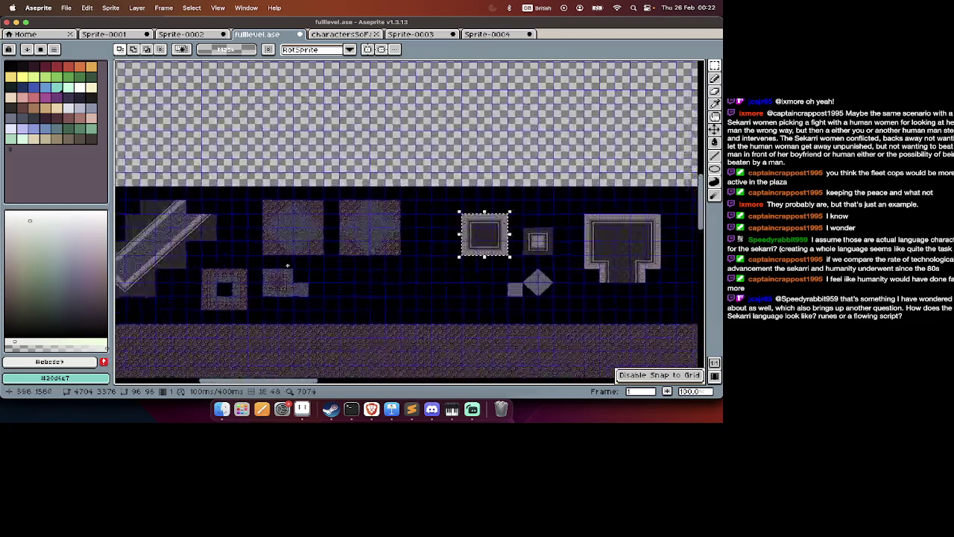
pyautogui.hscroll(-5, 287, 265)
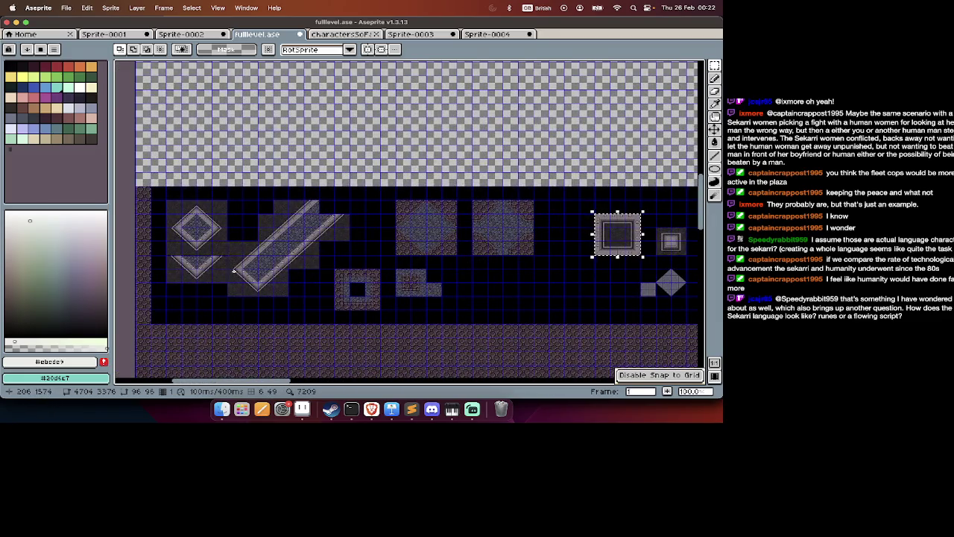
pyautogui.hscroll(4, 245, 272)
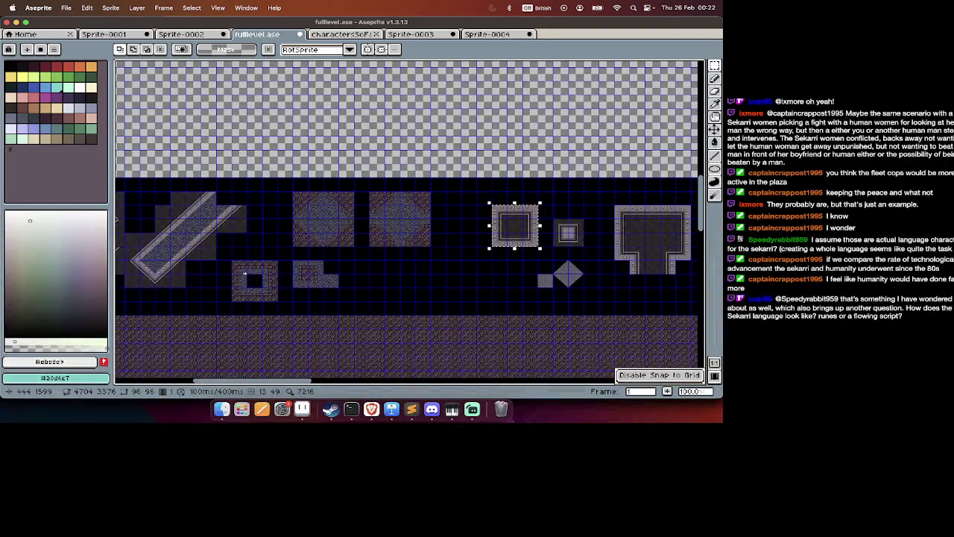
pyautogui.hscroll(-5, 245, 273)
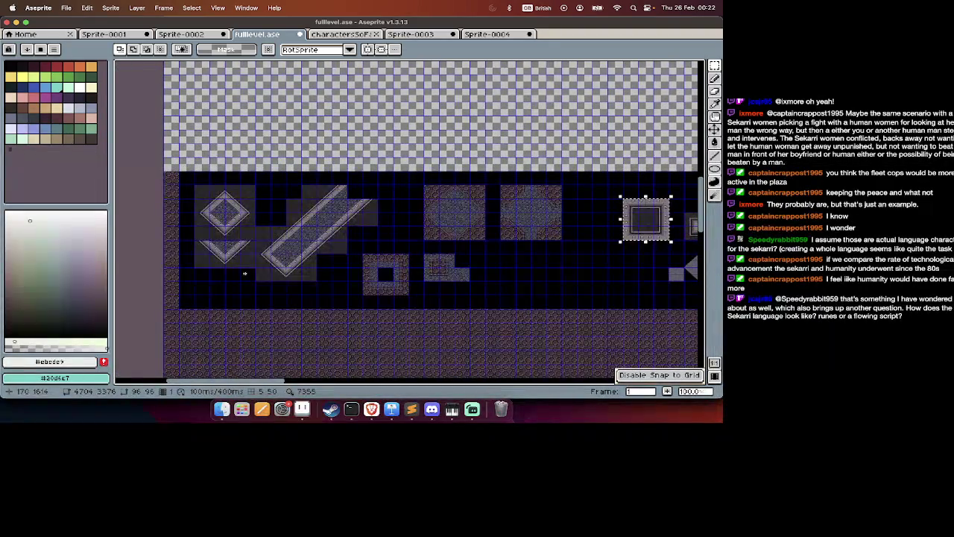
pyautogui.hscroll(4, 244, 273)
pyautogui.hscroll(4, 245, 272)
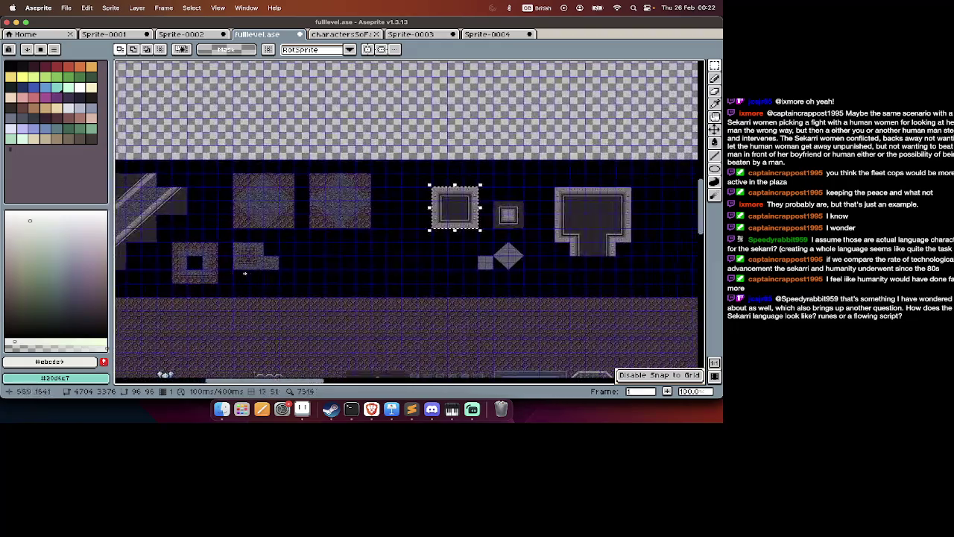
pyautogui.hscroll(-4, 142, 226)
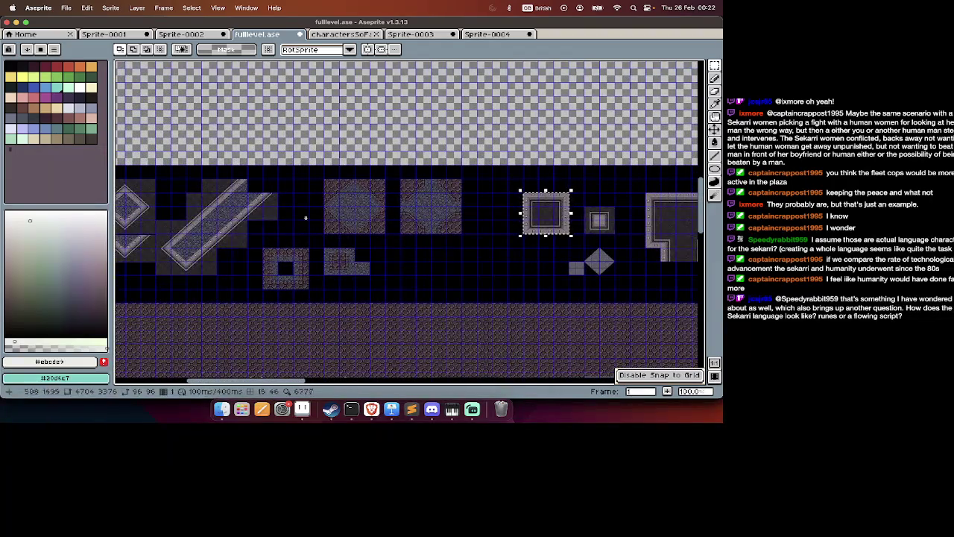
pyautogui.hscroll(-4, 305, 217)
pyautogui.scroll(-6, 268, 232)
pyautogui.scroll(-3, 244, 246)
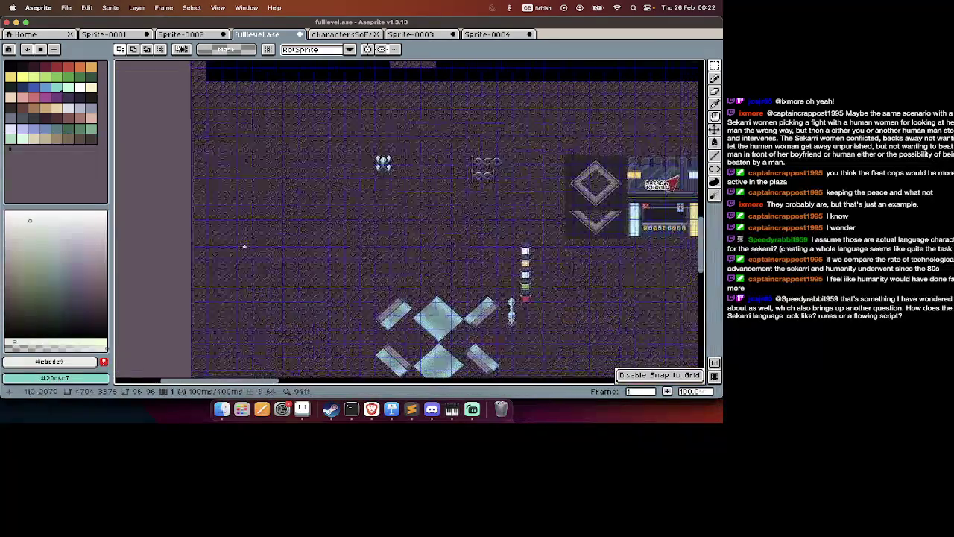
pyautogui.hscroll(2, 244, 246)
pyautogui.hscroll(2, 244, 246)
pyautogui.scroll(6, 244, 246)
pyautogui.scroll(1, 244, 246)
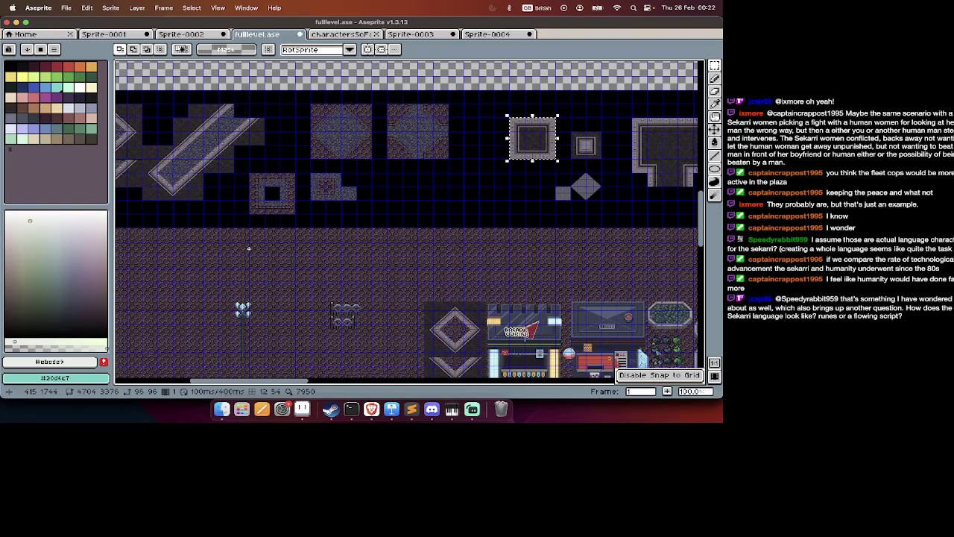
pyautogui.hscroll(5, 248, 248)
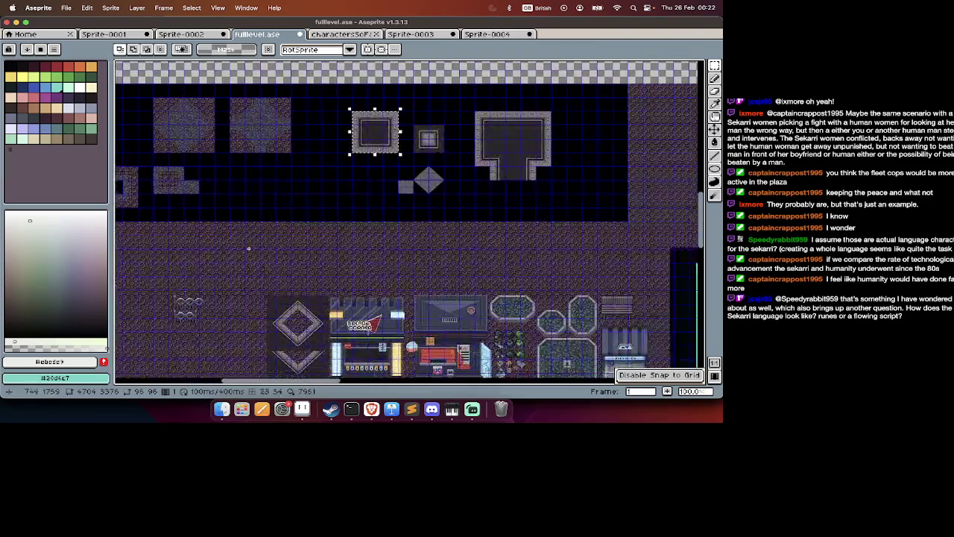
pyautogui.hscroll(1, 314, 186)
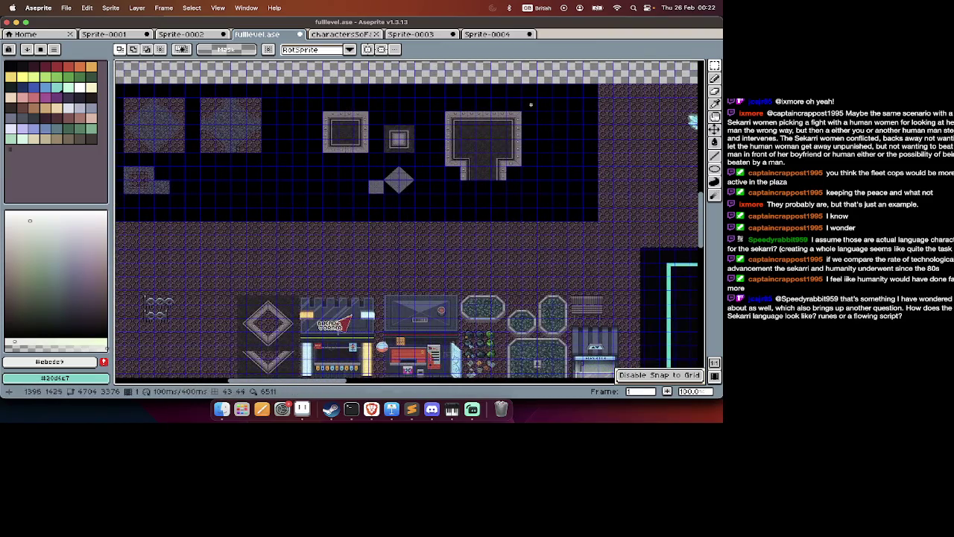
pyautogui.moveTo(527, 106); pyautogui.dragTo(333, 164)
# Copy the selected tiles and move to frame 2 of the level.
pyautogui.press('super+d')
pyautogui.press('Tab')
pyautogui.press('Right')
pyautogui.scroll(-10, 314, 196)
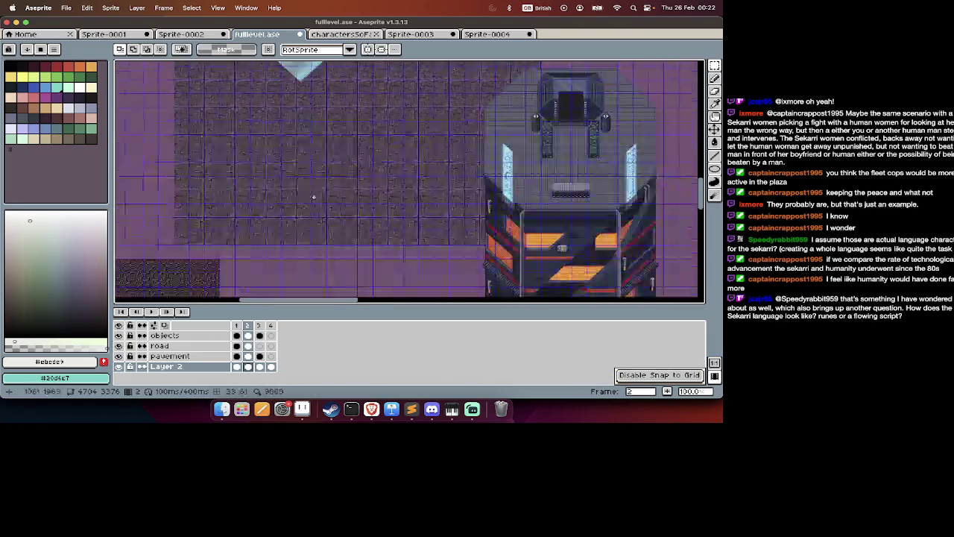
pyautogui.scroll(-10, 314, 196)
pyautogui.scroll(-10, 313, 197)
pyautogui.hscroll(5, 313, 197)
pyautogui.scroll(10, 314, 197)
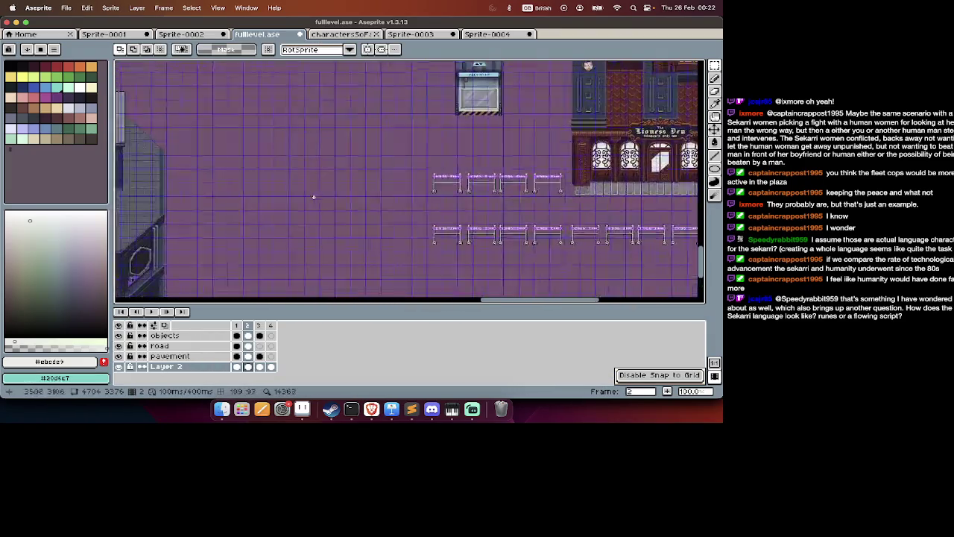
pyautogui.hscroll(5, 314, 197)
pyautogui.hscroll(2, 314, 197)
# Paste the tiles on frame 2, undo the misplaced black block, and return to frame 1.
pyautogui.press('super+v')
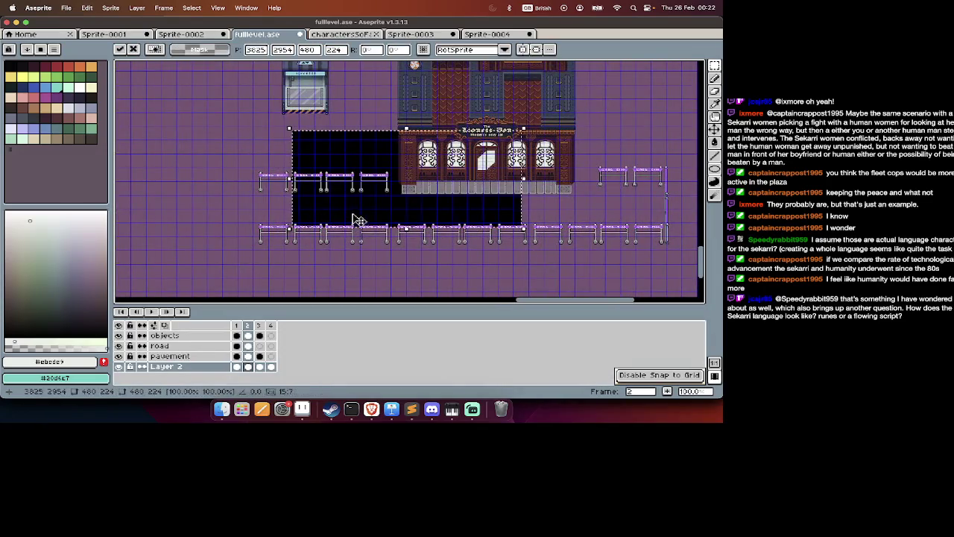
pyautogui.press('super+z')
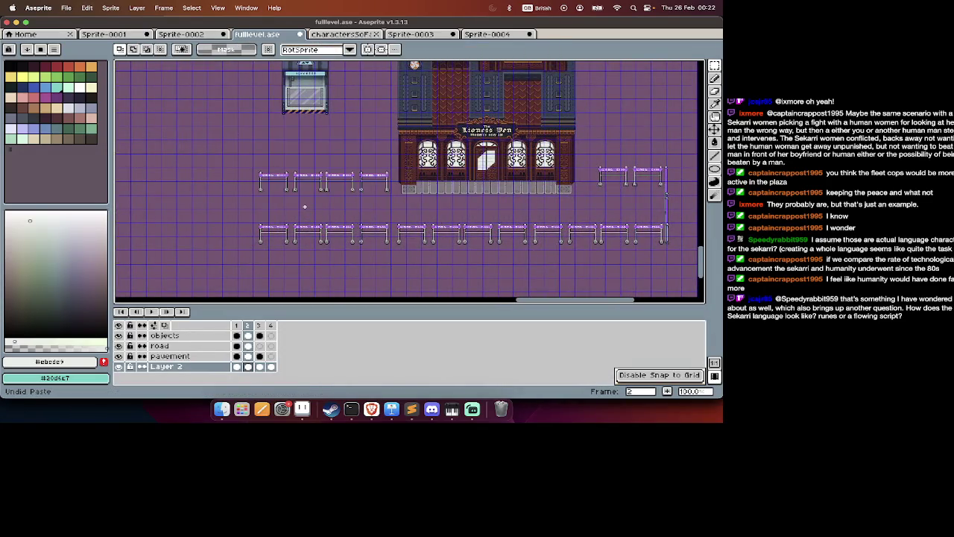
pyautogui.press('Left')
pyautogui.scroll(-2, 314, 149)
pyautogui.scroll(5, 314, 81)
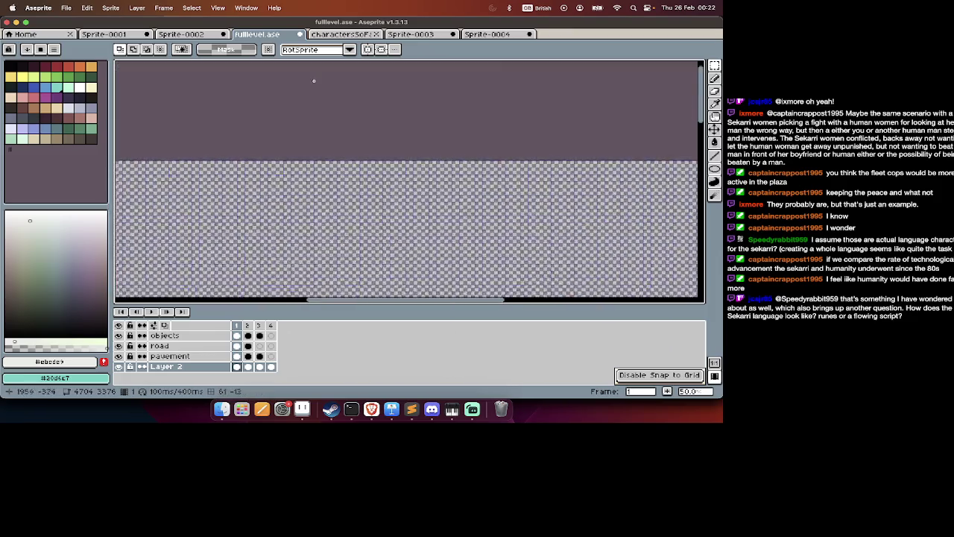
pyautogui.scroll(-3, 314, 80)
pyautogui.scroll(3, 283, 187)
pyautogui.scroll(2, 250, 255)
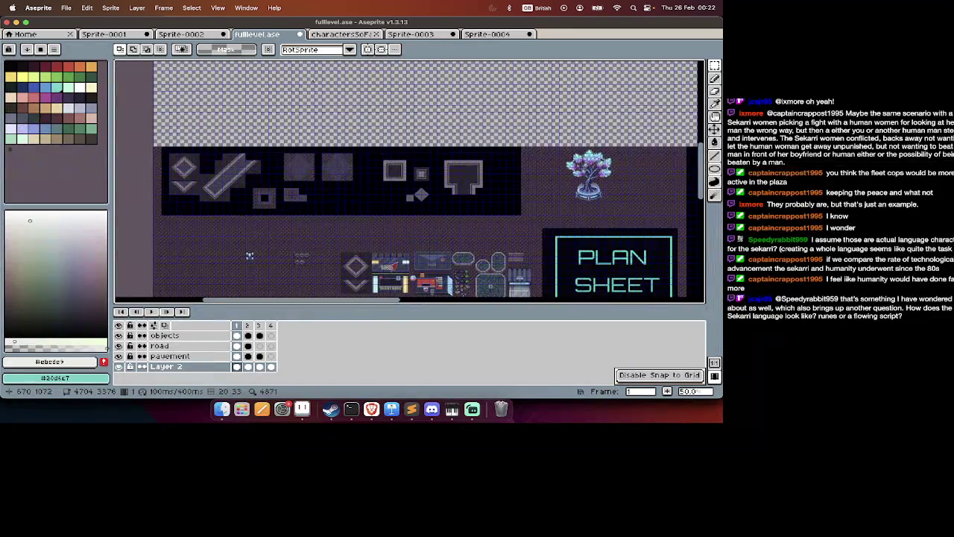
pyautogui.scroll(2, 439, 170)
# Select the dark room area on the pavement layer and save fulllevel.ase.
pyautogui.press('Tab')
pyautogui.press('Tab')
pyautogui.press('Up')
pyautogui.press('Tab')
pyautogui.moveTo(315, 130); pyautogui.dragTo(572, 261)
pyautogui.press('Tab')
pyautogui.press('Return')
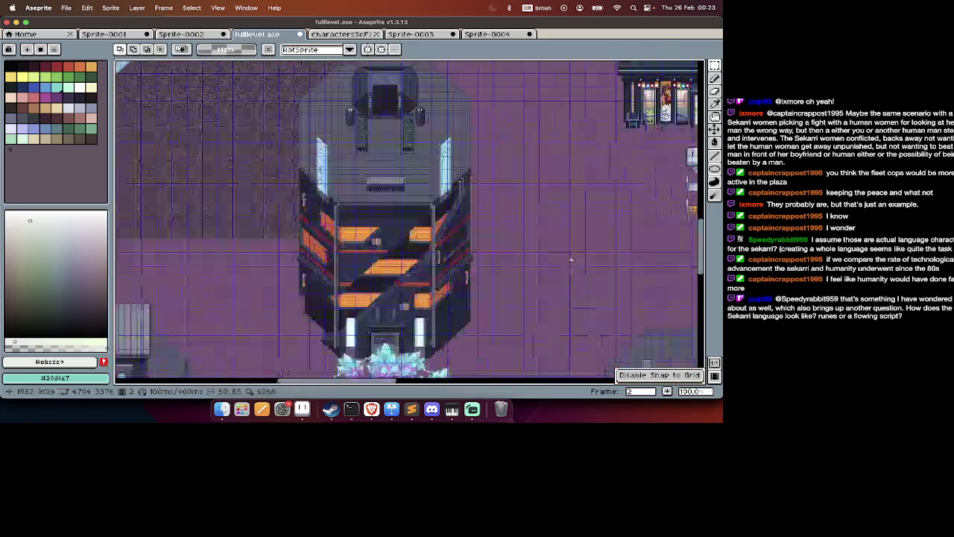
pyautogui.press('super+s')
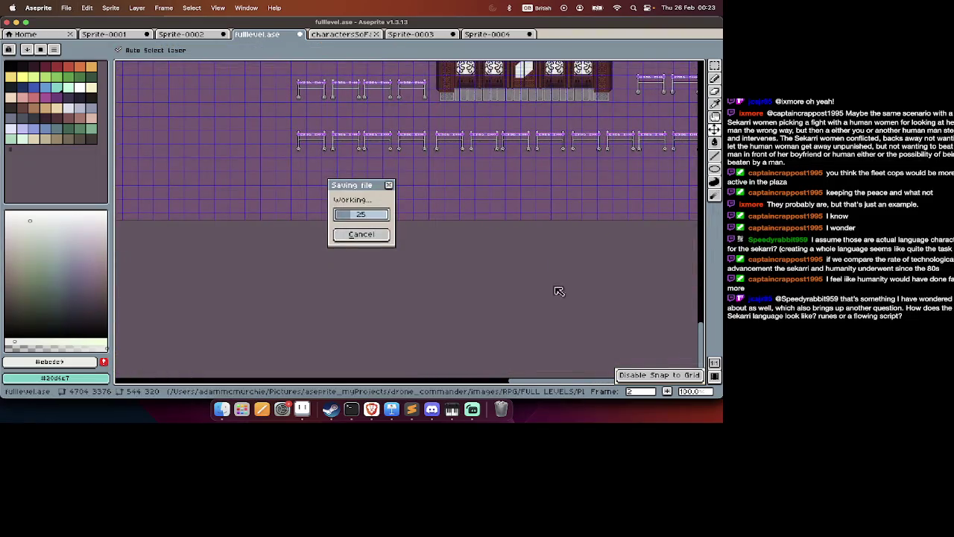
# Move the selected tiles left beside the building and commit the move.
pyautogui.moveTo(526, 279)
pyautogui.mouseDown()
pyautogui.moveTo(287, 177)
pyautogui.moveTo(178, 167)
pyautogui.mouseUp()
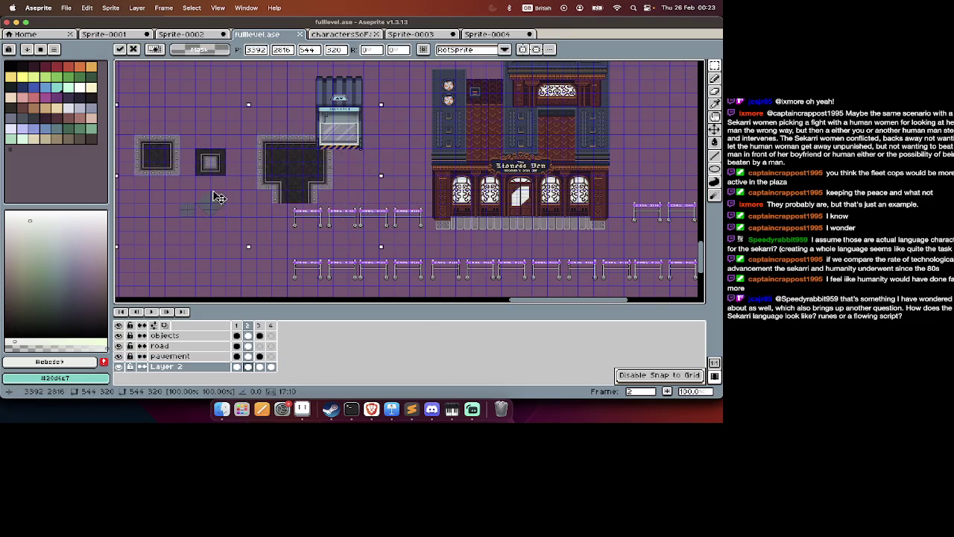
pyautogui.press('Return')
pyautogui.hscroll(-5, 171, 164)
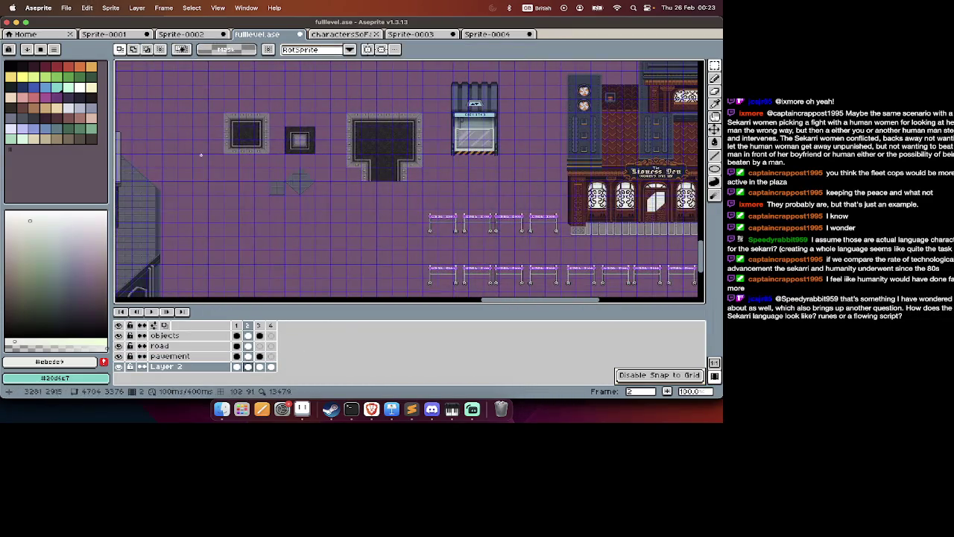
# Place the dark T-shaped pavement tile below the neon fence rows and commit it.
pyautogui.moveTo(346, 98)
pyautogui.mouseDown()
pyautogui.moveTo(434, 185)
pyautogui.moveTo(425, 136)
pyautogui.moveTo(411, 175)
pyautogui.moveTo(416, 196)
pyautogui.mouseUp()
pyautogui.hscroll(10, 417, 168)
pyautogui.scroll(-3, 418, 168)
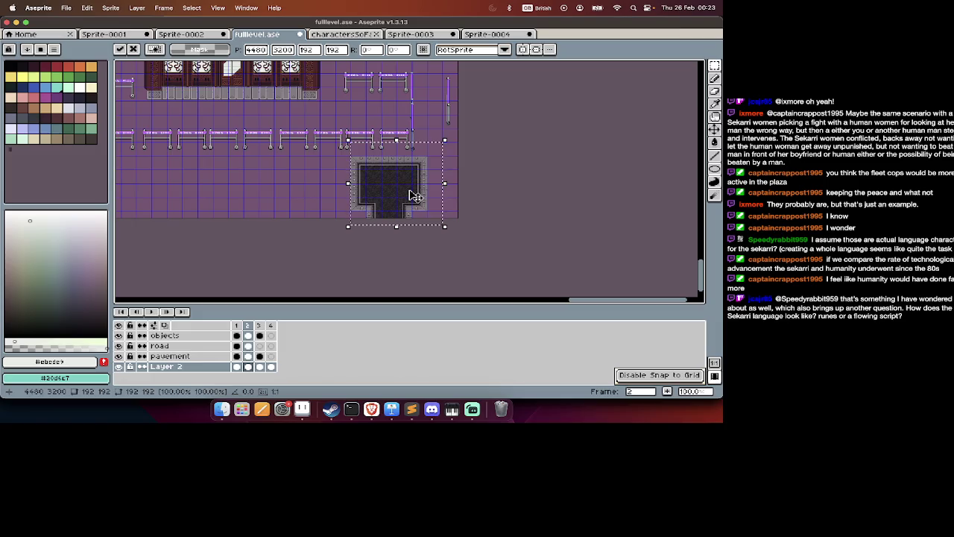
pyautogui.press('Return')
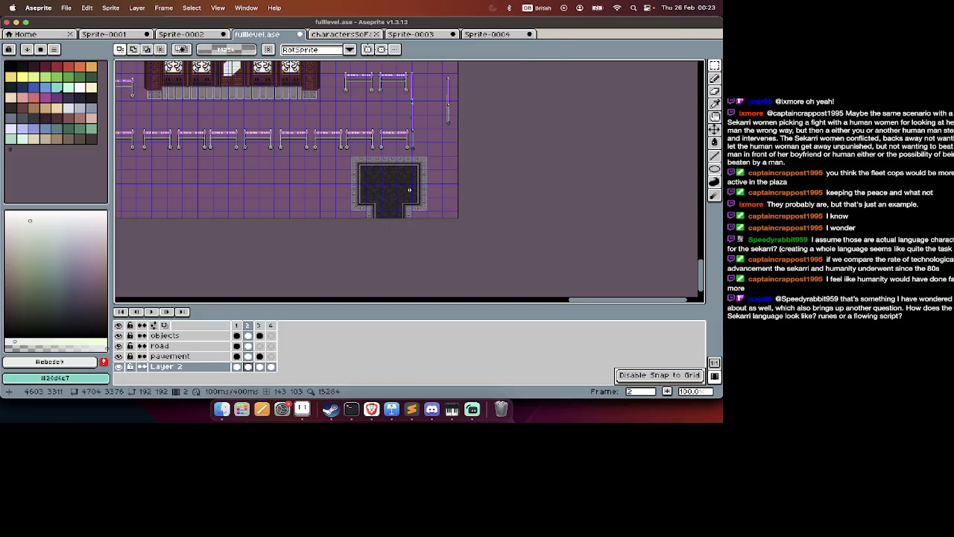
pyautogui.hscroll(-5, 412, 192)
pyautogui.scroll(-2, 411, 193)
pyautogui.scroll(-5, 409, 190)
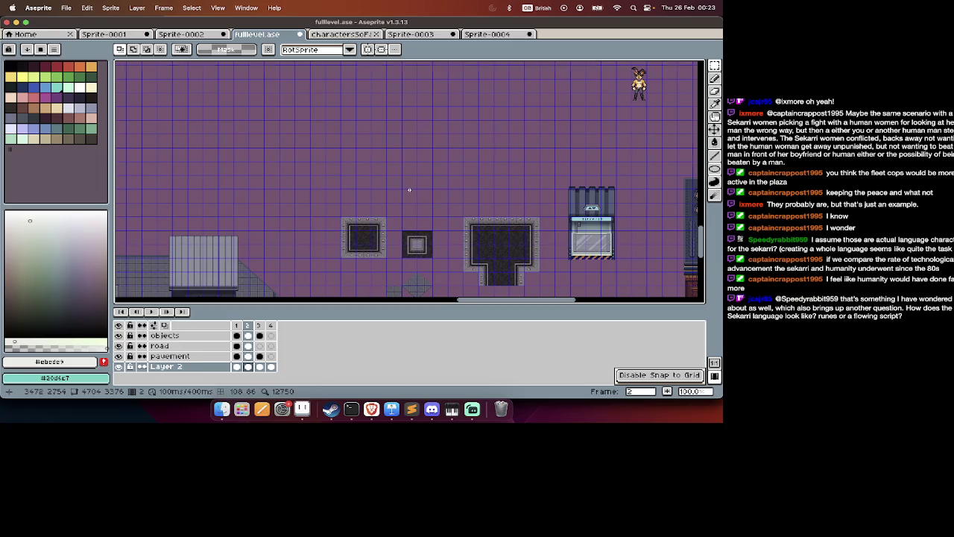
pyautogui.scroll(-3, 408, 190)
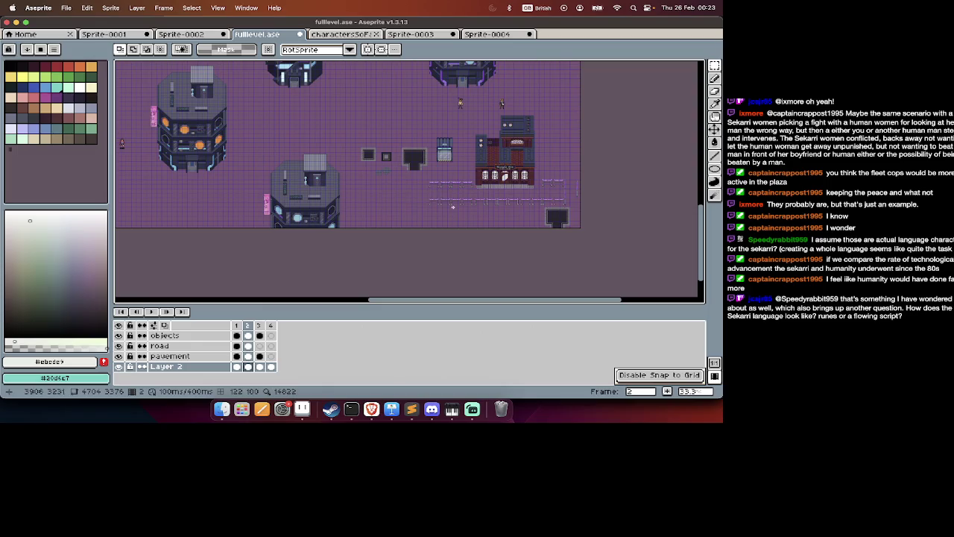
pyautogui.scroll(3, 546, 224)
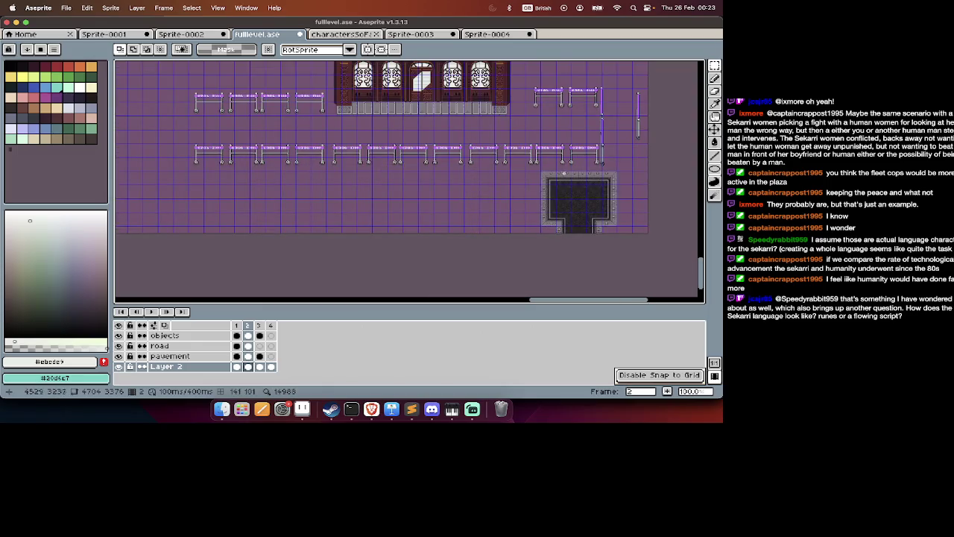
# Shift the planter tile's left edge strip left and fill in with a dark interior block.
pyautogui.moveTo(541, 172)
pyautogui.mouseDown()
pyautogui.moveTo(557, 228)
pyautogui.moveTo(364, 219)
pyautogui.mouseUp()
pyautogui.hotkey('ctrl', 'd')
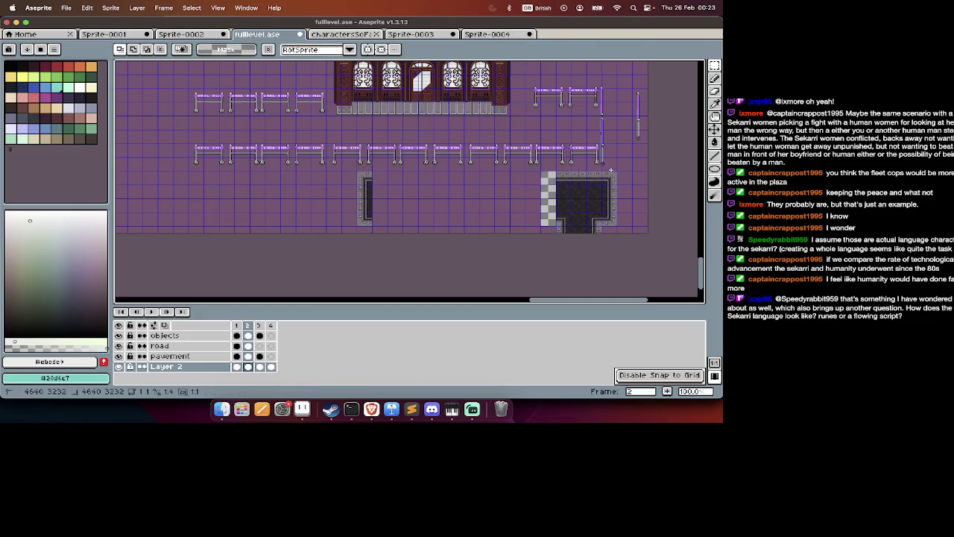
pyautogui.moveTo(557, 183); pyautogui.dragTo(583, 195)
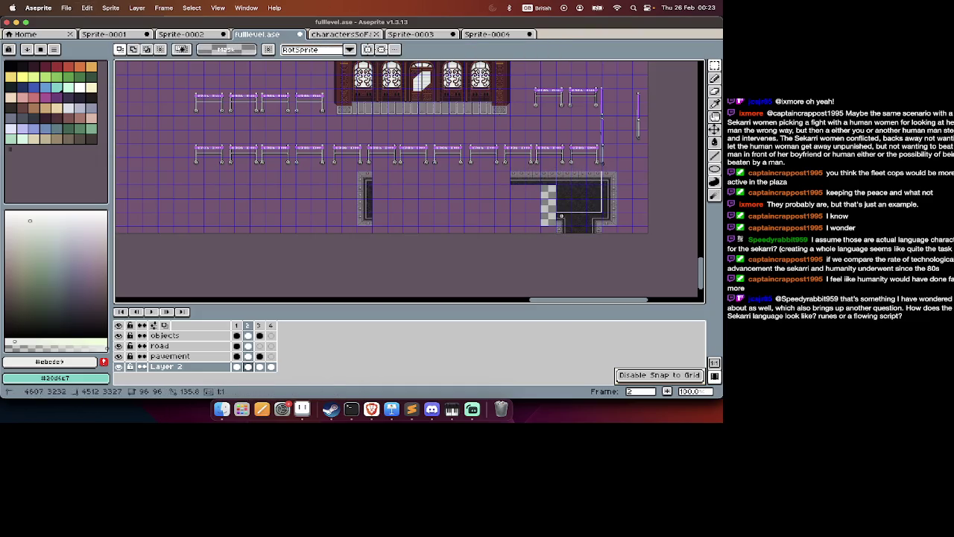
pyautogui.moveTo(597, 203); pyautogui.dragTo(420, 202)
pyautogui.click(586, 169)
pyautogui.press('Return')
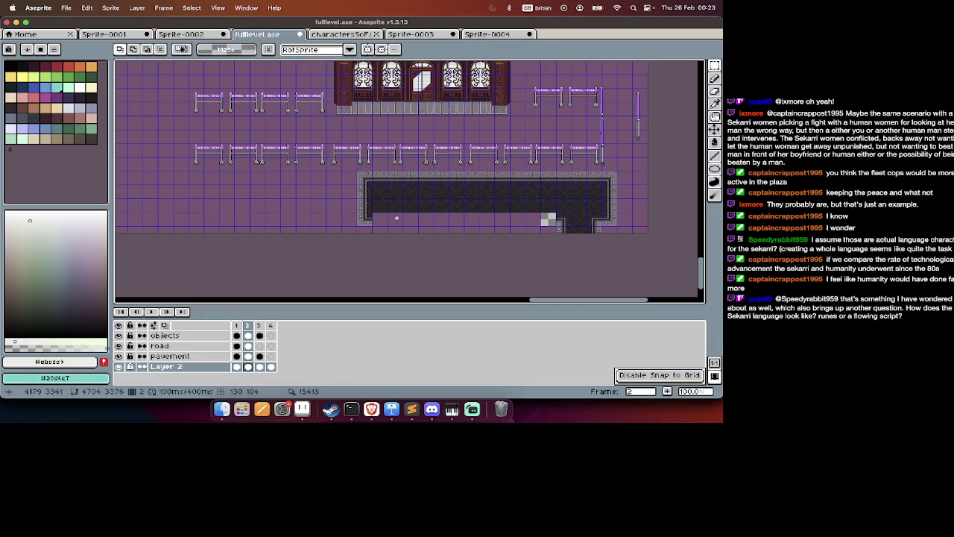
# Drag the bed's left part further left into a long strip and save the level.
pyautogui.moveTo(528, 170); pyautogui.dragTo(309, 235)
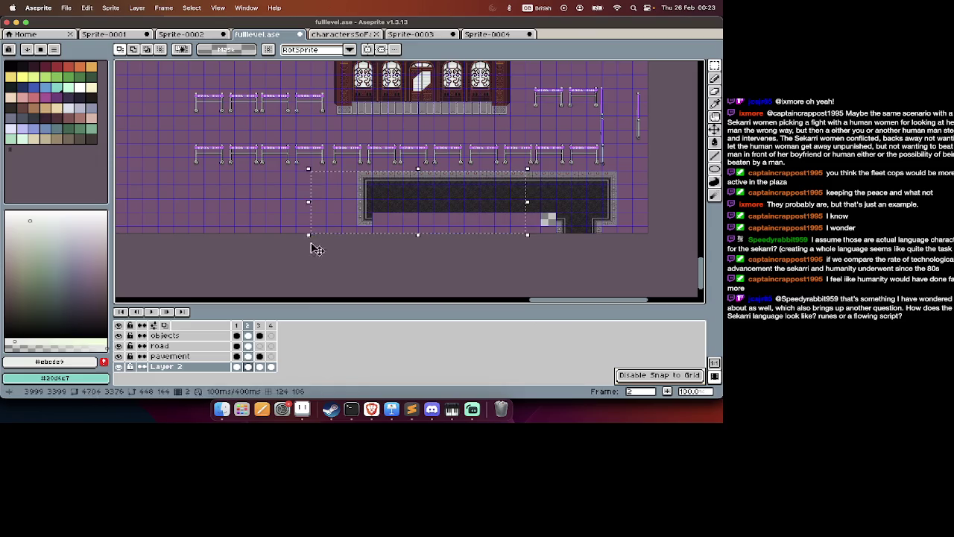
pyautogui.moveTo(403, 217); pyautogui.dragTo(239, 222)
pyautogui.hotkey('ctrl', 's')
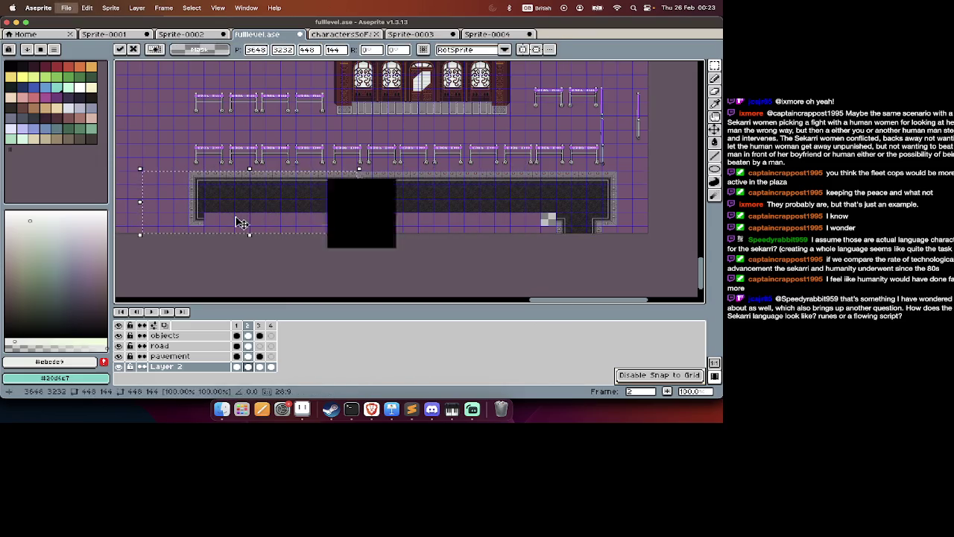
pyautogui.press('super+Tab')
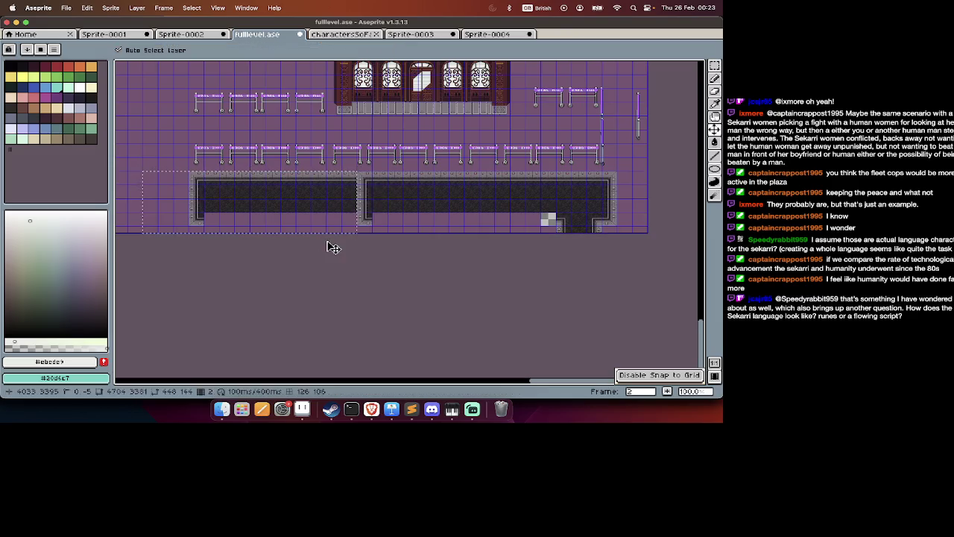
pyautogui.press('super+Tab')
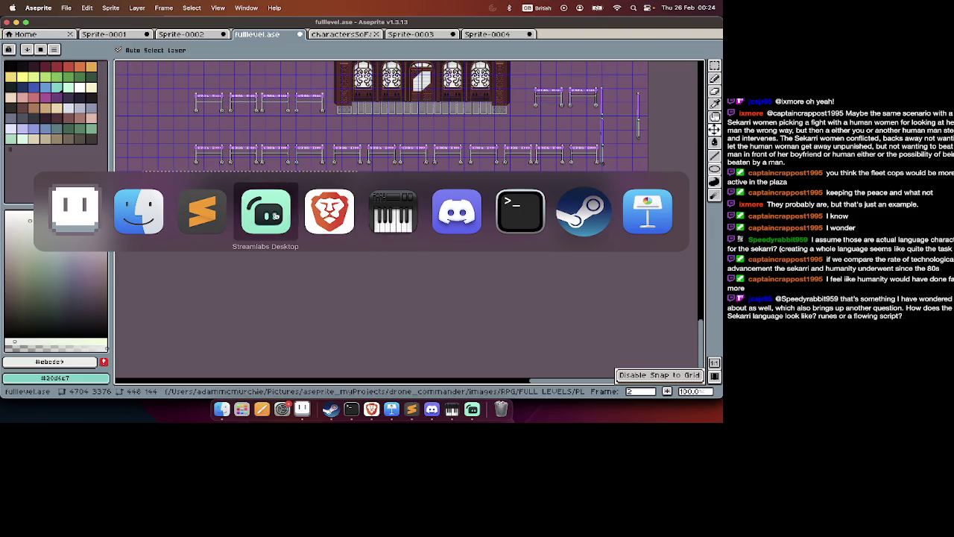
# Switch between Streamlabs Desktop, other desktop spaces and Aseprite, ending on Streamlabs.
pyautogui.click(276, 215)
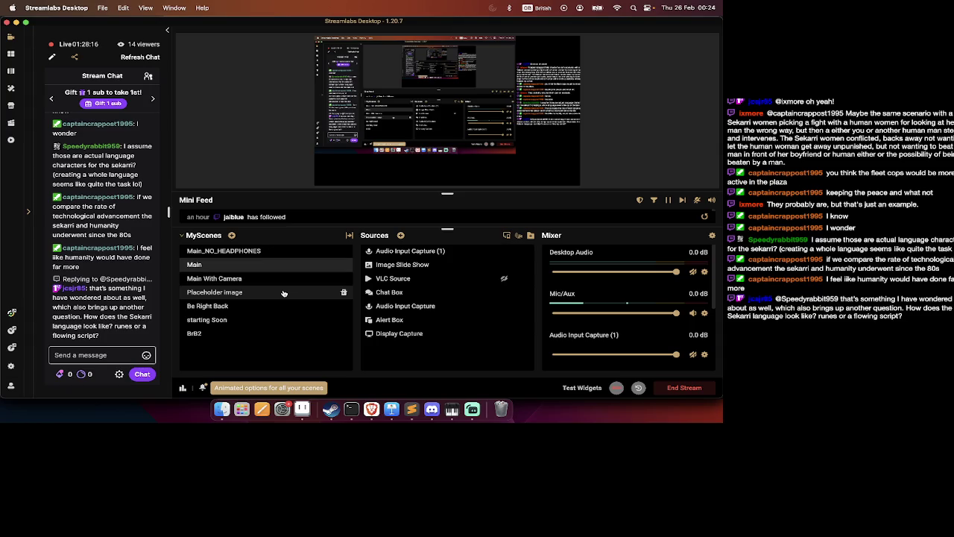
pyautogui.press('super+Tab')
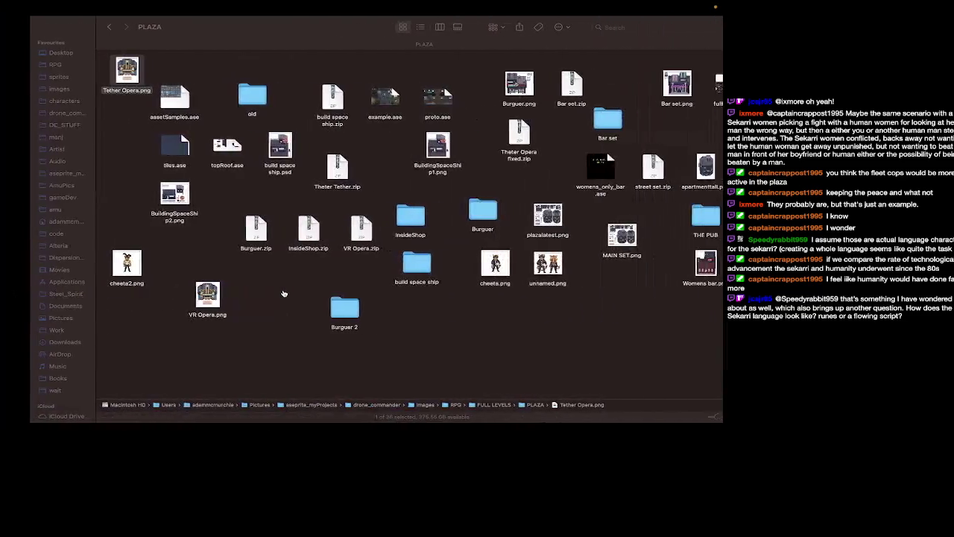
pyautogui.hotkey('ctrl', 'Right')
pyautogui.hotkey('ctrl', 'Right')
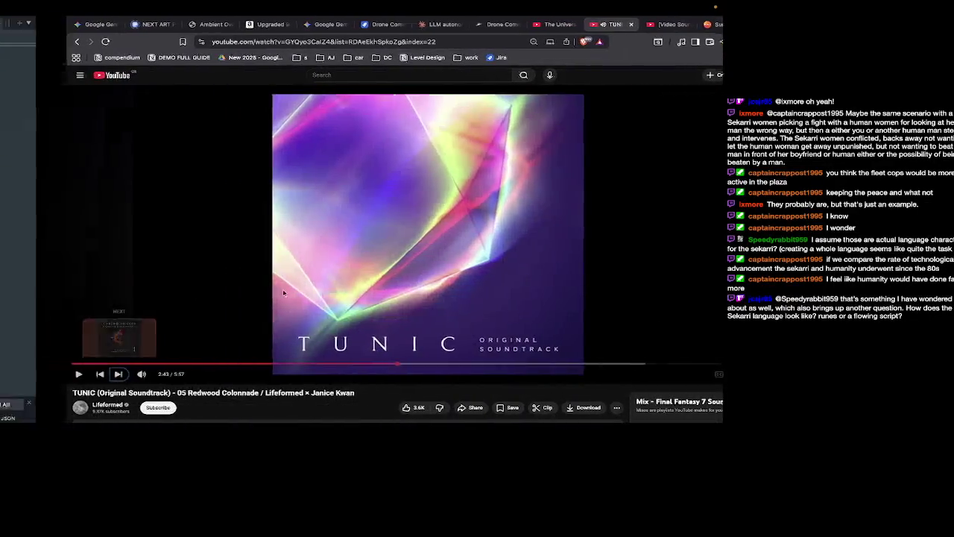
pyautogui.hotkey('ctrl', 'Left')
pyautogui.hotkey('ctrl', 'Left')
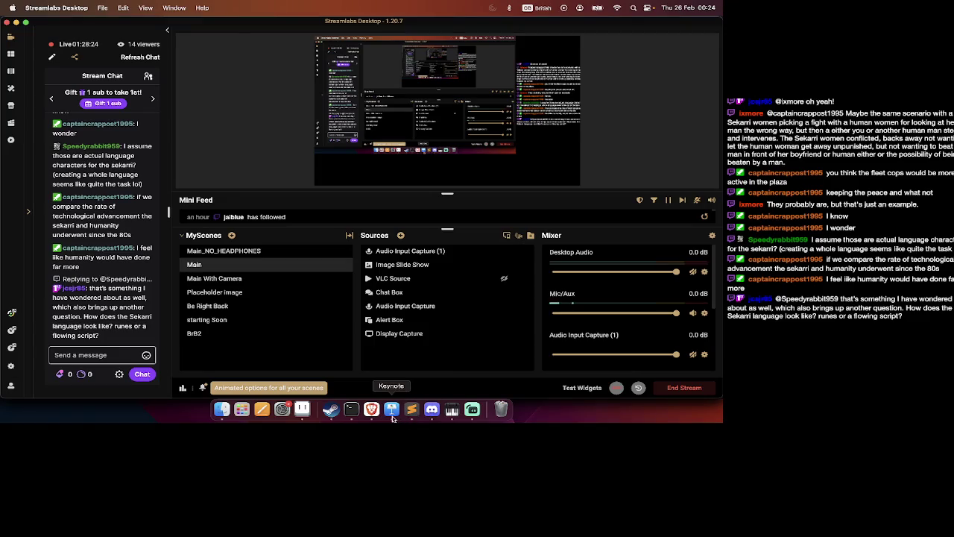
pyautogui.click(303, 410)
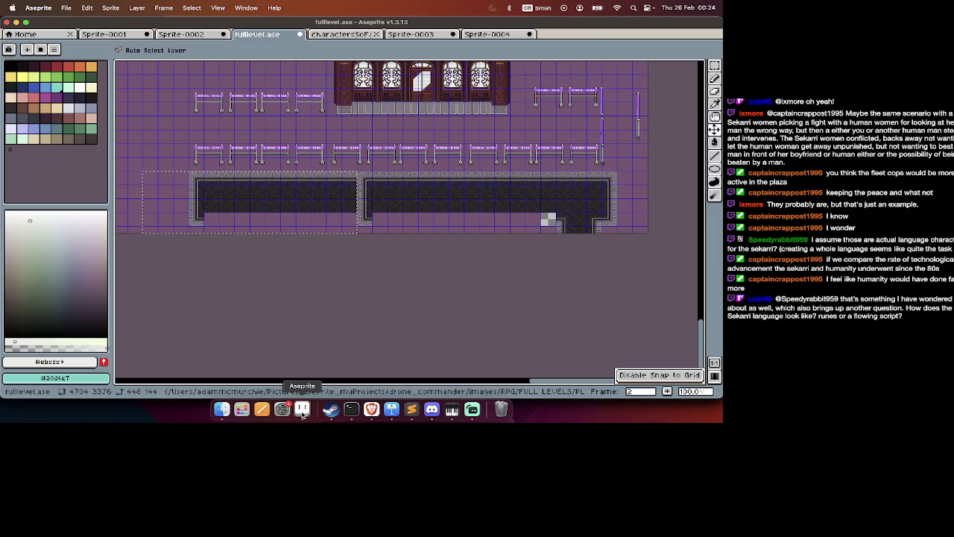
pyautogui.press('super+Tab')
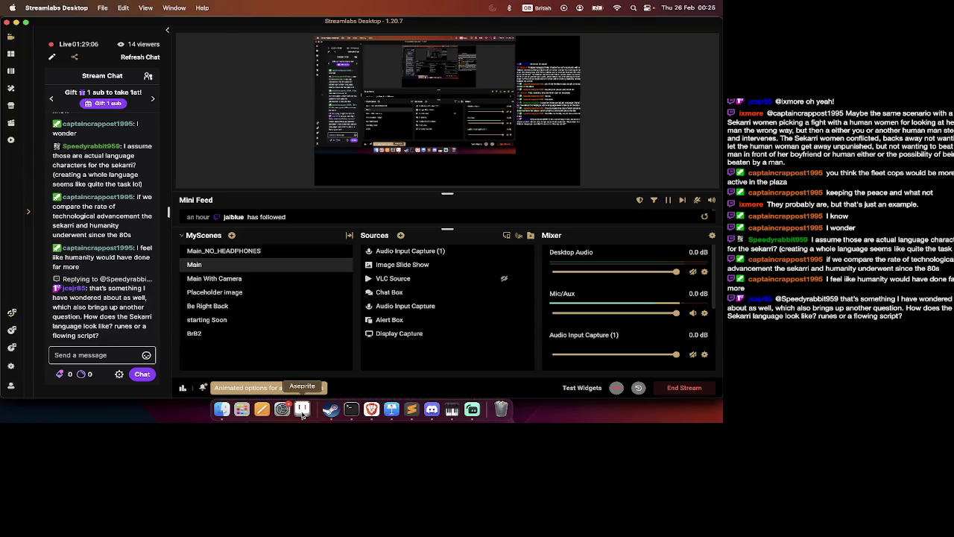
pyautogui.scroll(3, 89, 328)
pyautogui.scroll(3, 91, 325)
pyautogui.scroll(3, 93, 322)
pyautogui.scroll(3, 94, 319)
pyautogui.scroll(1, 95, 319)
pyautogui.scroll(1, 95, 319)
pyautogui.scroll(1, 95, 319)
pyautogui.scroll(1, 95, 319)
pyautogui.scroll(1, 95, 320)
pyautogui.scroll(1, 95, 319)
pyautogui.scroll(1, 95, 319)
pyautogui.scroll(1, 94, 319)
pyautogui.scroll(1, 94, 319)
pyautogui.scroll(1, 94, 319)
pyautogui.scroll(1, 94, 319)
pyautogui.scroll(1, 94, 320)
pyautogui.scroll(1, 94, 319)
pyautogui.scroll(1, 94, 319)
pyautogui.scroll(1, 94, 319)
pyautogui.scroll(1, 94, 319)
pyautogui.scroll(-1, 94, 320)
pyautogui.scroll(-1, 94, 319)
pyautogui.scroll(-1, 94, 319)
pyautogui.scroll(-1, 93, 319)
pyautogui.scroll(-2, 94, 319)
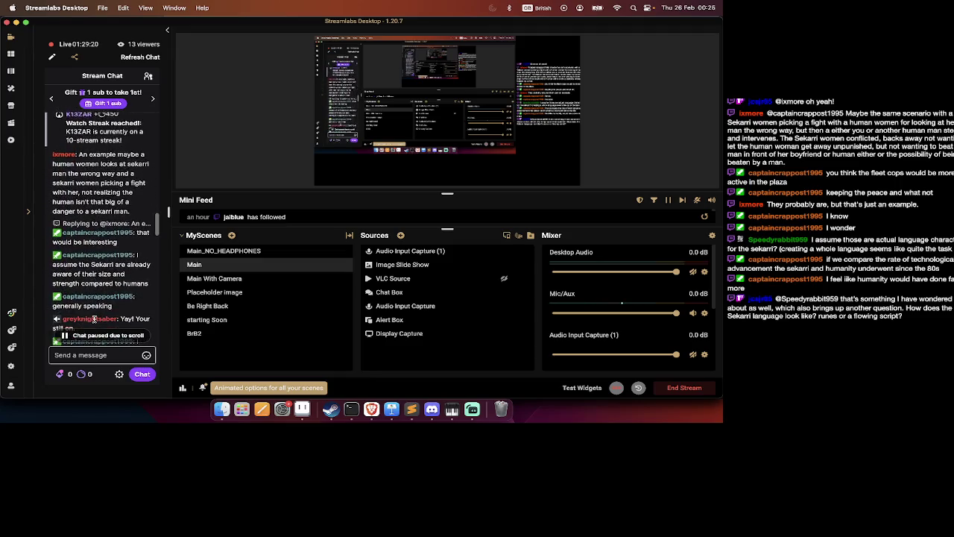
pyautogui.scroll(-1, 93, 319)
pyautogui.scroll(-1, 94, 319)
pyautogui.scroll(-1, 94, 319)
pyautogui.scroll(-1, 94, 319)
pyautogui.scroll(-1, 94, 320)
pyautogui.scroll(-1, 94, 319)
pyautogui.scroll(-1, 94, 319)
pyautogui.scroll(-1, 94, 319)
pyautogui.scroll(-1, 94, 319)
pyautogui.scroll(-1, 94, 319)
pyautogui.scroll(-1, 94, 319)
pyautogui.scroll(-1, 94, 319)
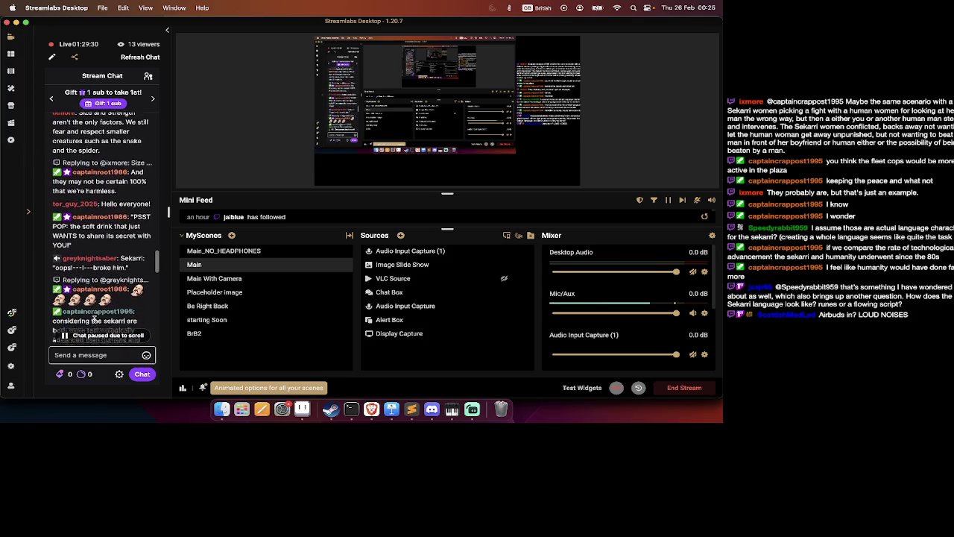
pyautogui.scroll(-1, 94, 319)
pyautogui.scroll(-1, 94, 319)
pyautogui.scroll(-1, 94, 319)
pyautogui.scroll(-1, 94, 319)
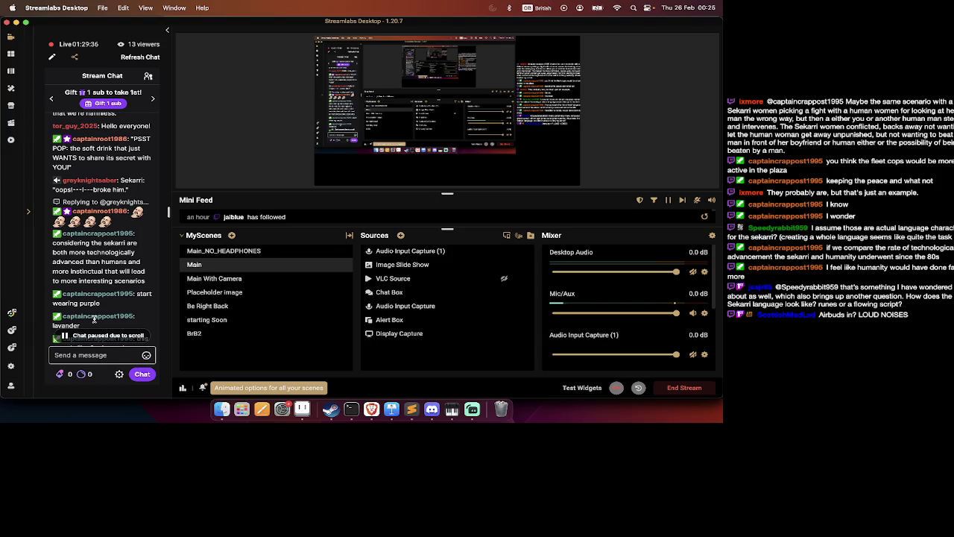
pyautogui.scroll(-1, 94, 320)
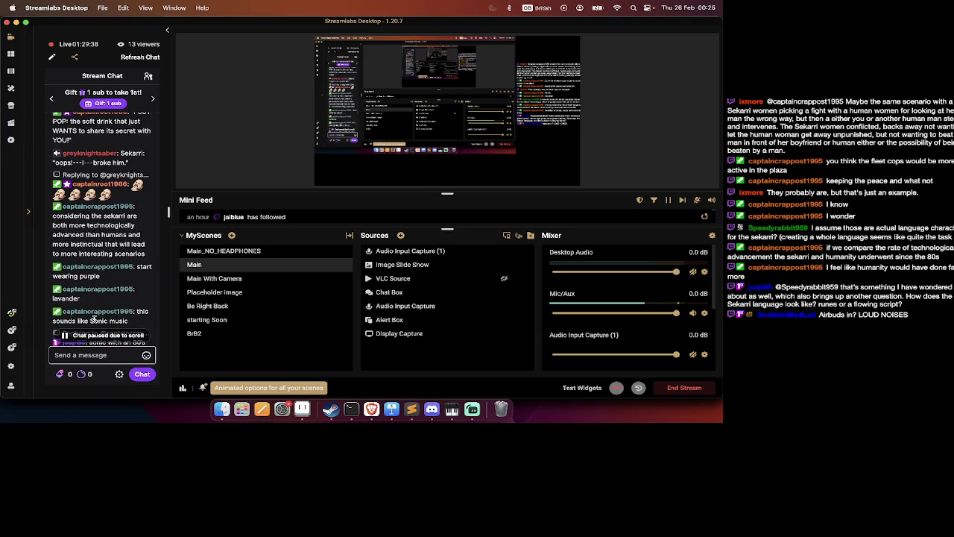
pyautogui.scroll(-1, 94, 319)
pyautogui.scroll(-1, 94, 320)
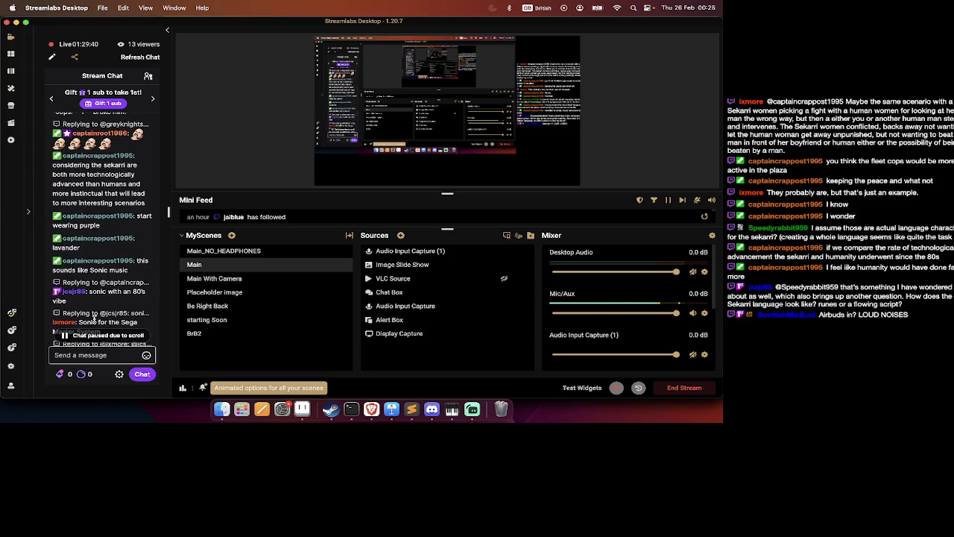
pyautogui.scroll(-1, 94, 319)
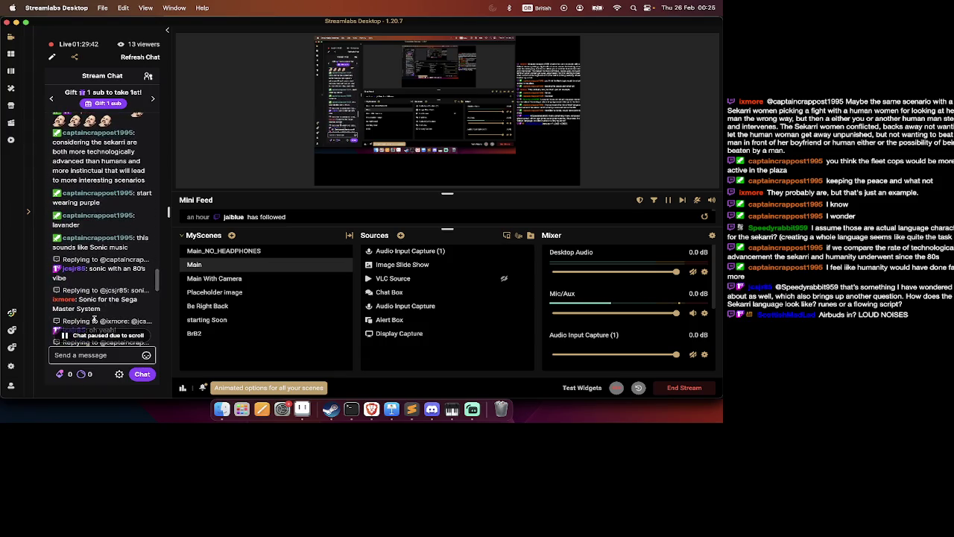
pyautogui.scroll(-1, 94, 319)
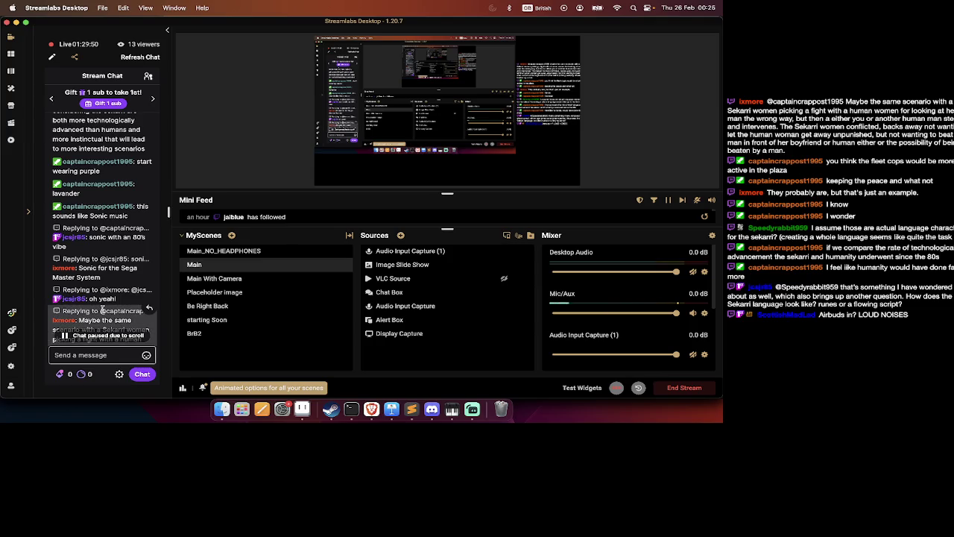
pyautogui.scroll(-1, 101, 313)
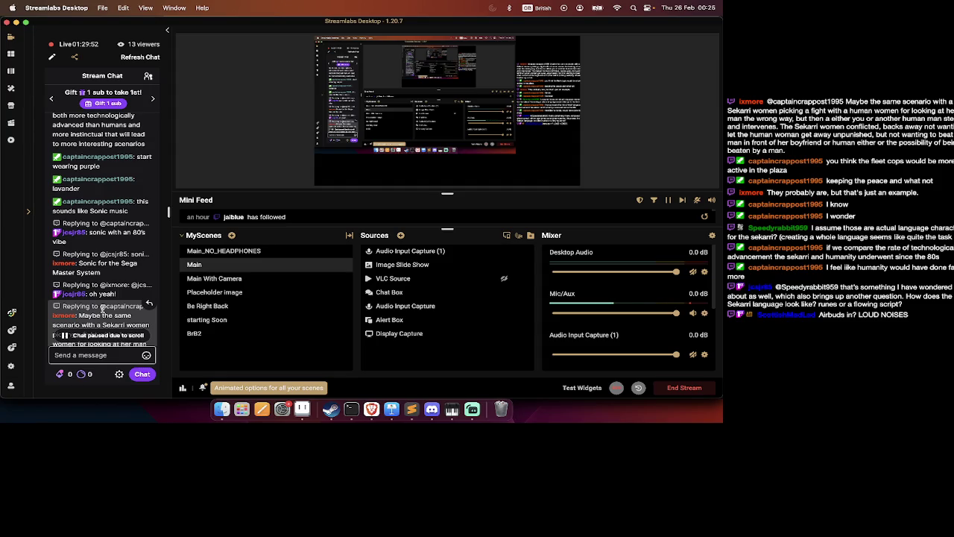
pyautogui.scroll(-1, 103, 311)
pyautogui.scroll(-1, 102, 311)
pyautogui.scroll(-1, 103, 311)
pyautogui.scroll(-1, 102, 308)
pyautogui.scroll(-2, 102, 308)
pyautogui.scroll(-1, 103, 308)
pyautogui.scroll(-1, 102, 308)
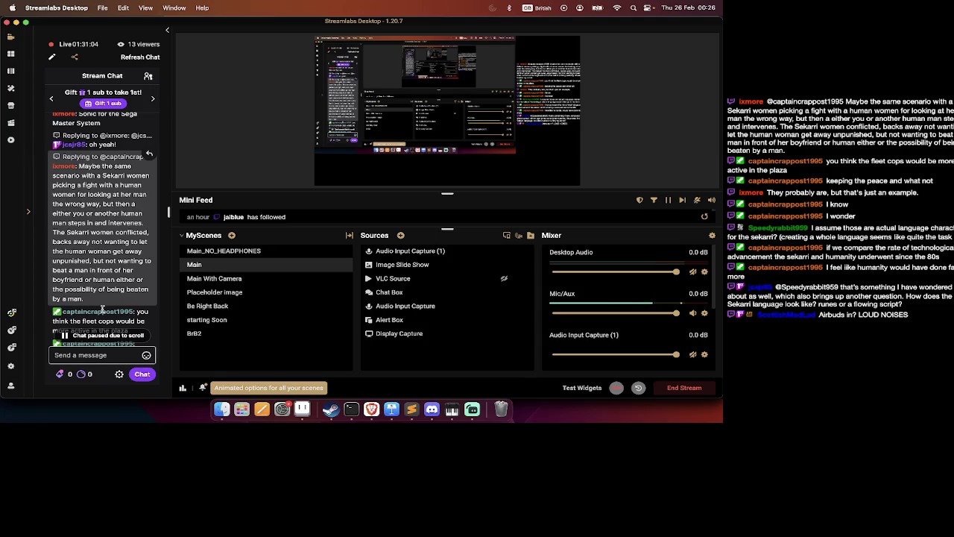
# Read the Streamlabs stream chat down to the latest message, then return to fulllevel.ase.
pyautogui.scroll(-1, 102, 308)
pyautogui.scroll(-1, 102, 309)
pyautogui.scroll(-1, 102, 309)
pyautogui.scroll(-1, 102, 309)
pyautogui.scroll(-1, 102, 309)
pyautogui.scroll(-1, 102, 309)
pyautogui.scroll(-1, 102, 309)
pyautogui.scroll(-1, 102, 309)
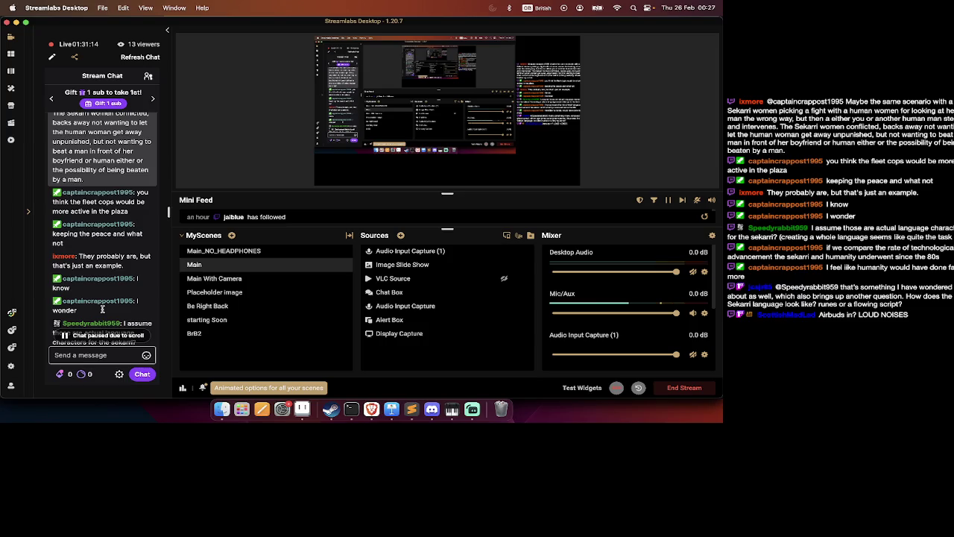
pyautogui.scroll(-1, 102, 309)
pyautogui.scroll(-1, 102, 309)
pyautogui.scroll(-1, 102, 309)
pyautogui.scroll(-1, 102, 309)
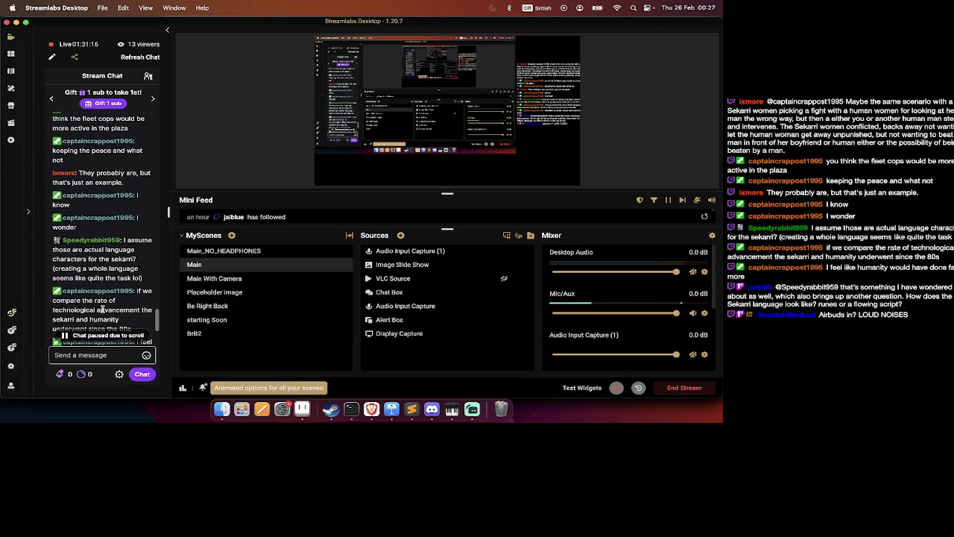
pyautogui.scroll(-1, 102, 309)
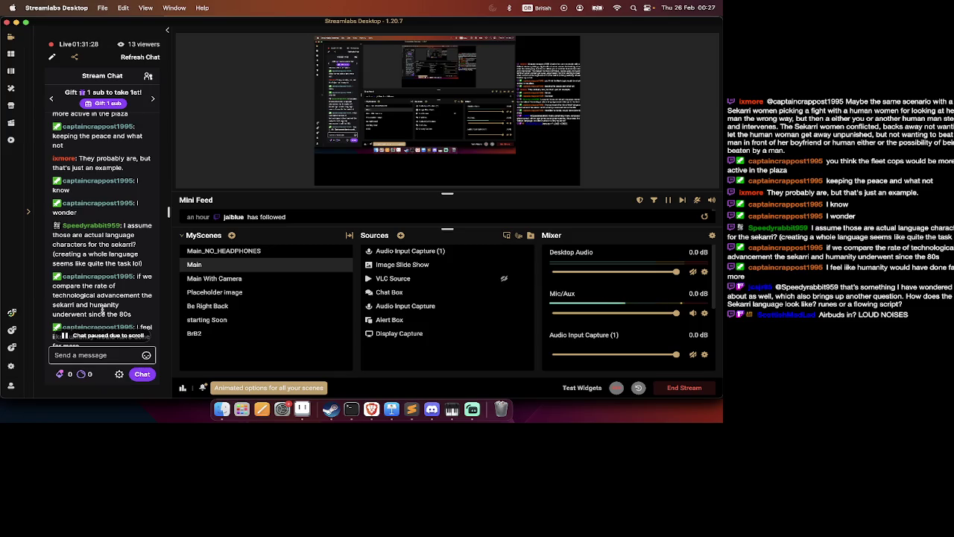
pyautogui.scroll(-2, 102, 311)
pyautogui.scroll(-2, 102, 311)
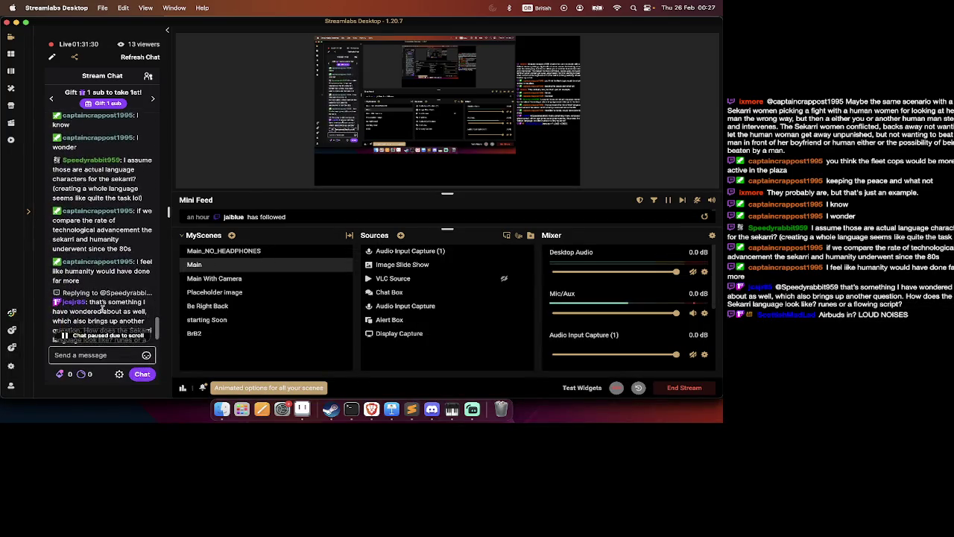
pyautogui.scroll(-1, 102, 311)
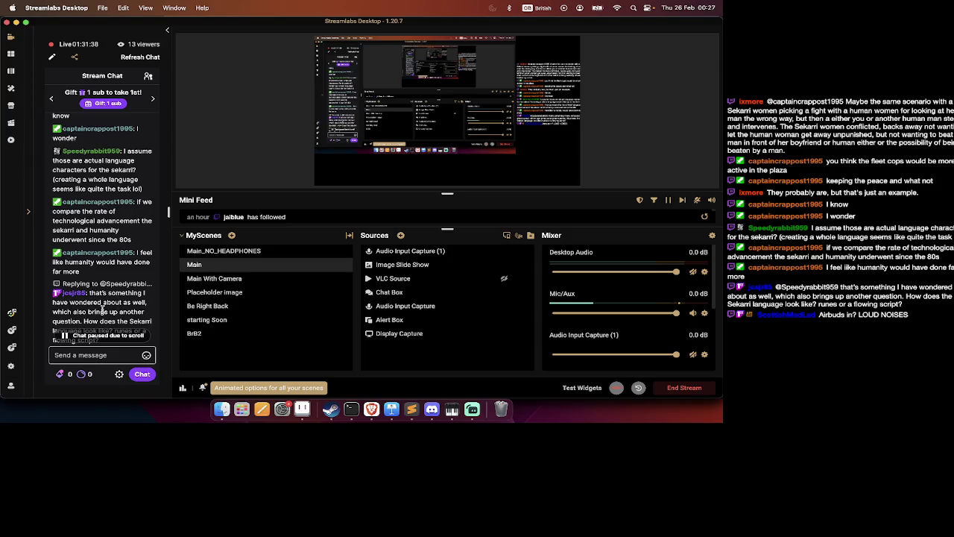
pyautogui.scroll(-2, 103, 311)
pyautogui.scroll(-1, 103, 312)
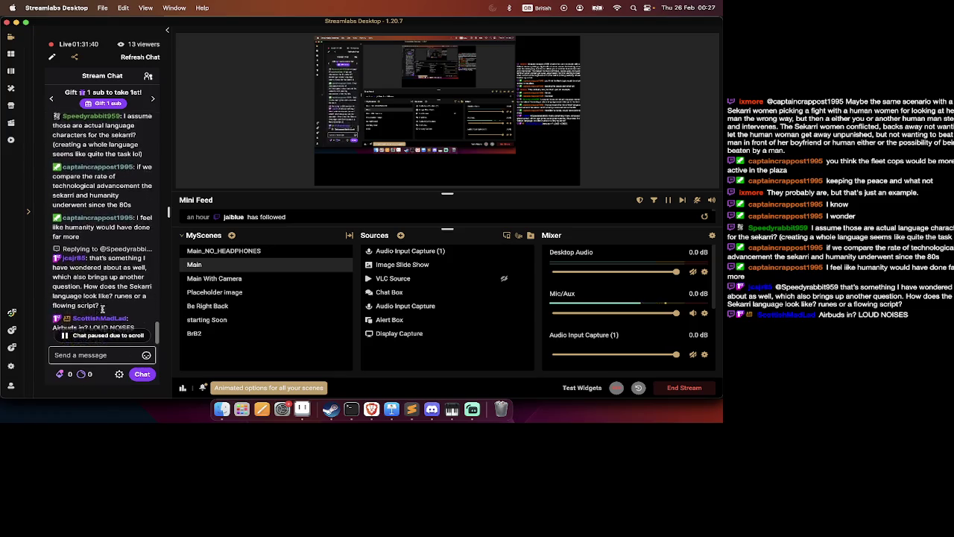
pyautogui.scroll(-1, 102, 314)
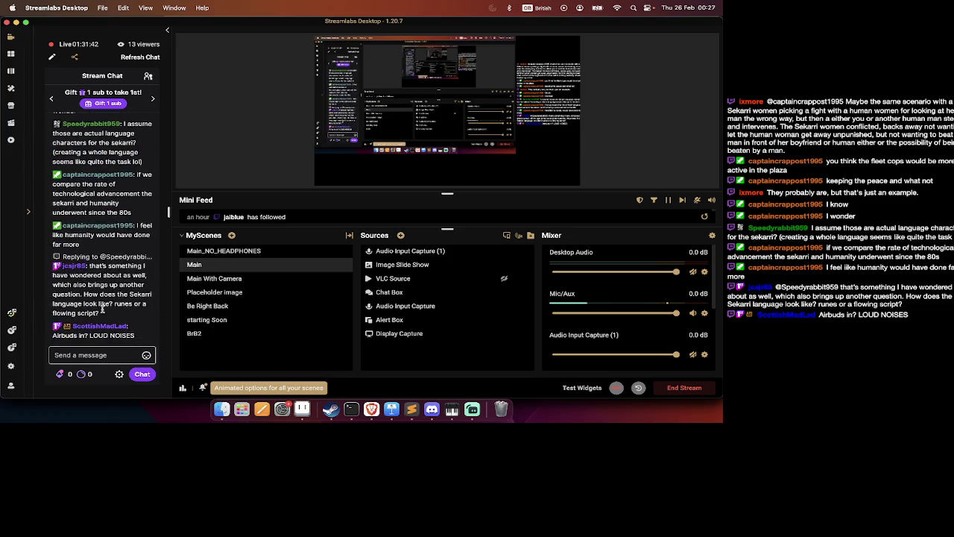
pyautogui.moveTo(103, 283)
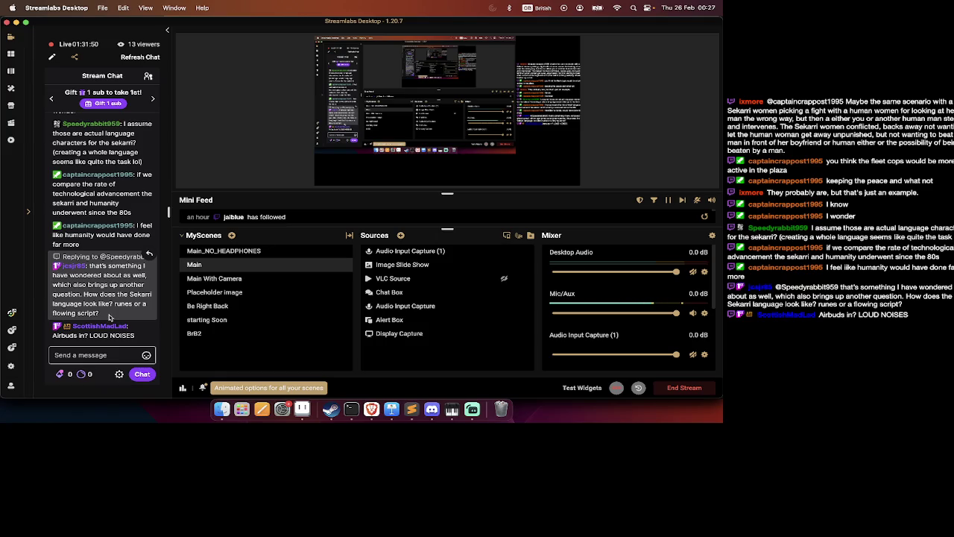
pyautogui.press('super+Tab')
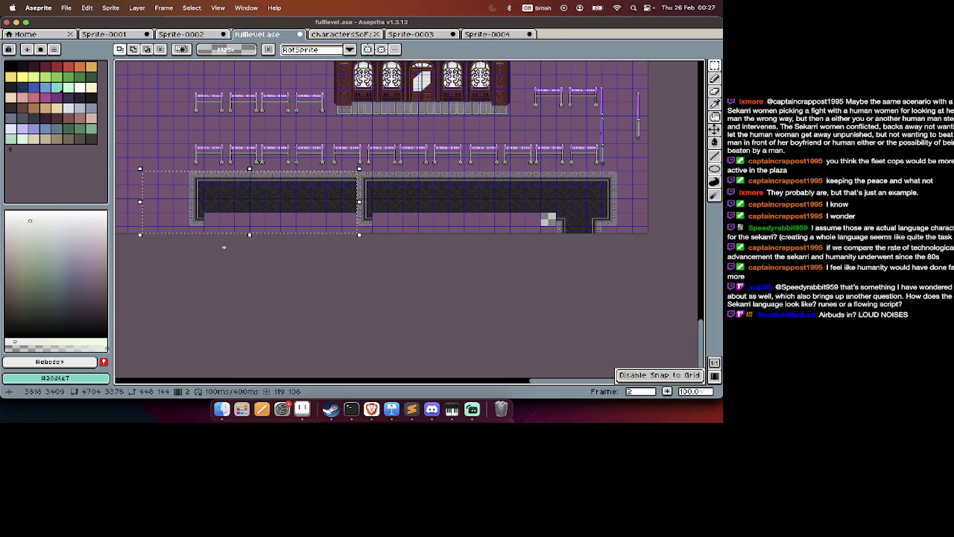
# Fill the gap so the two dark floor strips become one continuous strip.
pyautogui.press('super+d')
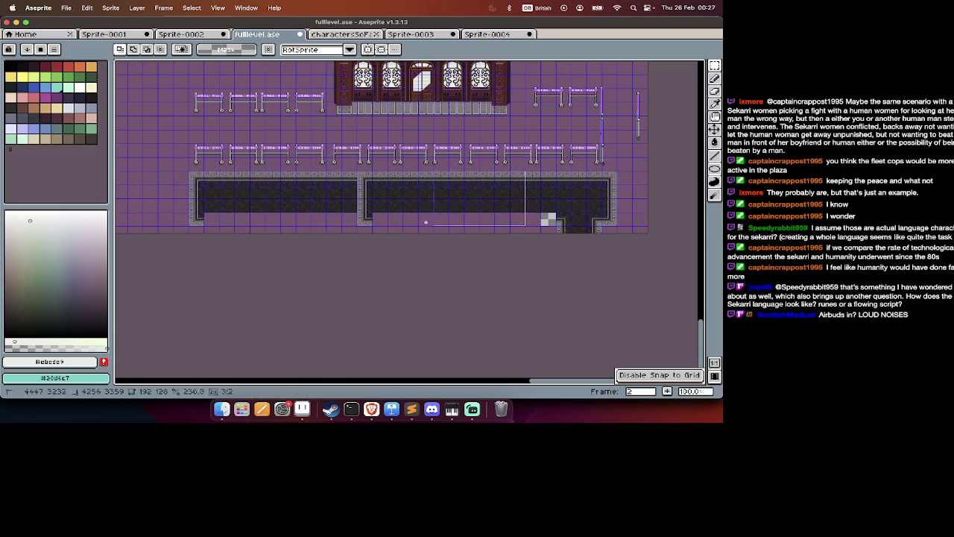
pyautogui.moveTo(466, 206); pyautogui.dragTo(358, 215)
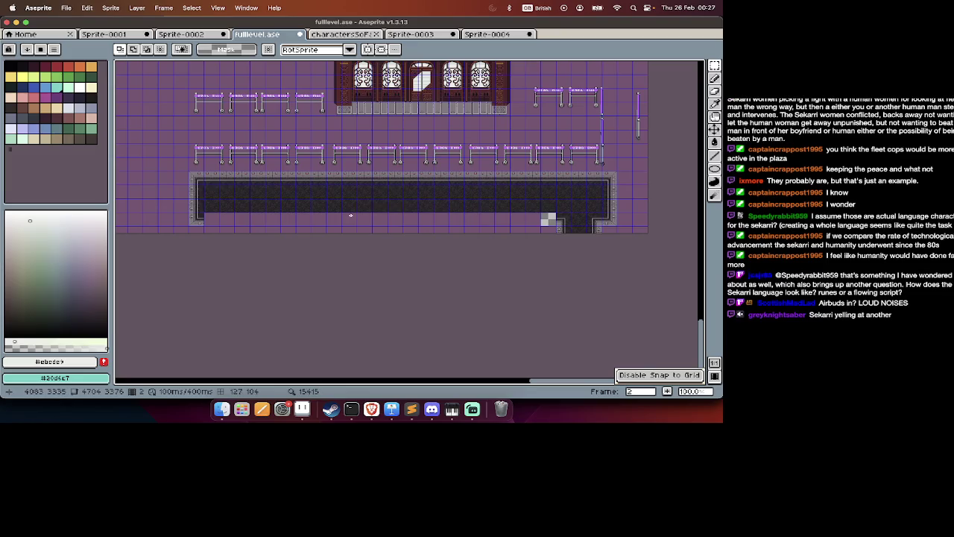
pyautogui.scroll(-2, 350, 216)
pyautogui.scroll(-1, 349, 215)
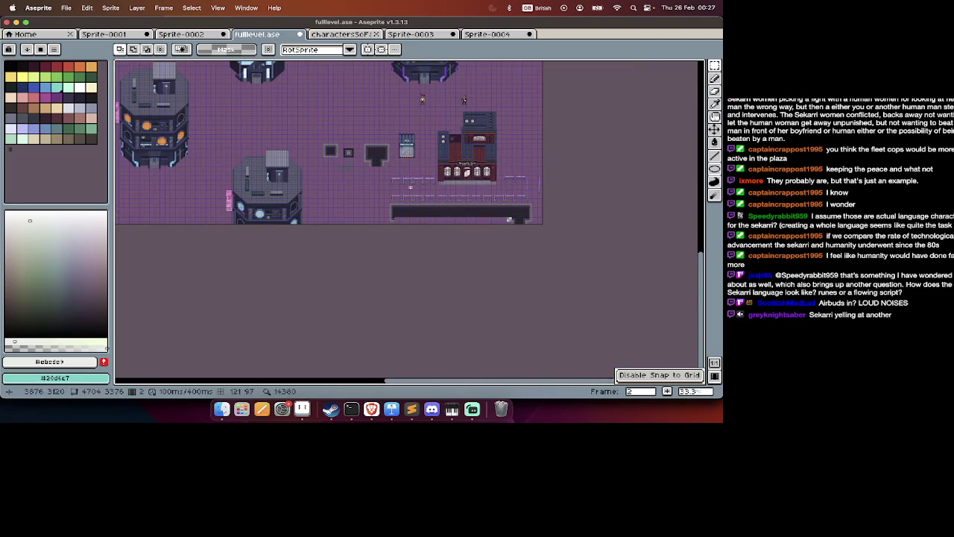
pyautogui.scroll(1, 410, 187)
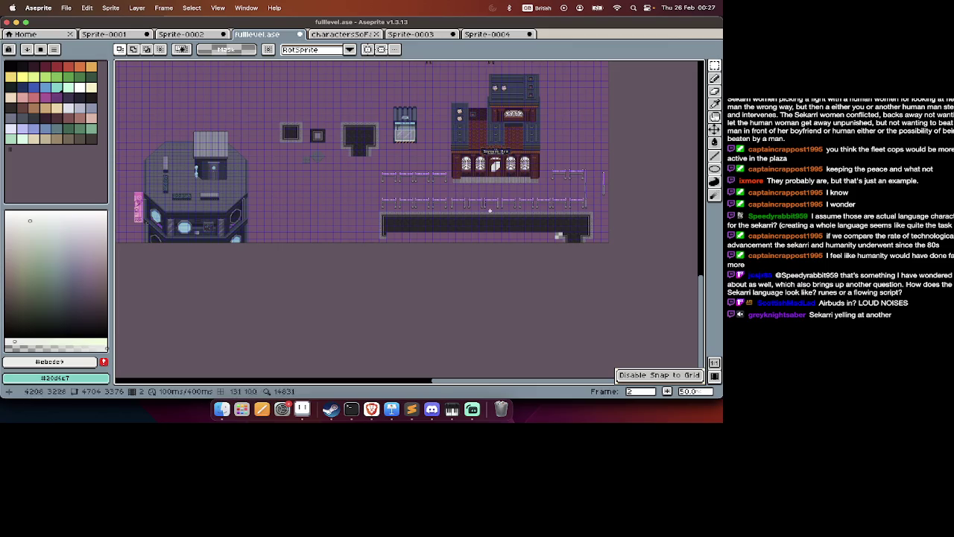
pyautogui.hscroll(-10, 490, 211)
pyautogui.hscroll(-10, 503, 256)
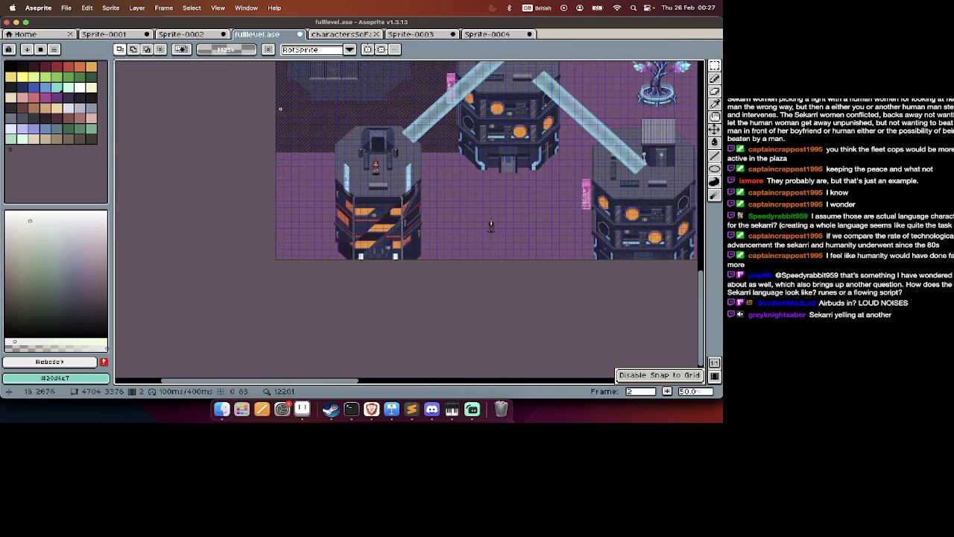
# Copy a patch of cobblestone paving and place it left of the Lioness Den.
pyautogui.moveTo(280, 109)
pyautogui.mouseDown()
pyautogui.moveTo(680, 234)
pyautogui.moveTo(552, 246)
pyautogui.mouseUp()
pyautogui.press('v')
pyautogui.hscroll(10, 447, 189)
pyautogui.hotkey('ctrl', 'v')
pyautogui.scroll(2, 553, 248)
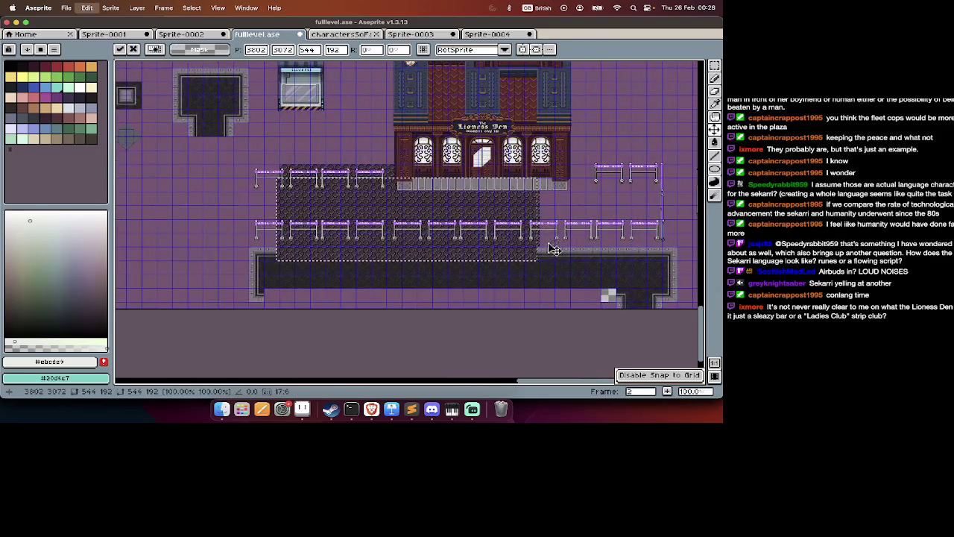
pyautogui.moveTo(468, 228)
pyautogui.mouseDown()
pyautogui.moveTo(666, 217)
pyautogui.moveTo(550, 234)
pyautogui.mouseUp()
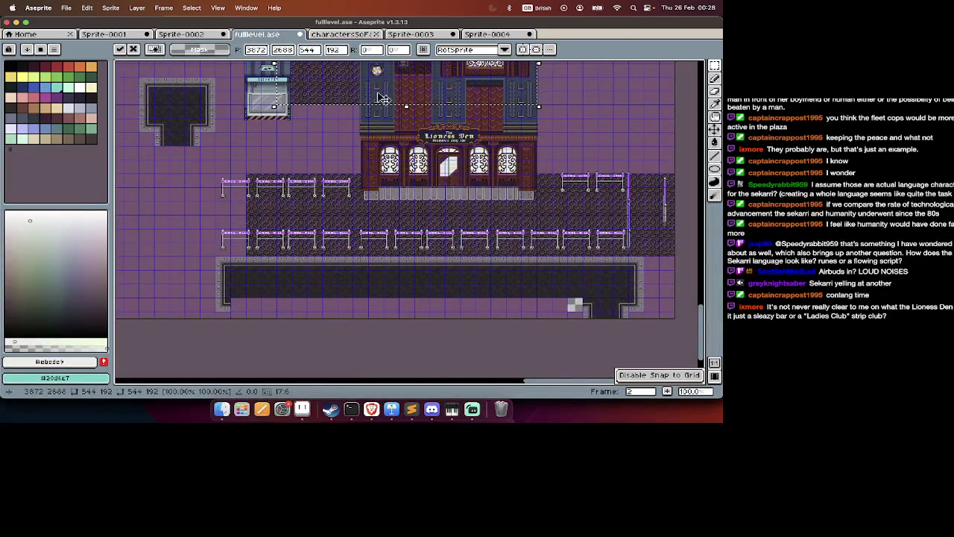
pyautogui.moveTo(380, 95); pyautogui.dragTo(351, 153)
pyautogui.press('Return')
# Copy a block of cobblestone paving to the right of the storefront.
pyautogui.moveTo(322, 244); pyautogui.dragTo(460, 119)
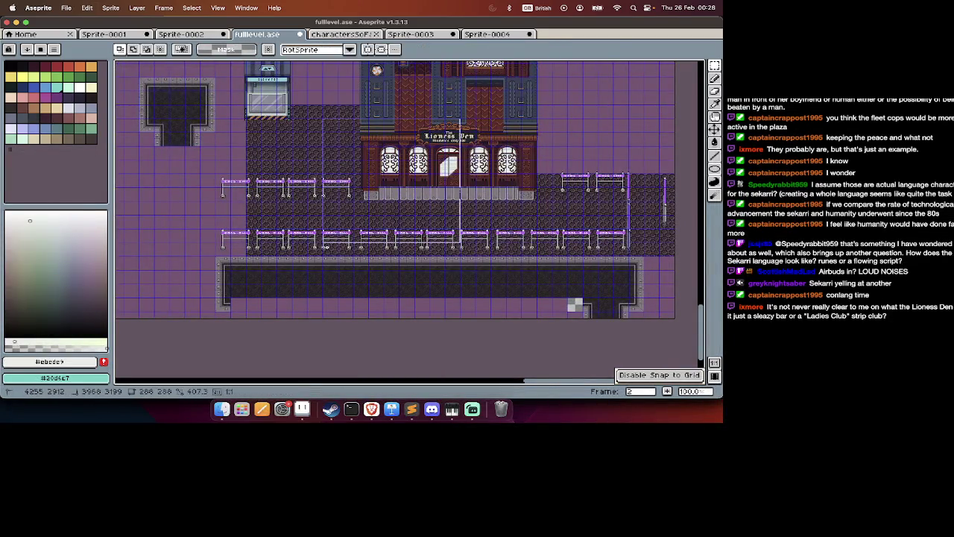
pyautogui.moveTo(417, 230); pyautogui.dragTo(597, 231)
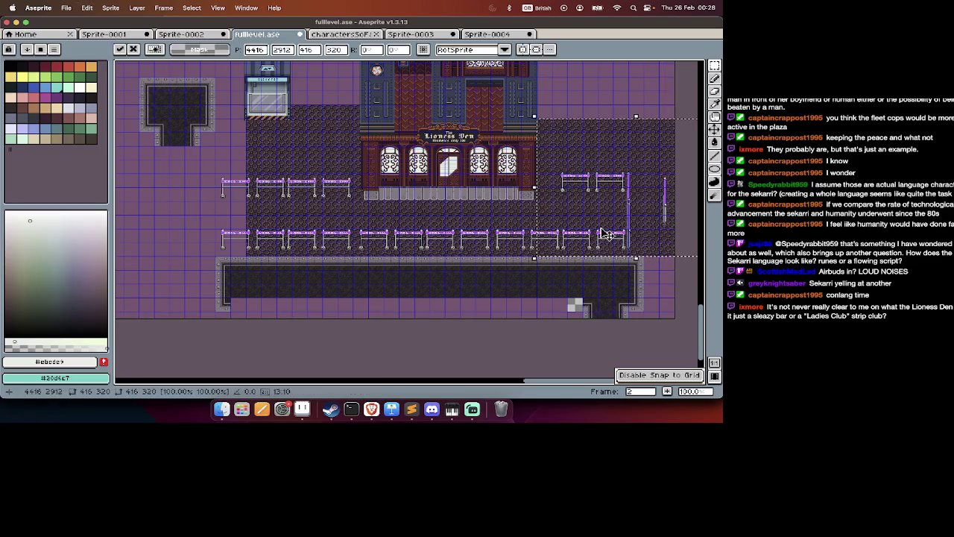
pyautogui.press('Return')
pyautogui.scroll(-3, 401, 75)
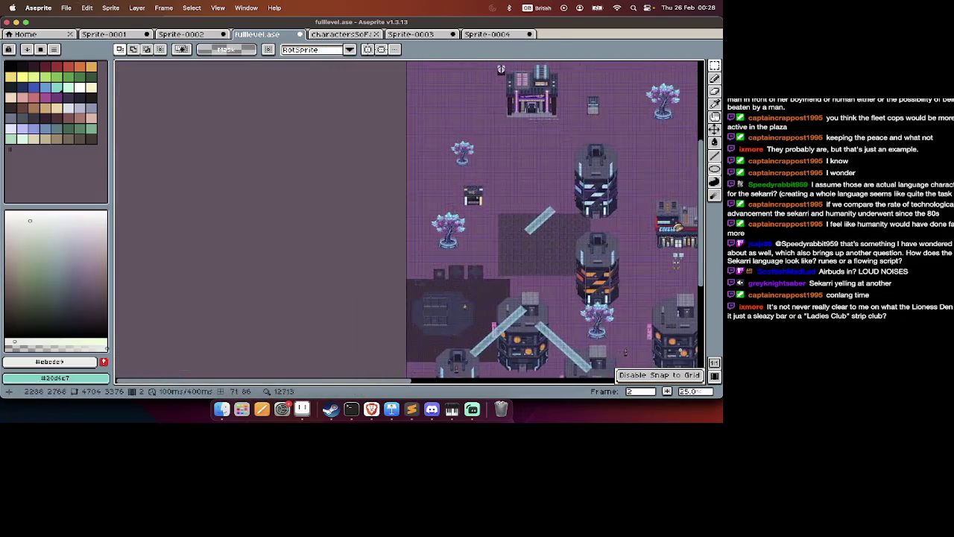
# Paste the copied cobblestone and place it beside the Lioness Den building.
pyautogui.hscroll(2, 492, 336)
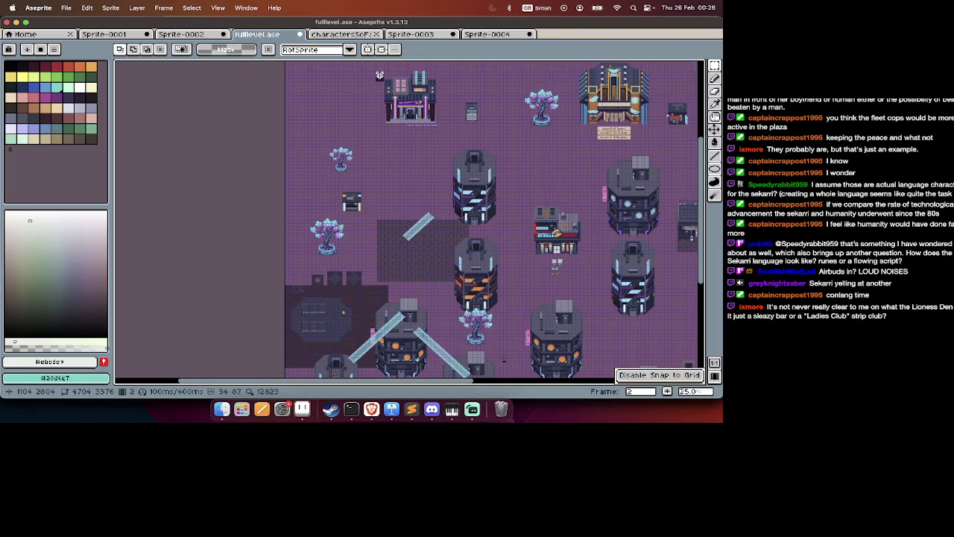
pyautogui.scroll(2, 417, 355)
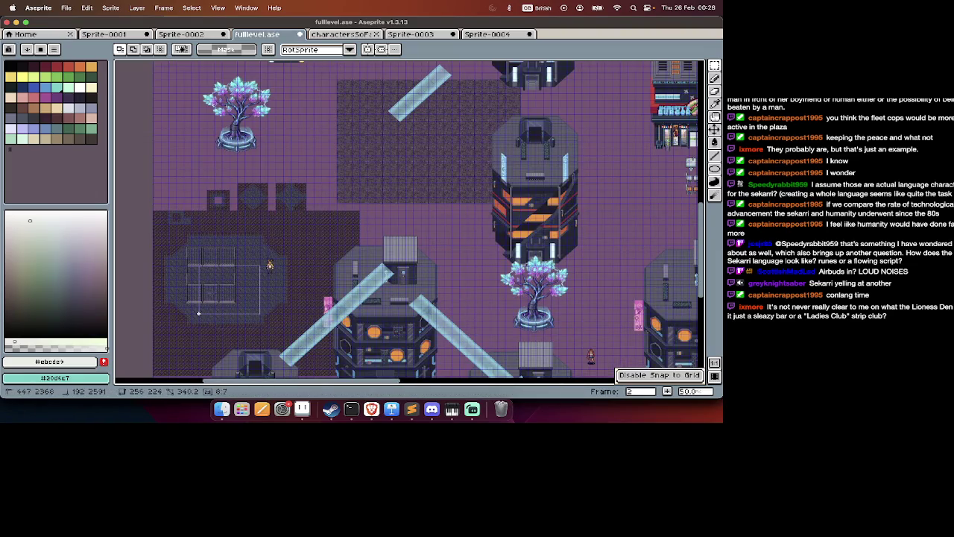
pyautogui.scroll(-10, 198, 313)
pyautogui.hscroll(5, 199, 313)
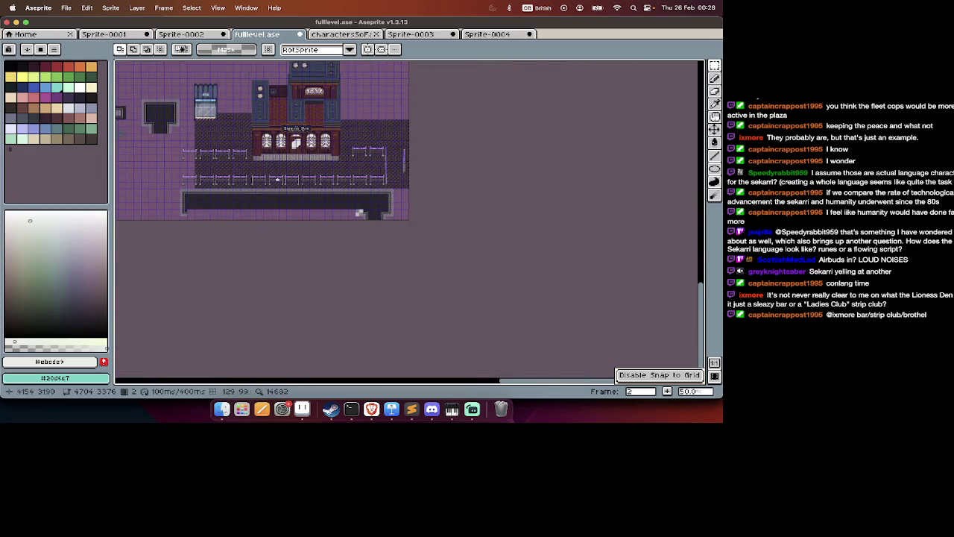
pyautogui.scroll(1, 279, 182)
pyautogui.hotkey('ctrl', 'v')
pyautogui.moveTo(394, 206)
pyautogui.mouseDown()
pyautogui.moveTo(395, 139)
pyautogui.moveTo(505, 131)
pyautogui.mouseUp()
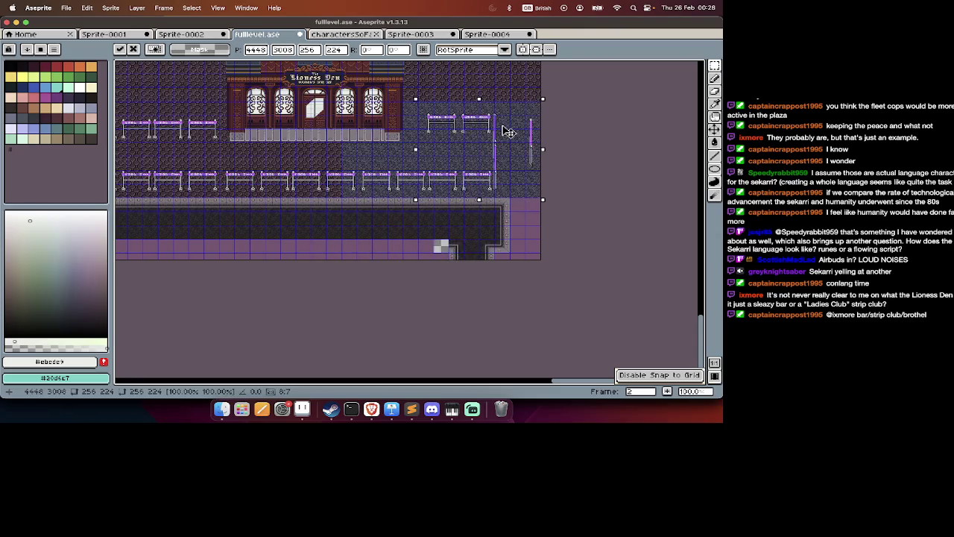
pyautogui.click(536, 109)
# Paste another cobblestone block around the right-hand railings.
pyautogui.click(351, 120)
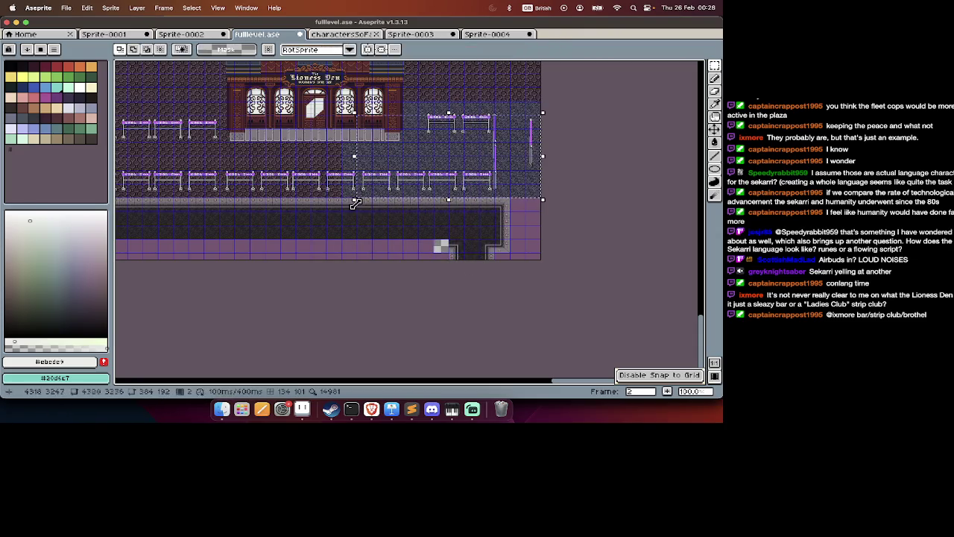
pyautogui.moveTo(548, 270); pyautogui.dragTo(562, 173)
pyautogui.press('super+v')
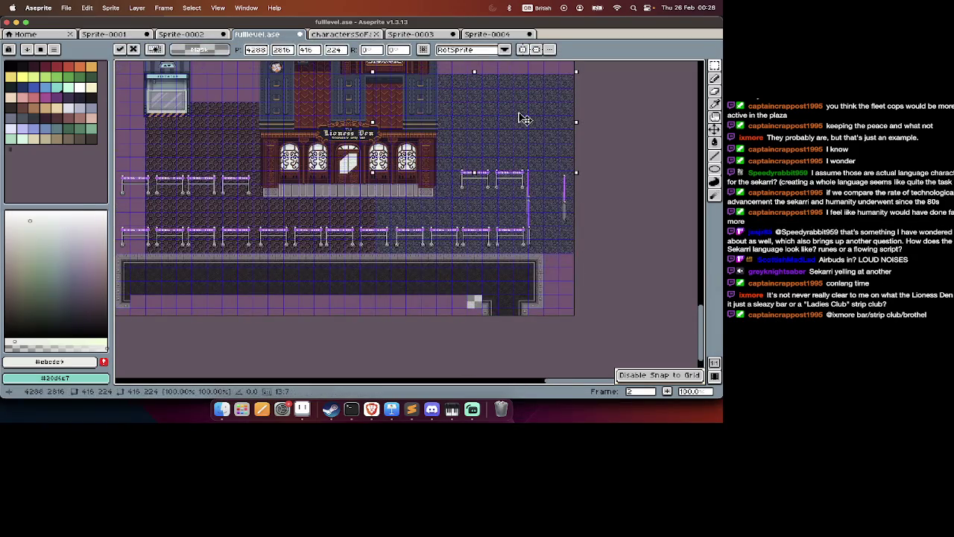
pyautogui.press('Return')
# Select the whole right-hand paved area and transform it into place.
pyautogui.moveTo(589, 60)
pyautogui.mouseDown()
pyautogui.moveTo(470, 225)
pyautogui.moveTo(370, 265)
pyautogui.mouseUp()
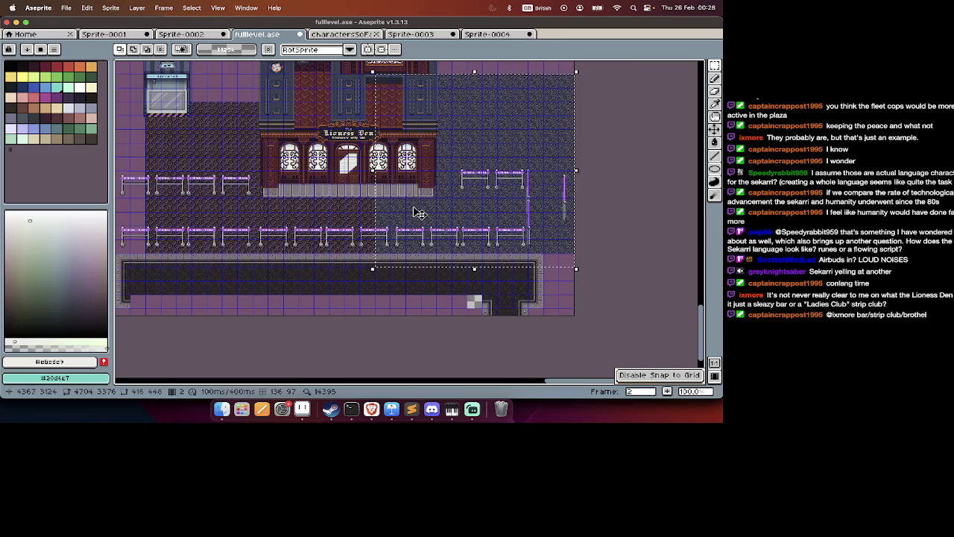
pyautogui.click(379, 251)
pyautogui.moveTo(379, 250)
pyautogui.mouseDown()
pyautogui.moveTo(578, 77)
pyautogui.moveTo(390, 257)
pyautogui.mouseUp()
pyautogui.hotkey('ctrl', 't')
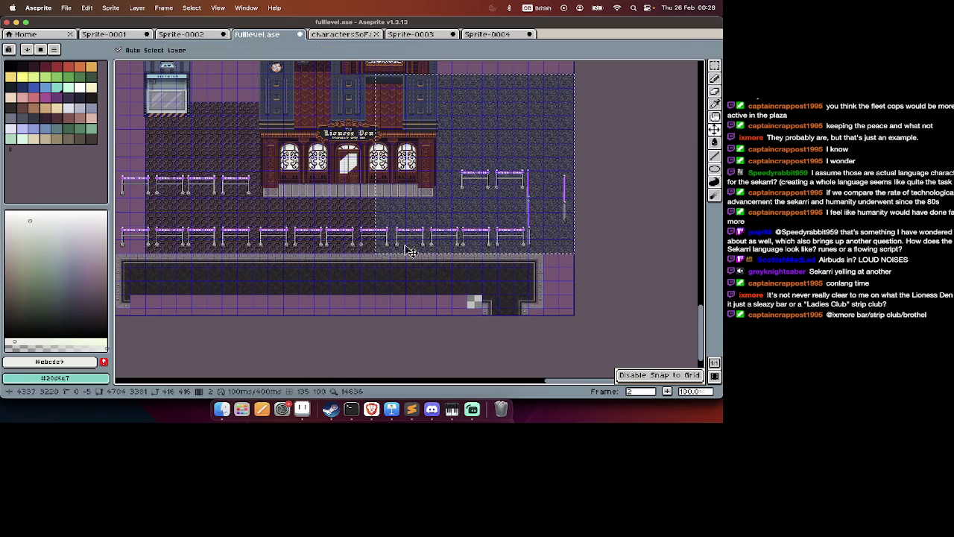
pyautogui.scroll(3, 333, 231)
pyautogui.press('Return')
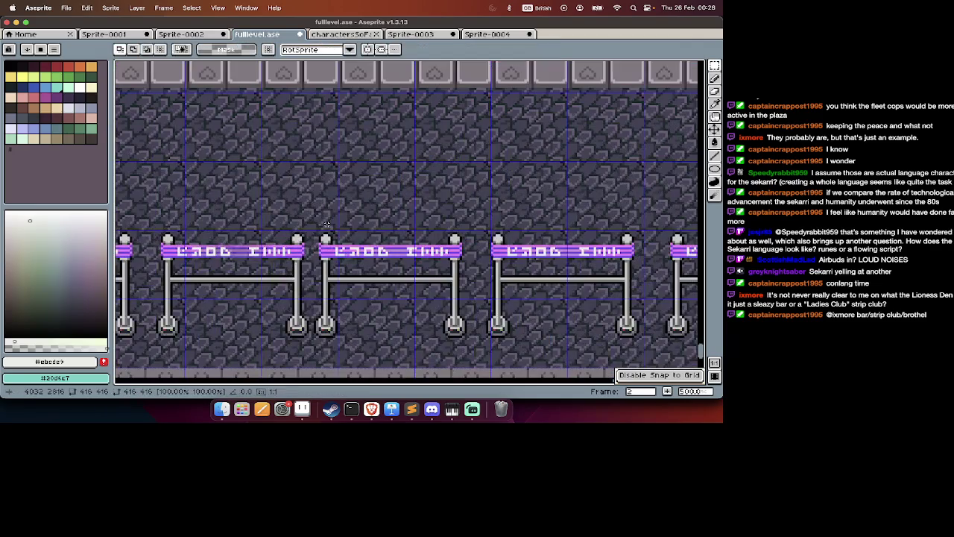
# Undo the most recent paving edit.
pyautogui.scroll(-2, 328, 227)
pyautogui.scroll(-1, 326, 222)
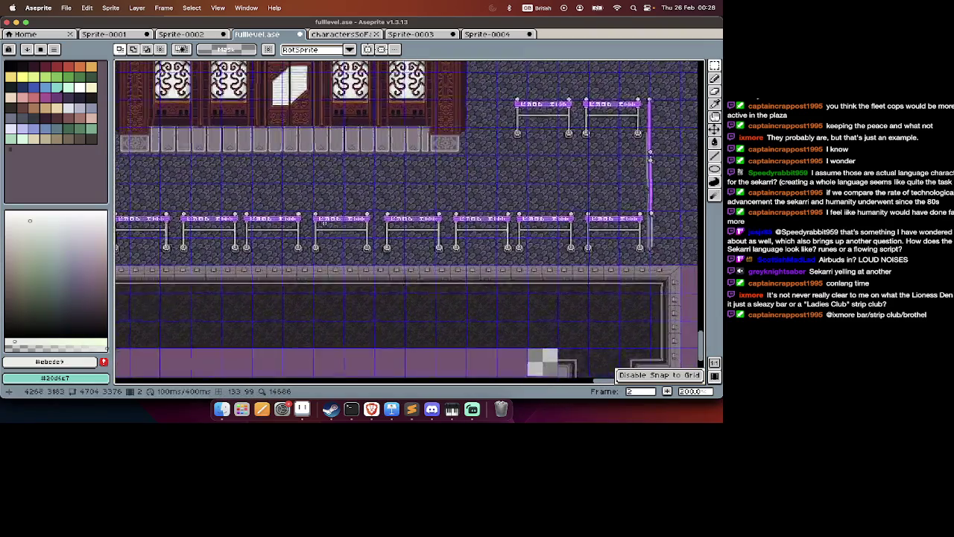
pyautogui.scroll(5, 325, 222)
pyautogui.hscroll(-7, 325, 222)
pyautogui.hscroll(-1, 324, 222)
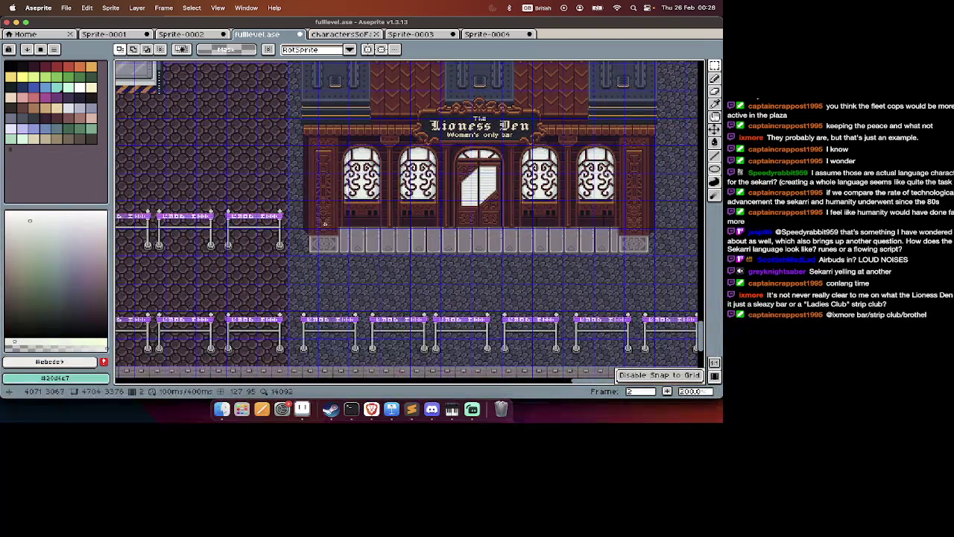
pyautogui.hscroll(3, 325, 223)
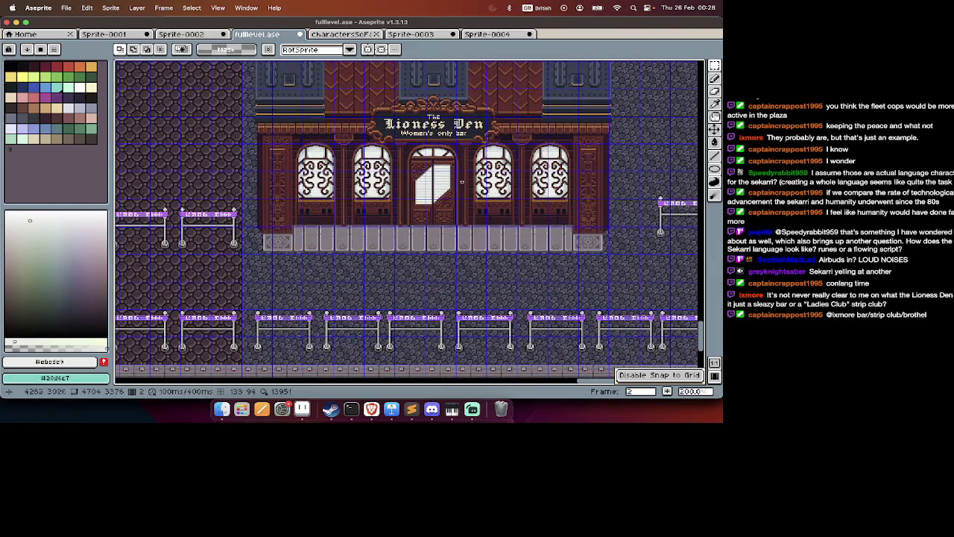
pyautogui.press('super+z')
pyautogui.press('super+z')
pyautogui.press('super+z')
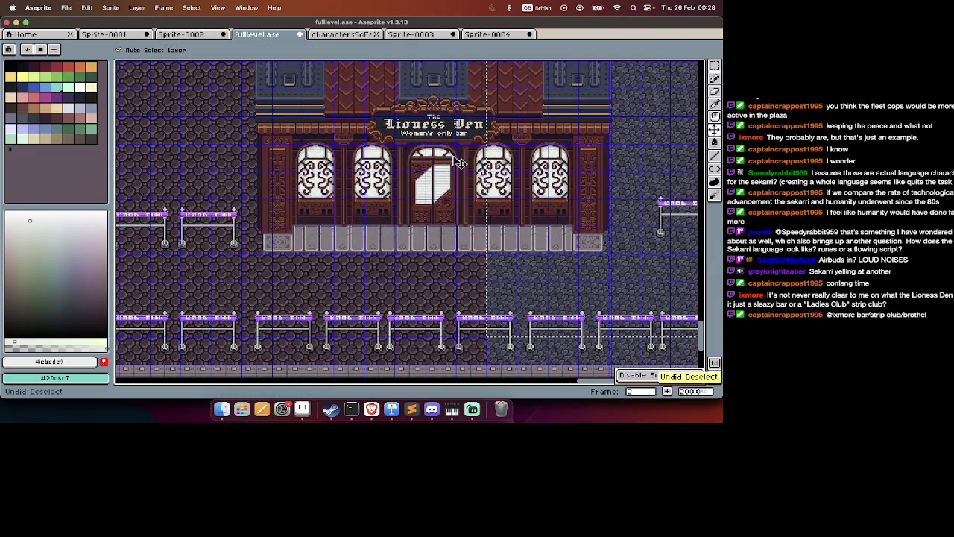
# Pan along the street, then pick up the selected area and set it back down.
pyautogui.hscroll(-2, 358, 244)
pyautogui.hscroll(-2, 358, 245)
pyautogui.hscroll(-3, 358, 245)
pyautogui.scroll(3, 357, 244)
pyautogui.hscroll(-2, 358, 244)
pyautogui.hscroll(5, 439, 257)
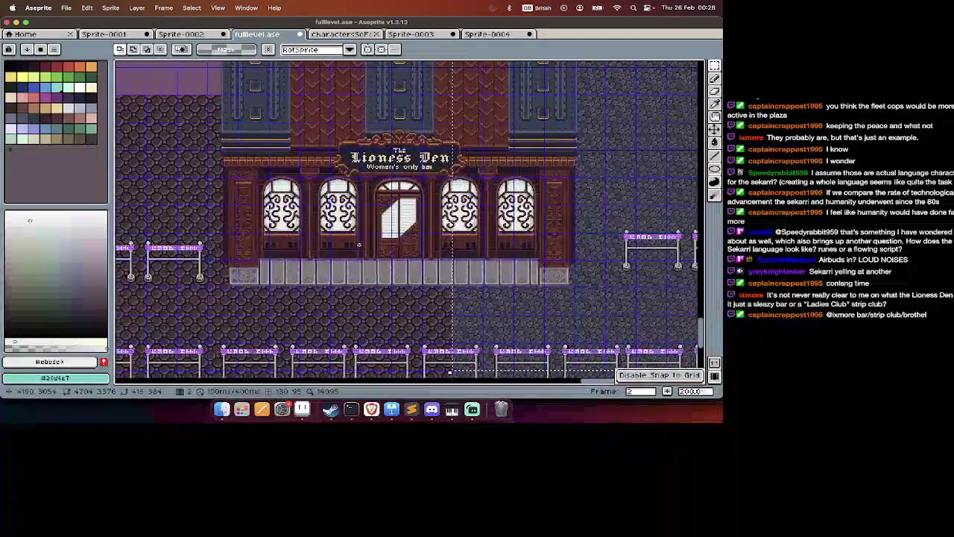
pyautogui.hscroll(3, 439, 256)
pyautogui.click(439, 256)
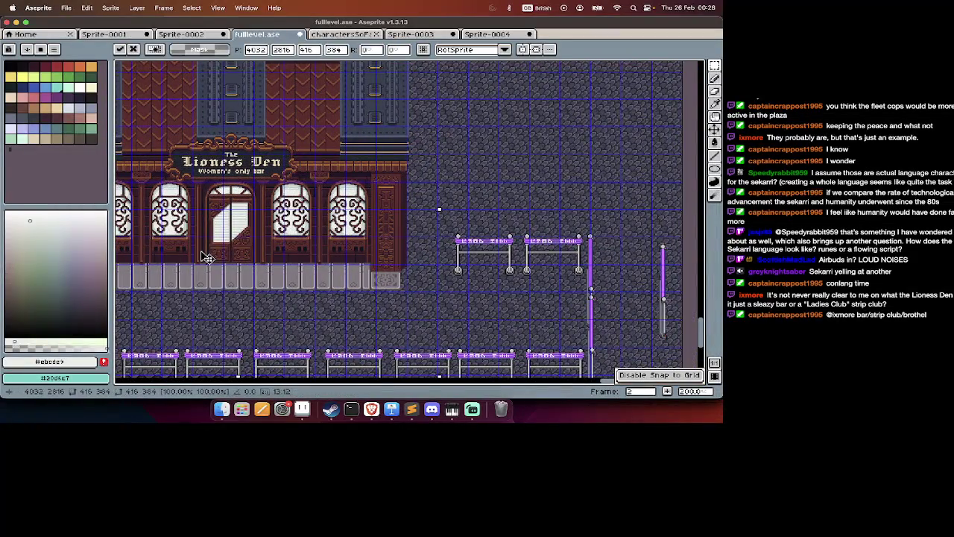
pyautogui.hscroll(-1, 438, 256)
pyautogui.hscroll(-5, 448, 249)
pyautogui.hscroll(-1, 535, 257)
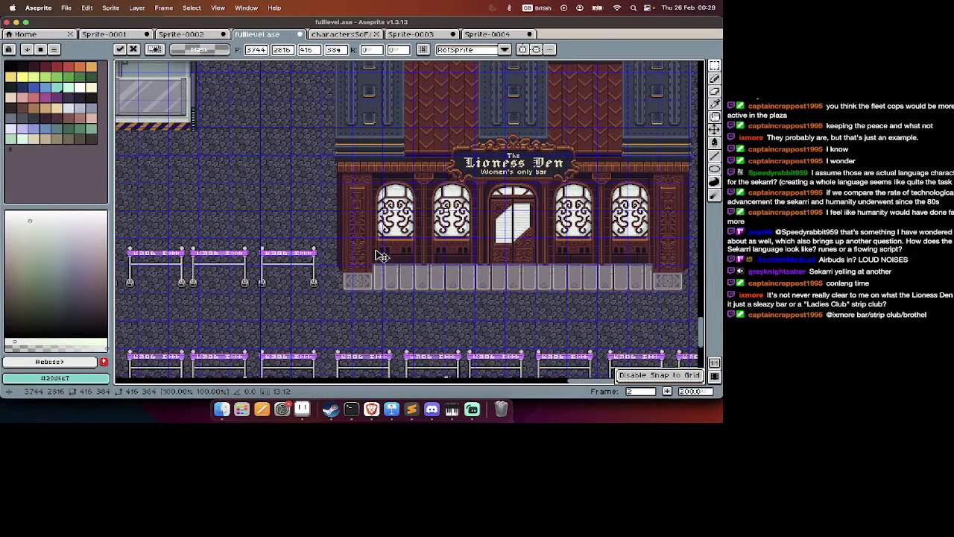
pyautogui.hscroll(-5, 375, 256)
pyautogui.hscroll(-1, 448, 247)
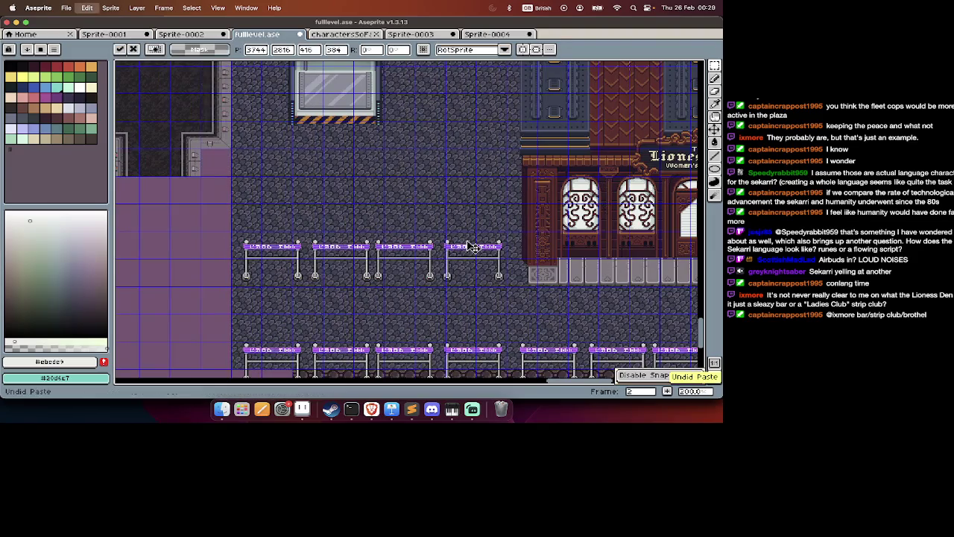
pyautogui.press('Return')
# Shift the Lioness Den street block left by one tile.
pyautogui.scroll(-2, 440, 247)
pyautogui.scroll(-3, 440, 247)
pyautogui.scroll(5, 457, 256)
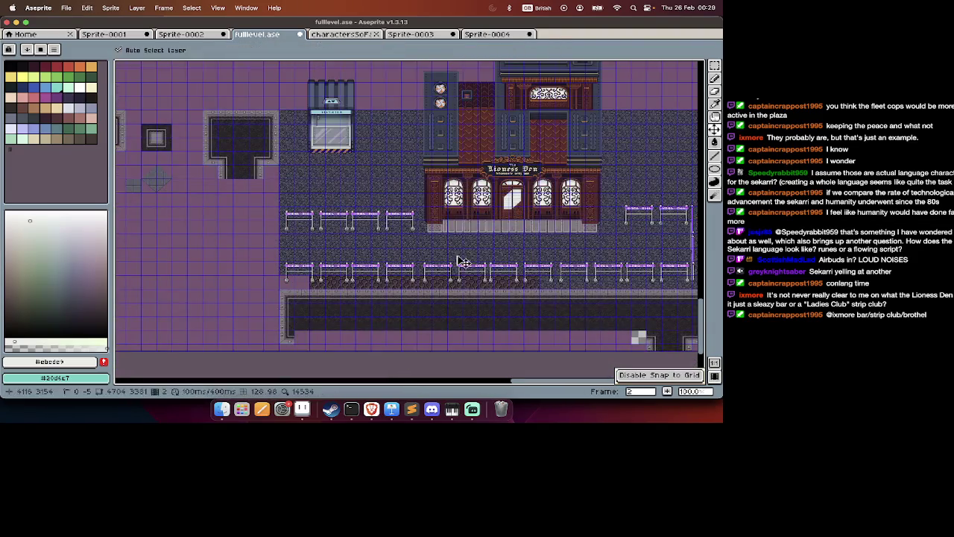
pyautogui.click(442, 259)
pyautogui.moveTo(422, 261); pyautogui.dragTo(330, 255)
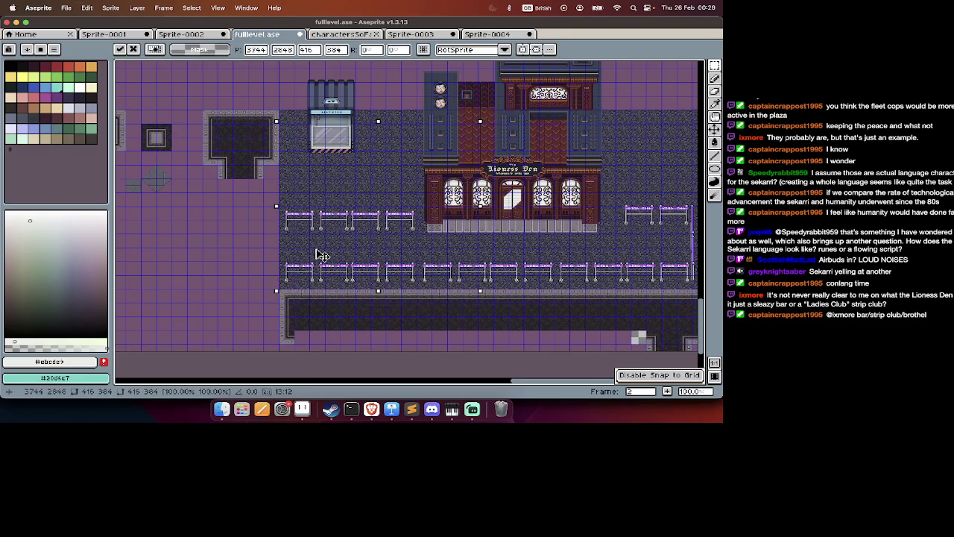
pyautogui.press('Return')
pyautogui.hscroll(3, 320, 255)
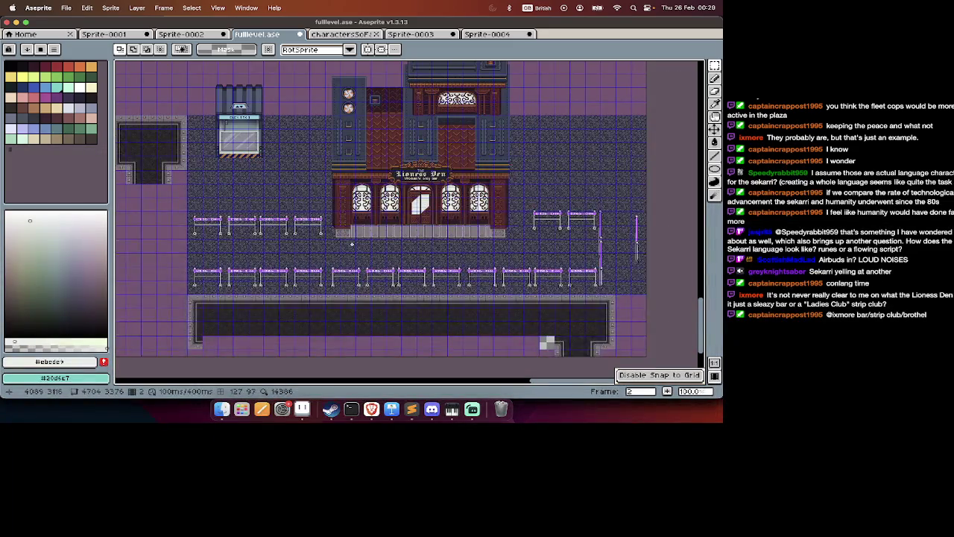
pyautogui.scroll(2, 352, 243)
# Move the elevator kiosk on the pavement layer to its new position.
pyautogui.press('Tab')
pyautogui.hotkey('alt', 'Up')
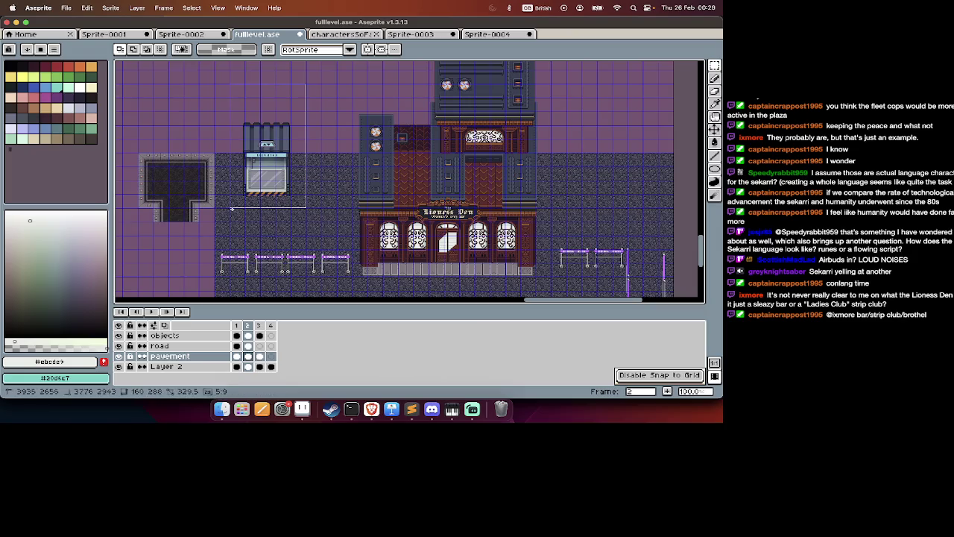
pyautogui.moveTo(259, 170)
pyautogui.mouseDown()
pyautogui.moveTo(275, 213)
pyautogui.moveTo(274, 184)
pyautogui.mouseUp()
pyautogui.press('Return')
pyautogui.scroll(-5, 424, 174)
pyautogui.press('Tab')
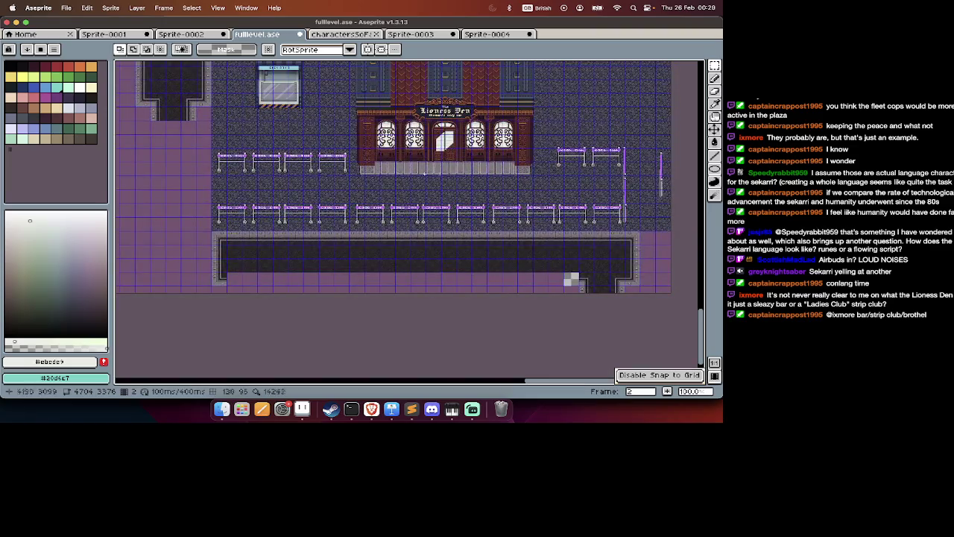
# Paste the copied tile into the map and show the layers with Layer 2 active.
pyautogui.scroll(3, 314, 206)
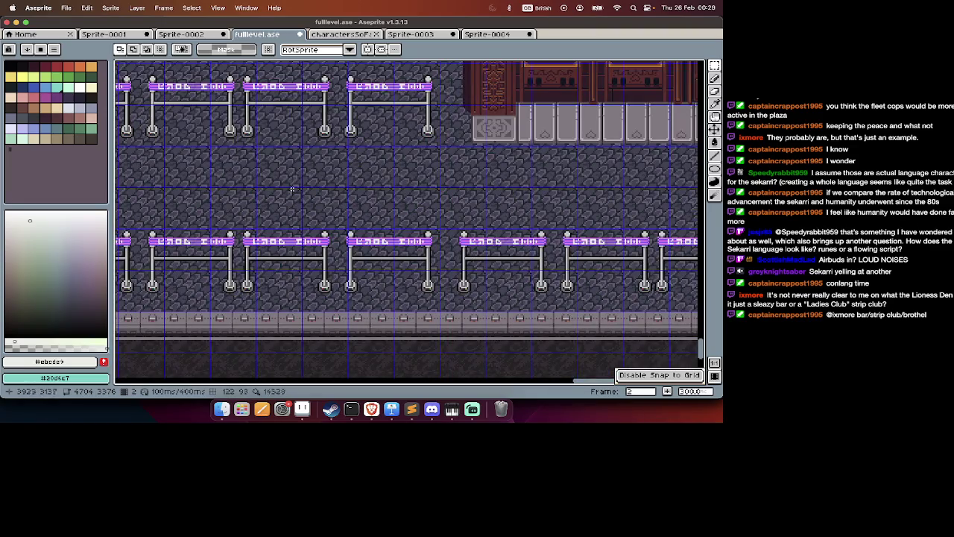
pyautogui.scroll(-3, 437, 183)
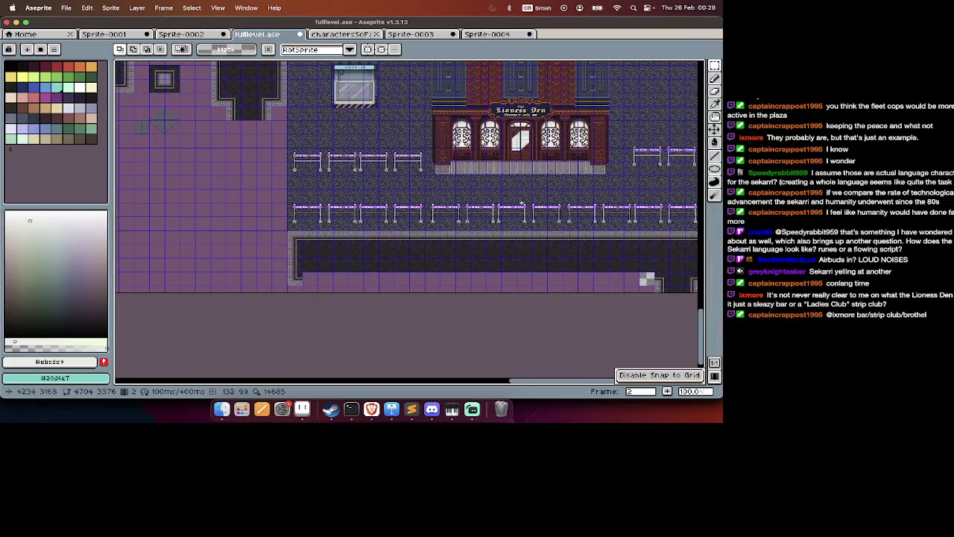
pyautogui.hscroll(5, 402, 239)
pyautogui.hscroll(-5, 398, 245)
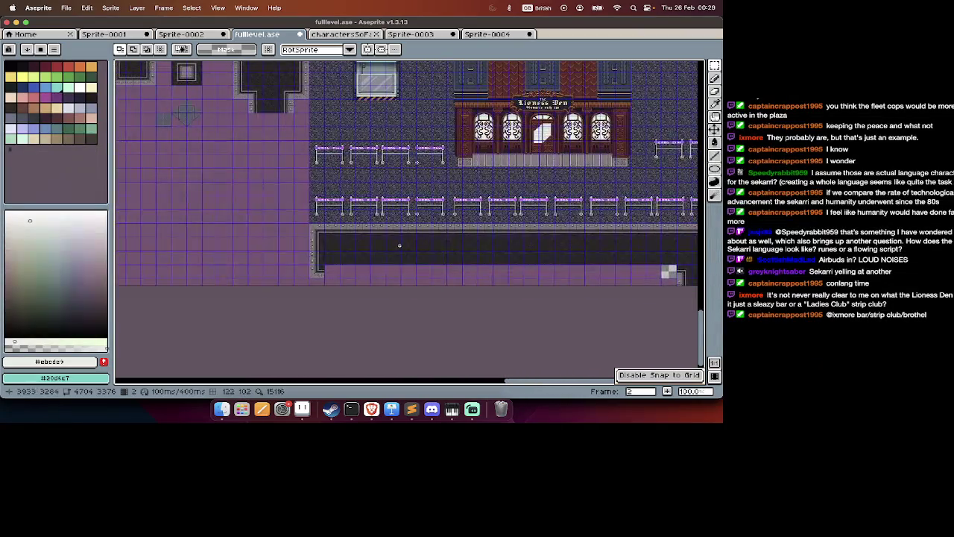
pyautogui.hscroll(10, 398, 244)
pyautogui.hscroll(-5, 397, 244)
pyautogui.hscroll(-5, 398, 244)
pyautogui.hscroll(-3, 397, 244)
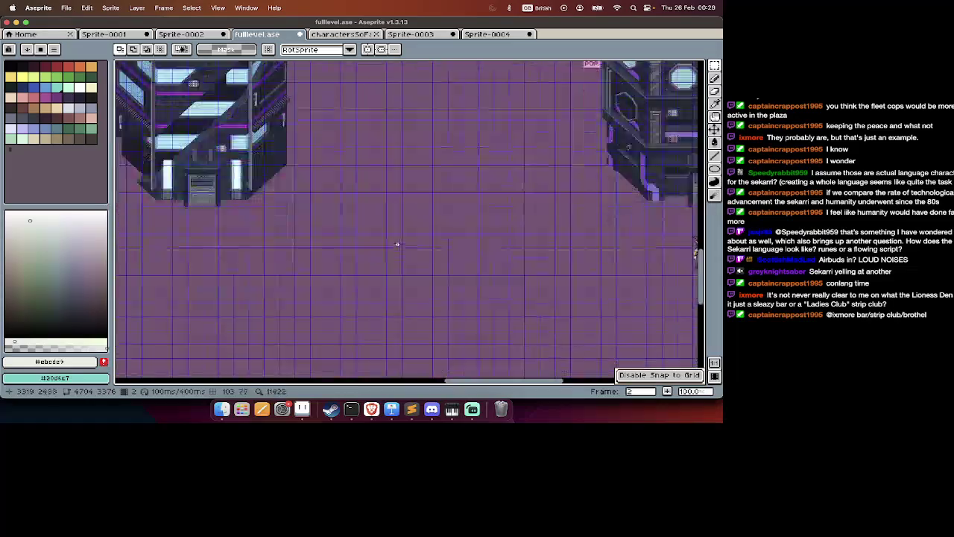
pyautogui.hscroll(-3, 398, 244)
pyautogui.scroll(-2, 397, 244)
pyautogui.hscroll(2, 398, 243)
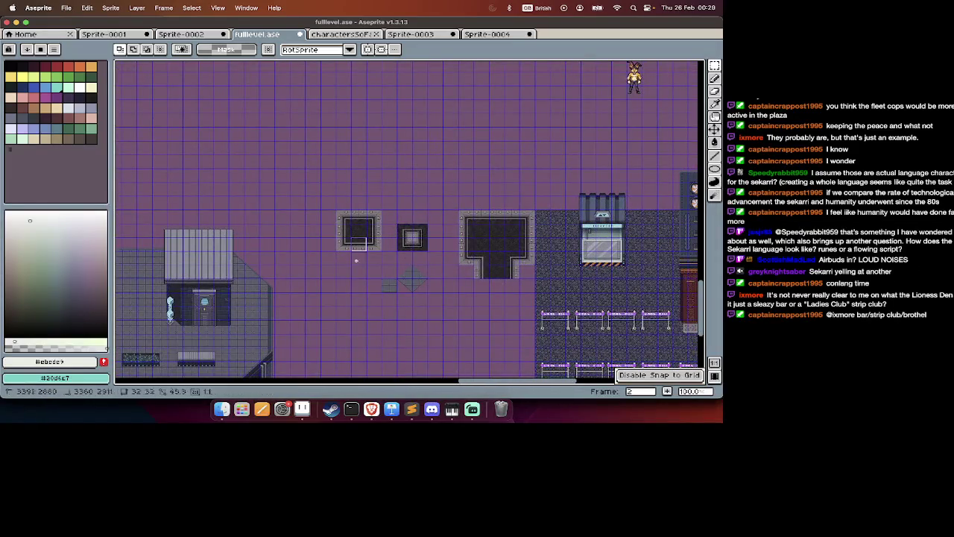
pyautogui.scroll(-10, 358, 268)
pyautogui.hscroll(5, 359, 269)
pyautogui.press('super+v')
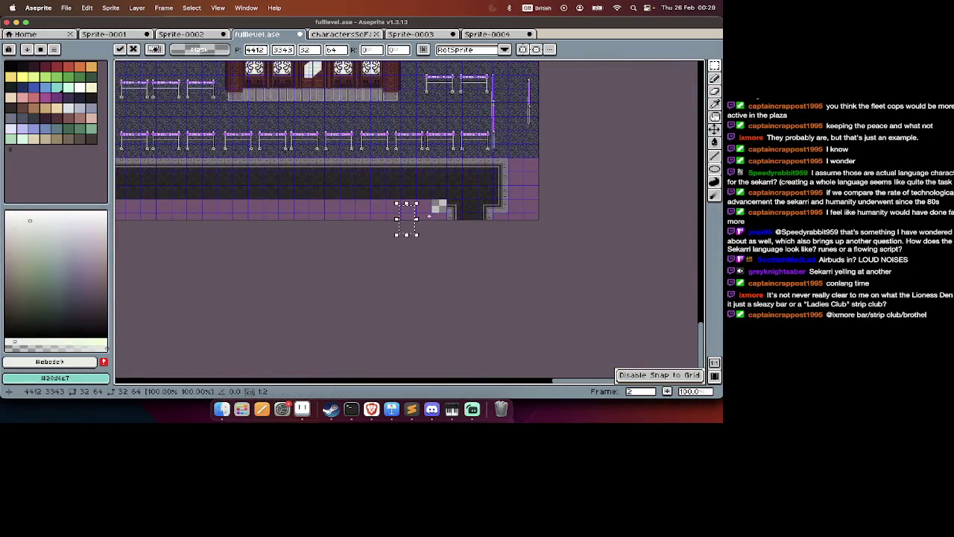
pyautogui.press('Return')
pyautogui.press('Tab')
pyautogui.hscroll(-10, 410, 219)
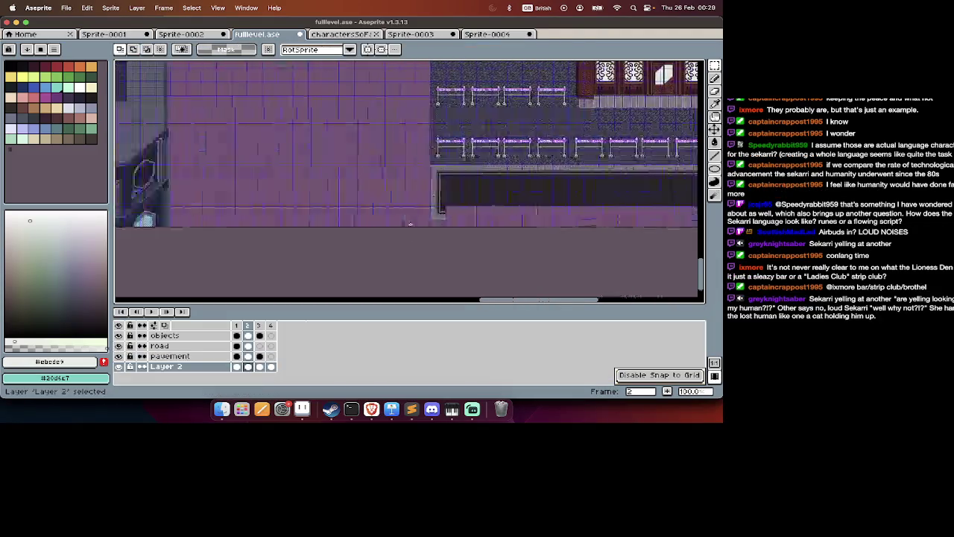
# Paste the copied pavement tile and commit it on the bottom edge of the floor strip.
pyautogui.scroll(5, 392, 208)
pyautogui.scroll(3, 395, 158)
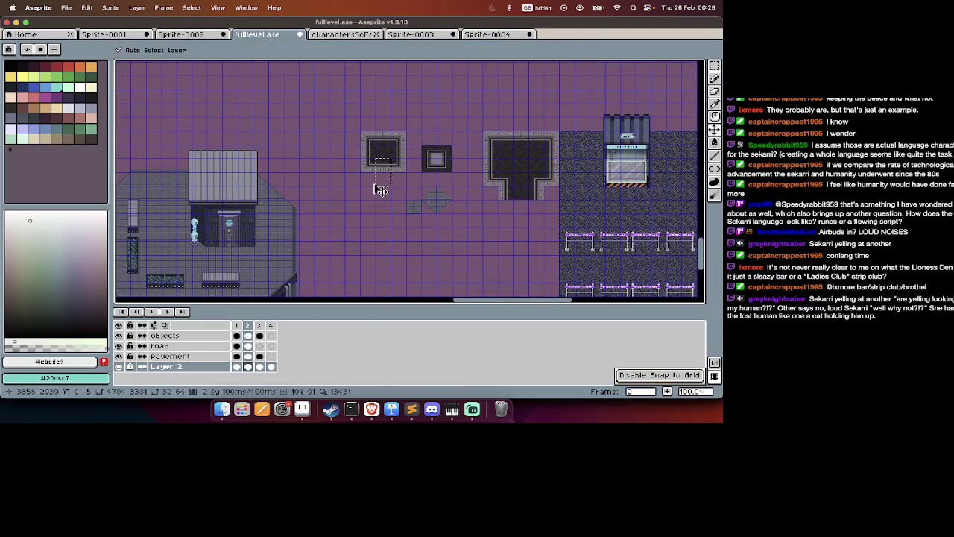
pyautogui.scroll(-10, 388, 171)
pyautogui.hscroll(5, 373, 164)
pyautogui.press('super+v')
pyautogui.moveTo(391, 174); pyautogui.dragTo(300, 176)
pyautogui.press('Return')
# Paste another copy of the pavement tiles one cell to the left.
pyautogui.scroll(3, 328, 176)
pyautogui.hscroll(-2, 328, 175)
pyautogui.press('super+v')
pyautogui.moveTo(341, 224); pyautogui.dragTo(313, 220)
pyautogui.press('Return')
# Copy both pavement tile blocks as one wider selection and paste them further left.
pyautogui.moveTo(264, 133)
pyautogui.mouseDown()
pyautogui.moveTo(384, 239)
pyautogui.moveTo(221, 219)
pyautogui.mouseUp()
pyautogui.press('super+c')
pyautogui.press('super+v')
pyautogui.press('Return')
# Paste the 128×96 pavement block and move it right along the road.
pyautogui.hscroll(-2, 221, 214)
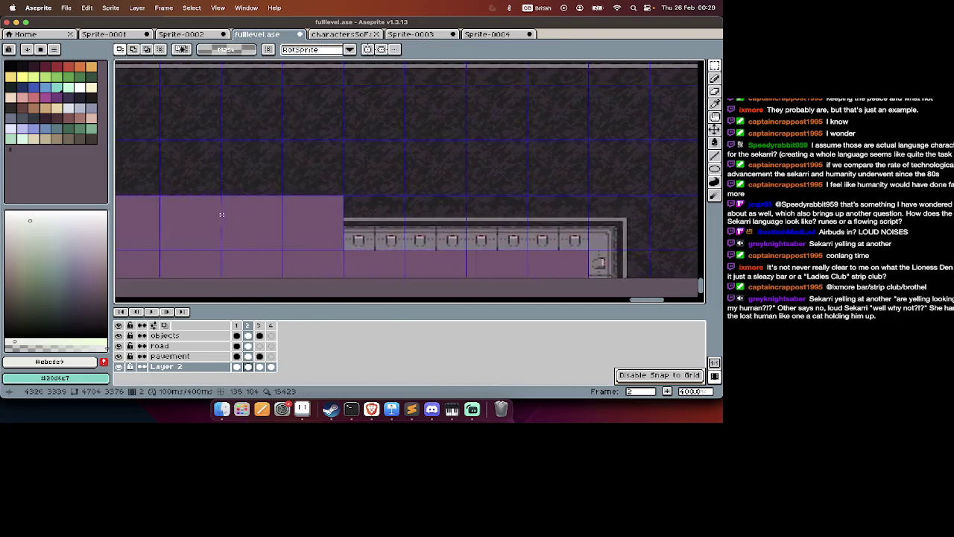
pyautogui.scroll(-3, 222, 215)
pyautogui.press('super+v')
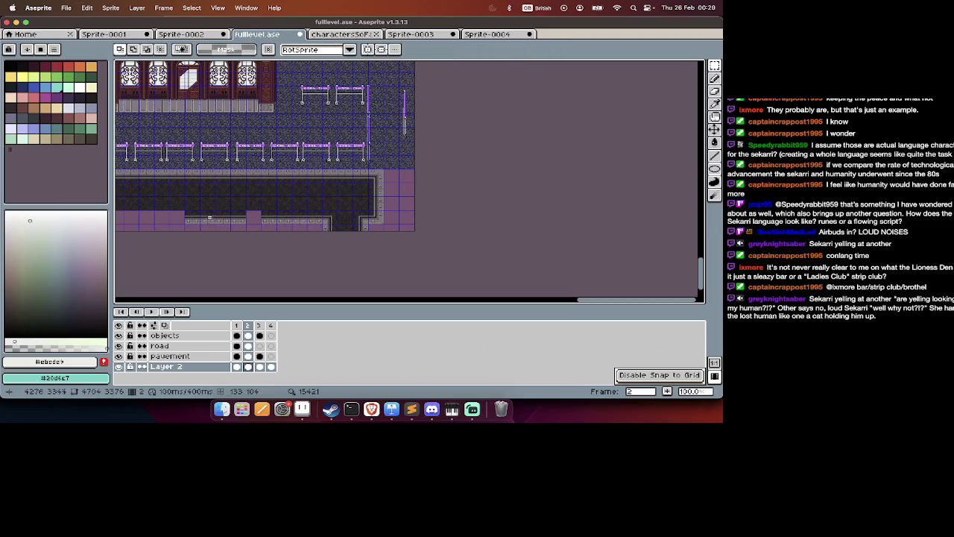
pyautogui.moveTo(198, 226); pyautogui.dragTo(275, 226)
pyautogui.press('Return')
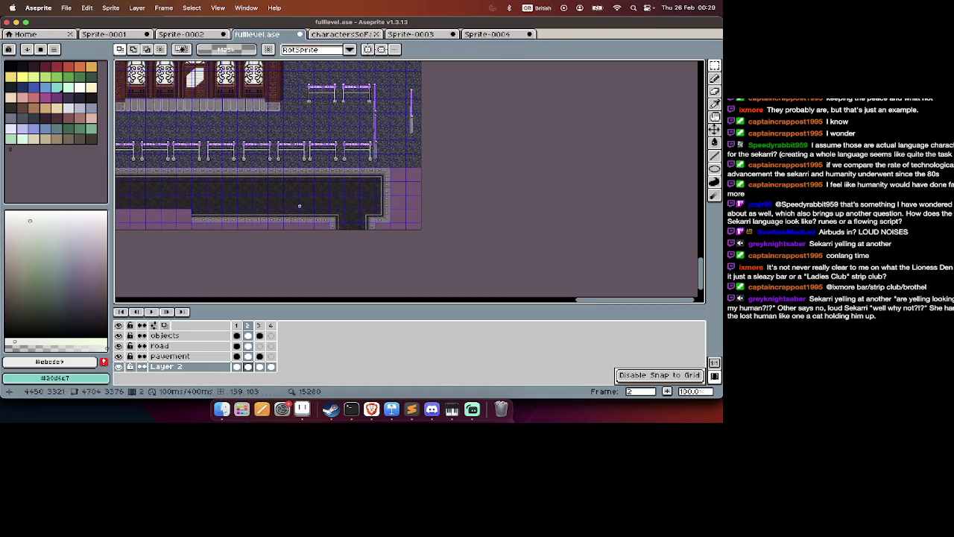
# Paste the pavement block again and commit it at the road's right end.
pyautogui.hscroll(-5, 299, 206)
pyautogui.hotkey('ctrl', 'v')
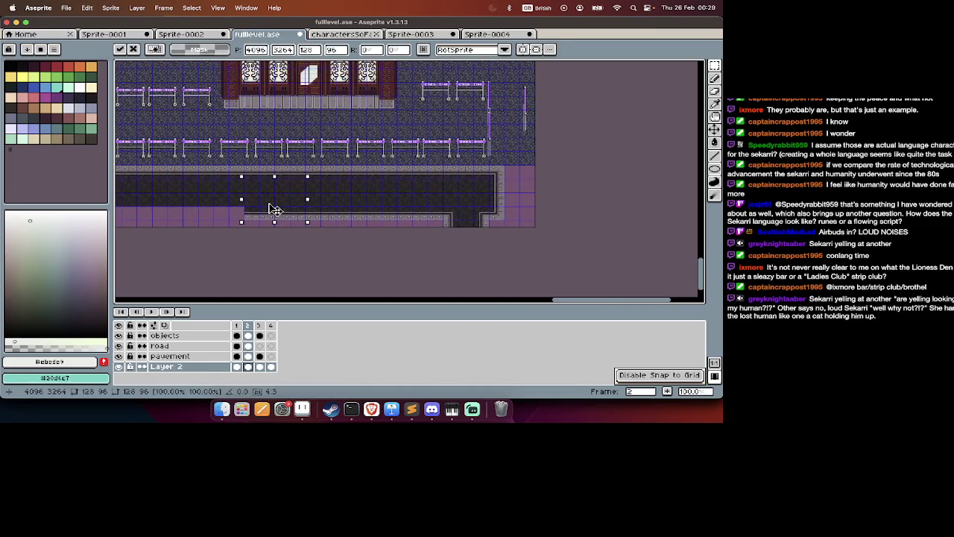
pyautogui.hscroll(-6, 275, 210)
pyautogui.moveTo(407, 203); pyautogui.dragTo(543, 204)
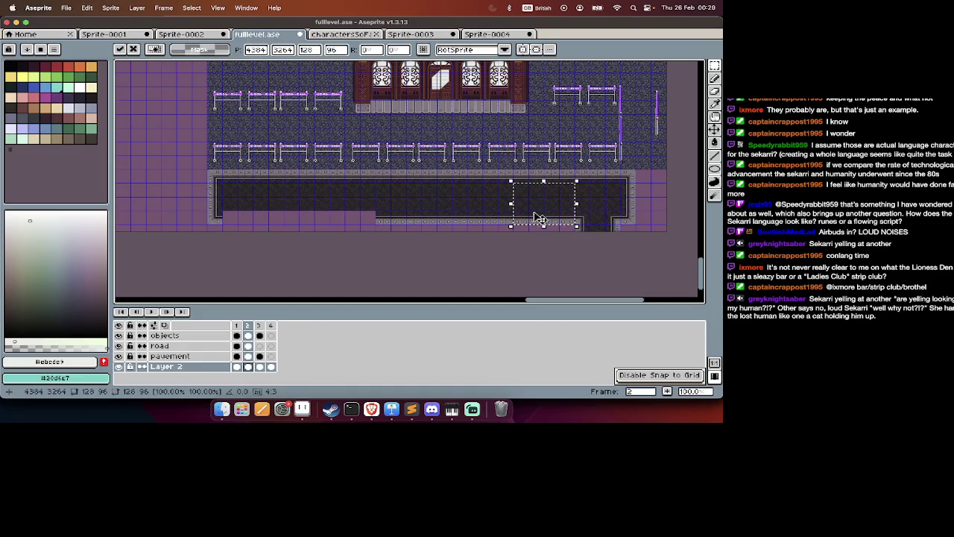
pyautogui.hscroll(-2, 337, 216)
pyautogui.moveTo(366, 216); pyautogui.dragTo(448, 212)
pyautogui.moveTo(306, 209); pyautogui.dragTo(567, 212)
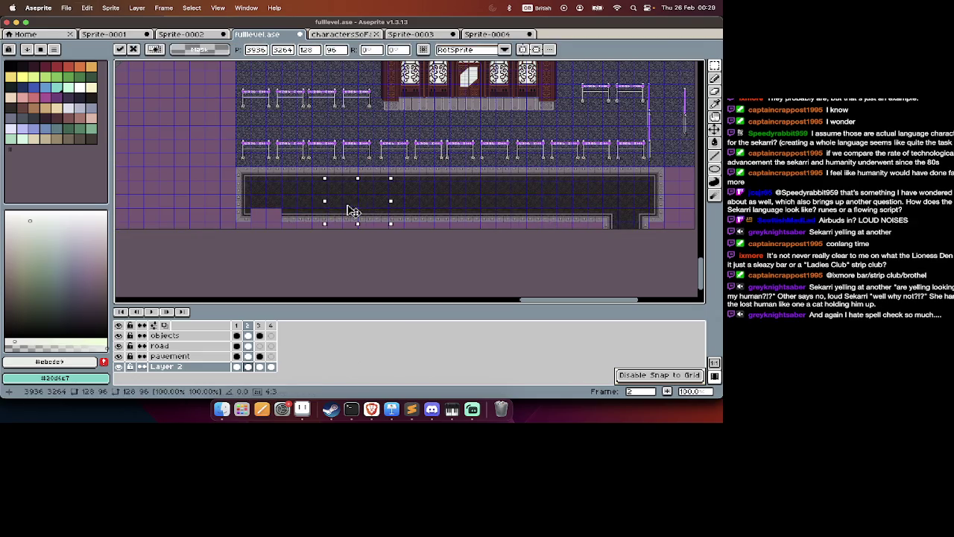
pyautogui.press('Return')
# Select the street and road section and move it to a new spot.
pyautogui.hscroll(6, 396, 239)
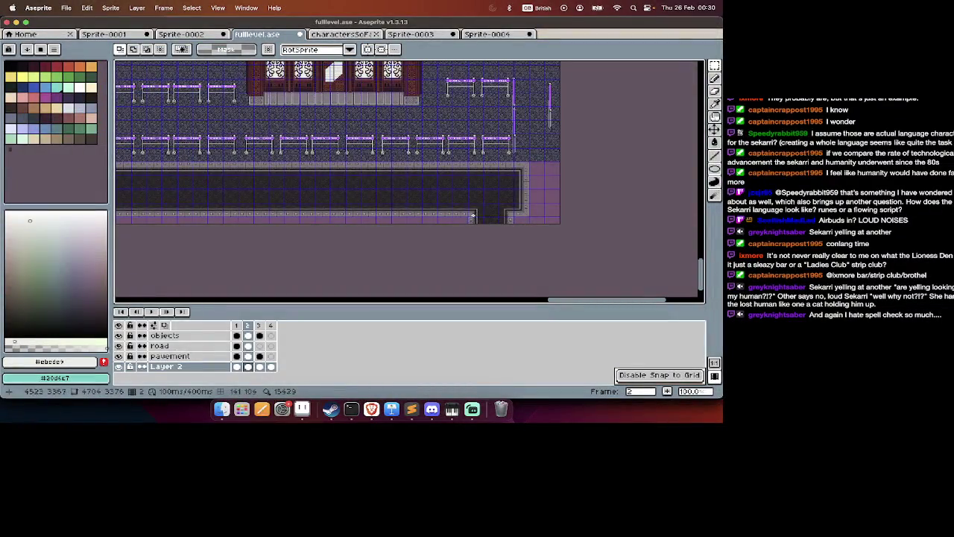
pyautogui.hscroll(-3, 485, 205)
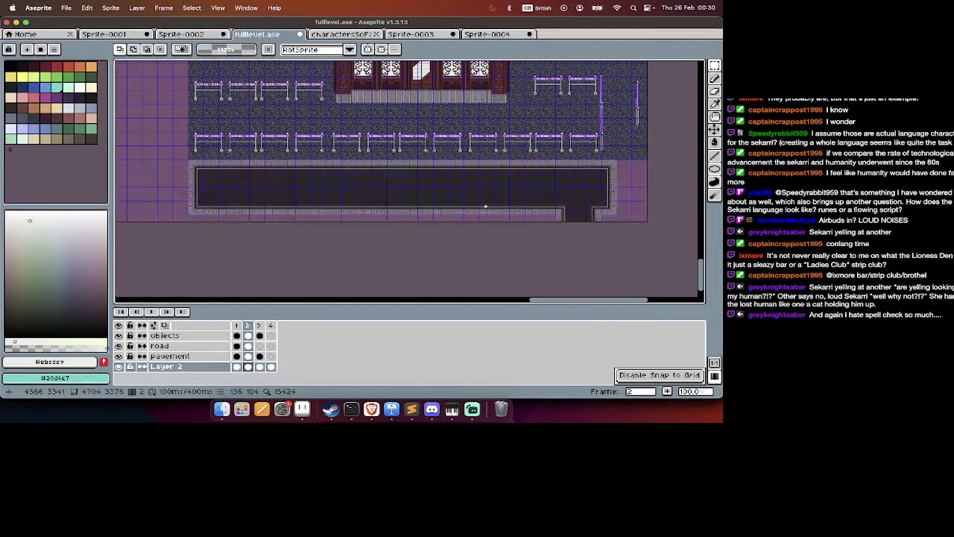
pyautogui.moveTo(473, 104); pyautogui.dragTo(348, 143)
pyautogui.moveTo(246, 147)
pyautogui.mouseDown()
pyautogui.moveTo(167, 159)
pyautogui.moveTo(186, 156)
pyautogui.mouseUp()
pyautogui.moveTo(273, 190)
pyautogui.mouseDown()
pyautogui.moveTo(278, 239)
pyautogui.moveTo(298, 249)
pyautogui.mouseUp()
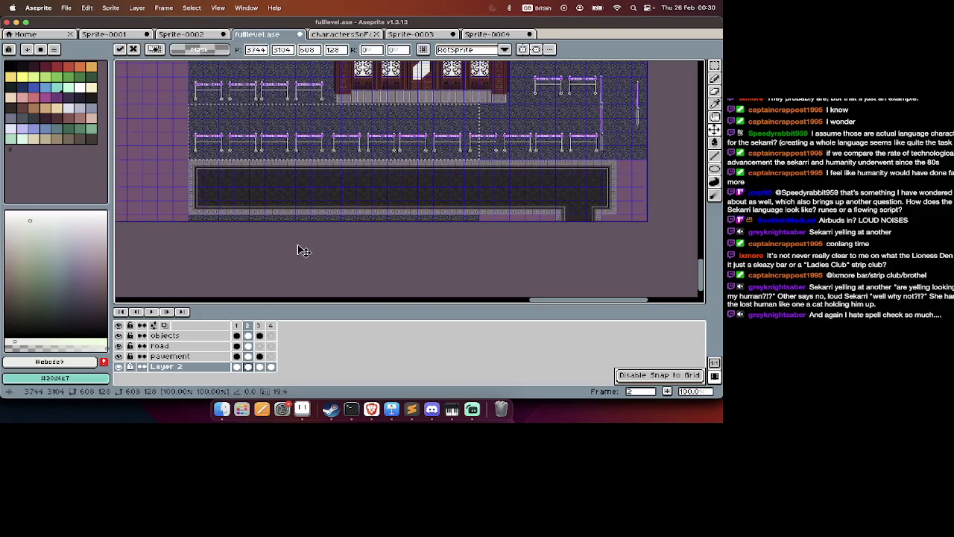
pyautogui.hscroll(3, 513, 264)
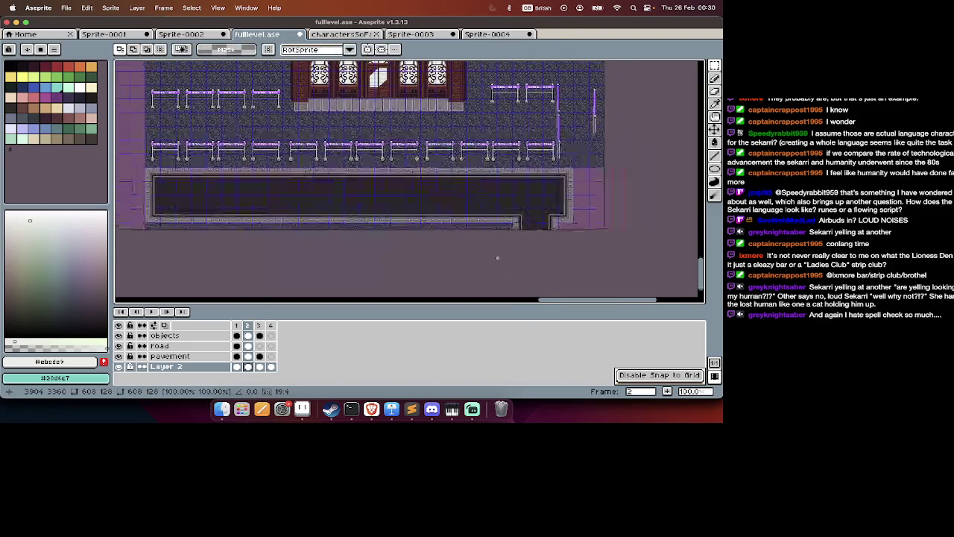
pyautogui.hscroll(2, 365, 214)
pyautogui.moveTo(304, 143); pyautogui.dragTo(621, 199)
pyautogui.hscroll(3, 667, 214)
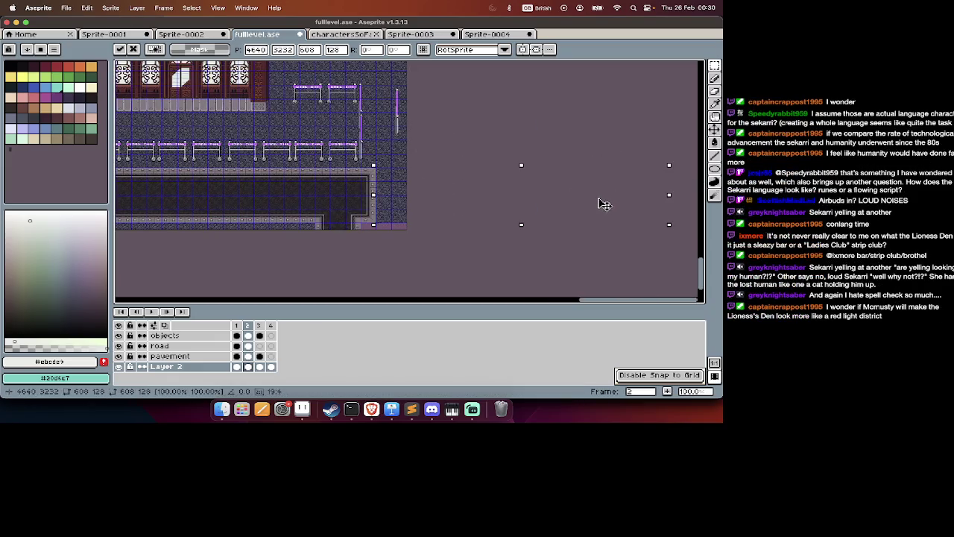
pyautogui.press('Return')
# Move the selected pavement area onto the lower edge and deselect it.
pyautogui.scroll(1, 488, 237)
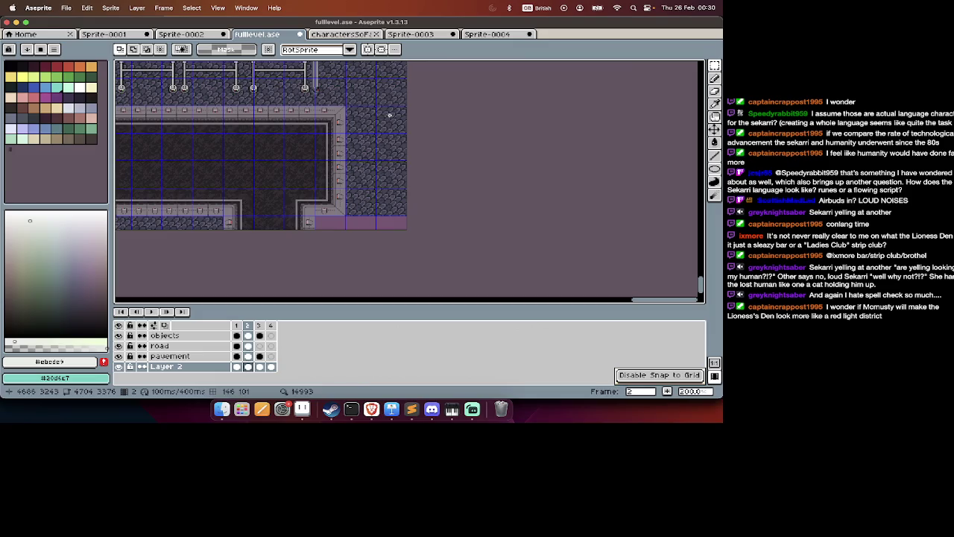
pyautogui.moveTo(358, 179); pyautogui.dragTo(376, 257)
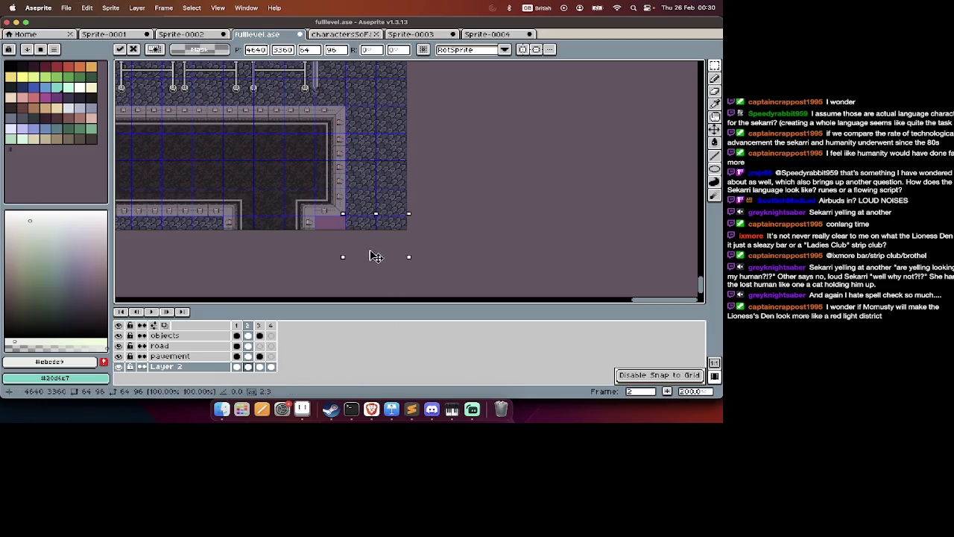
pyautogui.press('Return')
pyautogui.hotkey('ctrl', 'd')
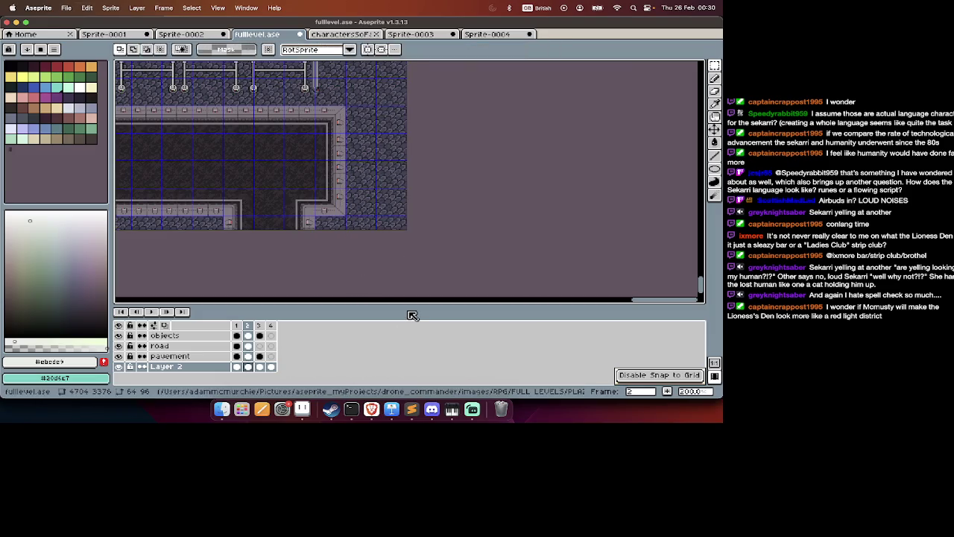
pyautogui.scroll(-1, 402, 156)
pyautogui.scroll(-1, 395, 158)
pyautogui.hscroll(-2, 375, 162)
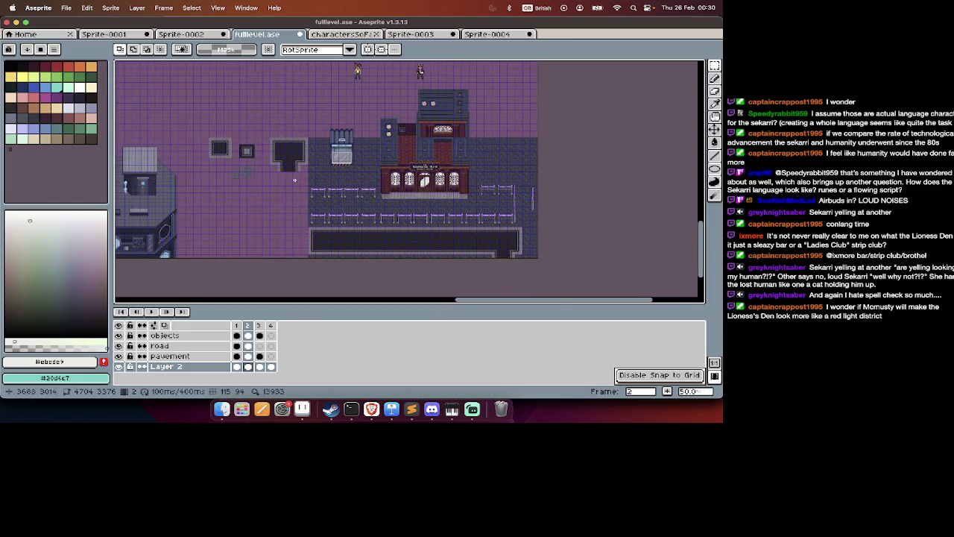
# Pan around the map, then hide the timeline with Tab to enlarge the canvas.
pyautogui.scroll(1, 303, 239)
pyautogui.hscroll(2, 303, 239)
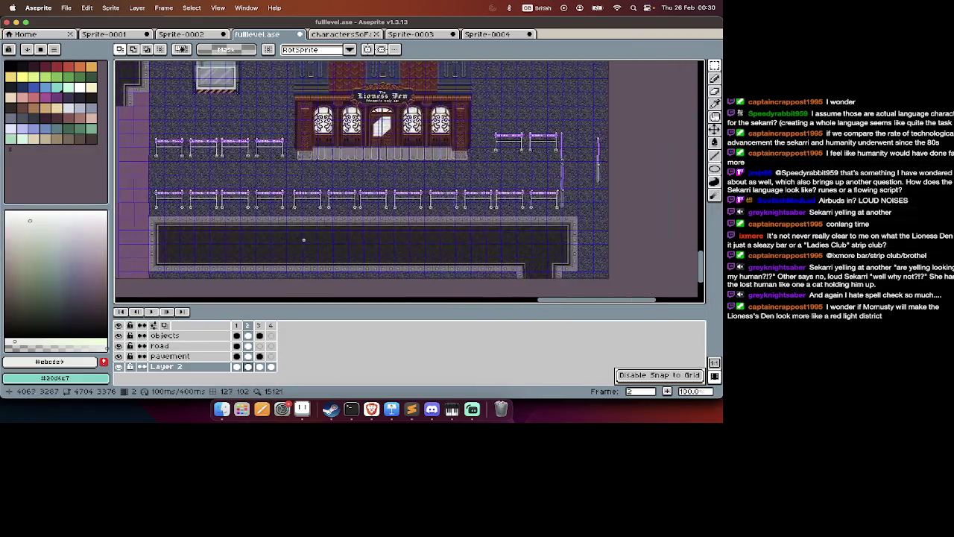
pyautogui.hscroll(-3, 303, 239)
pyautogui.scroll(2, 303, 239)
pyautogui.hscroll(3, 303, 240)
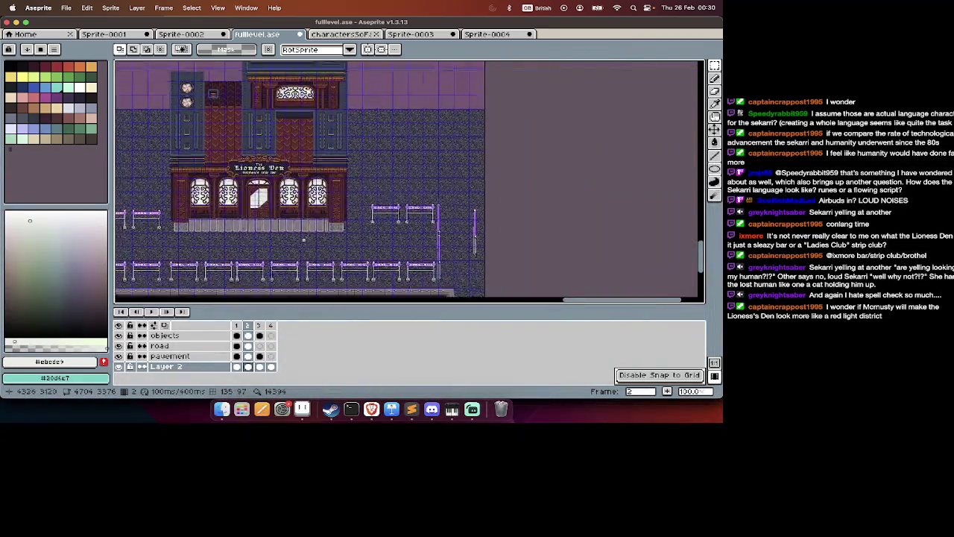
pyautogui.hscroll(-5, 304, 240)
pyautogui.scroll(-1, 304, 239)
pyautogui.scroll(2, 303, 239)
pyautogui.hscroll(-2, 303, 239)
pyautogui.scroll(-2, 304, 240)
pyautogui.hscroll(-3, 303, 240)
pyautogui.press('Tab')
# Pan up and right across the city level to inspect the buildings.
pyautogui.scroll(3, 298, 246)
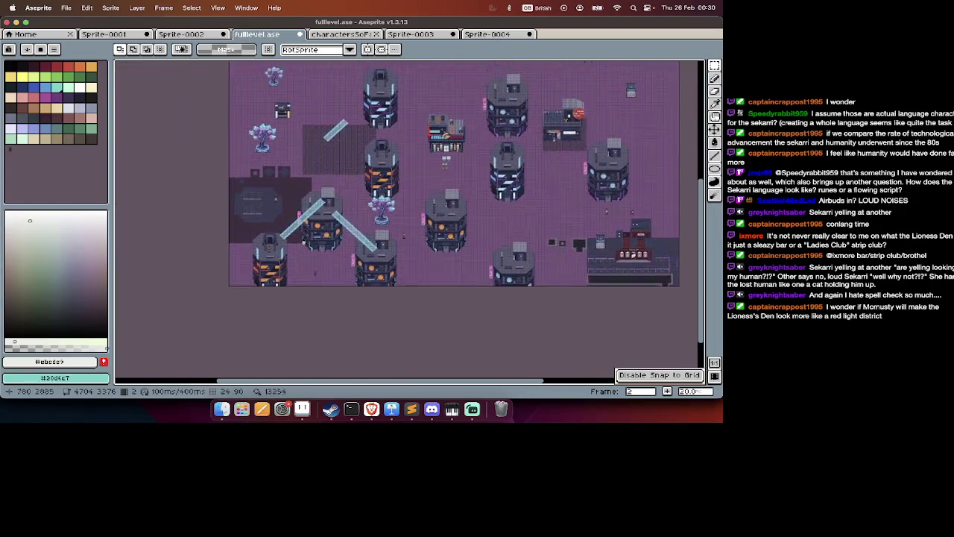
pyautogui.hscroll(-3, 291, 261)
pyautogui.scroll(2, 282, 275)
pyautogui.scroll(-3, 287, 269)
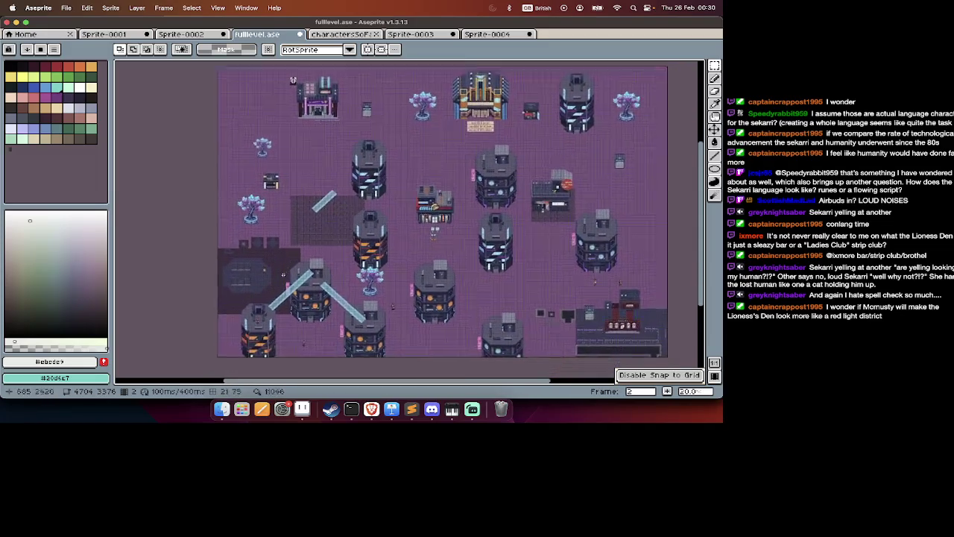
pyautogui.scroll(-2, 291, 261)
pyautogui.scroll(1, 294, 257)
pyautogui.scroll(2, 346, 218)
pyautogui.hscroll(3, 346, 217)
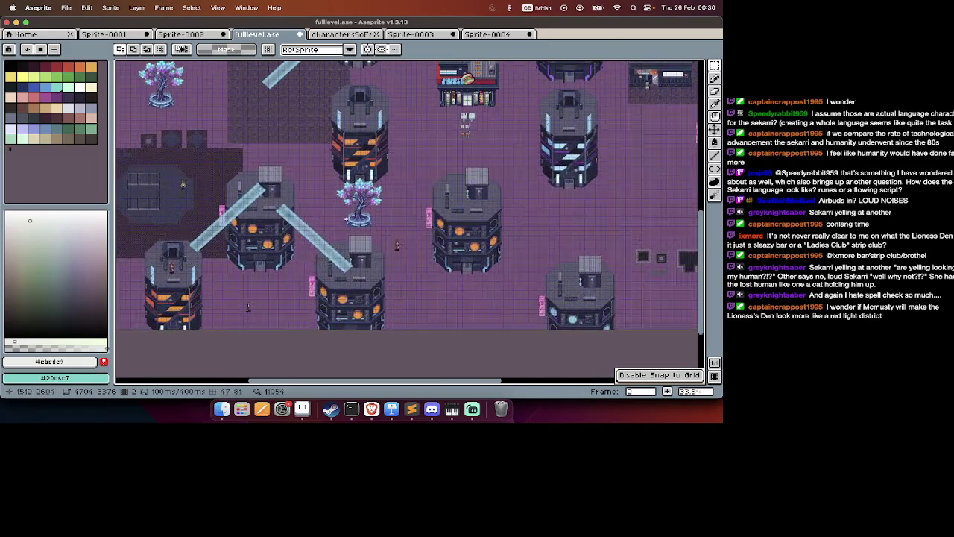
pyautogui.scroll(2, 308, 257)
pyautogui.scroll(1, 307, 260)
pyautogui.hscroll(3, 308, 262)
pyautogui.scroll(-2, 308, 262)
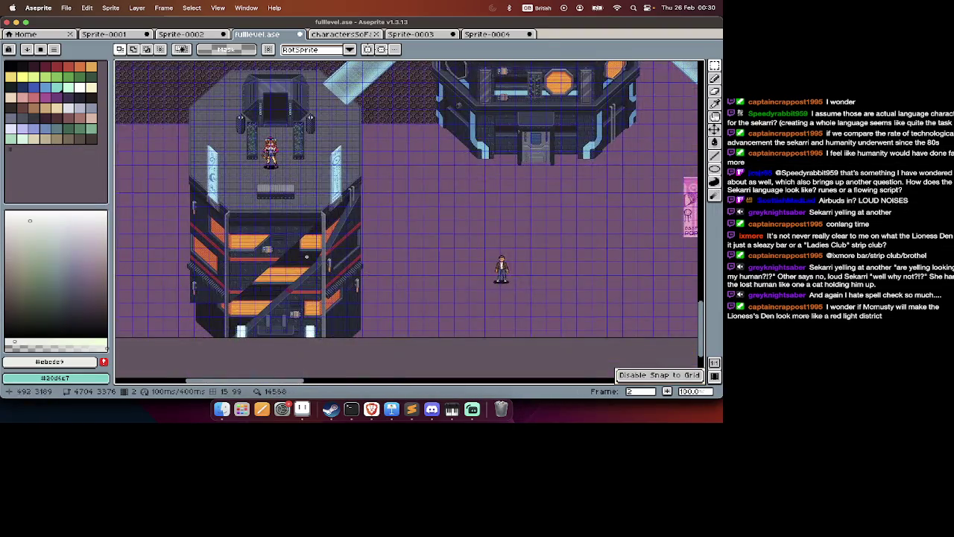
pyautogui.hscroll(3, 308, 266)
pyautogui.scroll(2, 335, 210)
pyautogui.hscroll(2, 334, 210)
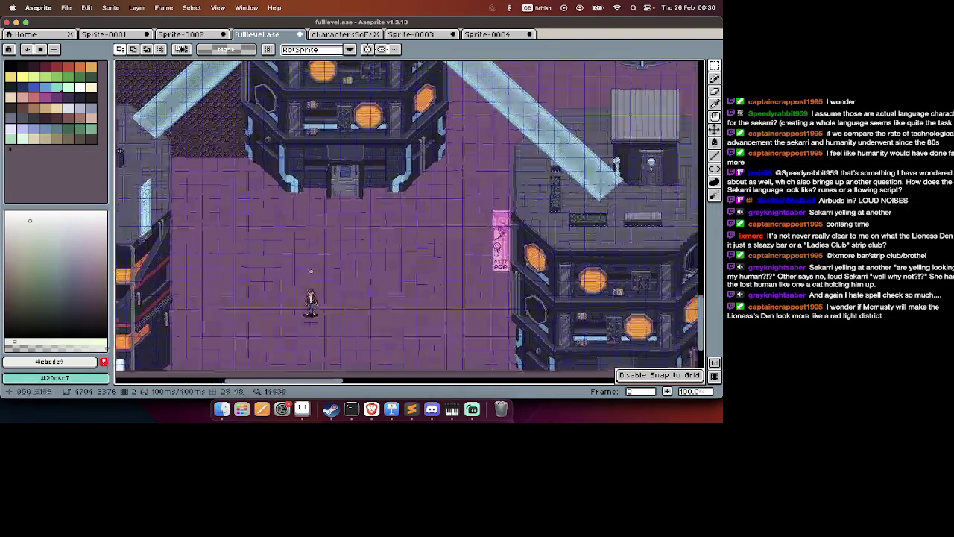
pyautogui.scroll(3, 321, 246)
pyautogui.hscroll(3, 320, 246)
pyautogui.hscroll(5, 311, 271)
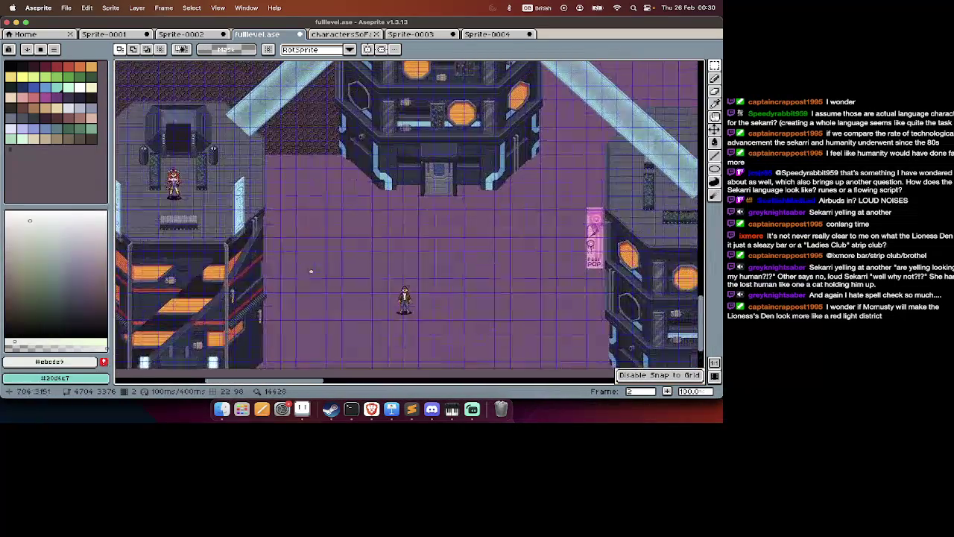
# Scroll over to the cobblestone plaza in front of the Lioness Den storefront.
pyautogui.hscroll(5, 486, 231)
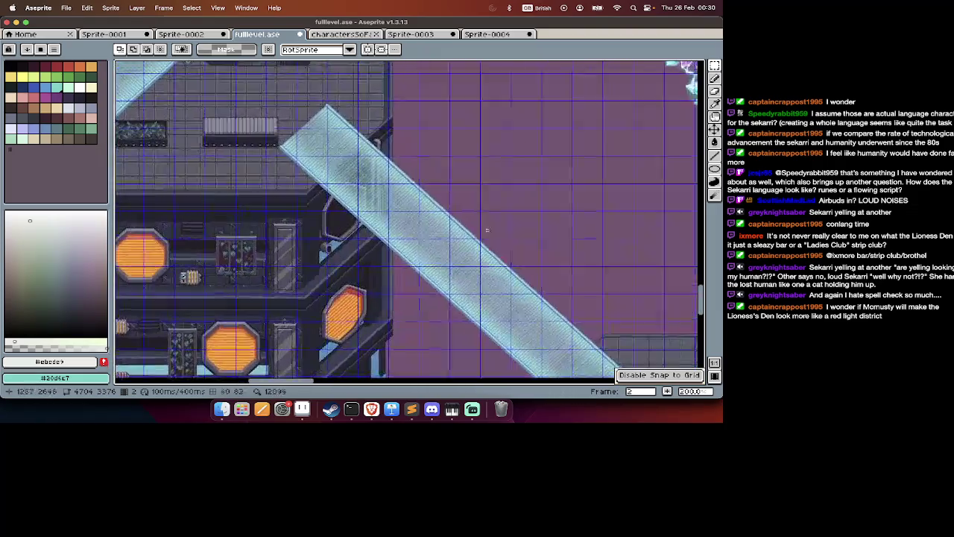
pyautogui.scroll(10, 486, 231)
pyautogui.scroll(3, 486, 231)
pyautogui.hscroll(3, 486, 231)
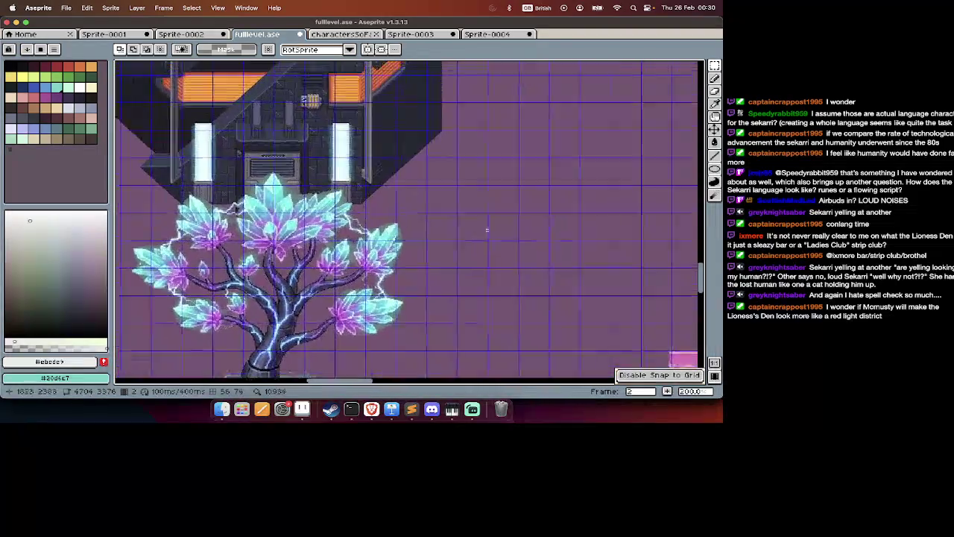
pyautogui.scroll(3, 485, 234)
pyautogui.scroll(3, 483, 238)
pyautogui.scroll(3, 481, 241)
pyautogui.scroll(5, 480, 243)
pyautogui.hscroll(4, 480, 243)
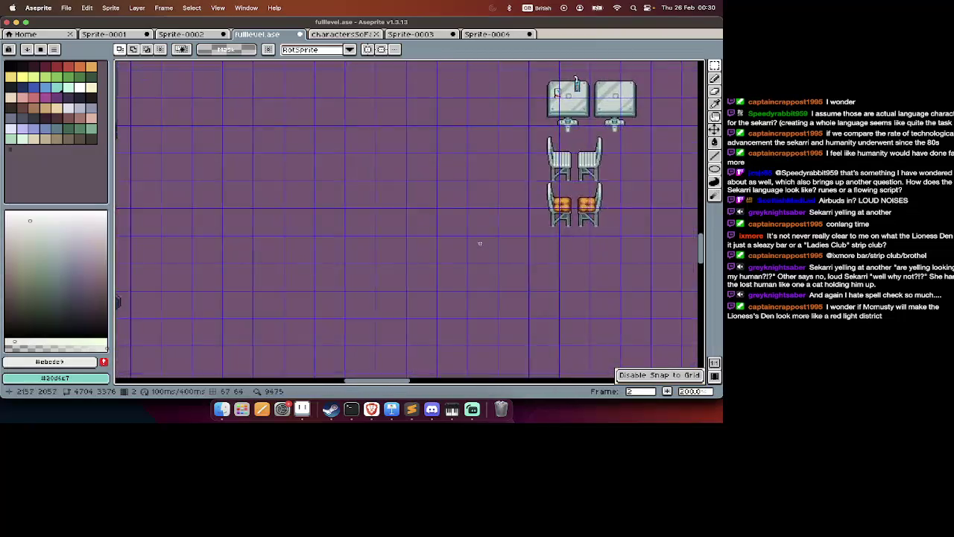
pyautogui.scroll(3, 477, 238)
pyautogui.hscroll(3, 477, 239)
pyautogui.scroll(2, 462, 232)
pyautogui.hscroll(3, 425, 220)
pyautogui.hscroll(4, 448, 239)
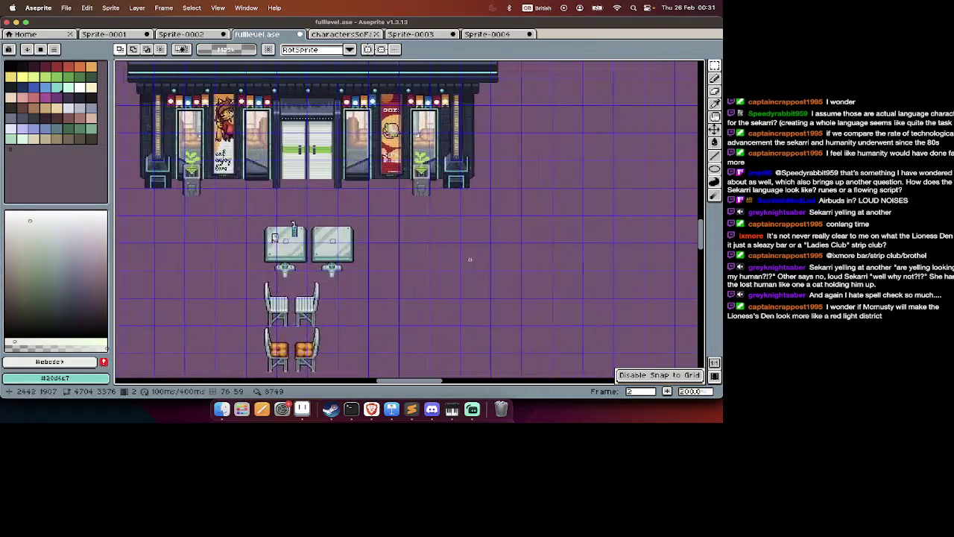
pyautogui.hscroll(3, 469, 261)
pyautogui.scroll(3, 468, 264)
pyautogui.hscroll(3, 465, 271)
pyautogui.hscroll(3, 467, 272)
pyautogui.scroll(3, 467, 272)
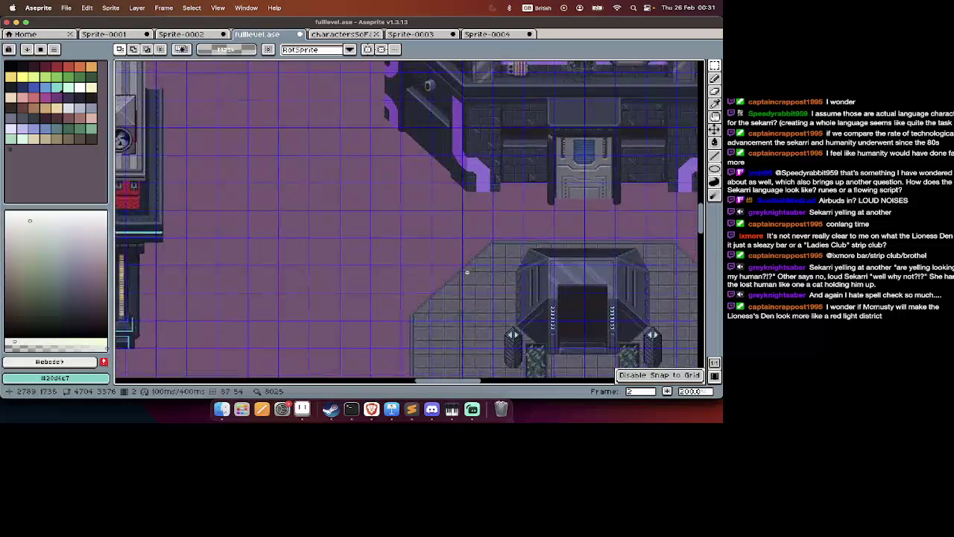
pyautogui.hscroll(2, 467, 273)
pyautogui.scroll(2, 467, 272)
pyautogui.scroll(-2, 467, 272)
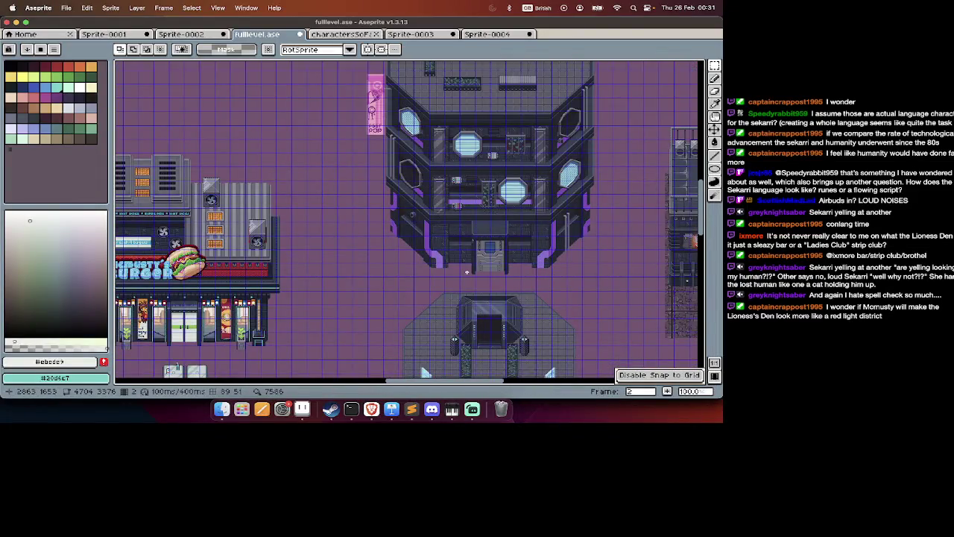
pyautogui.scroll(2, 467, 273)
pyautogui.scroll(4, 467, 272)
pyautogui.hscroll(3, 467, 273)
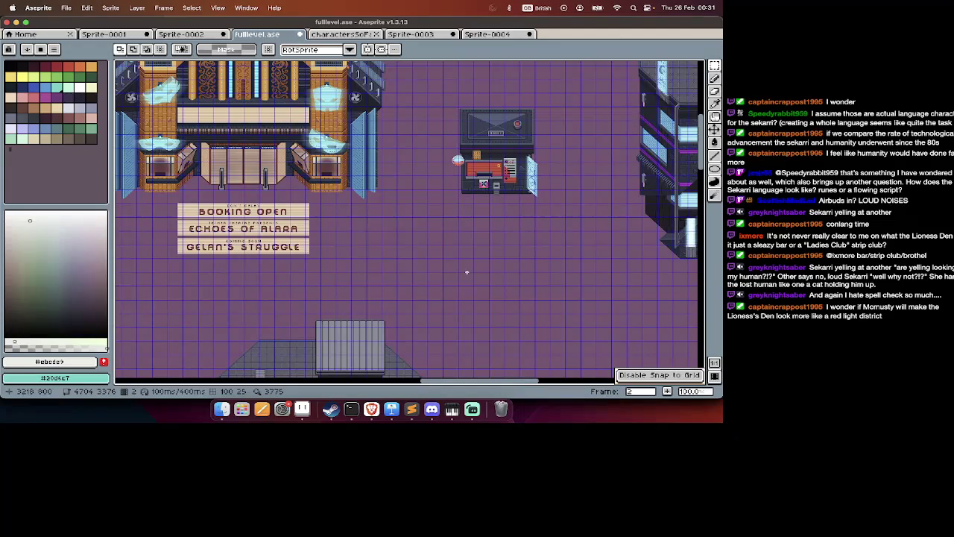
pyautogui.scroll(-3, 467, 272)
pyautogui.scroll(-3, 467, 272)
pyautogui.hscroll(-2, 466, 272)
pyautogui.hscroll(-3, 466, 272)
pyautogui.scroll(-2, 467, 272)
pyautogui.scroll(-3, 466, 277)
pyautogui.scroll(-3, 467, 277)
pyautogui.scroll(-2, 467, 278)
pyautogui.scroll(2, 467, 277)
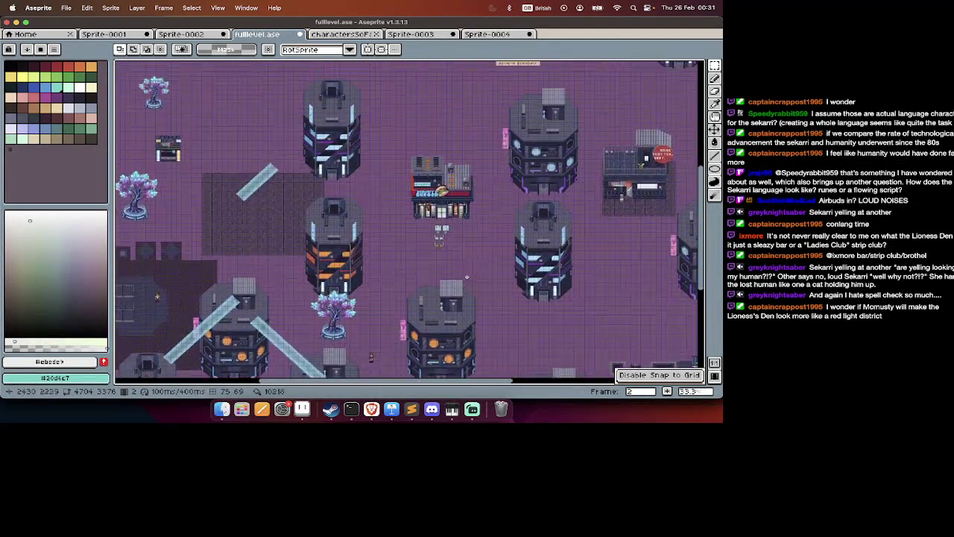
pyautogui.scroll(2, 467, 278)
pyautogui.hscroll(3, 466, 278)
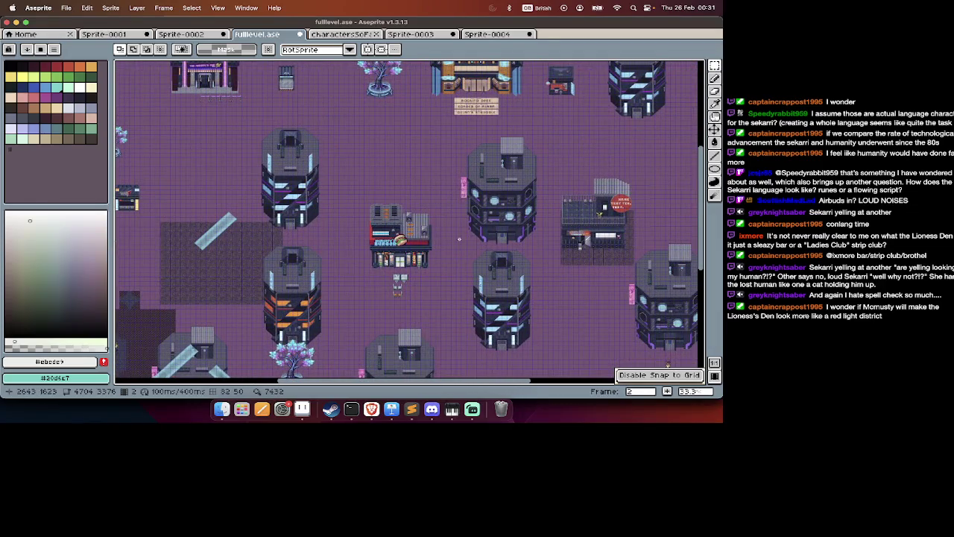
pyautogui.scroll(3, 459, 238)
pyautogui.hscroll(-3, 459, 238)
pyautogui.scroll(-2, 460, 239)
pyautogui.scroll(2, 460, 239)
pyautogui.hscroll(3, 459, 239)
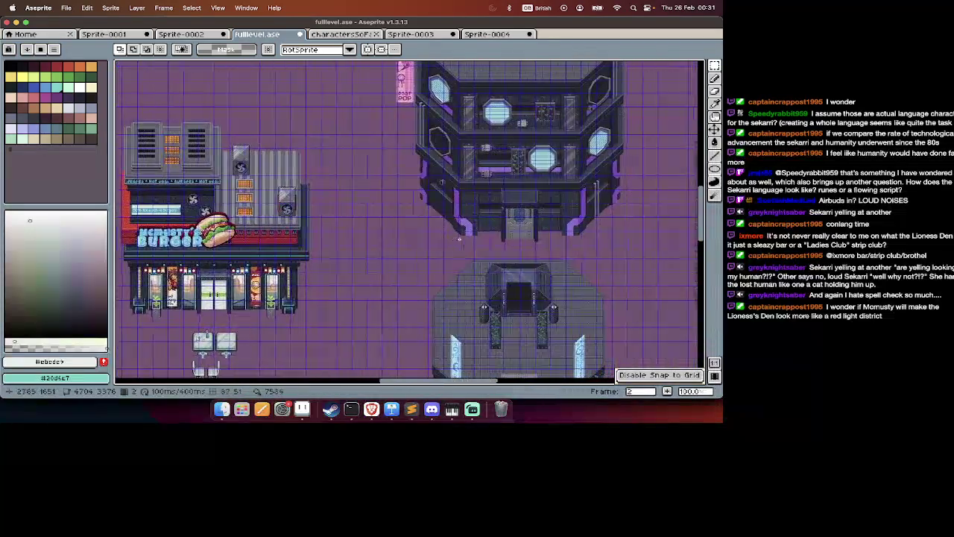
pyautogui.hscroll(2, 460, 238)
pyautogui.hscroll(3, 459, 239)
pyautogui.hscroll(3, 459, 239)
pyautogui.scroll(-2, 459, 239)
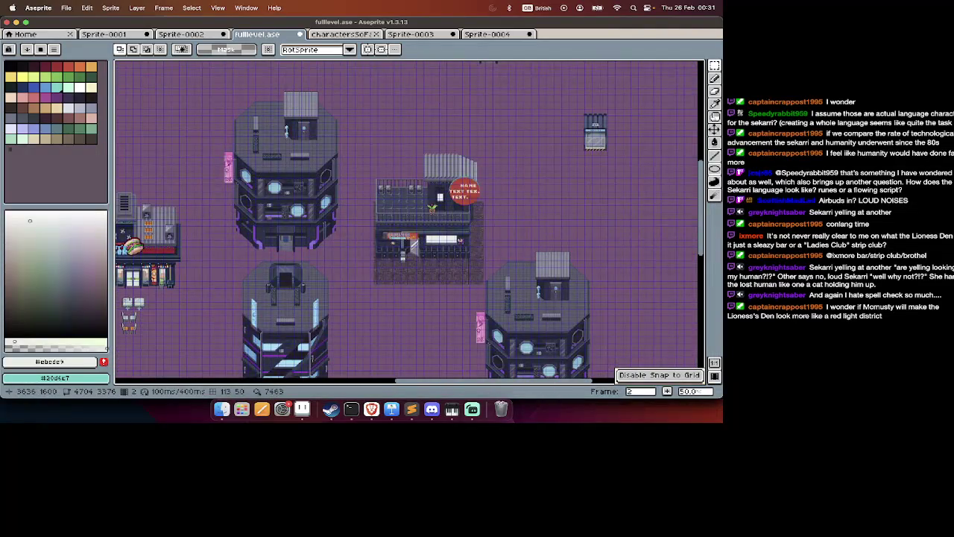
# Marquee-select the red round-sign building and drag it up and left on the map.
pyautogui.press('Tab')
pyautogui.press('Tab')
pyautogui.press('Tab')
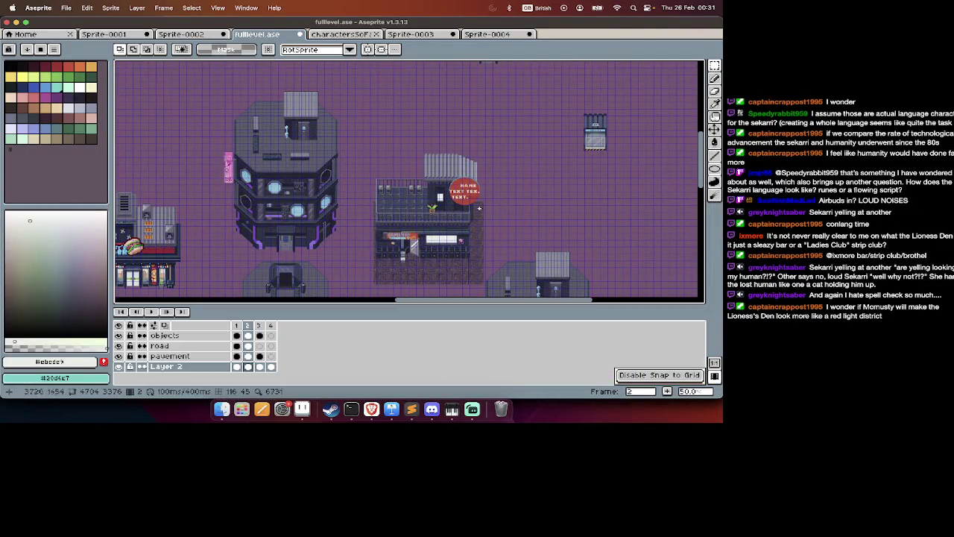
pyautogui.press('Tab')
pyautogui.moveTo(484, 144)
pyautogui.mouseDown()
pyautogui.moveTo(424, 283)
pyautogui.moveTo(372, 284)
pyautogui.mouseUp()
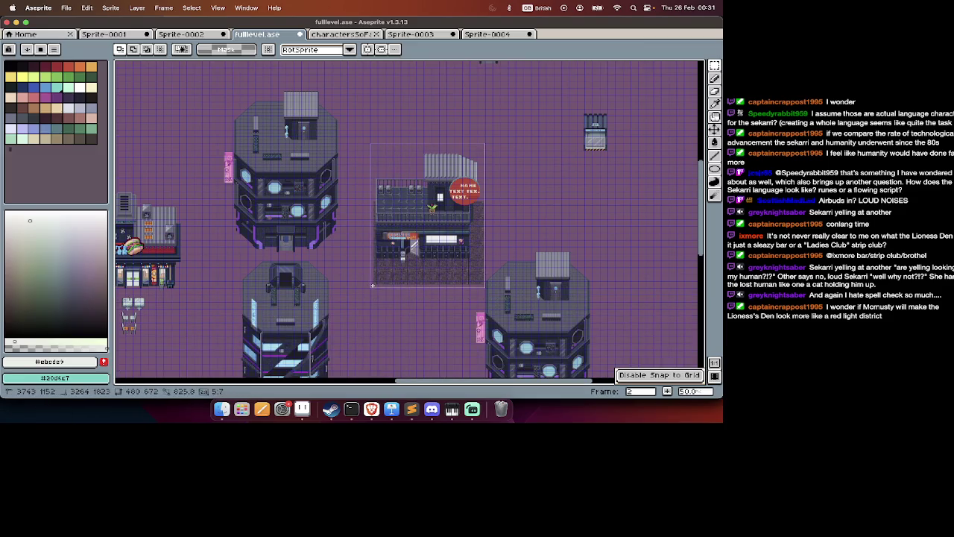
pyautogui.moveTo(436, 278)
pyautogui.mouseDown()
pyautogui.moveTo(442, 215)
pyautogui.moveTo(526, 218)
pyautogui.mouseUp()
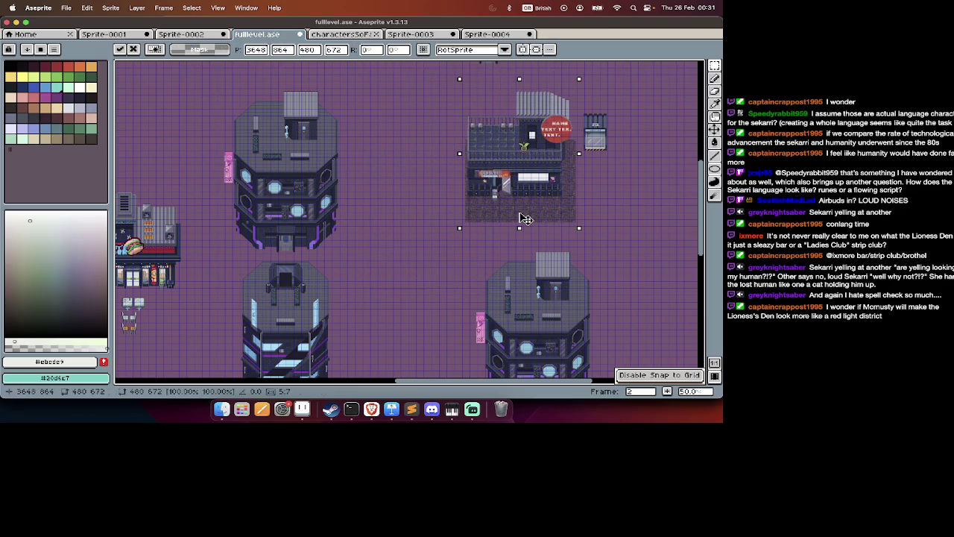
pyautogui.moveTo(469, 205); pyautogui.dragTo(419, 196)
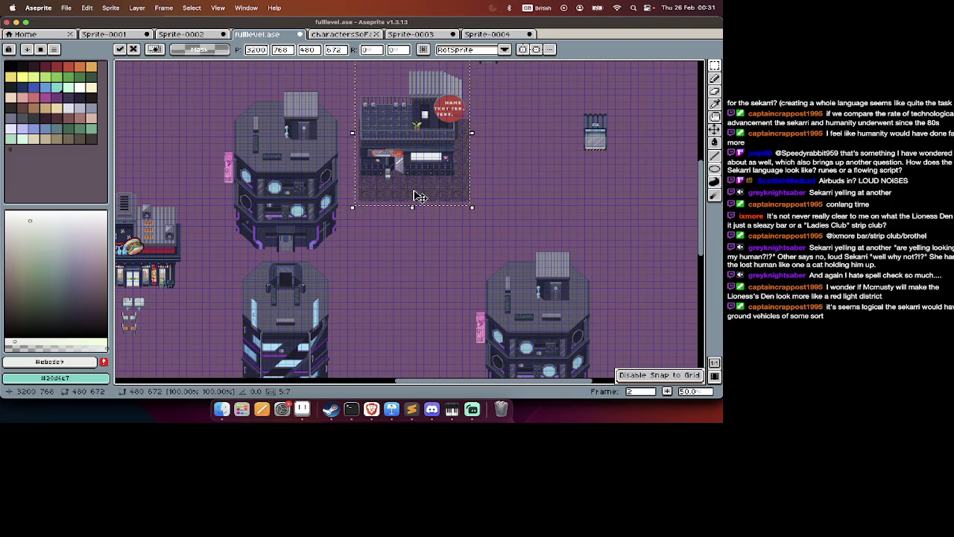
# Nudge the building right and down and drop it at 3264, 832.
pyautogui.scroll(1, 420, 196)
pyautogui.scroll(1, 612, 114)
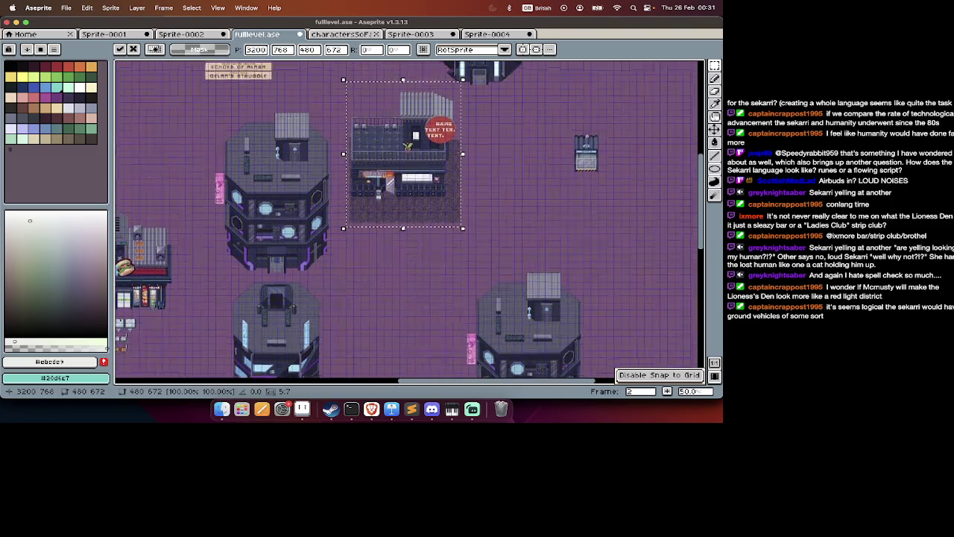
pyautogui.scroll(2, 607, 120)
pyautogui.scroll(5, 597, 126)
pyautogui.scroll(2, 585, 136)
pyautogui.scroll(-3, 436, 234)
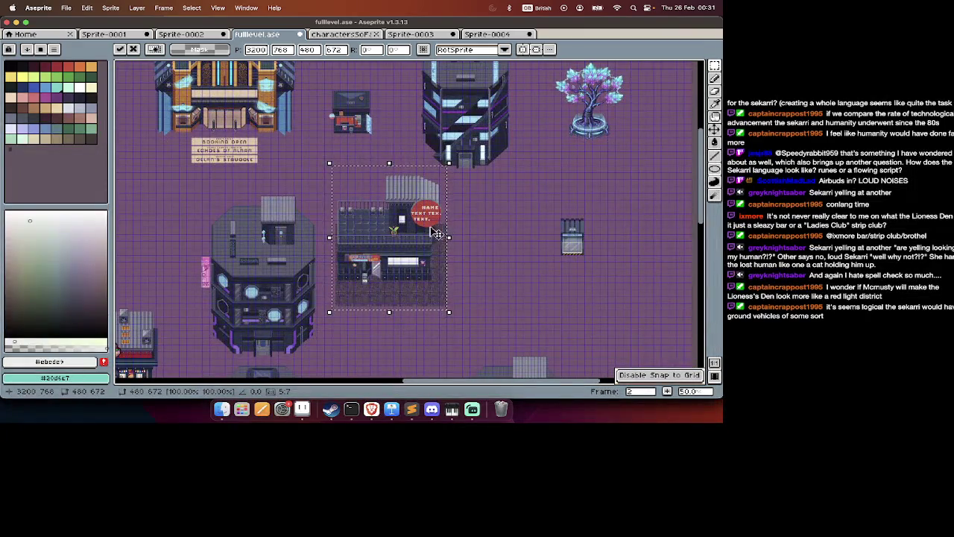
pyautogui.hotkey('shift', 'Right')
pyautogui.hotkey('shift', 'Right')
pyautogui.hotkey('shift', 'Down')
pyautogui.hotkey('shift', 'Down')
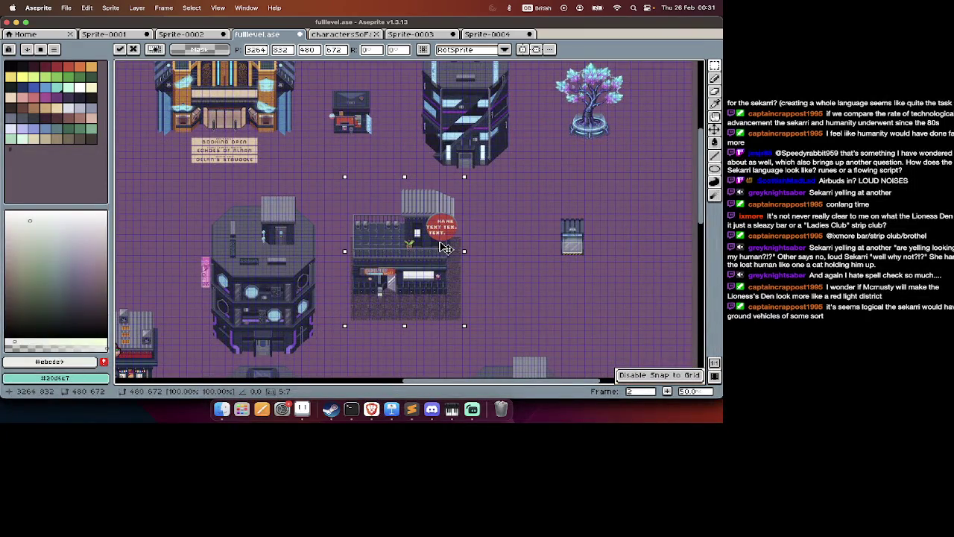
pyautogui.scroll(-3, 445, 249)
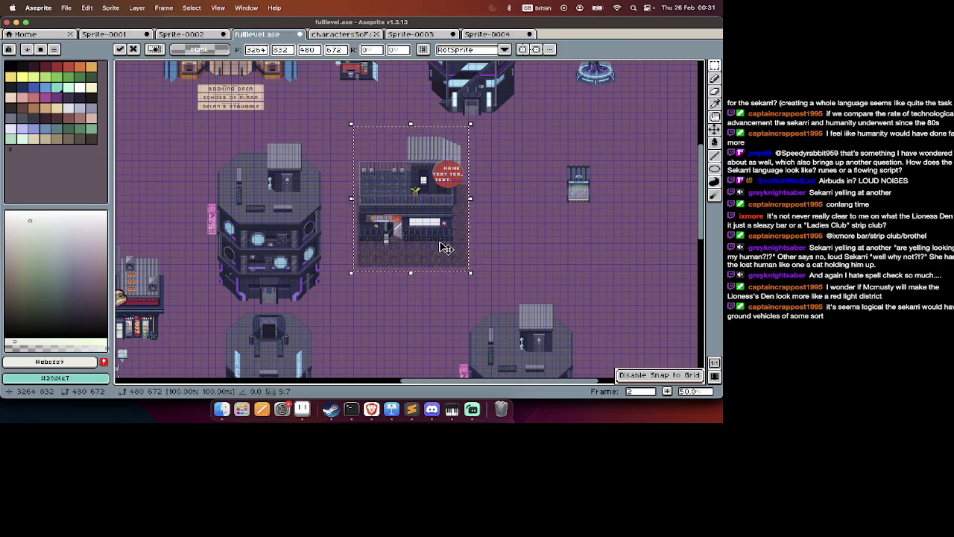
pyautogui.hscroll(2, 445, 248)
pyautogui.press('super+d')
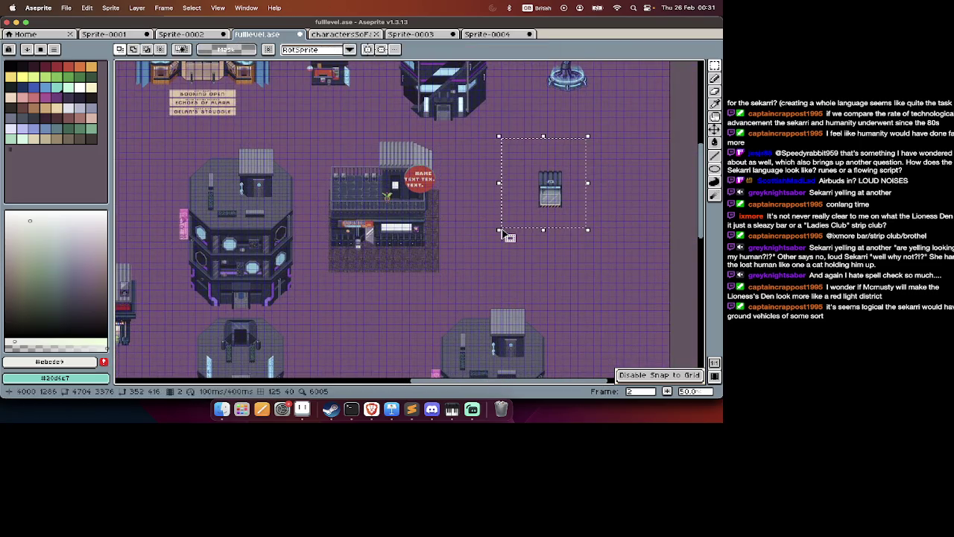
# Move the small grey kiosk down and left beside the building's plaza.
pyautogui.moveTo(566, 200); pyautogui.dragTo(514, 246)
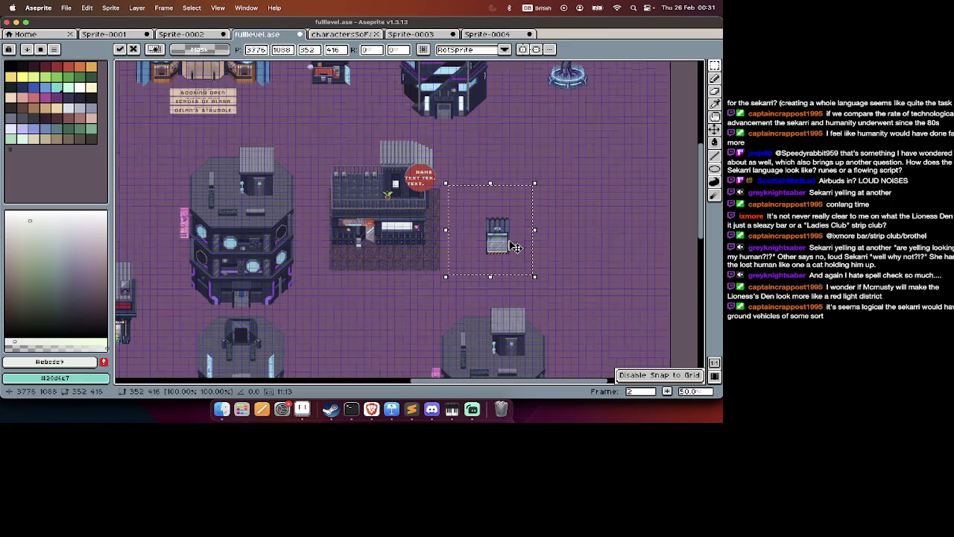
pyautogui.scroll(-10, 514, 246)
pyautogui.scroll(6, 508, 240)
pyautogui.hscroll(-10, 508, 240)
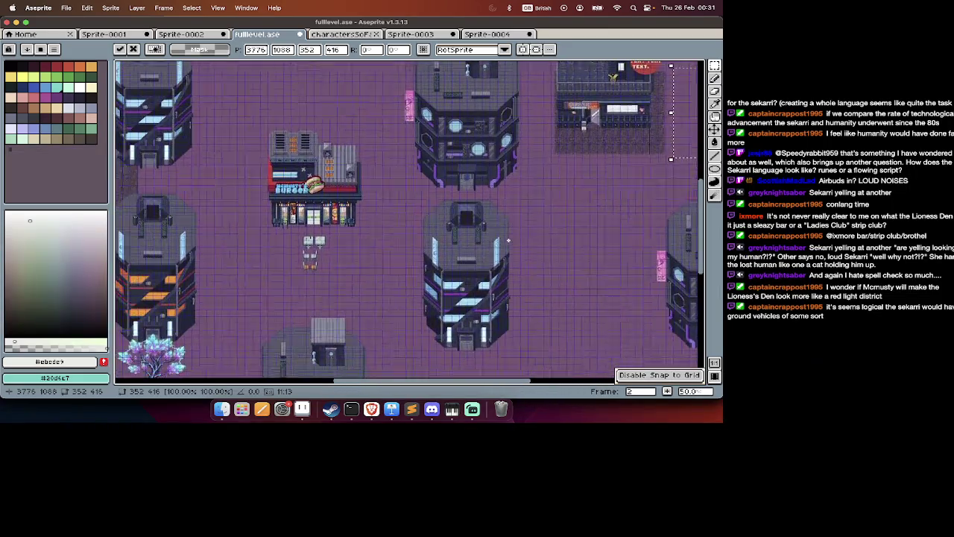
pyautogui.hscroll(6, 509, 241)
pyautogui.scroll(-5, 508, 240)
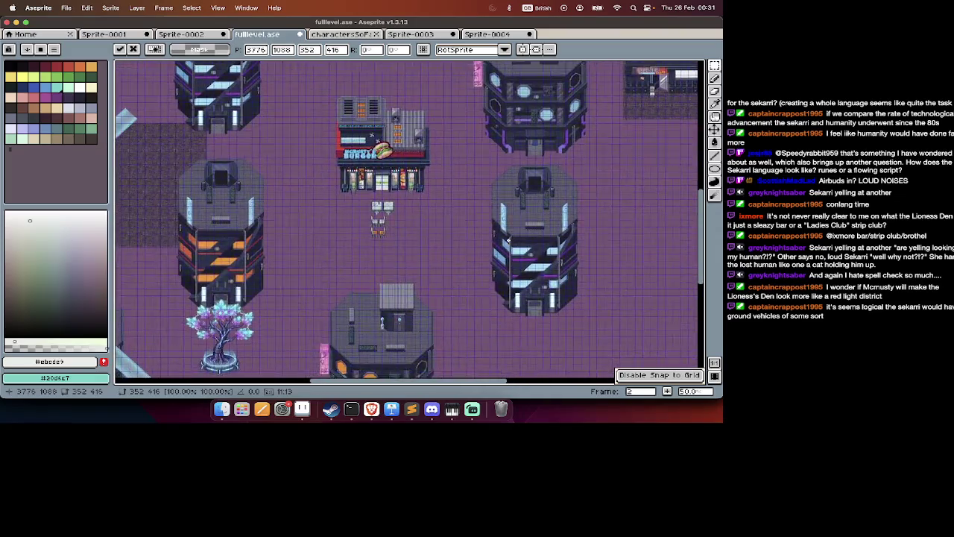
pyautogui.scroll(3, 522, 246)
pyautogui.scroll(3, 552, 264)
pyautogui.scroll(-3, 553, 264)
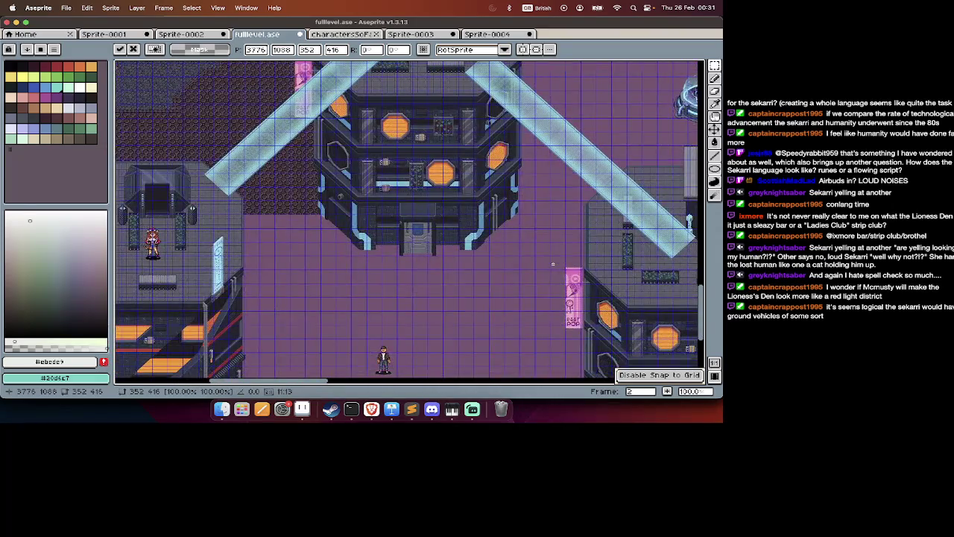
pyautogui.scroll(3, 553, 264)
pyautogui.hscroll(3, 552, 264)
pyautogui.scroll(3, 553, 264)
pyautogui.scroll(5, 553, 264)
pyautogui.hscroll(3, 553, 264)
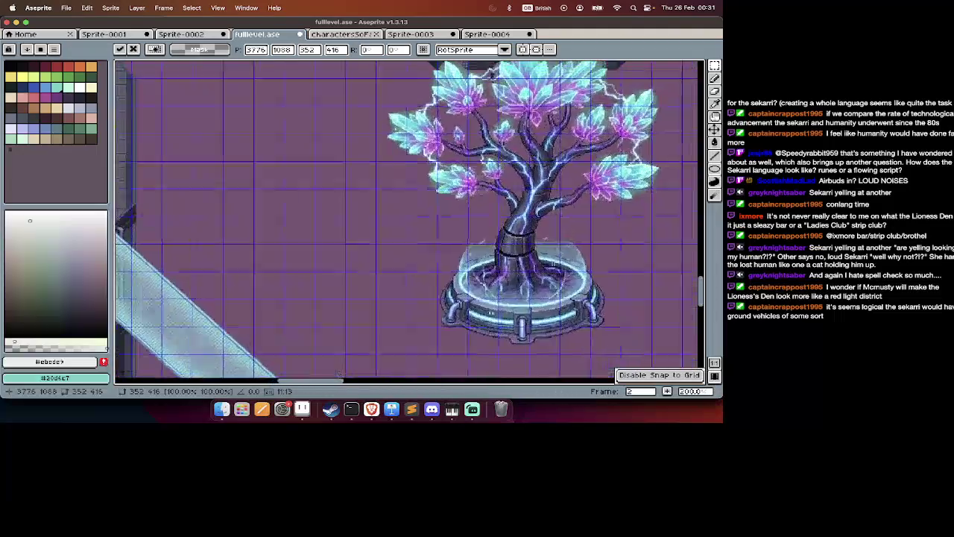
pyautogui.hscroll(6, 554, 264)
pyautogui.scroll(2, 553, 264)
pyautogui.hscroll(3, 552, 264)
pyautogui.scroll(3, 552, 264)
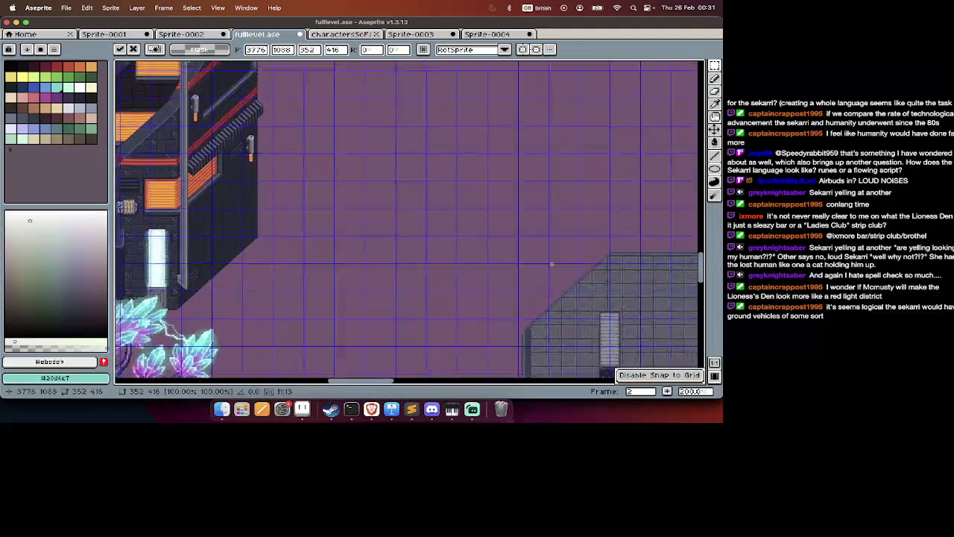
pyautogui.hscroll(5, 552, 264)
pyautogui.hscroll(3, 552, 264)
pyautogui.scroll(2, 551, 264)
pyautogui.scroll(2, 551, 264)
pyautogui.hscroll(4, 551, 264)
pyautogui.scroll(2, 551, 264)
pyautogui.scroll(3, 552, 264)
pyautogui.scroll(1, 550, 263)
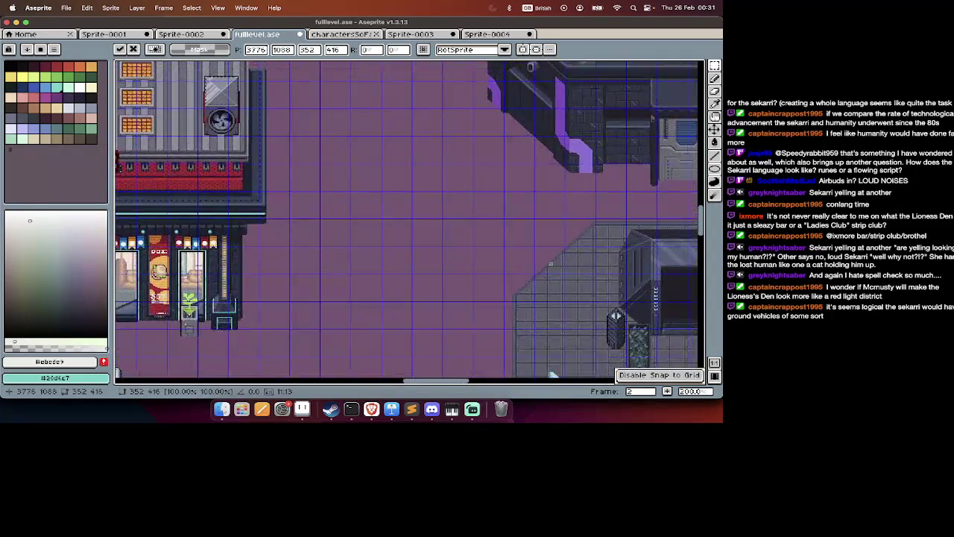
pyautogui.scroll(2, 550, 263)
pyautogui.hscroll(4, 550, 263)
pyautogui.scroll(2, 550, 263)
pyautogui.scroll(2, 551, 263)
pyautogui.scroll(1, 551, 263)
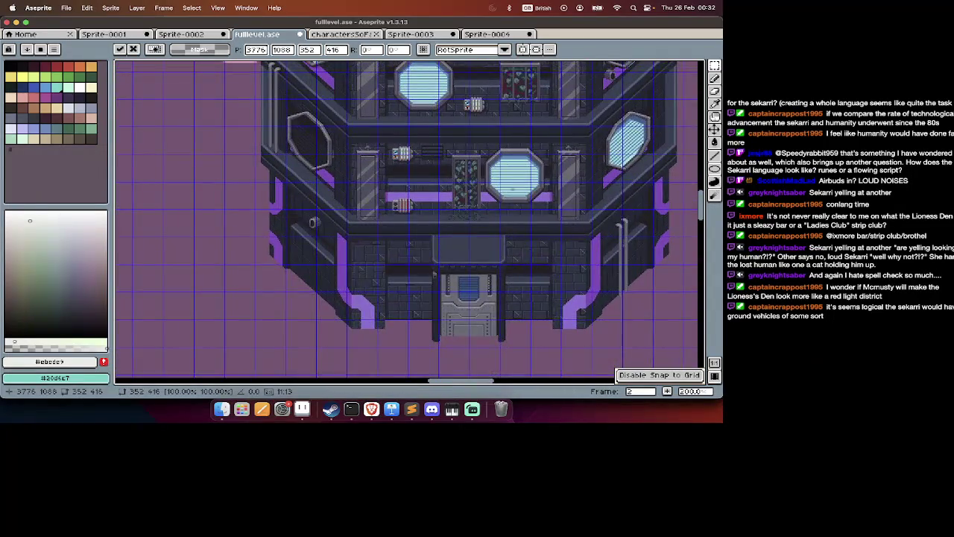
pyautogui.scroll(-2, 512, 176)
pyautogui.scroll(1, 511, 176)
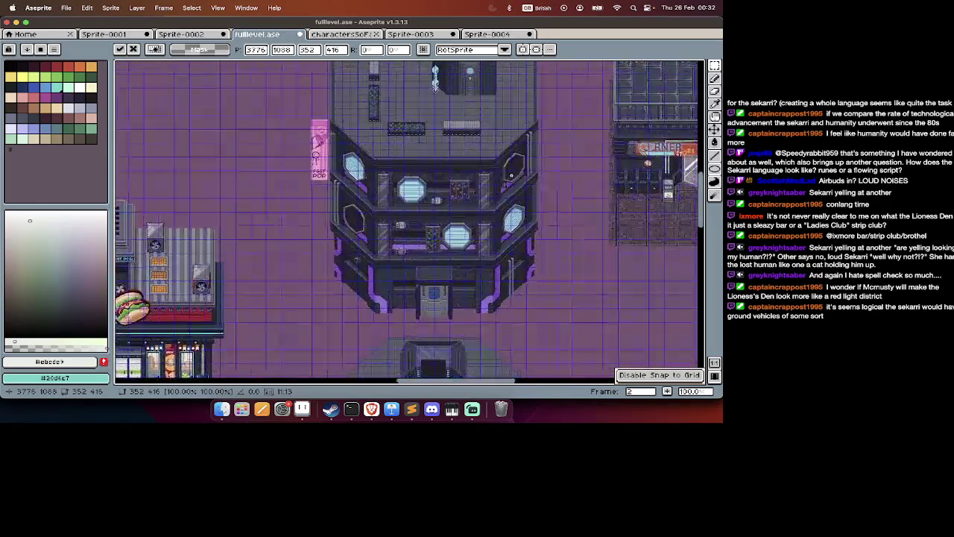
pyautogui.scroll(-2, 511, 177)
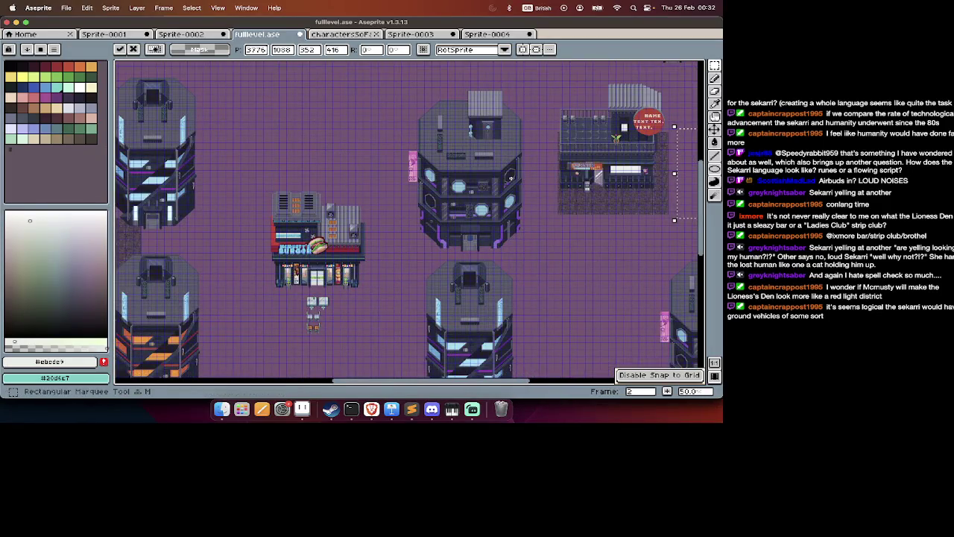
pyautogui.moveTo(394, 79); pyautogui.dragTo(531, 258)
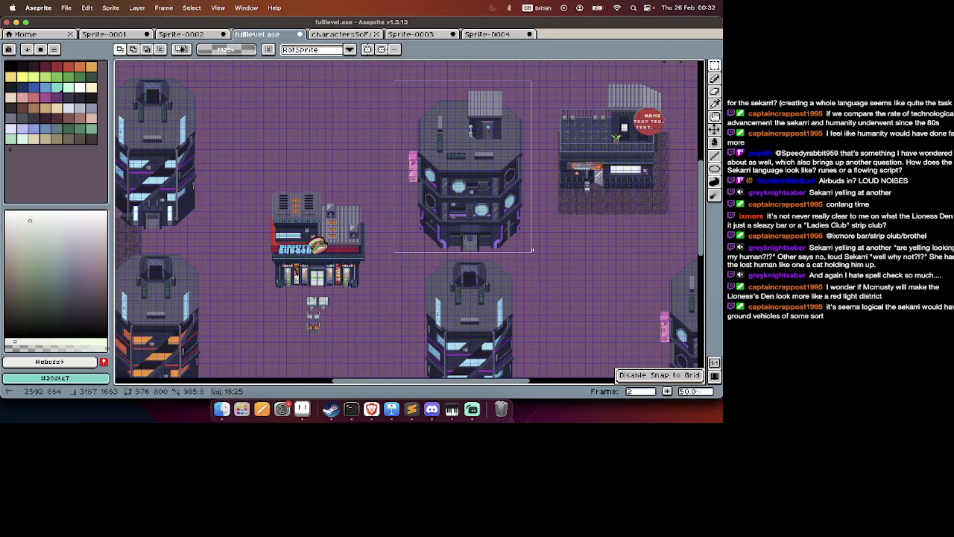
# Cut and re-paste the purple tower, shifting it up and left before committing.
pyautogui.scroll(2, 533, 249)
pyautogui.press('Delete')
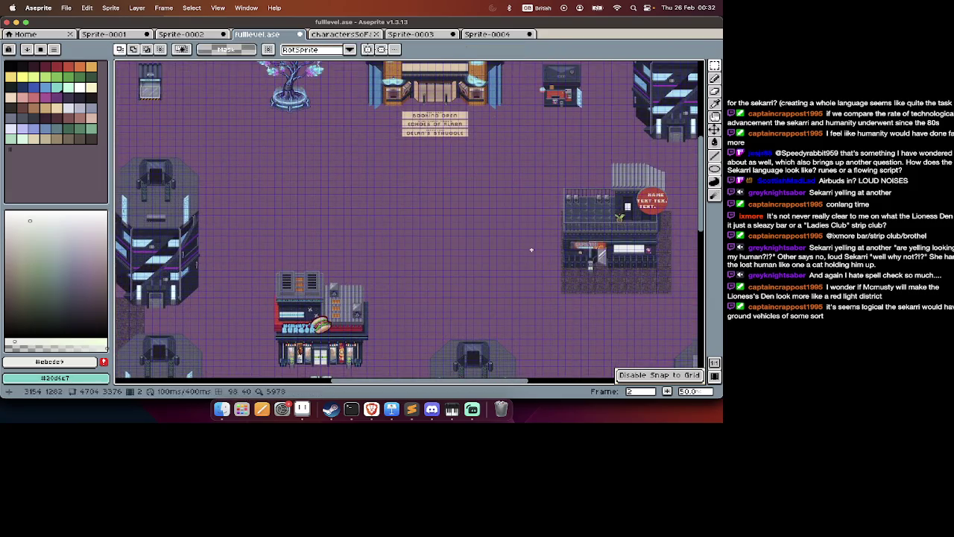
pyautogui.hotkey('ctrl', 'v')
pyautogui.moveTo(500, 254); pyautogui.dragTo(360, 182)
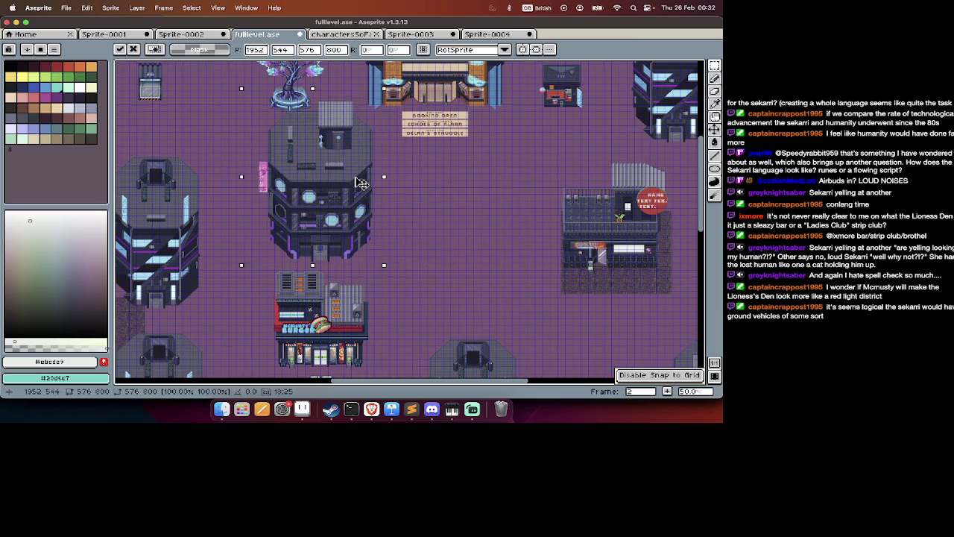
pyautogui.moveTo(360, 182); pyautogui.dragTo(333, 151)
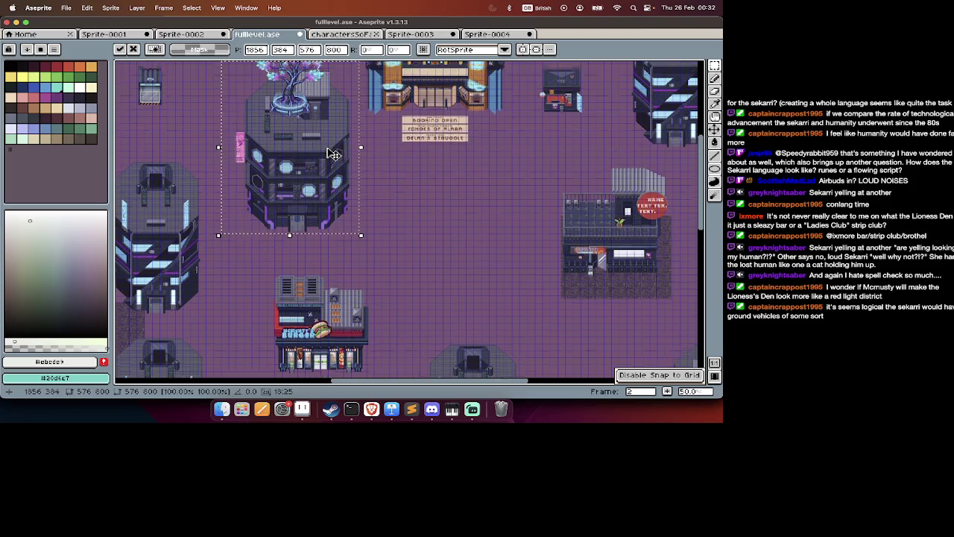
pyautogui.scroll(2, 334, 152)
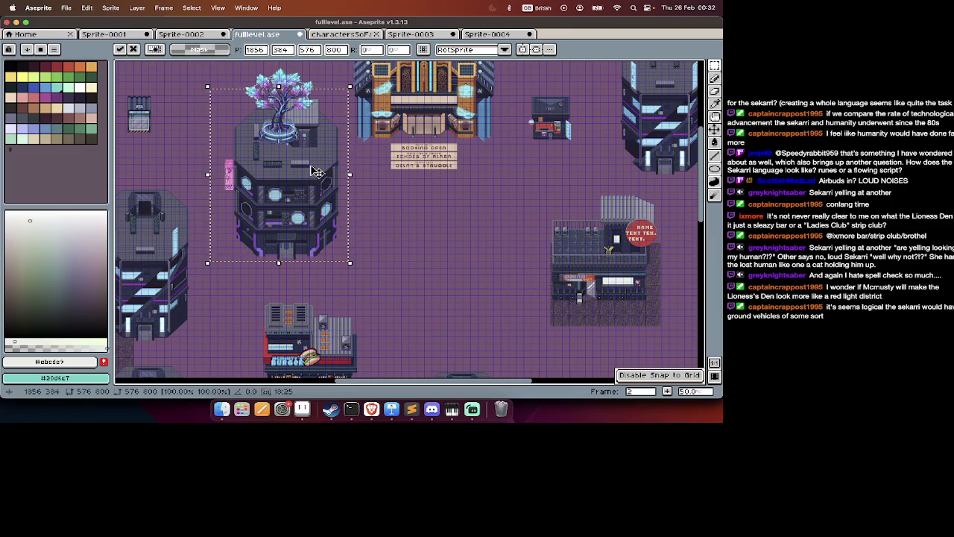
pyautogui.press('Return')
# On the road layer, move the glowing tree off the tower roof onto open ground.
pyautogui.press('Tab')
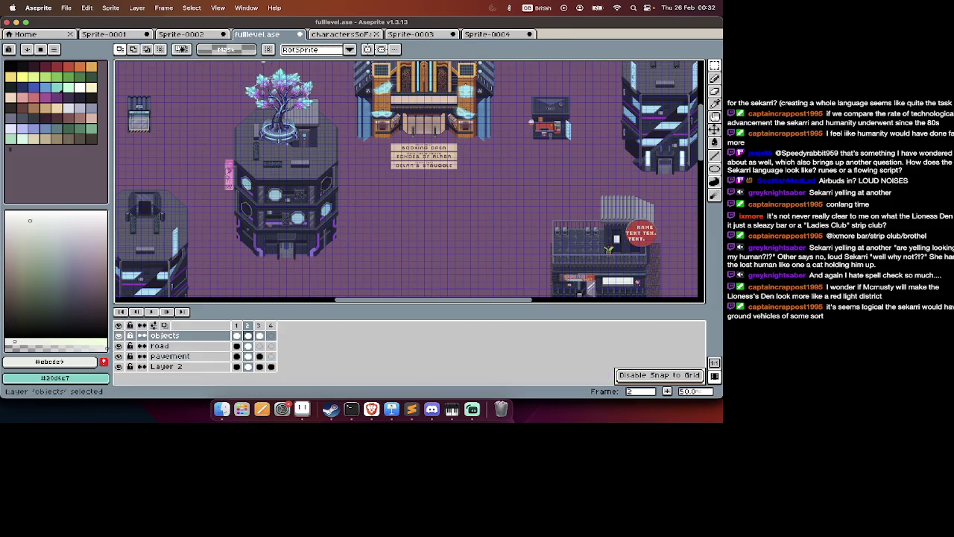
pyautogui.scroll(2, 234, 83)
pyautogui.scroll(2, 234, 83)
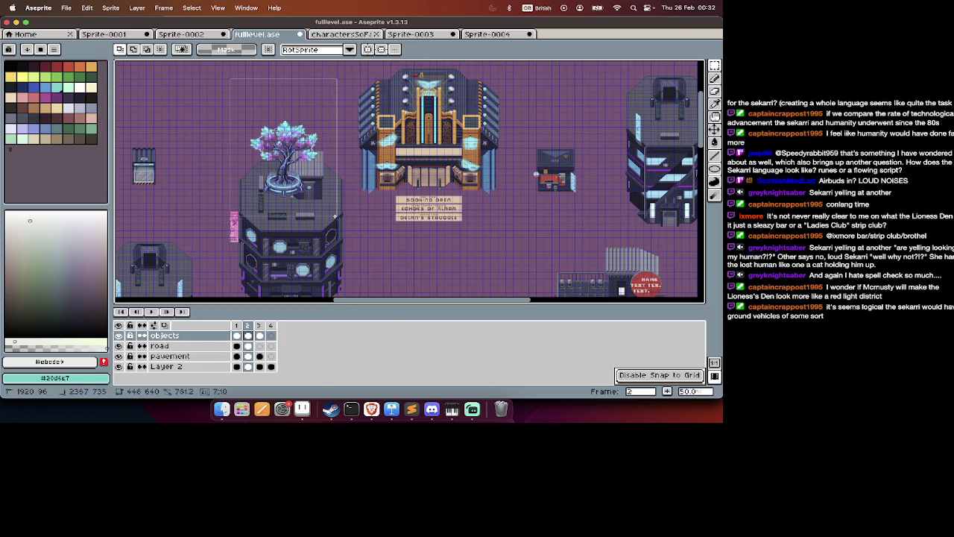
pyautogui.scroll(-1, 333, 216)
pyautogui.hscroll(1, 333, 216)
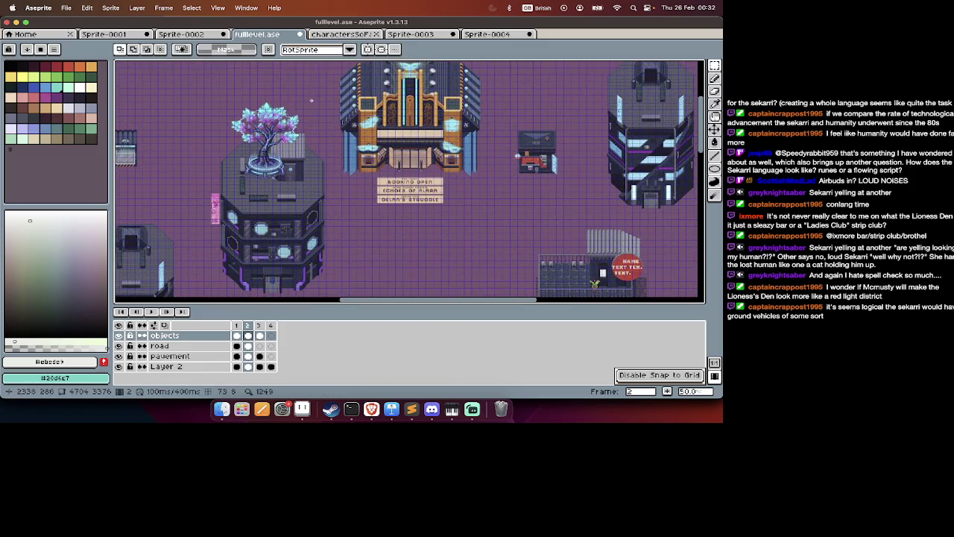
pyautogui.keyDown('super'); pyautogui.click(202, 210); pyautogui.keyUp('super')
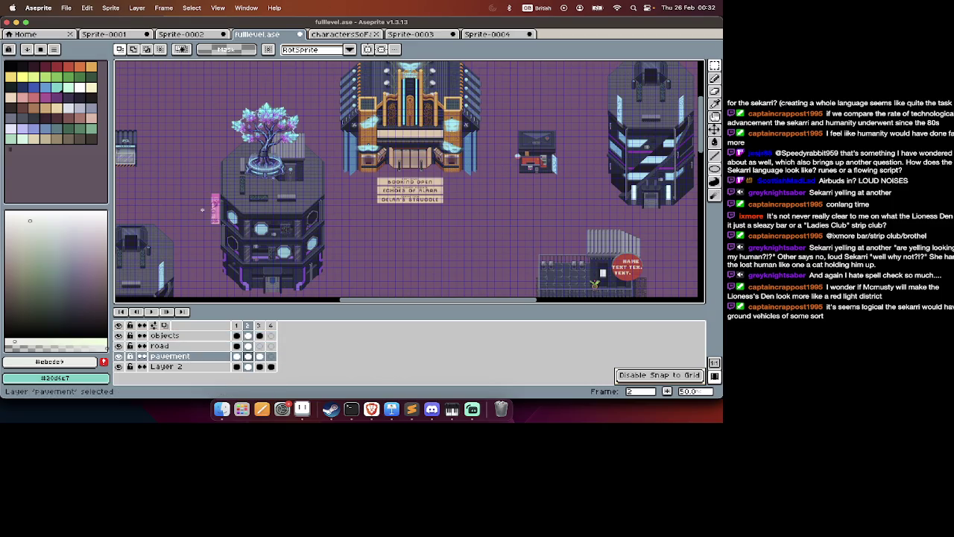
pyautogui.keyDown('super'); pyautogui.click(224, 192); pyautogui.keyUp('super')
pyautogui.moveTo(319, 97); pyautogui.dragTo(215, 195)
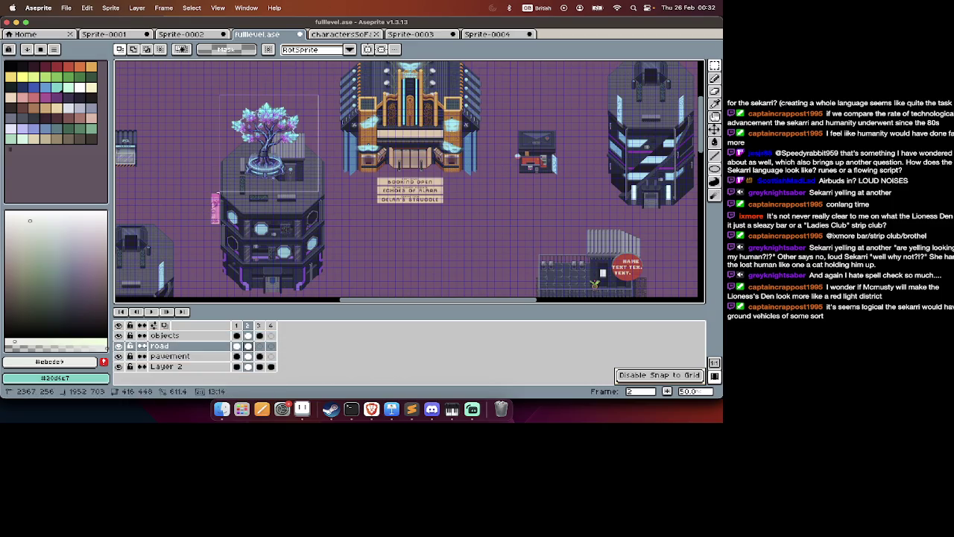
pyautogui.scroll(-3, 224, 197)
pyautogui.hscroll(5, 224, 197)
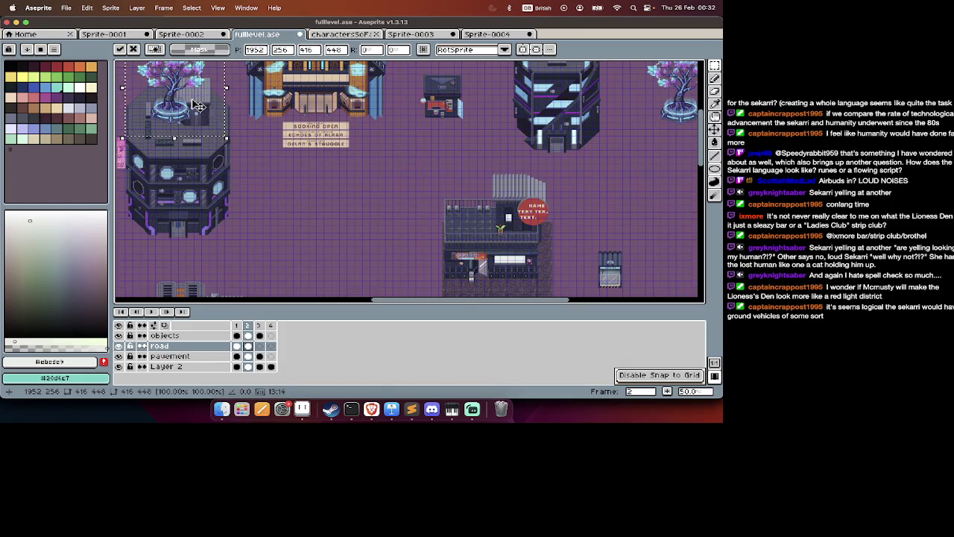
pyautogui.moveTo(196, 106); pyautogui.dragTo(348, 201)
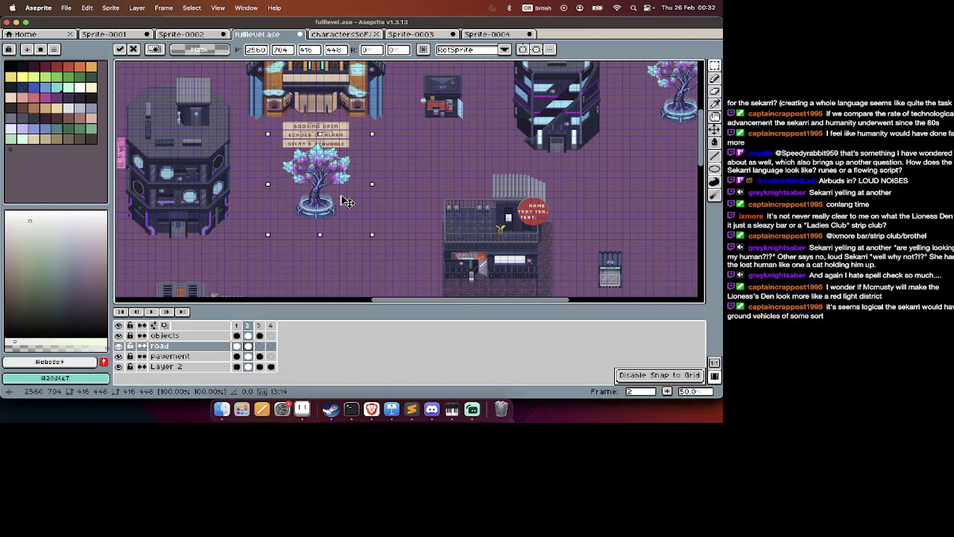
pyautogui.scroll(3, 345, 201)
pyautogui.scroll(1, 331, 200)
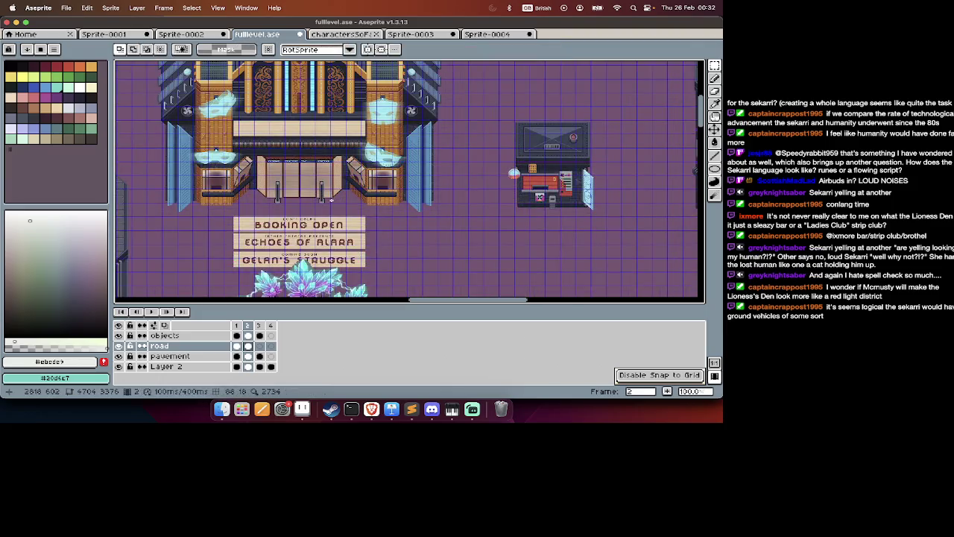
# On the pavement layer, cut and re-paste the GELAN'S STRUGGLE sign in place.
pyautogui.scroll(-2, 336, 192)
pyautogui.scroll(-1, 336, 193)
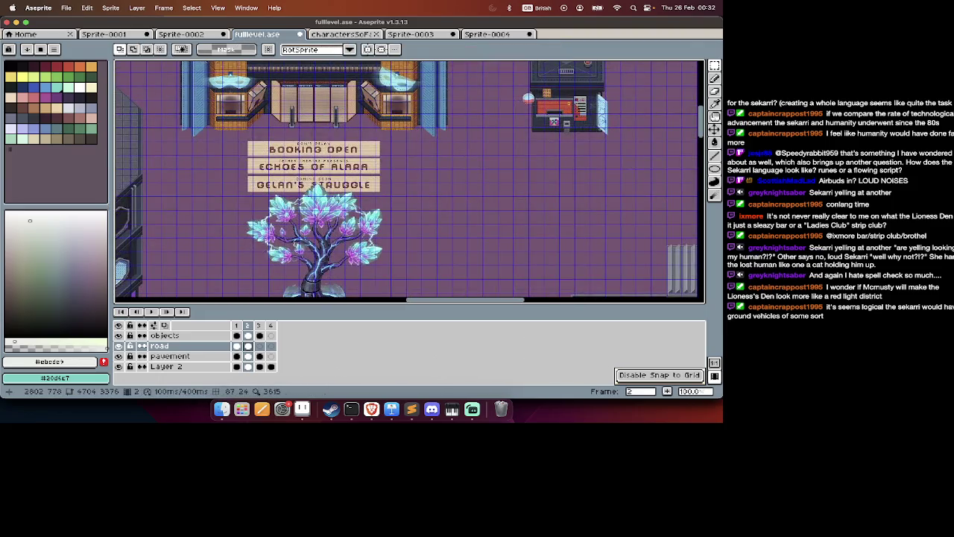
pyautogui.hotkey('alt', 'Down')
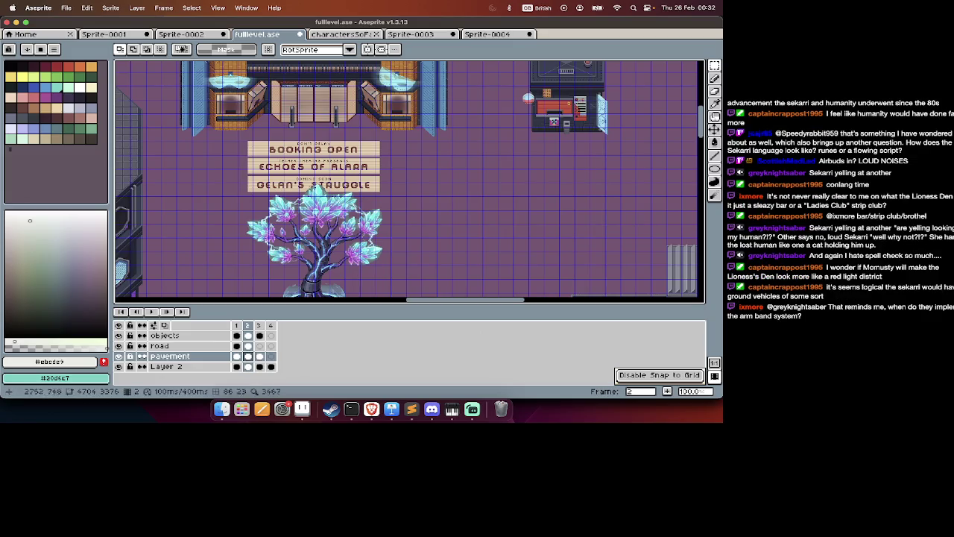
pyautogui.scroll(2, 268, 156)
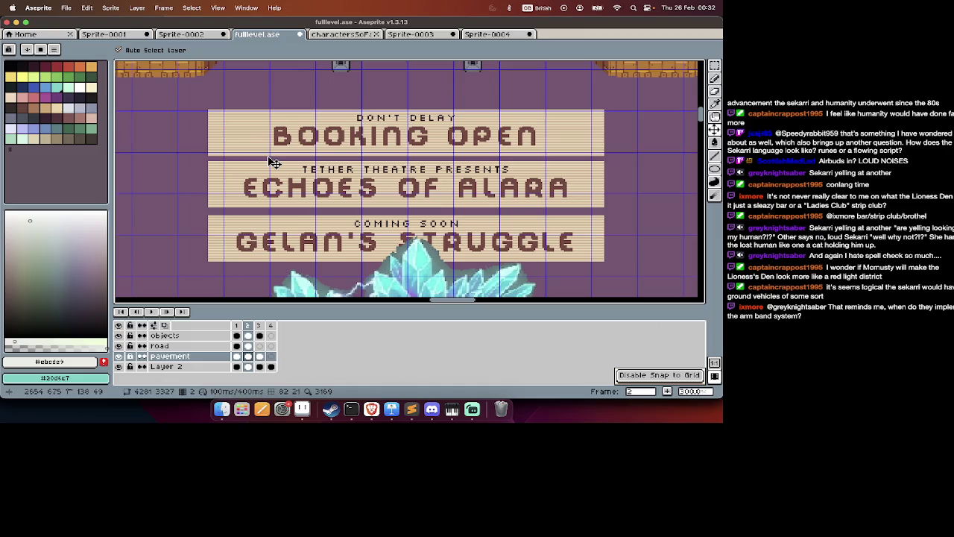
pyautogui.hscroll(3, 268, 157)
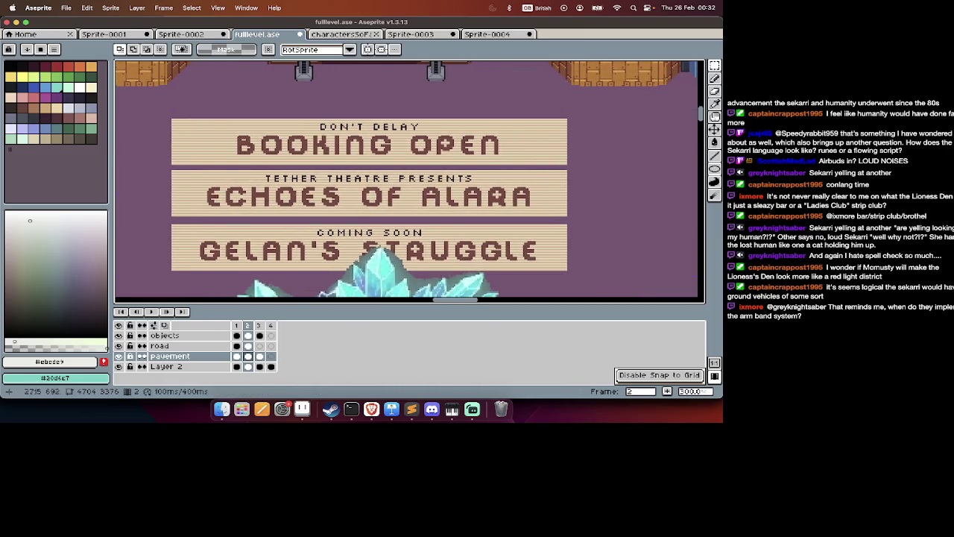
pyautogui.moveTo(164, 221); pyautogui.dragTo(547, 280)
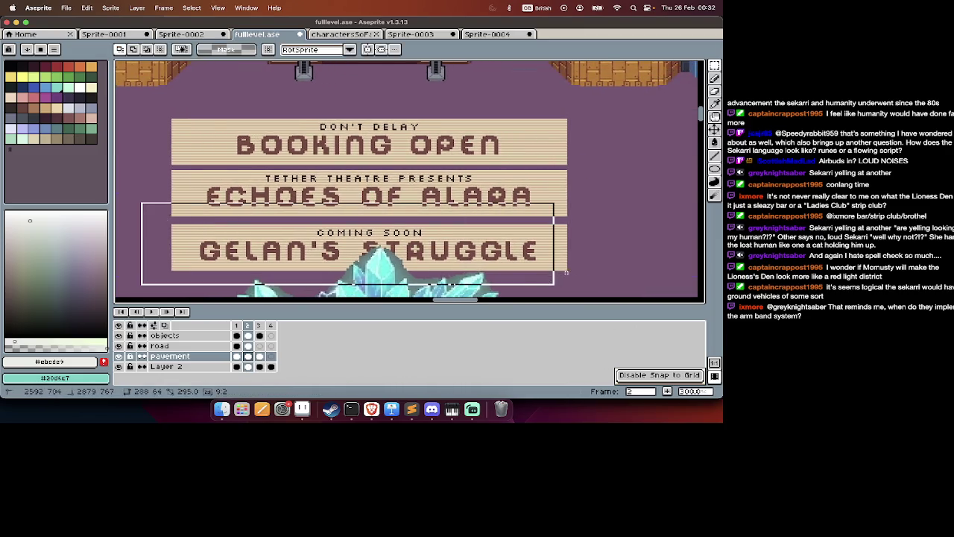
pyautogui.hotkey('ctrl', 'x')
pyautogui.hotkey('ctrl', 'v')
pyautogui.press('Return')
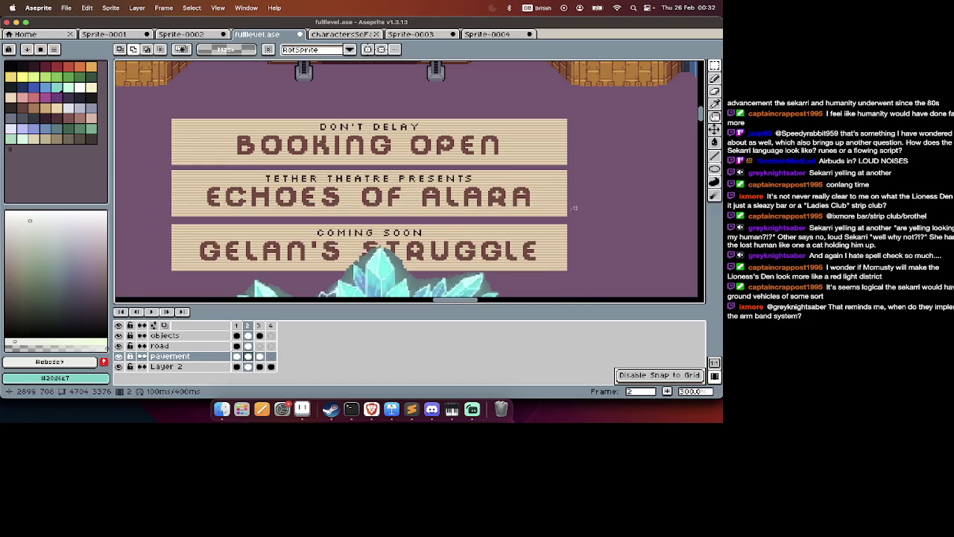
# Copy the GELAN'S STRUGGLE sign and paste it onto the theatre facade, nudged slightly up.
pyautogui.moveTo(579, 219); pyautogui.dragTo(151, 281)
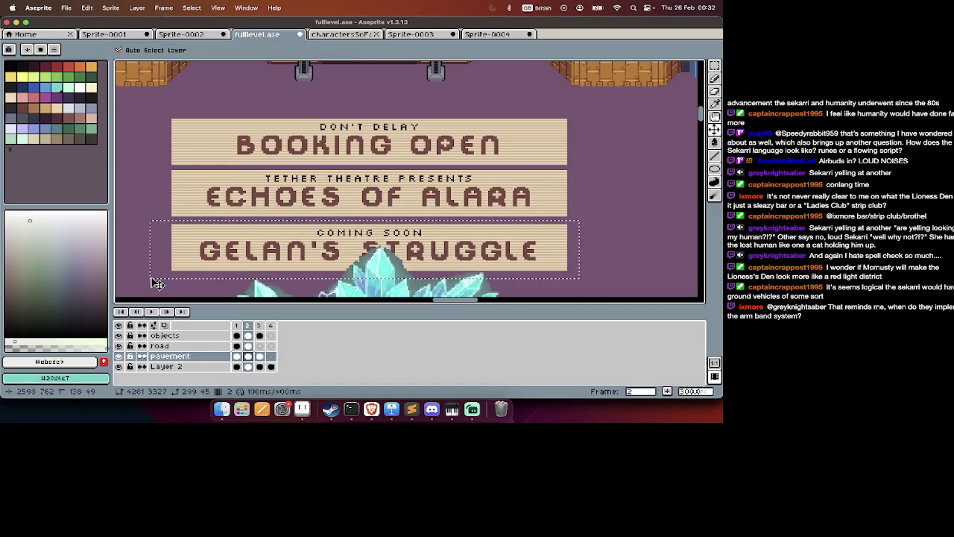
pyautogui.hotkey('ctrl', 'c')
pyautogui.scroll(10, 157, 283)
pyautogui.hotkey('ctrl', 'v')
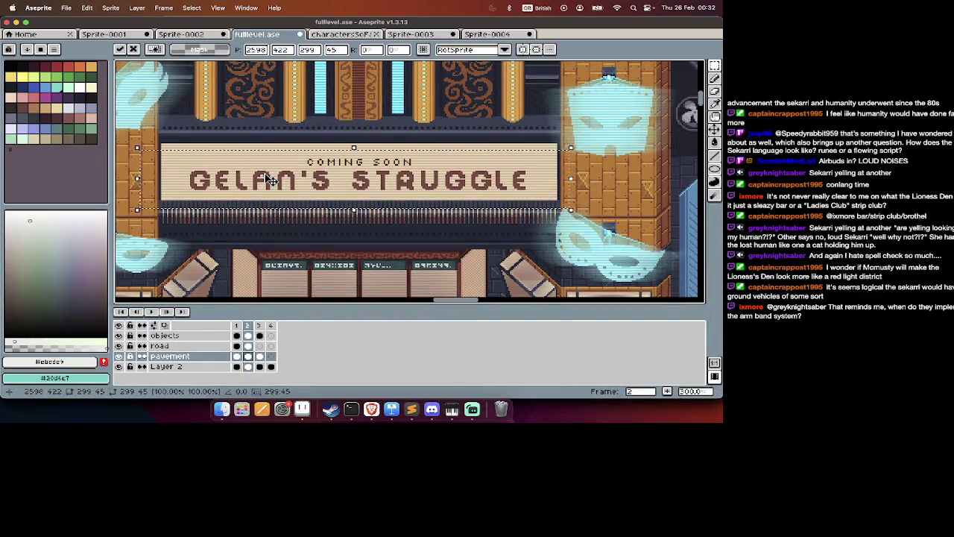
pyautogui.moveTo(269, 181); pyautogui.dragTo(271, 169)
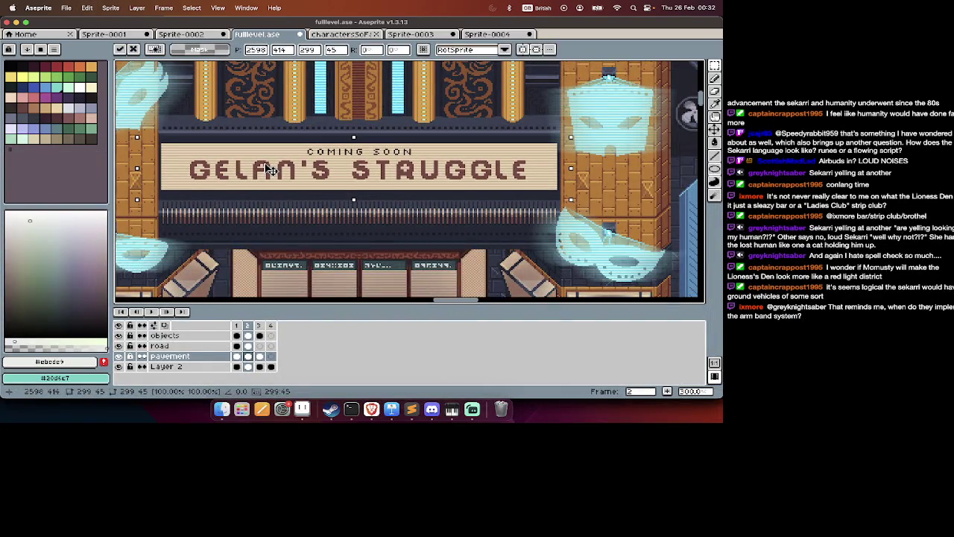
pyautogui.press('Return')
pyautogui.scroll(-2, 269, 169)
pyautogui.keyDown('ctrl'); pyautogui.scroll(-3, 269, 169); pyautogui.keyUp('ctrl')
pyautogui.scroll(-3, 270, 169)
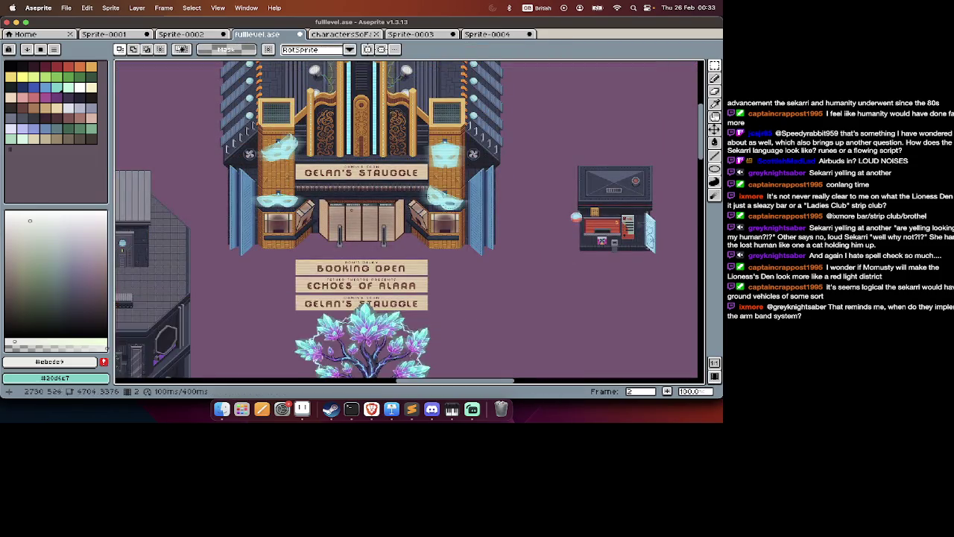
pyautogui.scroll(-5, 269, 169)
pyautogui.scroll(-3, 351, 223)
pyautogui.scroll(-3, 350, 224)
pyautogui.scroll(1, 350, 224)
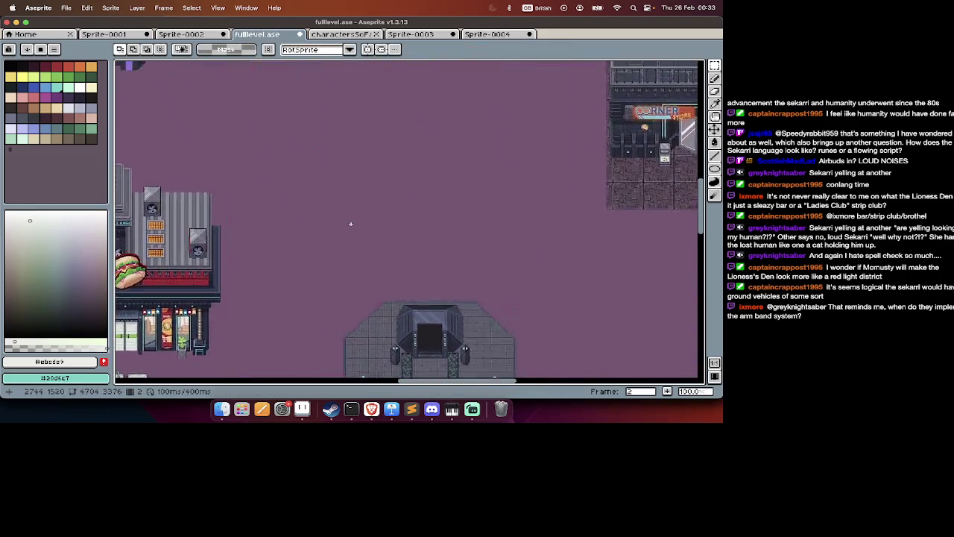
pyautogui.scroll(-3, 350, 224)
pyautogui.scroll(2, 351, 224)
pyautogui.scroll(-3, 351, 224)
pyautogui.scroll(2, 351, 224)
pyautogui.scroll(3, 351, 222)
pyautogui.hscroll(2, 354, 221)
# Select the Pencil, pan over the empty plot right of the burger shop, then return to the marquee.
pyautogui.press('b')
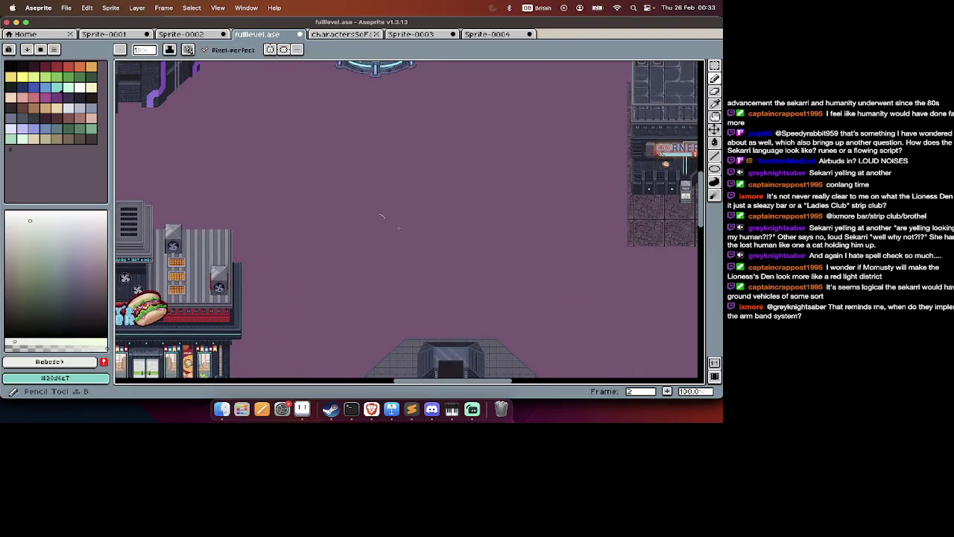
pyautogui.press('Tab')
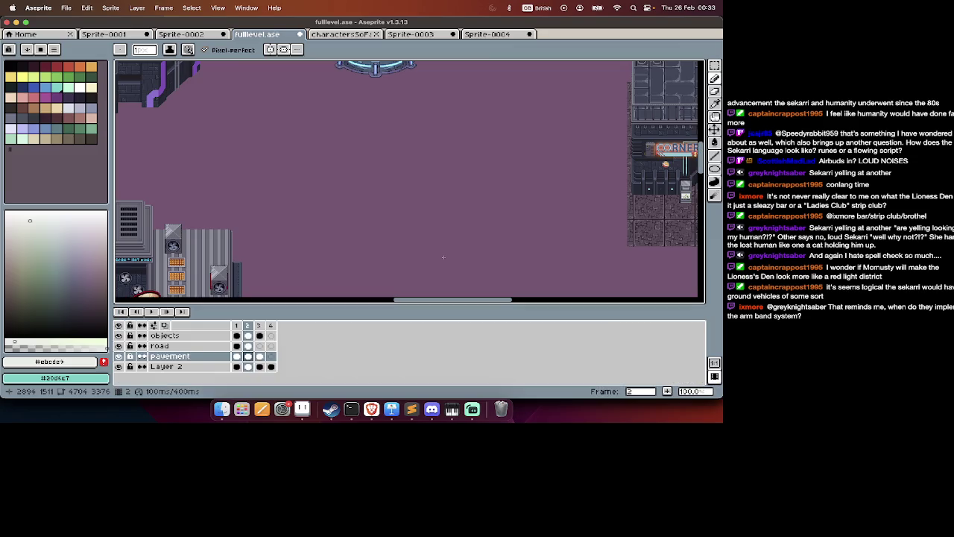
pyautogui.press('Tab')
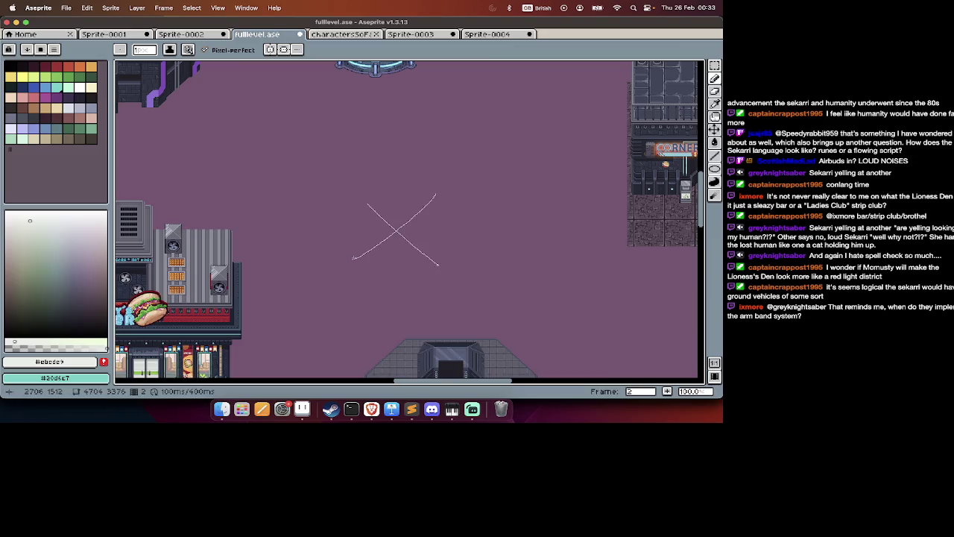
pyautogui.scroll(5, 353, 258)
pyautogui.scroll(-5, 388, 231)
pyautogui.scroll(-2, 358, 277)
pyautogui.scroll(10, 425, 184)
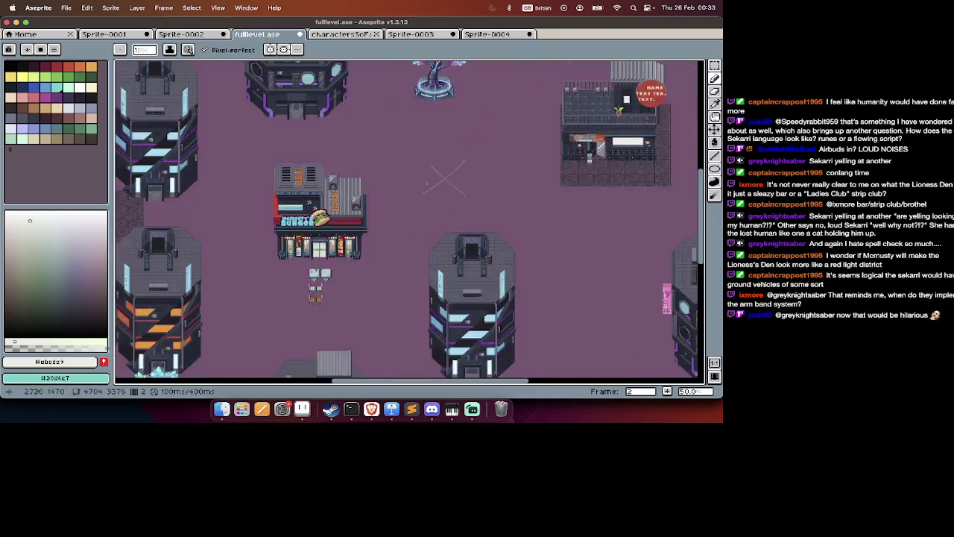
pyautogui.scroll(-2, 426, 179)
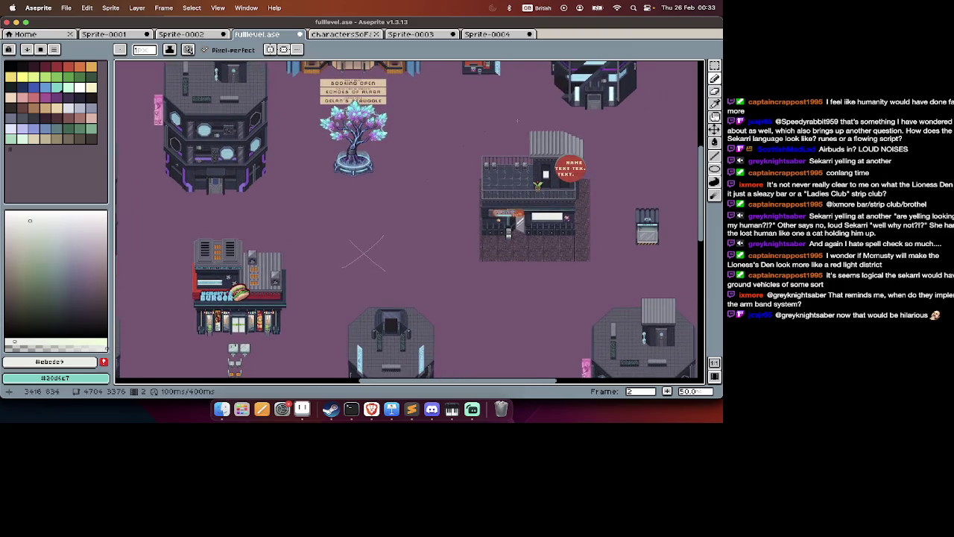
pyautogui.hscroll(5, 463, 209)
pyautogui.scroll(-5, 488, 236)
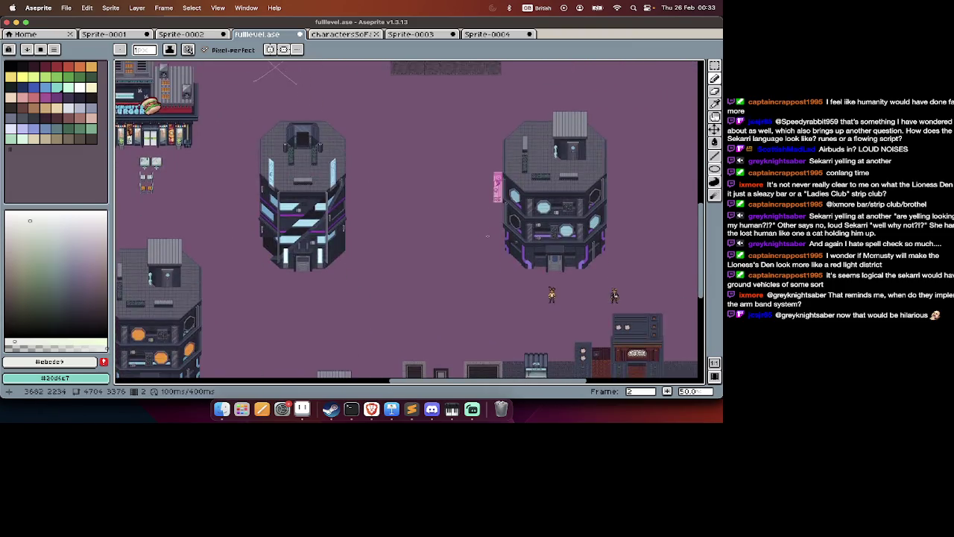
pyautogui.hscroll(-2, 500, 236)
pyautogui.scroll(1, 509, 235)
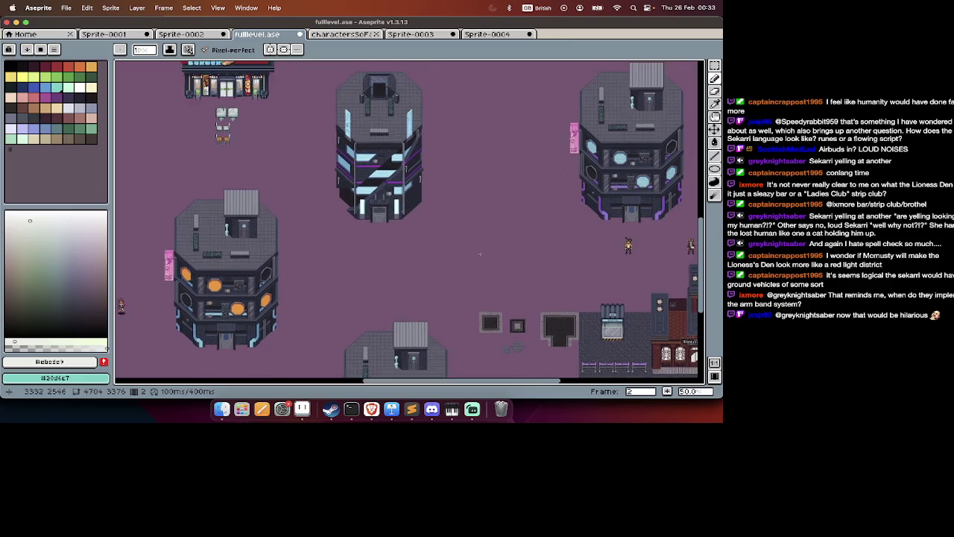
pyautogui.scroll(3, 506, 222)
pyautogui.hscroll(5, 499, 209)
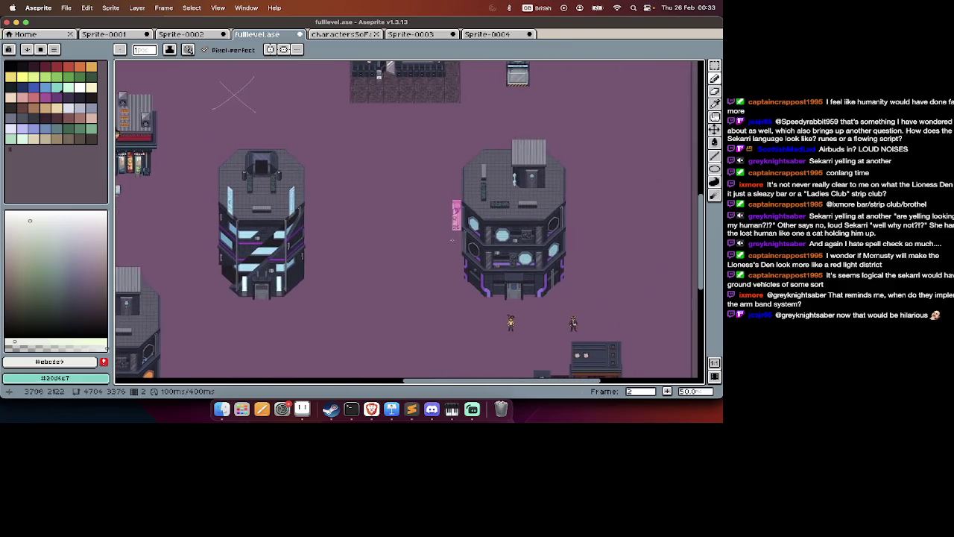
pyautogui.press('m')
pyautogui.scroll(-2, 452, 240)
pyautogui.scroll(-2, 452, 240)
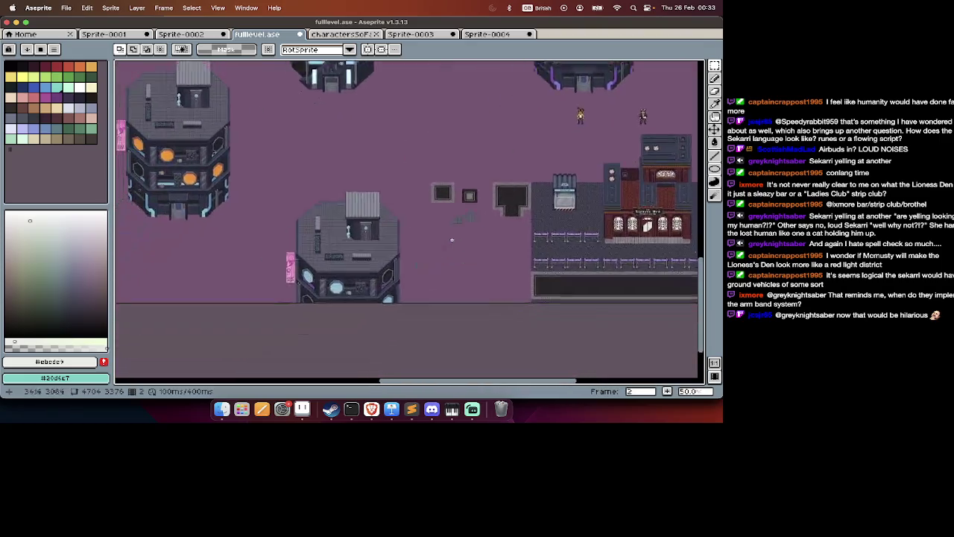
# Pan around the level and save fulllevel.ase.
pyautogui.hscroll(2, 452, 239)
pyautogui.scroll(3, 452, 240)
pyautogui.hscroll(-3, 452, 239)
pyautogui.hscroll(-5, 451, 240)
pyautogui.scroll(3, 452, 240)
pyautogui.scroll(2, 452, 239)
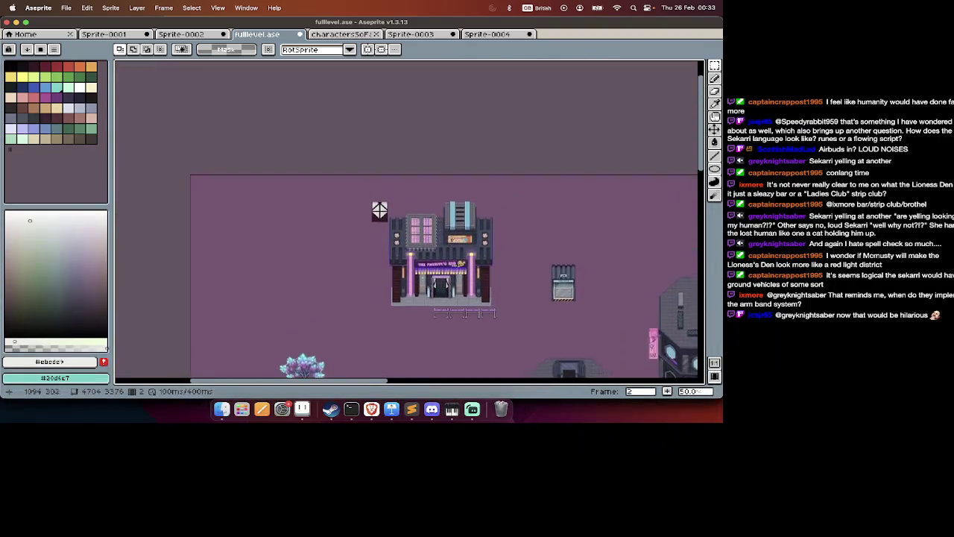
pyautogui.scroll(-5, 452, 239)
pyautogui.scroll(-3, 452, 239)
pyautogui.scroll(-3, 452, 239)
pyautogui.hscroll(2, 452, 240)
pyautogui.press('super+s')
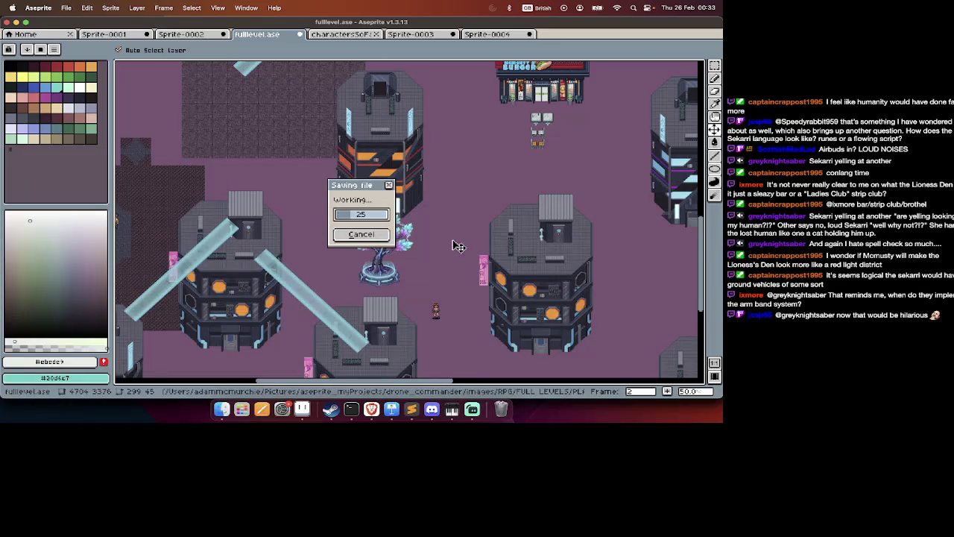
# View the 4704 × 3376 canvas size, then switch over to the code editor.
pyautogui.press('super+alt+c')
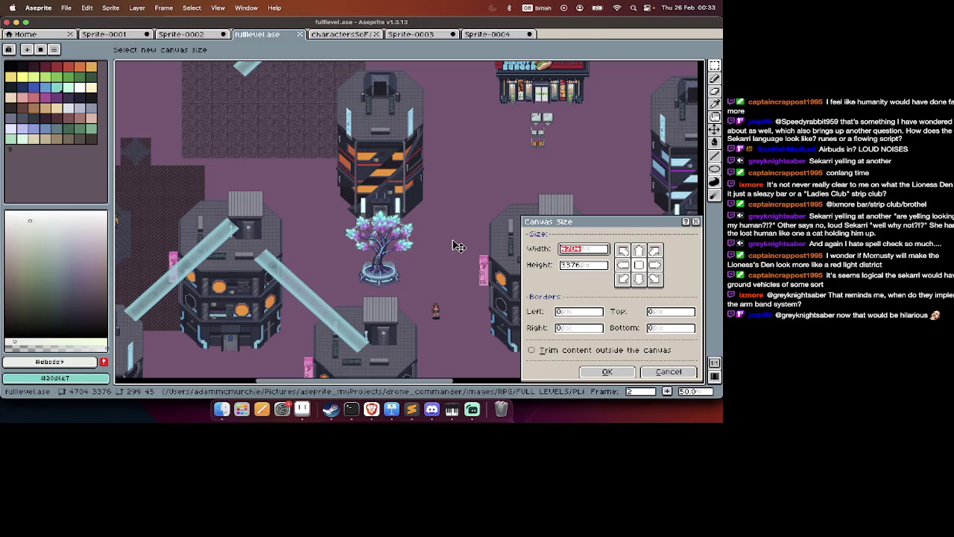
pyautogui.press('super+Tab')
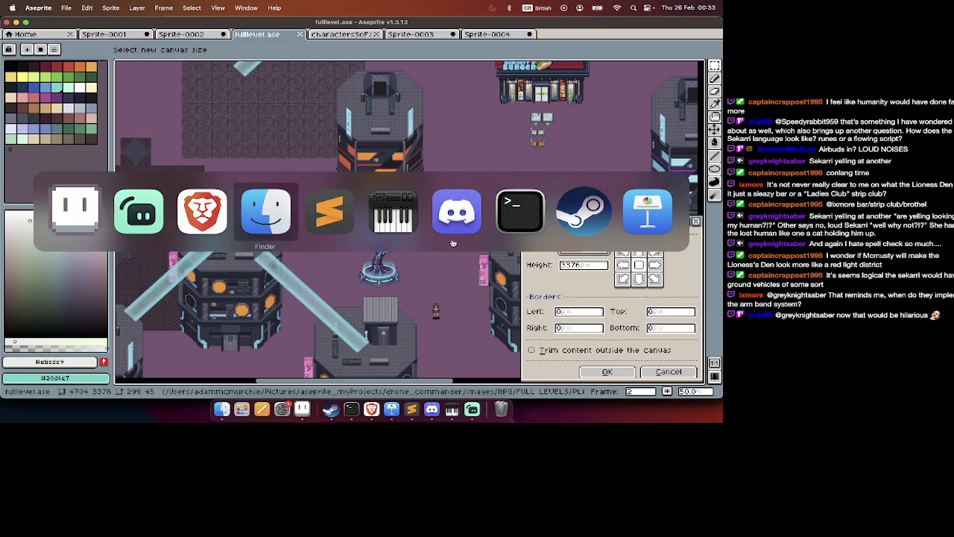
pyautogui.press('super+Tab')
pyautogui.press('super+Tab')
pyautogui.press('super+Tab')
pyautogui.press('super+Tab')
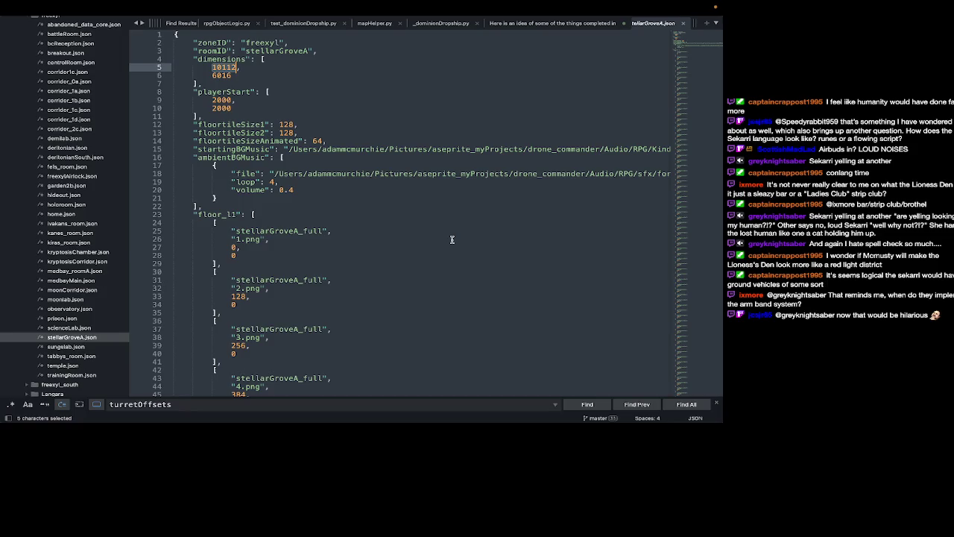
pyautogui.press('super+Tab')
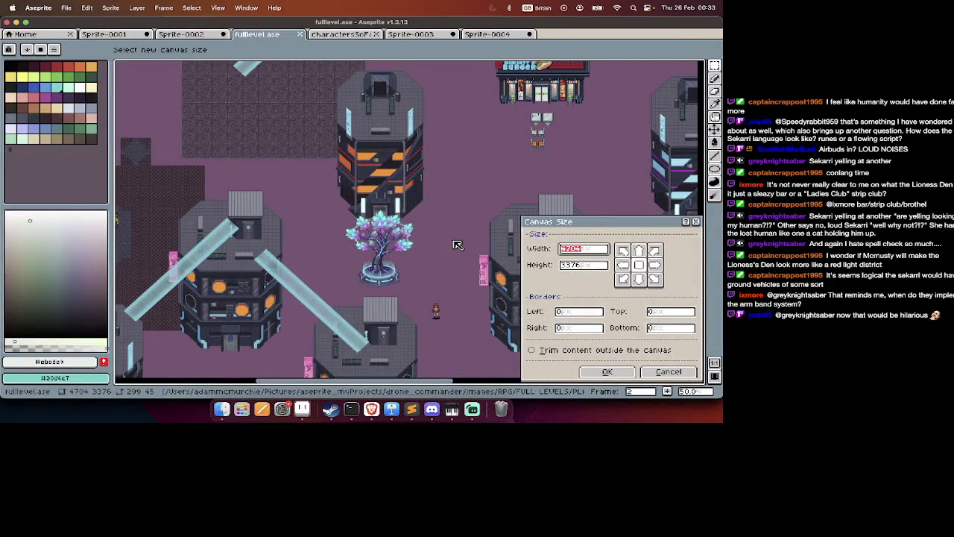
# Cancel the Canvas Size dialog, keeping 4704 × 3376, and pan around the level.
pyautogui.press('Escape')
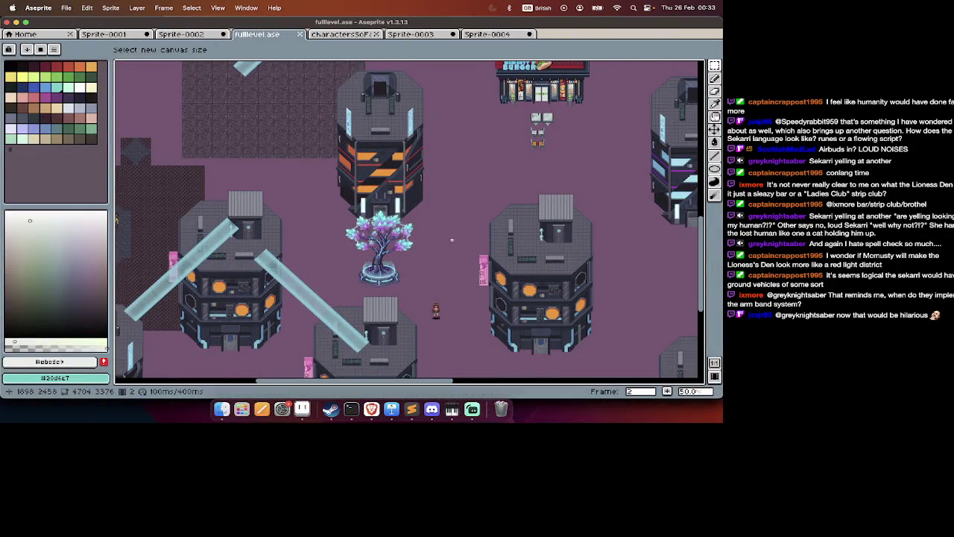
pyautogui.scroll(5, 455, 242)
pyautogui.hscroll(-5, 452, 239)
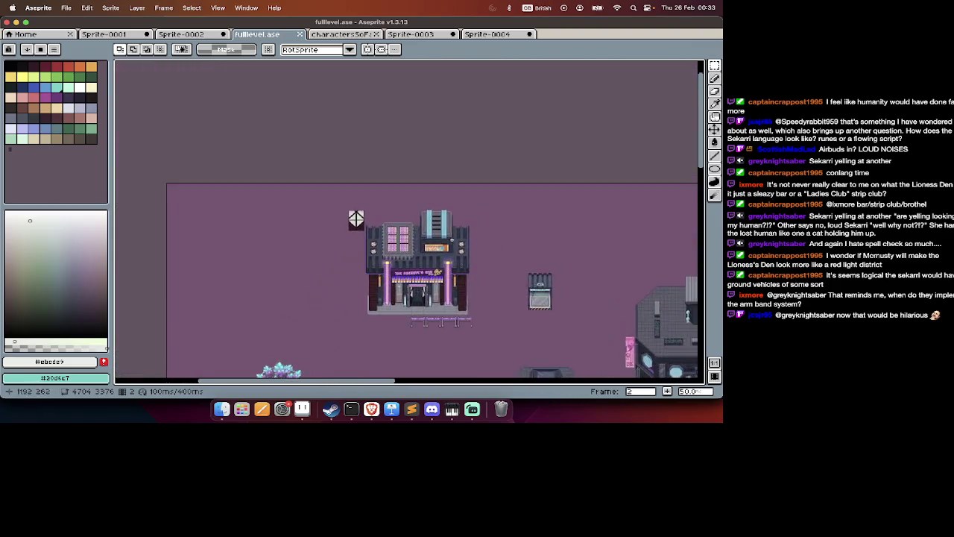
pyautogui.scroll(-10, 451, 240)
pyautogui.hscroll(15, 452, 239)
pyautogui.scroll(-3, 452, 239)
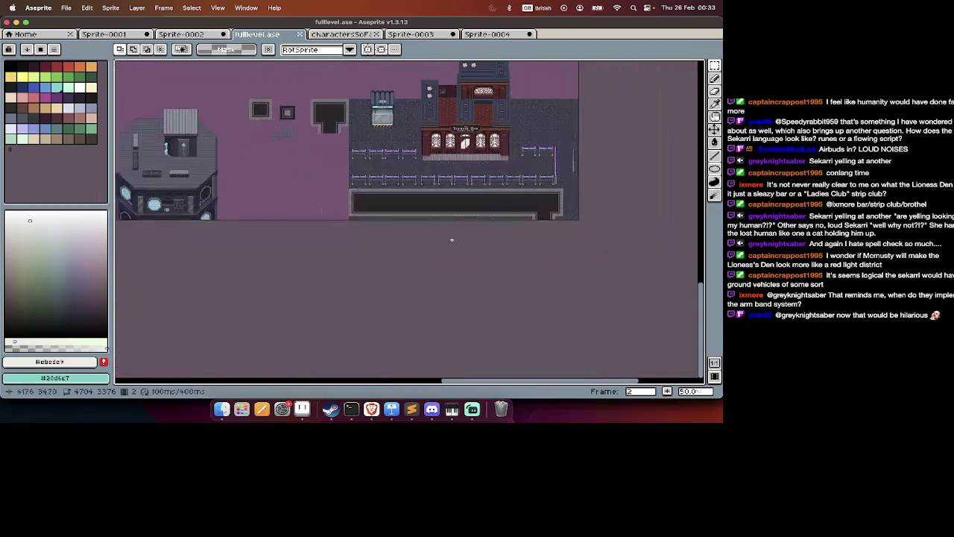
pyautogui.scroll(5, 452, 239)
pyautogui.scroll(5, 452, 239)
pyautogui.scroll(5, 452, 240)
pyautogui.scroll(-5, 452, 240)
pyautogui.hscroll(-3, 452, 239)
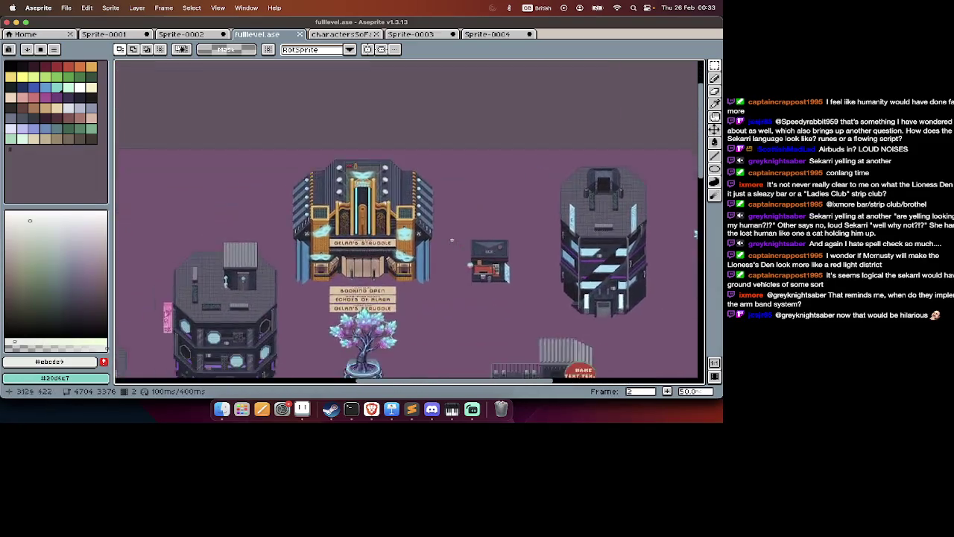
pyautogui.scroll(-5, 452, 240)
pyautogui.hscroll(-3, 452, 239)
pyautogui.scroll(-5, 452, 239)
pyautogui.scroll(-5, 452, 239)
pyautogui.scroll(-3, 451, 239)
pyautogui.scroll(-2, 452, 239)
pyautogui.scroll(5, 452, 238)
pyautogui.hscroll(5, 452, 239)
pyautogui.hscroll(3, 452, 239)
pyautogui.scroll(-3, 451, 238)
pyautogui.hscroll(-3, 452, 238)
pyautogui.scroll(5, 452, 239)
pyautogui.hscroll(-5, 452, 239)
pyautogui.hscroll(3, 452, 238)
pyautogui.scroll(5, 452, 238)
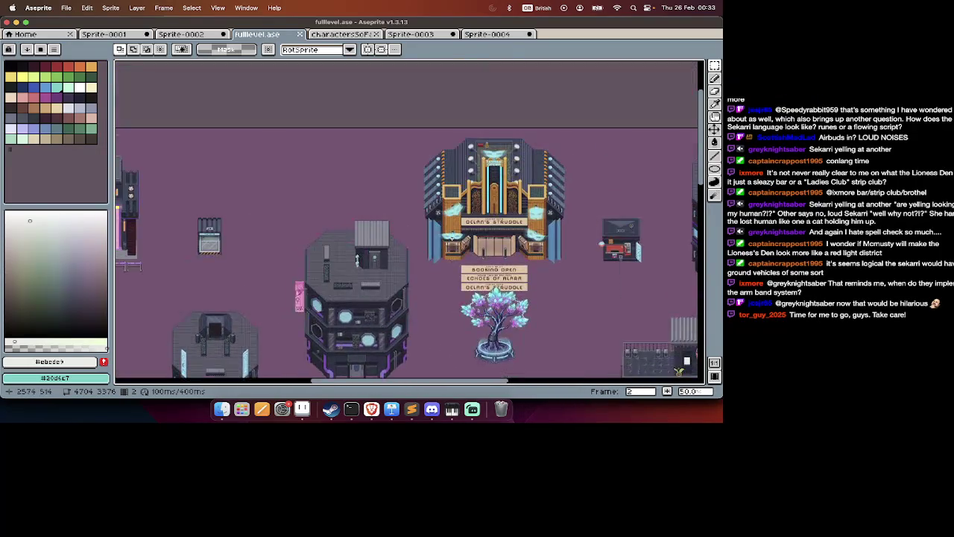
pyautogui.scroll(-5, 452, 238)
pyautogui.hscroll(-2, 451, 238)
pyautogui.scroll(-1, 452, 239)
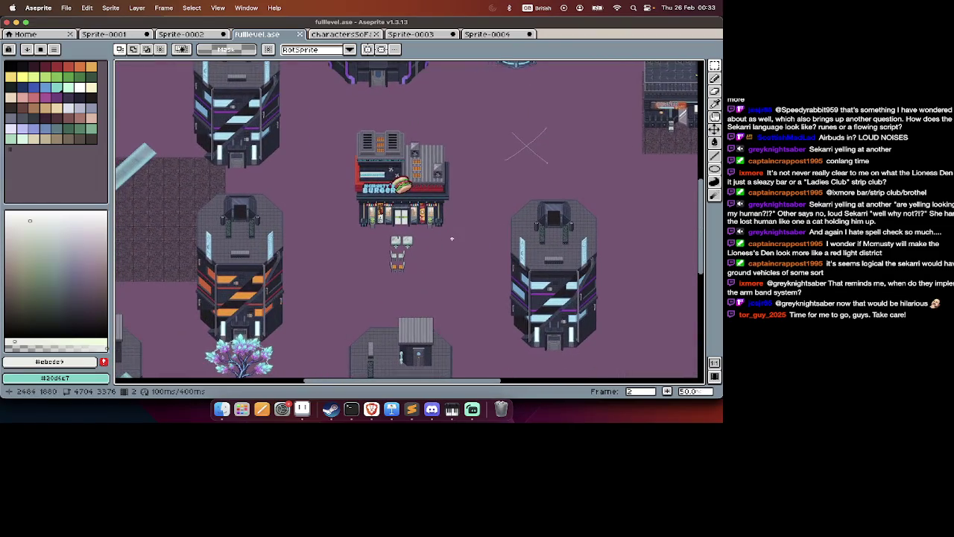
pyautogui.hscroll(-1, 452, 238)
pyautogui.hscroll(-10, 452, 239)
pyautogui.scroll(3, 452, 239)
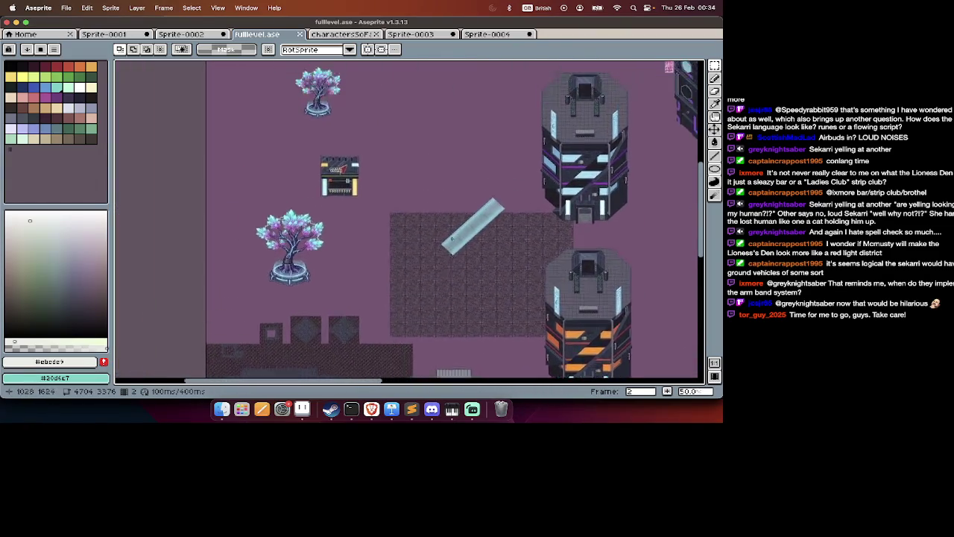
pyautogui.scroll(3, 452, 239)
pyautogui.scroll(3, 452, 238)
# Paste the copied sprite onto the map and commit it in place.
pyautogui.press('super+v')
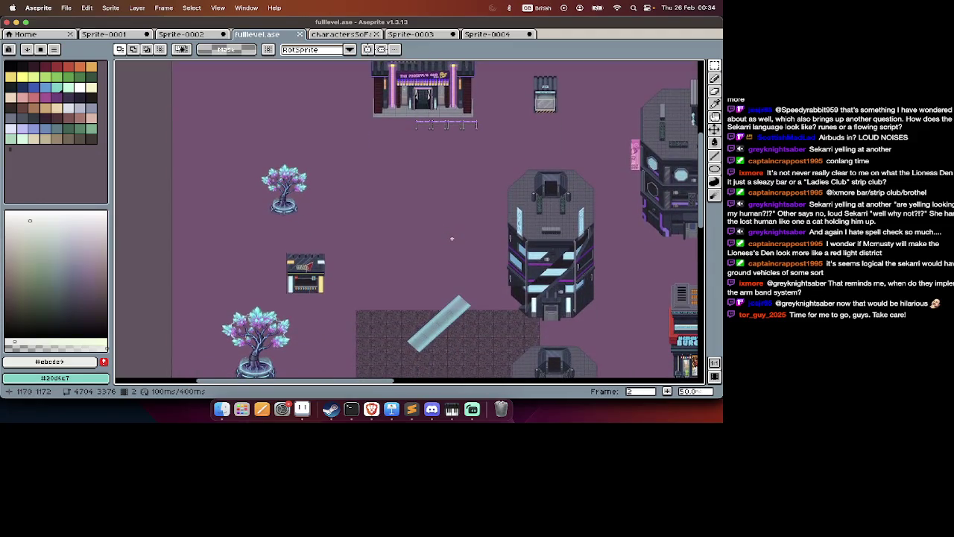
pyautogui.press('Return')
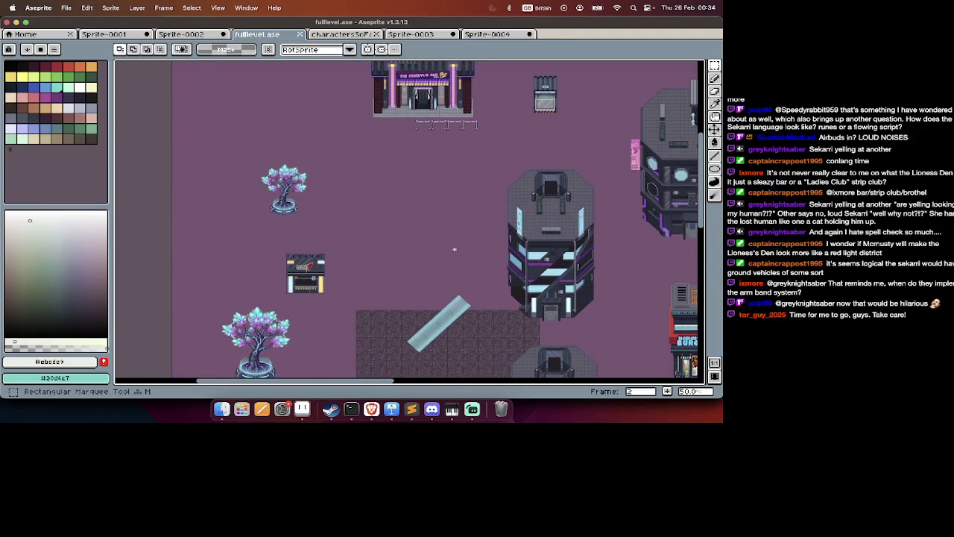
pyautogui.scroll(-3, 457, 252)
pyautogui.hscroll(5, 455, 249)
pyautogui.scroll(-3, 455, 249)
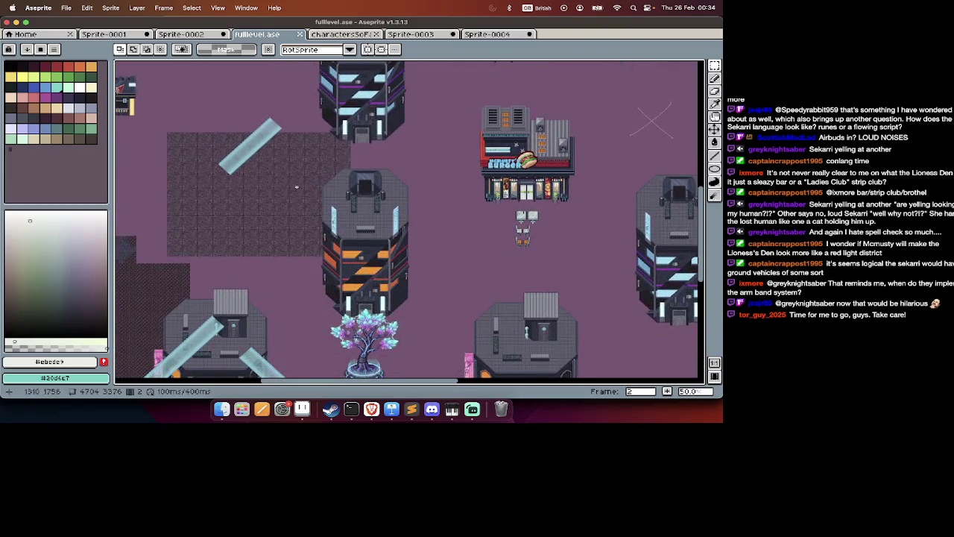
pyautogui.moveTo(287, 156)
pyautogui.mouseDown()
pyautogui.moveTo(420, 283)
pyautogui.moveTo(443, 338)
pyautogui.mouseUp()
# Paste a copy of the orange-striped tower at the level's top-left corner and commit it.
pyautogui.press('super+x')
pyautogui.press('super+z')
pyautogui.scroll(-3, 443, 338)
pyautogui.press('Tab')
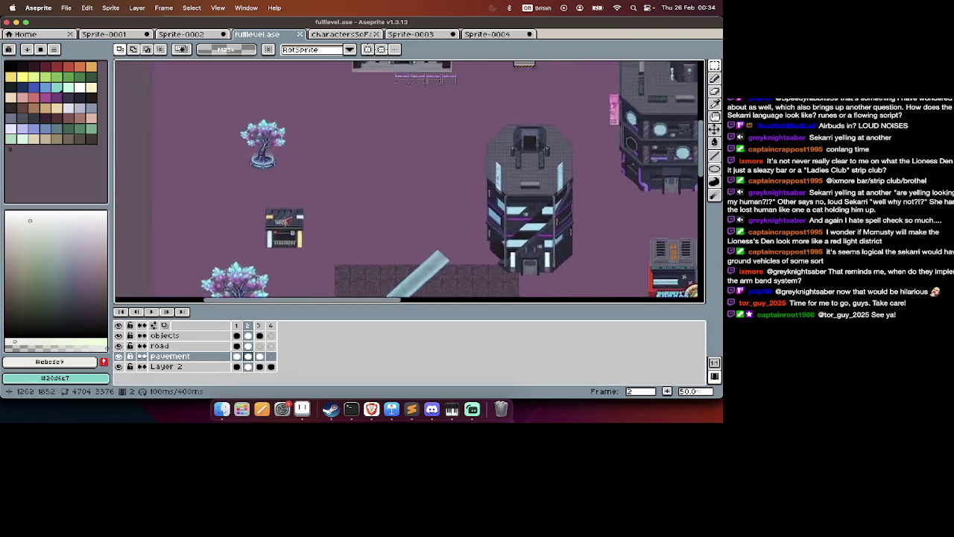
pyautogui.scroll(3, 447, 224)
pyautogui.press('super+v')
pyautogui.moveTo(656, 202); pyautogui.dragTo(351, 236)
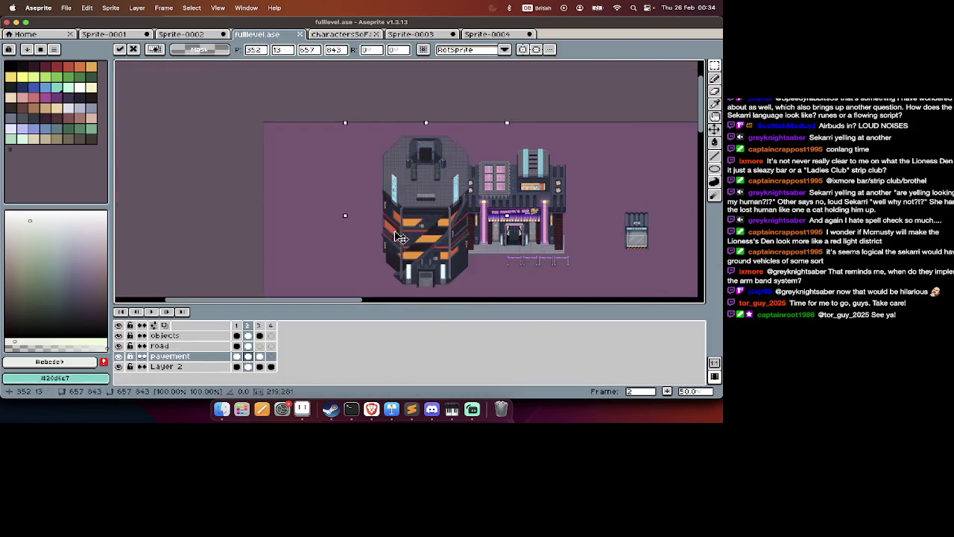
pyautogui.press('Return')
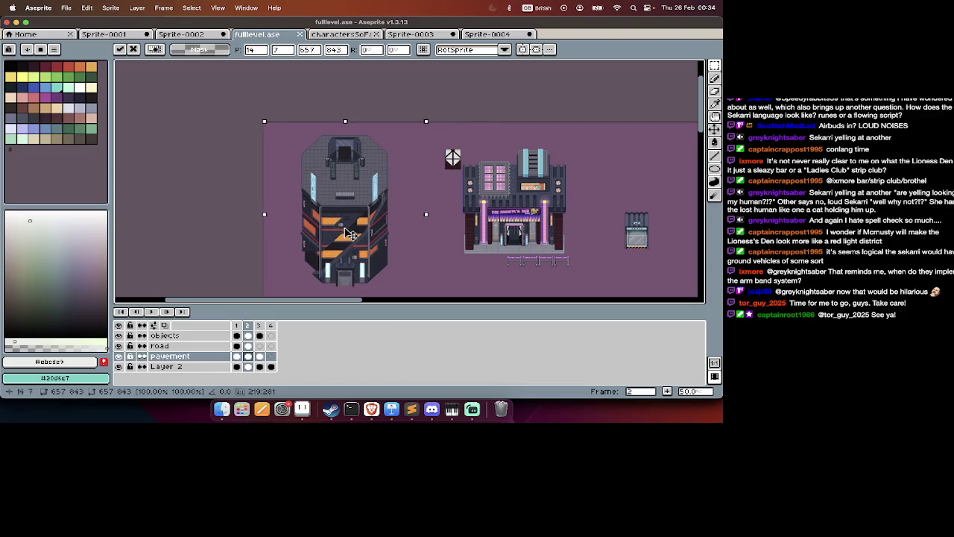
# Move the orange-striped tower slightly higher and to the right, then commit it.
pyautogui.scroll(-2, 346, 231)
pyautogui.scroll(-2, 344, 229)
pyautogui.scroll(2, 344, 229)
pyautogui.moveTo(405, 68)
pyautogui.mouseDown()
pyautogui.moveTo(283, 227)
pyautogui.moveTo(313, 214)
pyautogui.mouseUp()
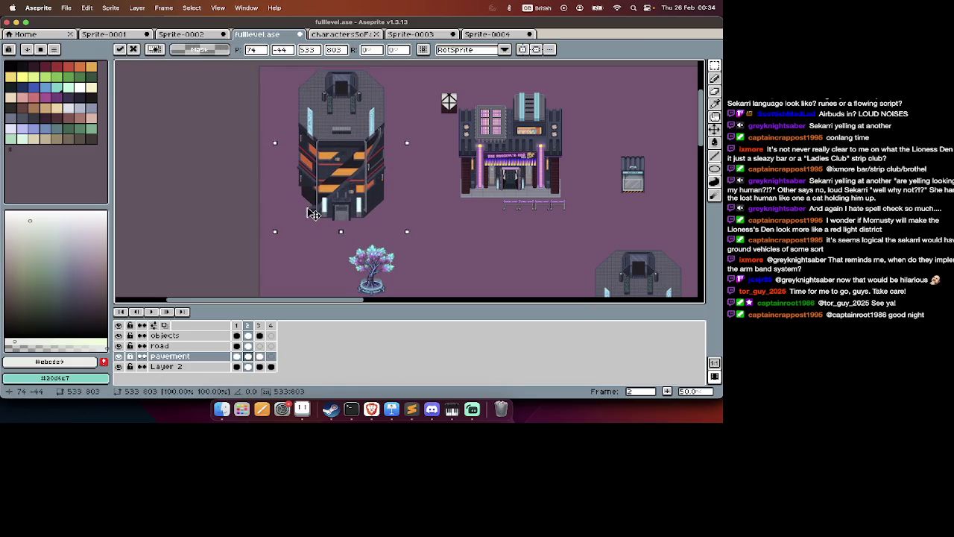
pyautogui.moveTo(314, 214)
pyautogui.mouseDown()
pyautogui.moveTo(319, 198)
pyautogui.moveTo(351, 200)
pyautogui.mouseUp()
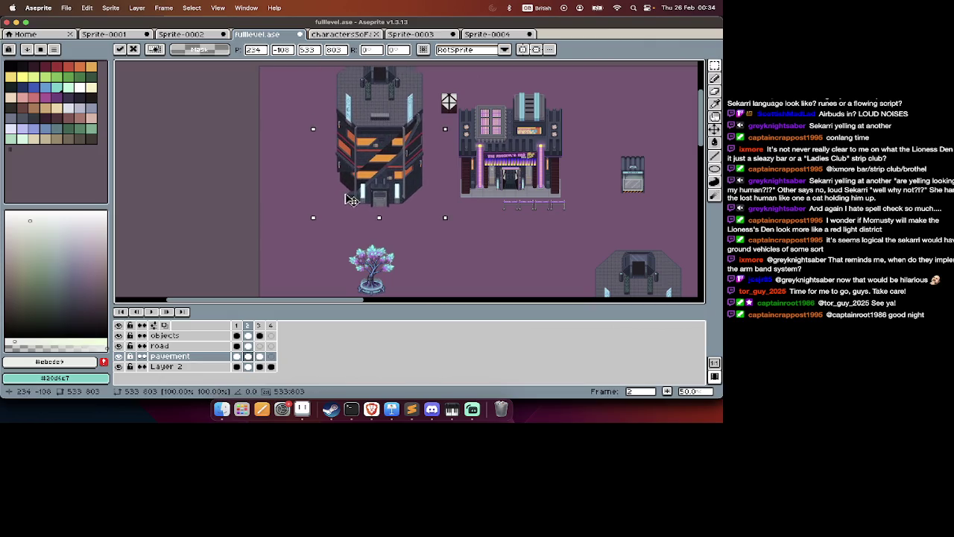
pyautogui.press('Return')
pyautogui.hscroll(2, 351, 200)
pyautogui.hscroll(-5, 347, 198)
pyautogui.scroll(-5, 343, 196)
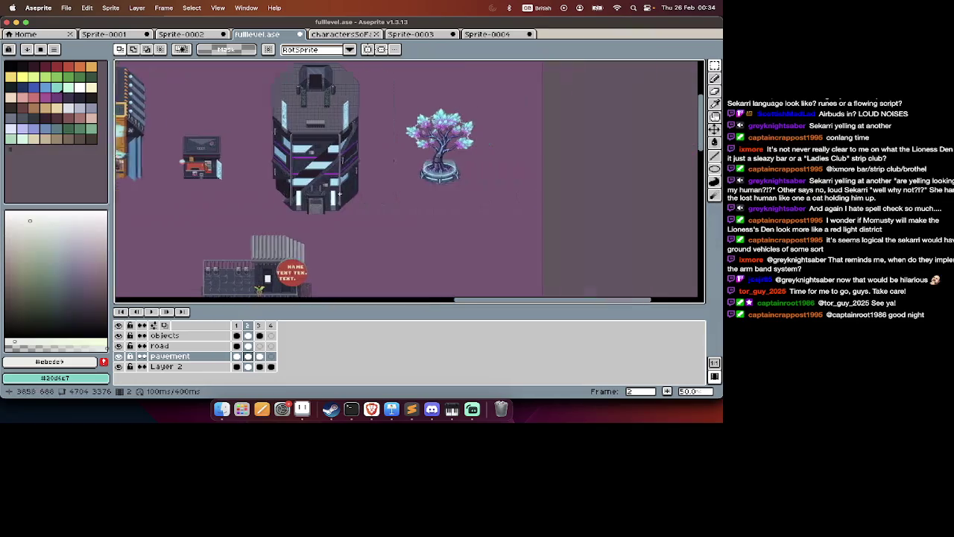
# Paste another orange-striped tower onto the map and commit it.
pyautogui.hscroll(2, 339, 194)
pyautogui.hotkey('ctrl', 'v')
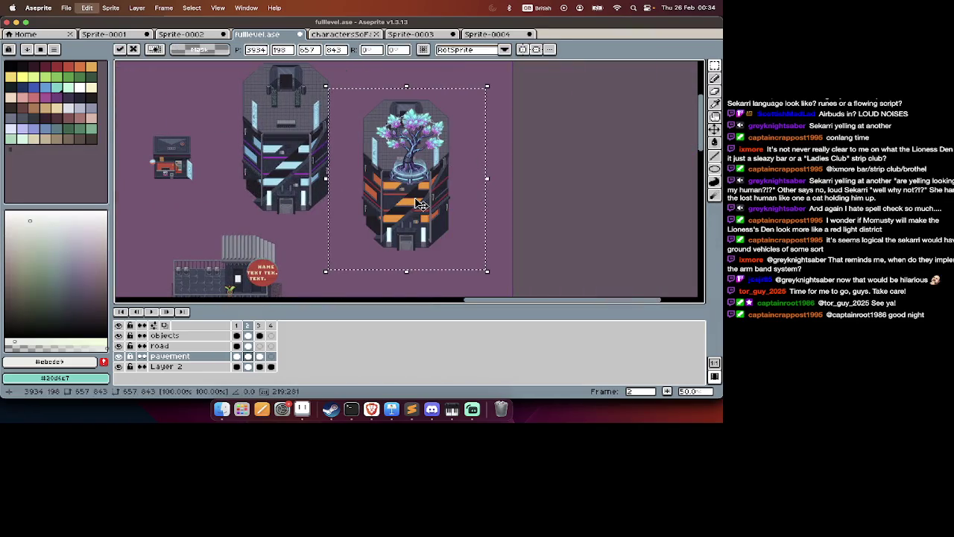
pyautogui.press('Return')
pyautogui.hscroll(3, 422, 205)
pyautogui.hscroll(-3, 462, 172)
pyautogui.scroll(-5, 533, 115)
pyautogui.hscroll(-3, 533, 116)
pyautogui.scroll(5, 515, 115)
pyautogui.hscroll(3, 515, 115)
pyautogui.scroll(1, 487, 116)
pyautogui.hscroll(1, 487, 116)
# Duplicate a round-windowed building and place it just left of the orange-striped tower.
pyautogui.moveTo(438, 116); pyautogui.dragTo(634, 297)
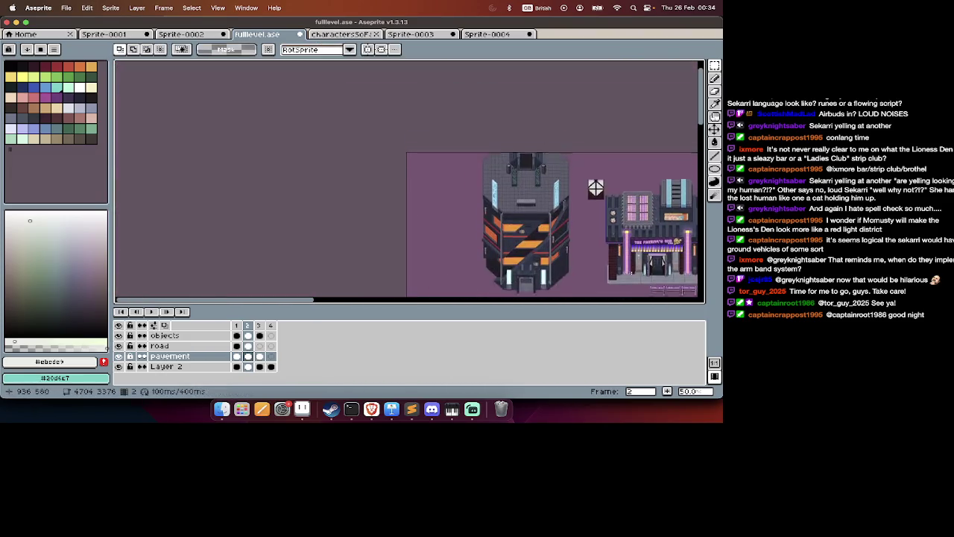
pyautogui.press('cmd+v')
pyautogui.moveTo(438, 229); pyautogui.dragTo(452, 261)
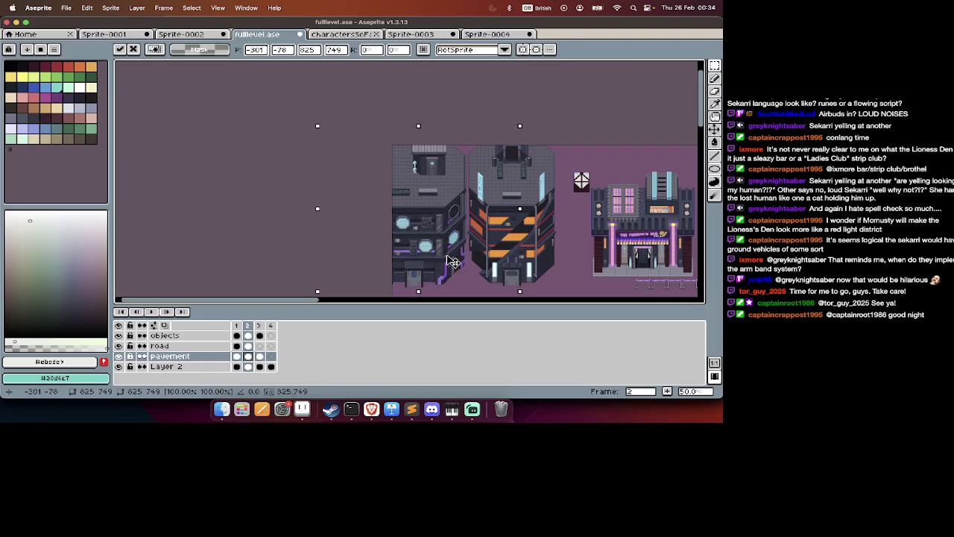
pyautogui.moveTo(451, 261); pyautogui.dragTo(452, 258)
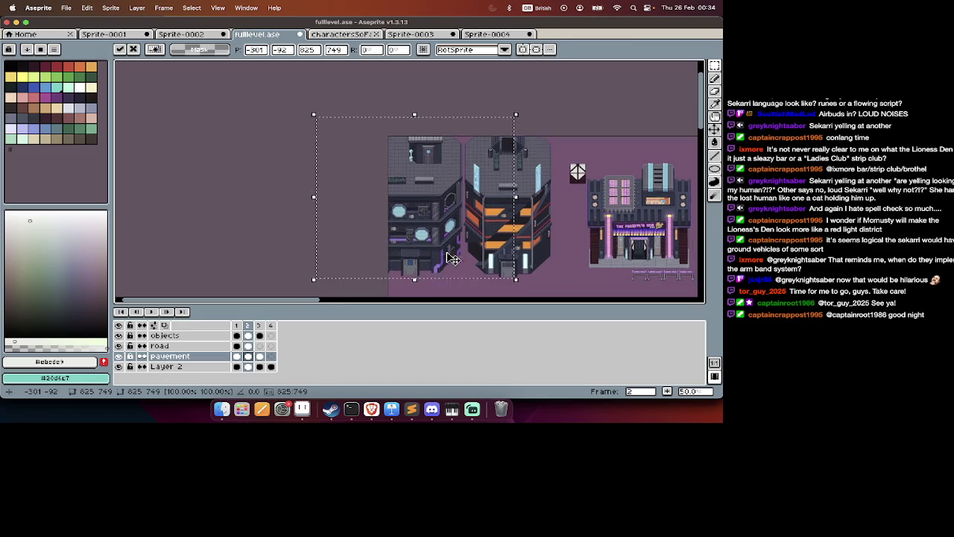
pyautogui.scroll(-10, 451, 257)
pyautogui.scroll(8, 447, 253)
pyautogui.press('Return')
pyautogui.scroll(-3, 446, 253)
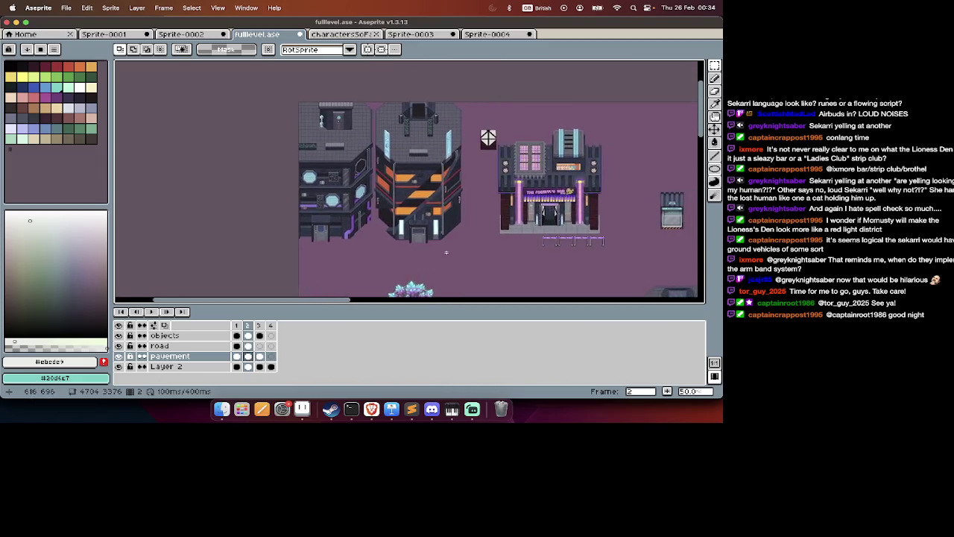
pyautogui.scroll(-5, 446, 253)
pyautogui.scroll(-5, 446, 252)
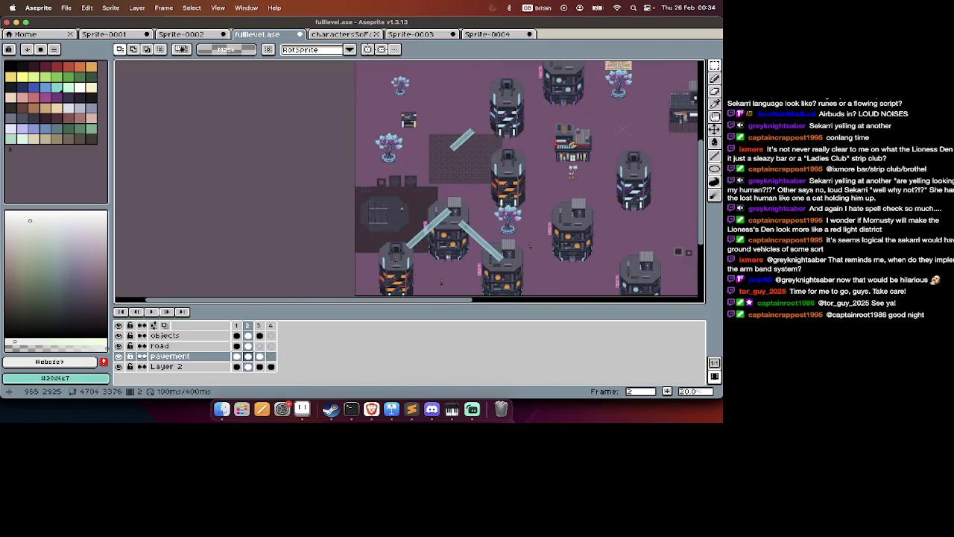
pyautogui.scroll(-3, 418, 231)
pyautogui.scroll(2, 396, 184)
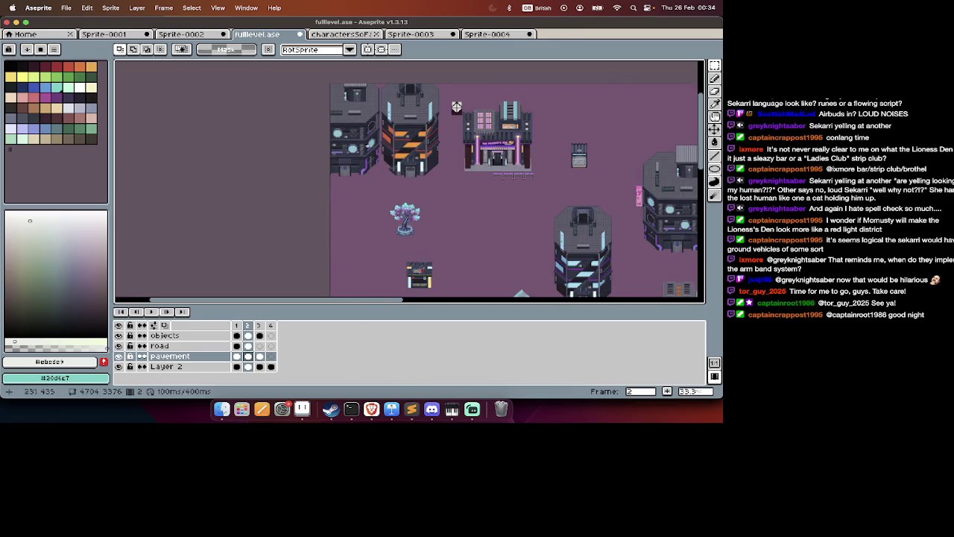
pyautogui.scroll(-10, 448, 134)
pyautogui.scroll(-2, 418, 157)
pyautogui.scroll(-2, 398, 174)
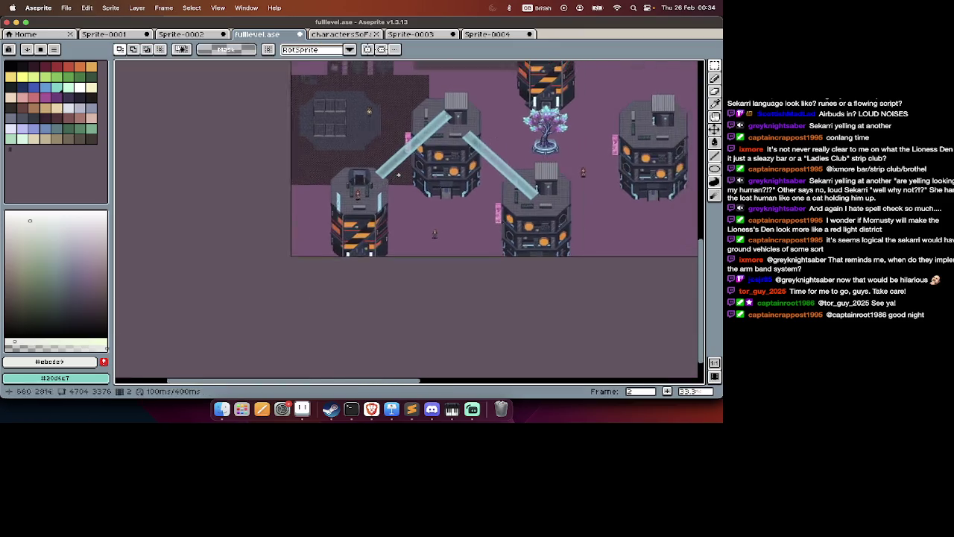
# Copy the middle building with its bridge section and commit it beside the orange-striped tower.
pyautogui.hscroll(3, 398, 175)
pyautogui.scroll(2, 399, 175)
pyautogui.moveTo(316, 114); pyautogui.dragTo(444, 247)
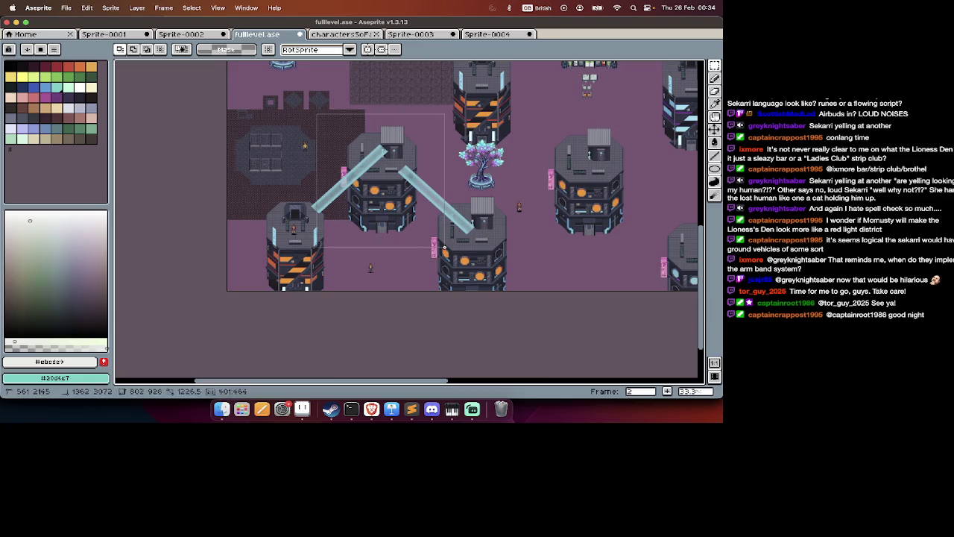
pyautogui.hotkey('ctrl', 'x')
pyautogui.hotkey('ctrl', 'z')
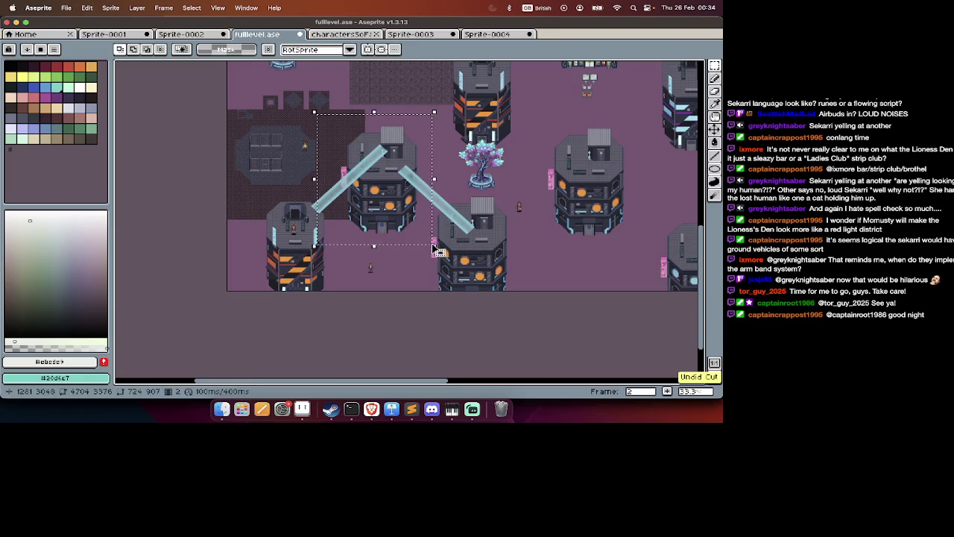
pyautogui.scroll(5, 436, 250)
pyautogui.hscroll(-4, 436, 249)
pyautogui.hotkey('ctrl', 'v')
pyautogui.moveTo(542, 236); pyautogui.dragTo(378, 181)
pyautogui.scroll(1, 403, 186)
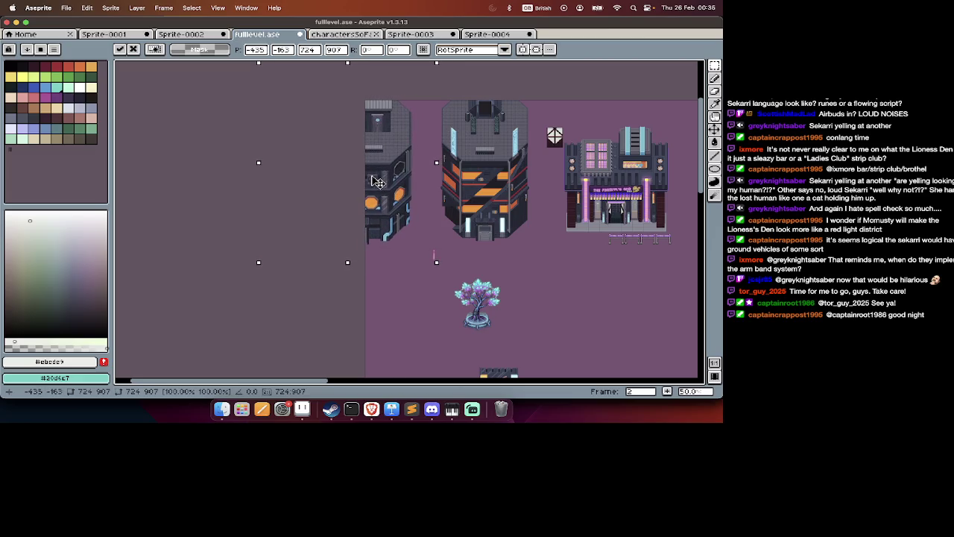
pyautogui.click(442, 225)
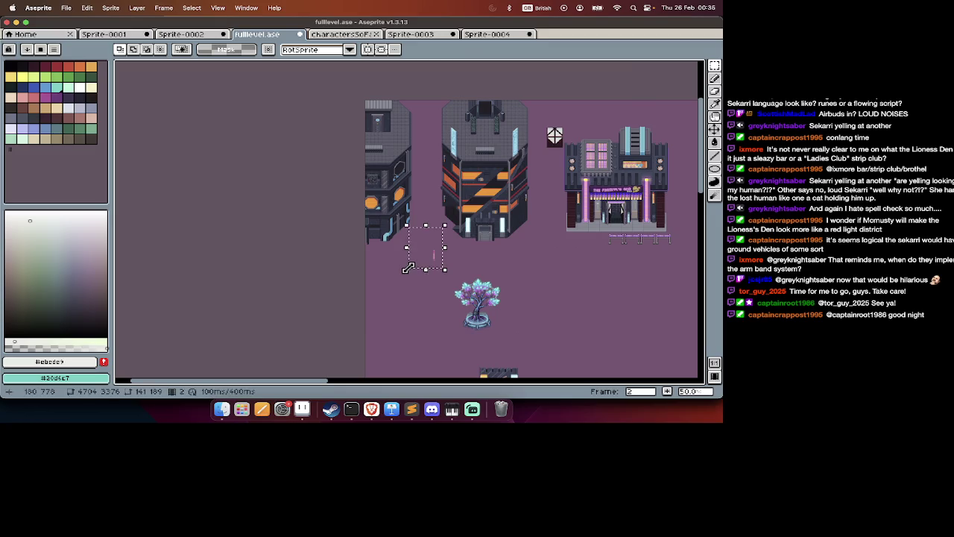
# Switch to the pencil tool and pan to another part of the map.
pyautogui.press('Tab')
pyautogui.press('b')
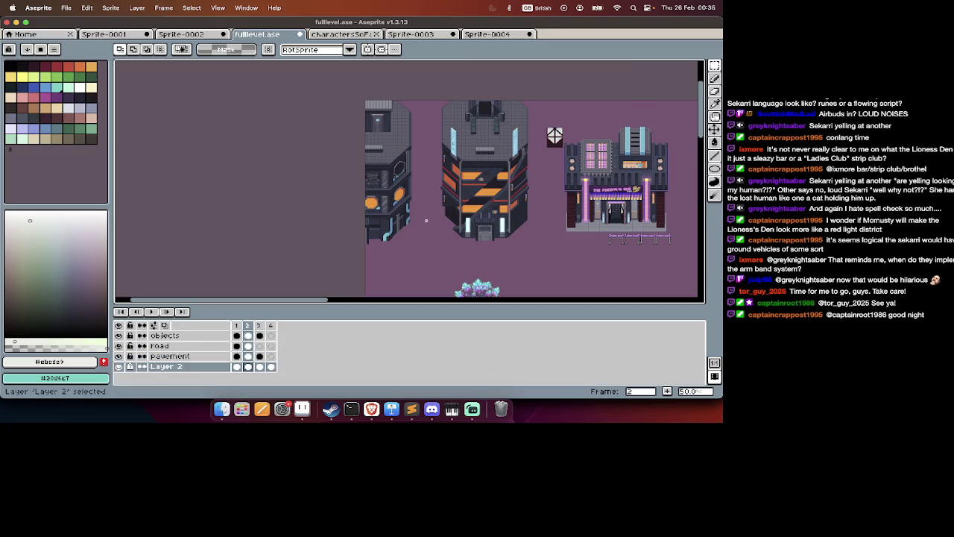
pyautogui.press('Tab')
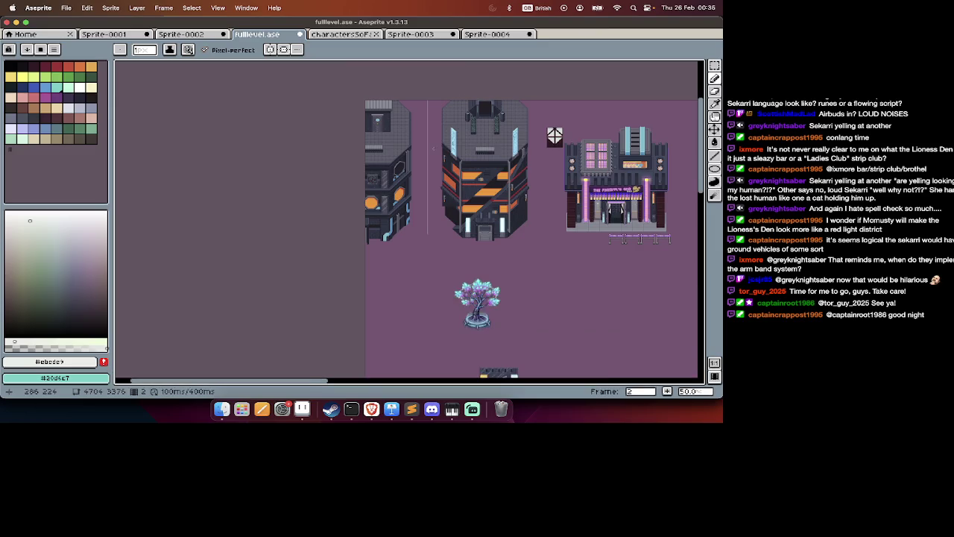
pyautogui.moveTo(554, 135); pyautogui.dragTo(546, 73)
# Pan across the left and lower parts of the level map to review the layout.
pyautogui.hscroll(-10, 458, 139)
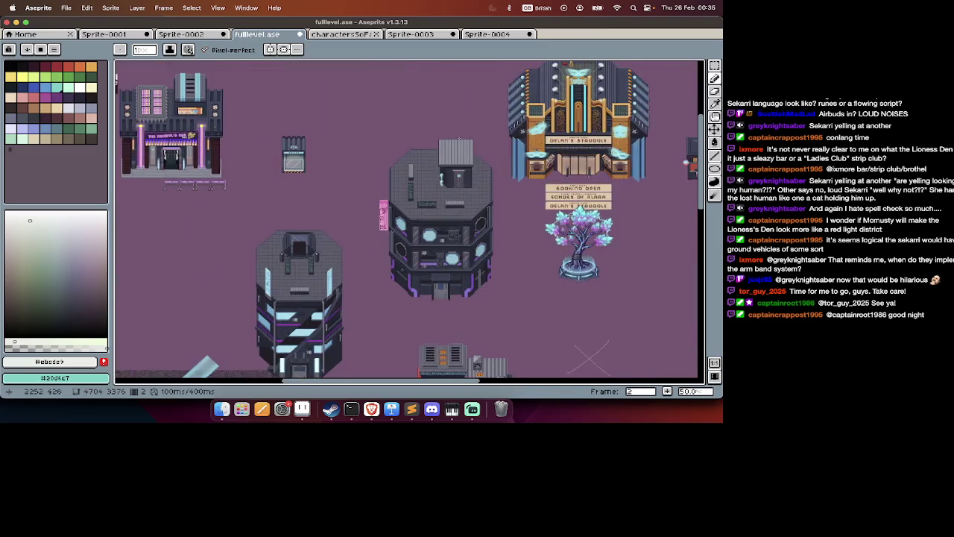
pyautogui.scroll(-1, 458, 139)
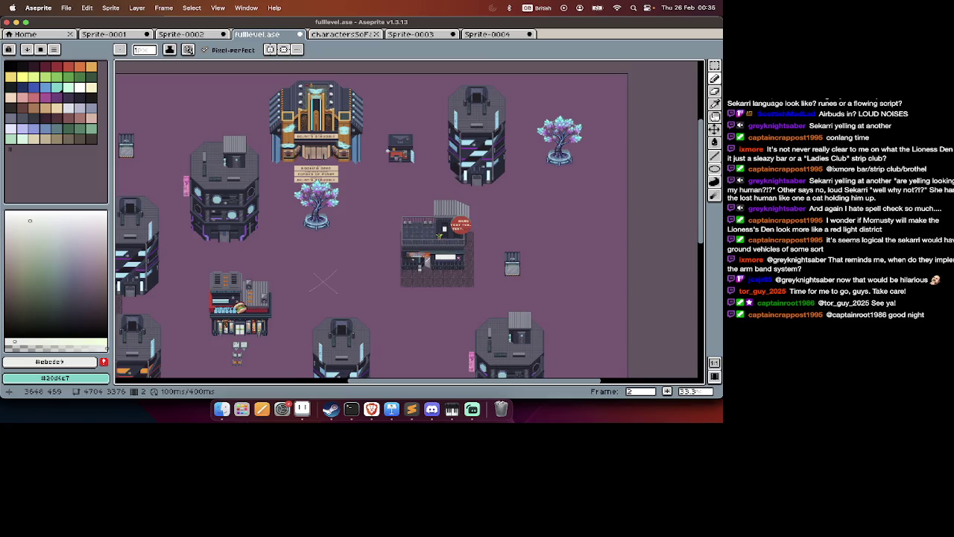
pyautogui.scroll(-5, 459, 140)
pyautogui.scroll(-5, 459, 140)
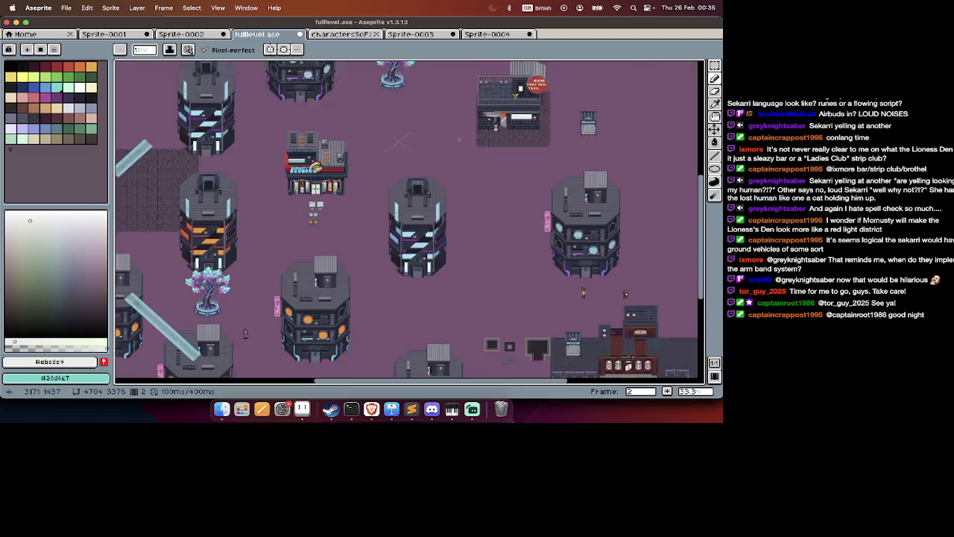
pyautogui.hscroll(-3, 459, 139)
pyautogui.scroll(-3, 460, 139)
pyautogui.hscroll(-3, 460, 140)
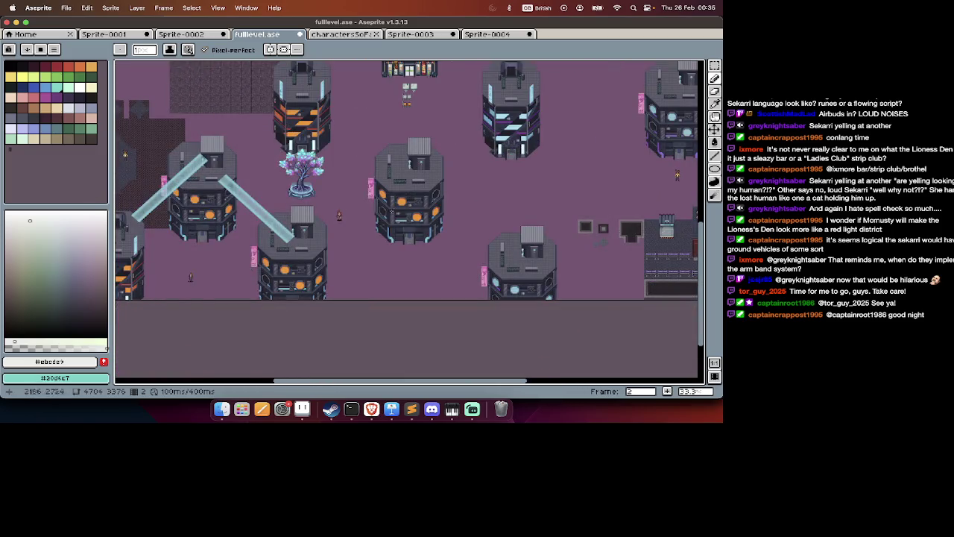
pyautogui.scroll(1, 431, 191)
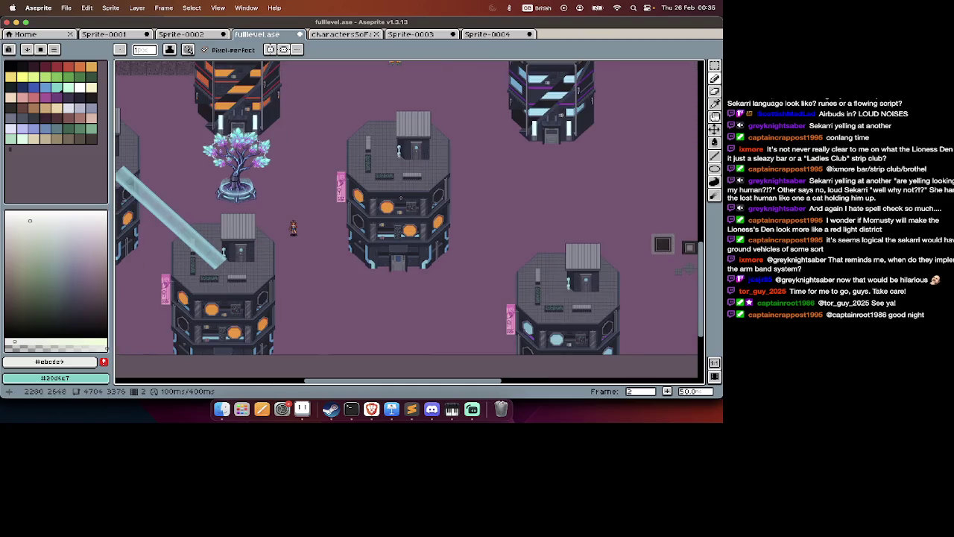
pyautogui.scroll(2, 400, 198)
pyautogui.hscroll(-2, 401, 198)
pyautogui.scroll(2, 320, 162)
pyautogui.hscroll(-2, 321, 162)
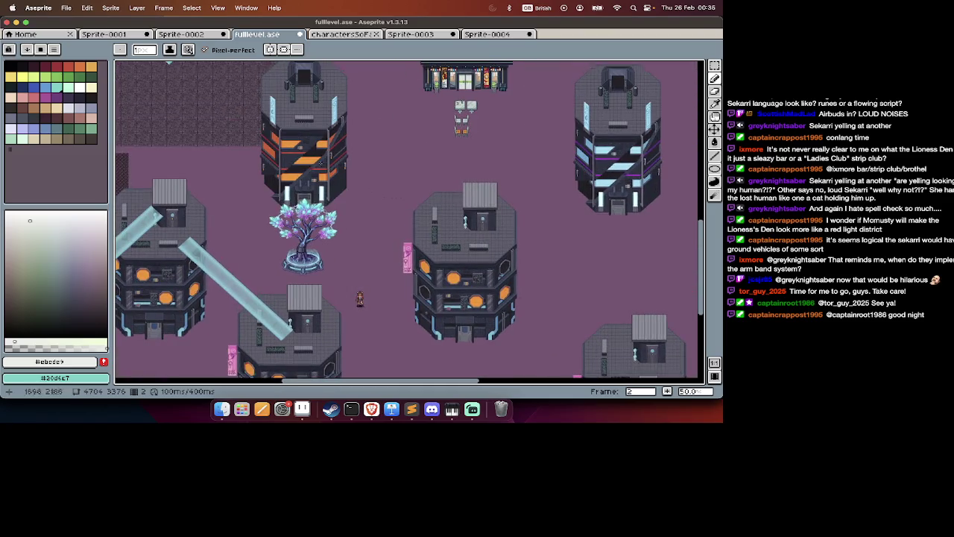
pyautogui.scroll(-2, 290, 132)
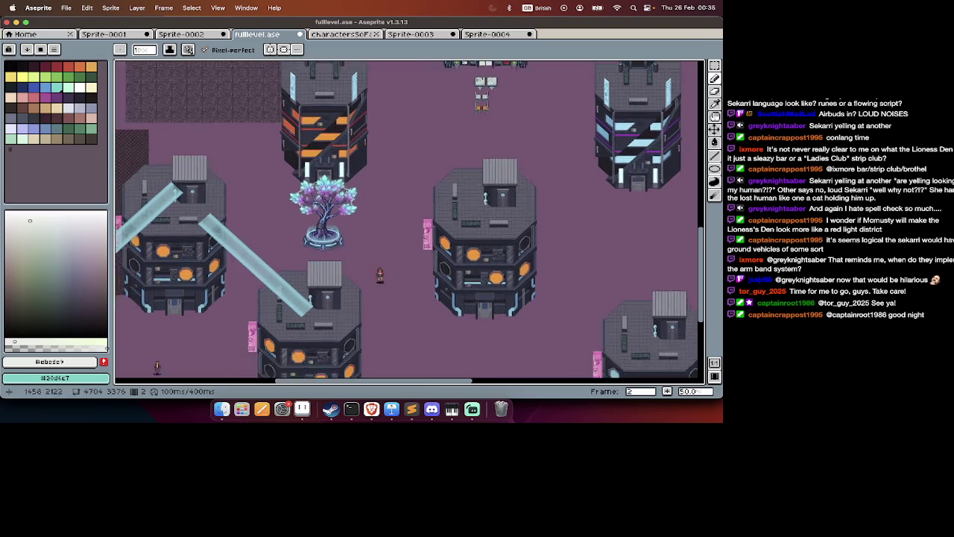
pyautogui.scroll(-3, 291, 131)
pyautogui.hscroll(-3, 291, 132)
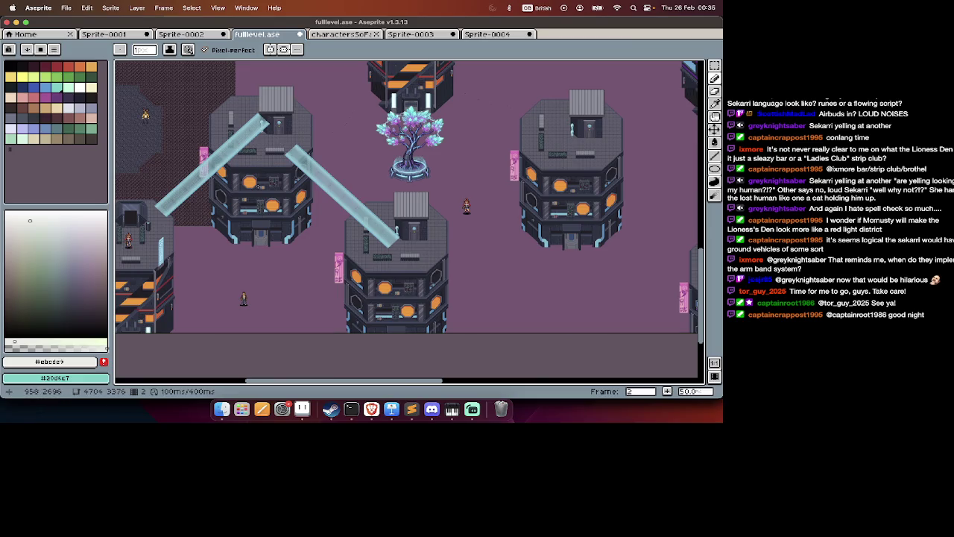
pyautogui.scroll(5, 408, 220)
pyautogui.hscroll(2, 409, 220)
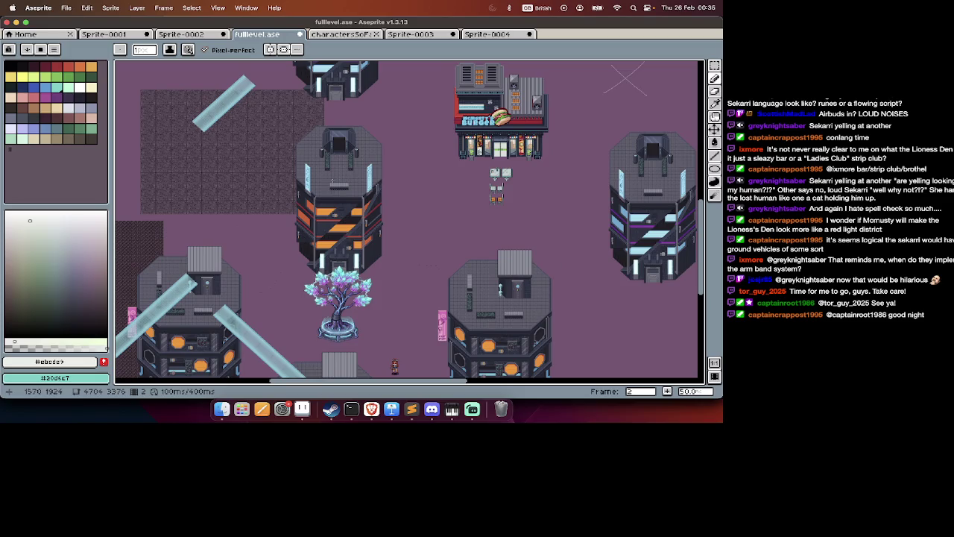
pyautogui.scroll(3, 332, 181)
pyautogui.hscroll(3, 332, 181)
pyautogui.scroll(2, 333, 181)
pyautogui.hscroll(3, 333, 181)
pyautogui.scroll(3, 333, 181)
# Pan back over the right side of the map and save fulllevel.ase.
pyautogui.press('Tab')
pyautogui.scroll(5, 333, 181)
pyautogui.hscroll(2, 332, 180)
pyautogui.press('Tab')
pyautogui.hscroll(2, 332, 180)
pyautogui.scroll(-6, 333, 180)
pyautogui.scroll(-4, 332, 181)
pyautogui.hscroll(2, 332, 181)
pyautogui.scroll(-1, 328, 186)
pyautogui.hscroll(1, 328, 187)
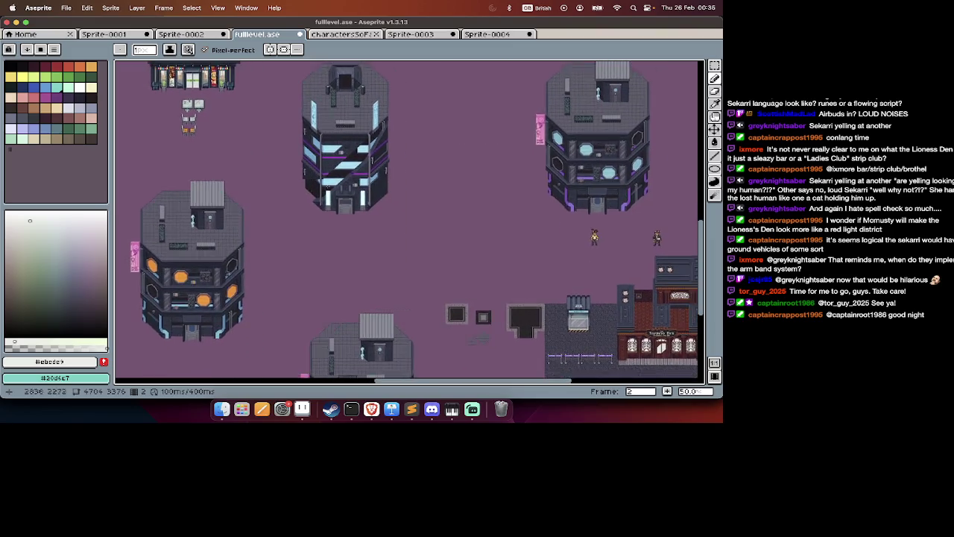
pyautogui.hscroll(4, 328, 187)
pyautogui.scroll(-2, 328, 187)
pyautogui.hscroll(1, 328, 187)
pyautogui.scroll(-1, 328, 187)
pyautogui.hotkey('ctrl', 's')
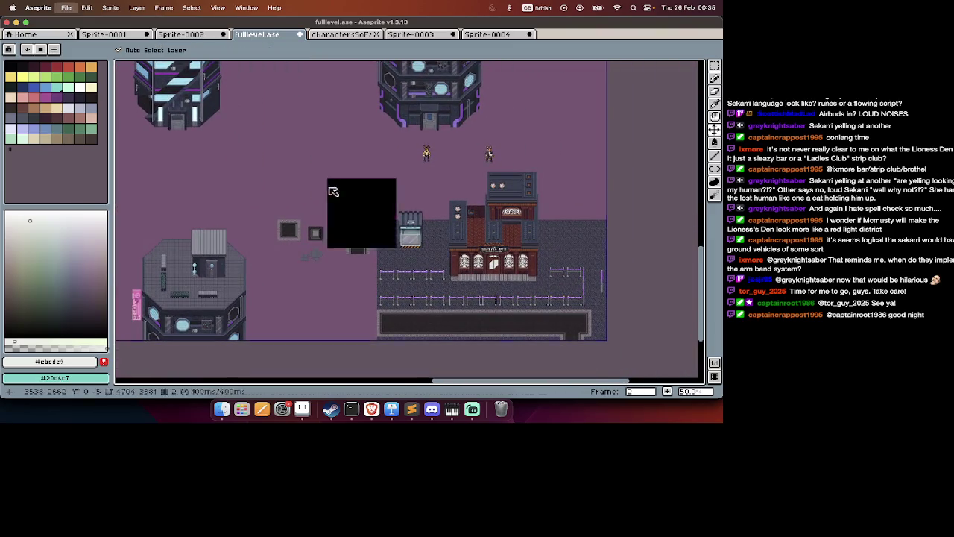
# Move the grey pavement tile block next to the small dark squares left of the plaza.
pyautogui.press('Tab')
pyautogui.scroll(1, 328, 187)
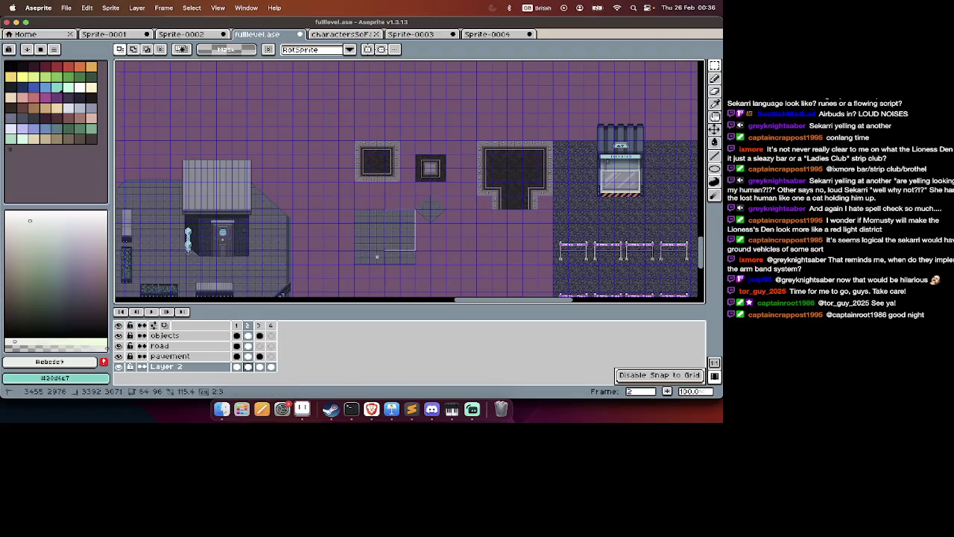
pyautogui.moveTo(411, 260); pyautogui.dragTo(414, 263)
pyautogui.press("ctrl+'")
pyautogui.scroll(-3, 413, 266)
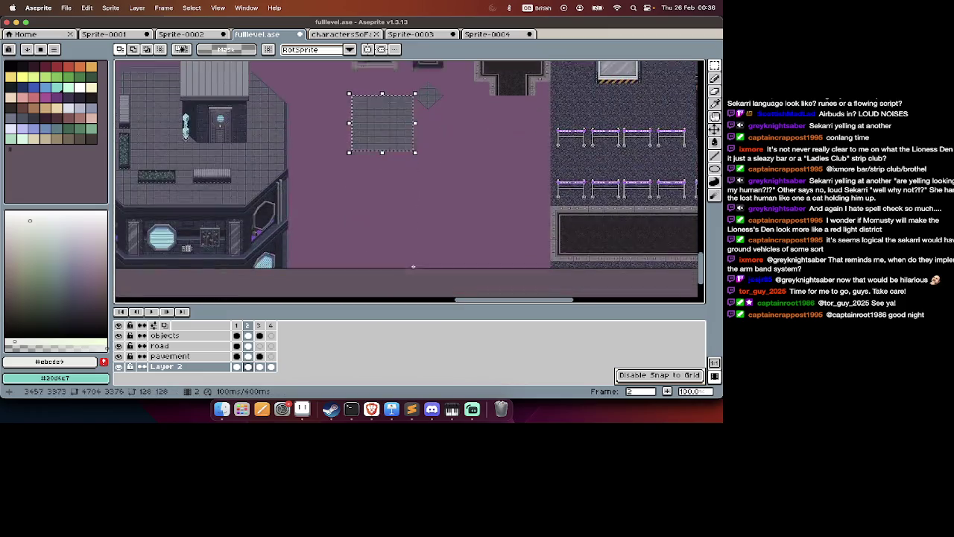
pyautogui.scroll(-1, 413, 266)
pyautogui.click(399, 199)
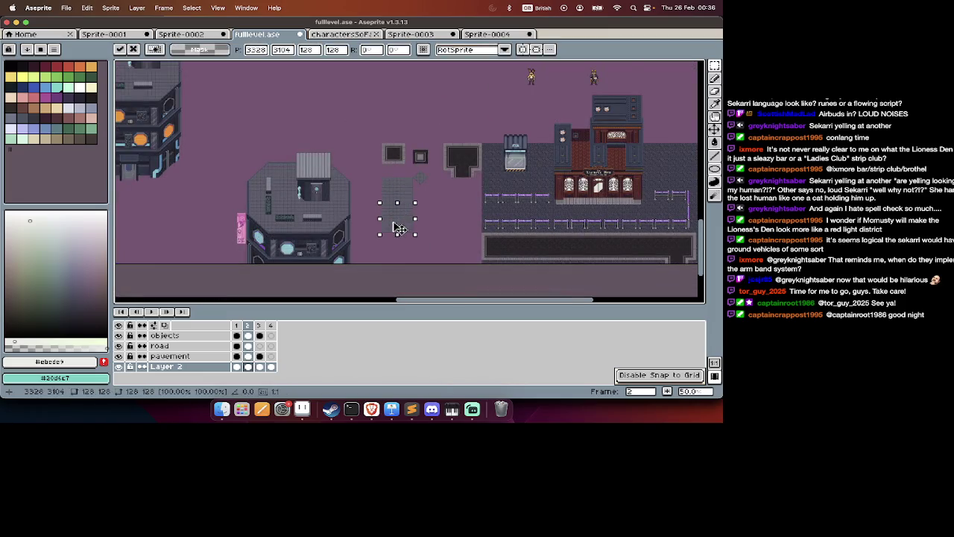
pyautogui.click(411, 177)
pyautogui.moveTo(411, 183)
pyautogui.mouseDown()
pyautogui.moveTo(377, 235)
pyautogui.moveTo(409, 219)
pyautogui.mouseUp()
pyautogui.press('Return')
pyautogui.scroll(-10, 409, 221)
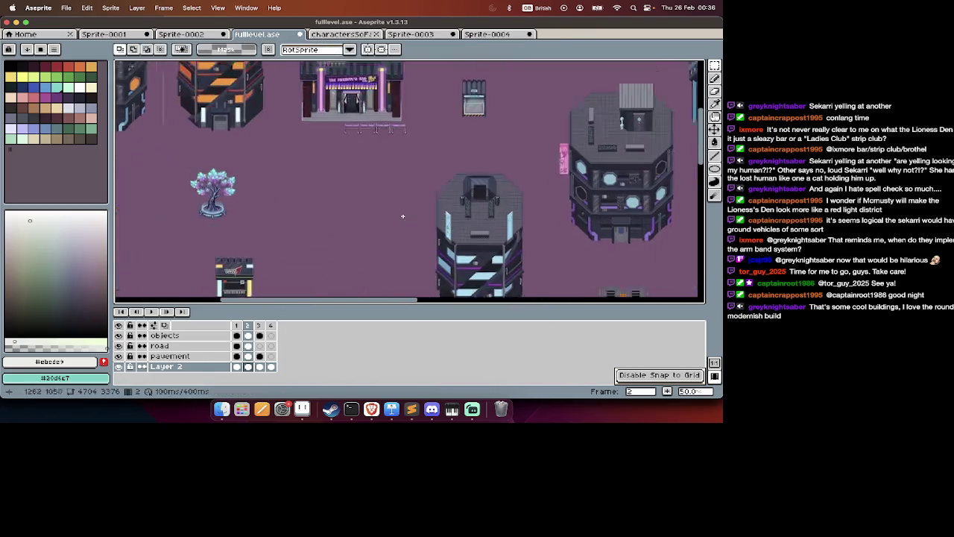
# Commit the moved piece and view the plan sheet on frame 1.
pyautogui.hscroll(5, 409, 217)
pyautogui.hscroll(5, 410, 194)
pyautogui.press('Tab')
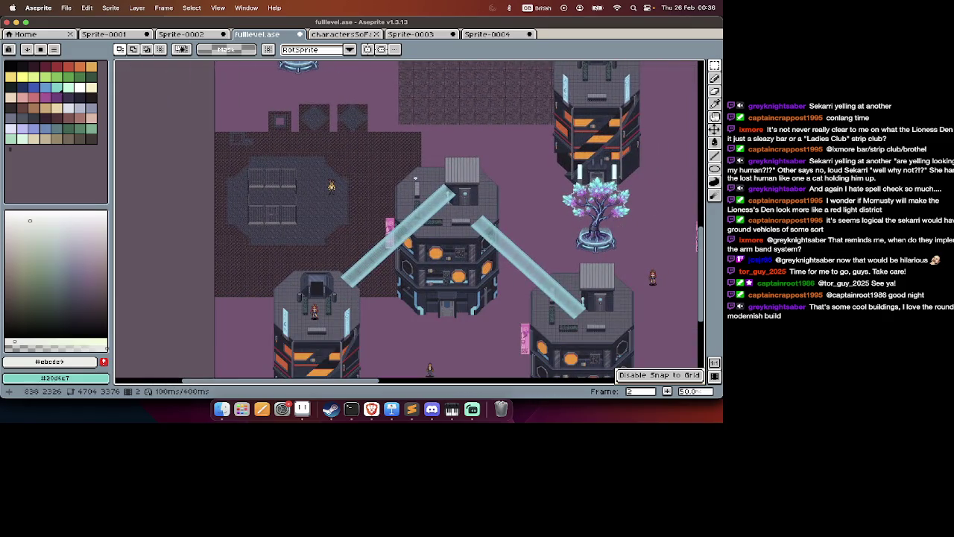
pyautogui.press('Tab')
pyautogui.press('Right')
pyautogui.press('Right')
pyautogui.press('Right')
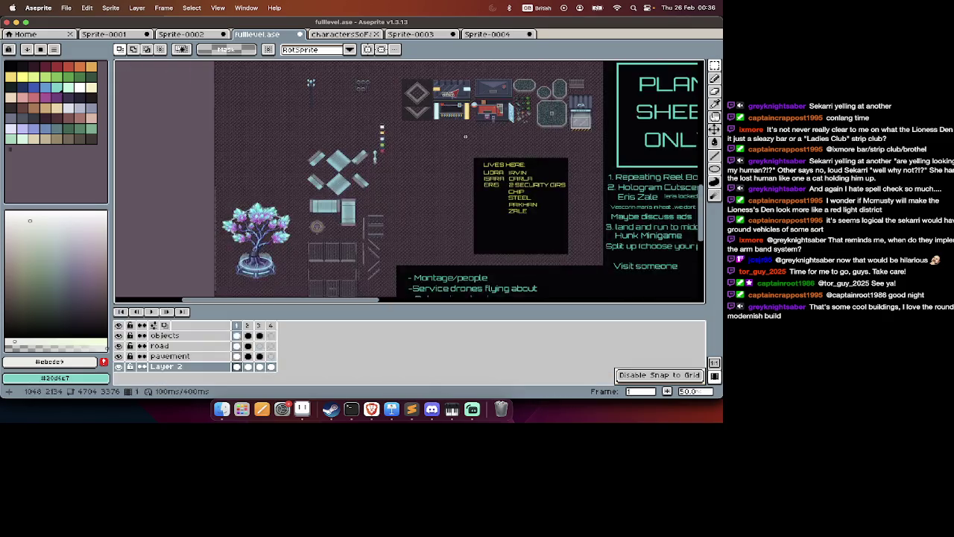
pyautogui.press('Tab')
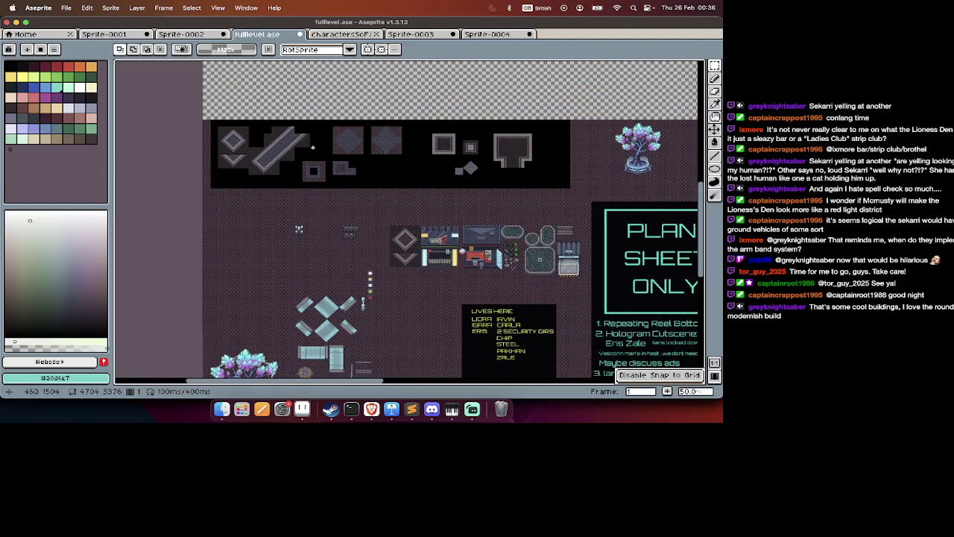
pyautogui.scroll(-5, 313, 147)
pyautogui.hscroll(3, 312, 147)
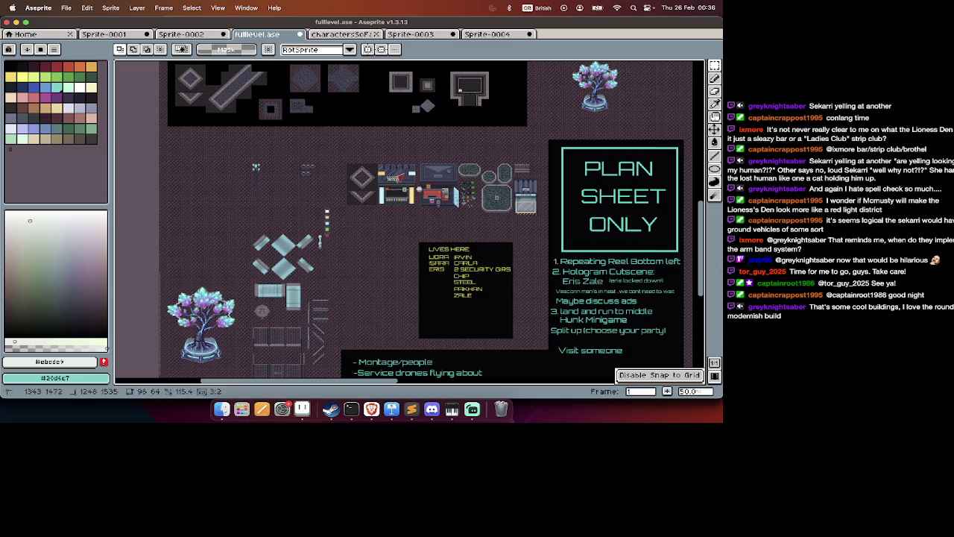
# Go back to the level map on frame 2.
pyautogui.press('Tab')
pyautogui.press('Right')
pyautogui.press('Tab')
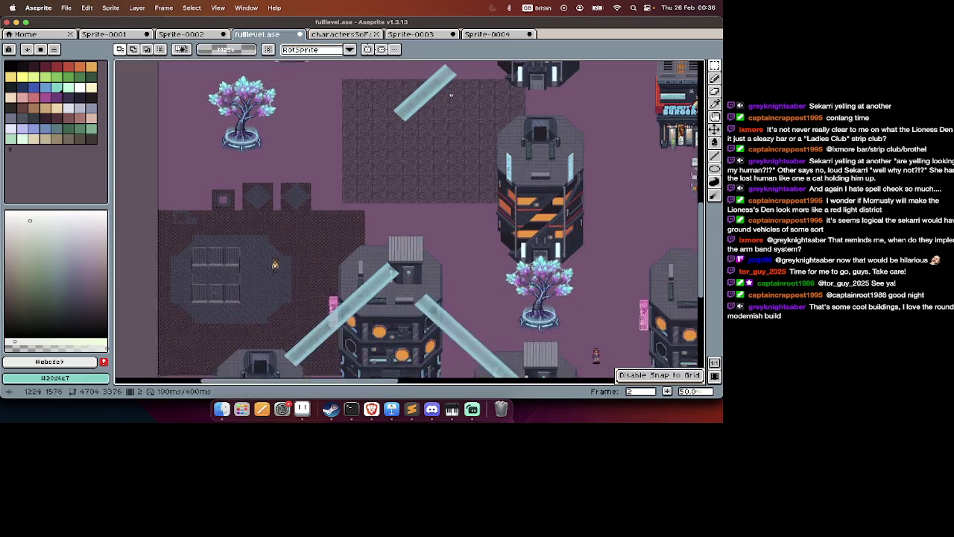
# Paste a dark pavement block into the map and drop it in place.
pyautogui.scroll(4, 451, 95)
pyautogui.hotkey('ctrl', 'v')
pyautogui.scroll(-4, 396, 180)
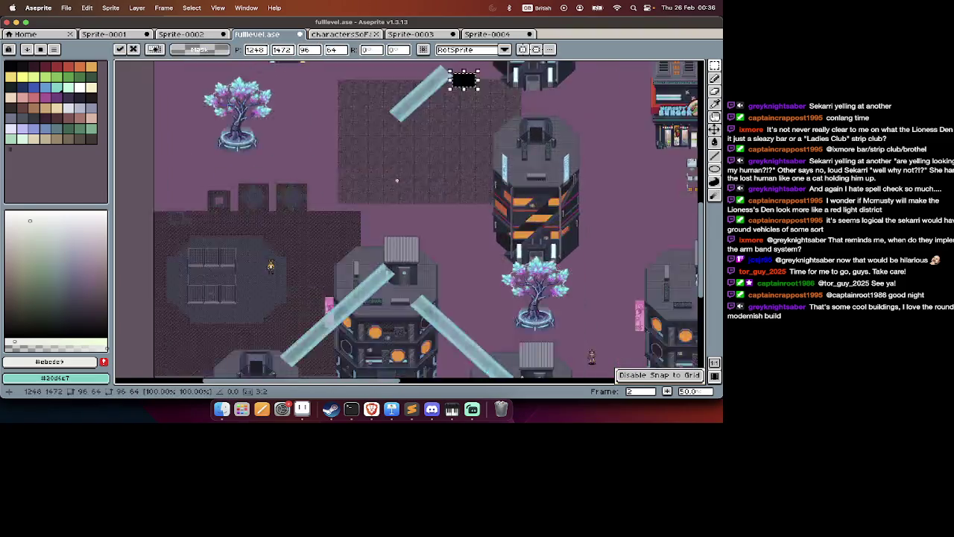
pyautogui.scroll(-5, 396, 180)
pyautogui.hscroll(5, 397, 179)
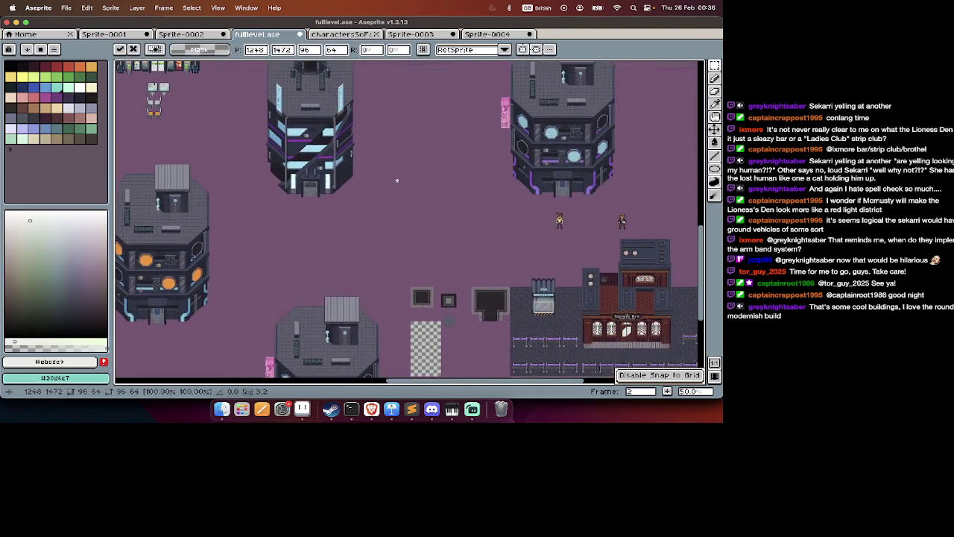
pyautogui.hscroll(3, 396, 180)
pyautogui.scroll(-5, 397, 180)
pyautogui.scroll(3, 396, 180)
pyautogui.hscroll(-3, 396, 180)
pyautogui.hscroll(-1, 397, 180)
pyautogui.press('Return')
# Pan to the bar at the map's bottom edge and zoom in on its pavement strip.
pyautogui.hscroll(2, 397, 179)
pyautogui.hscroll(5, 399, 176)
pyautogui.press('Tab')
pyautogui.press('Tab')
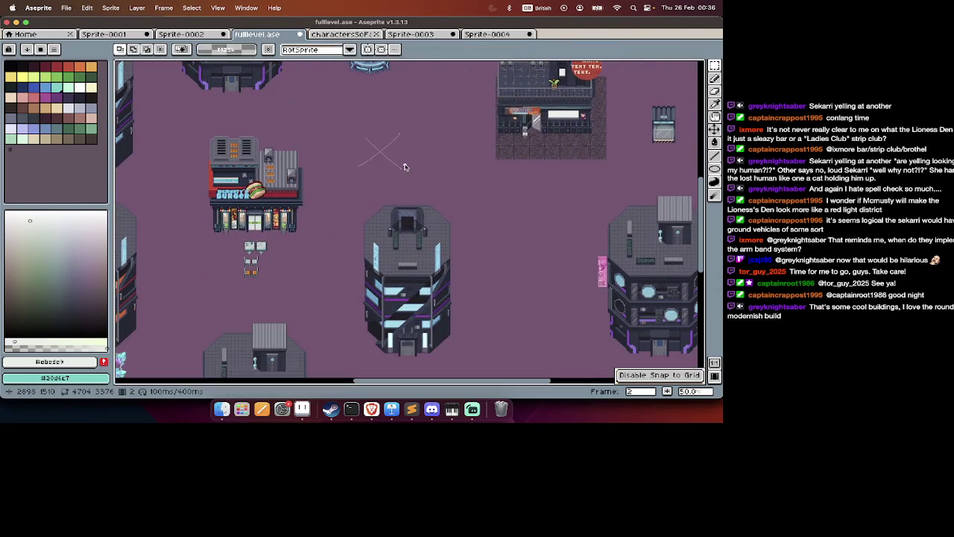
pyautogui.press('Tab')
pyautogui.press('Tab')
pyautogui.hscroll(5, 405, 167)
pyautogui.hscroll(3, 405, 167)
pyautogui.scroll(-2, 405, 167)
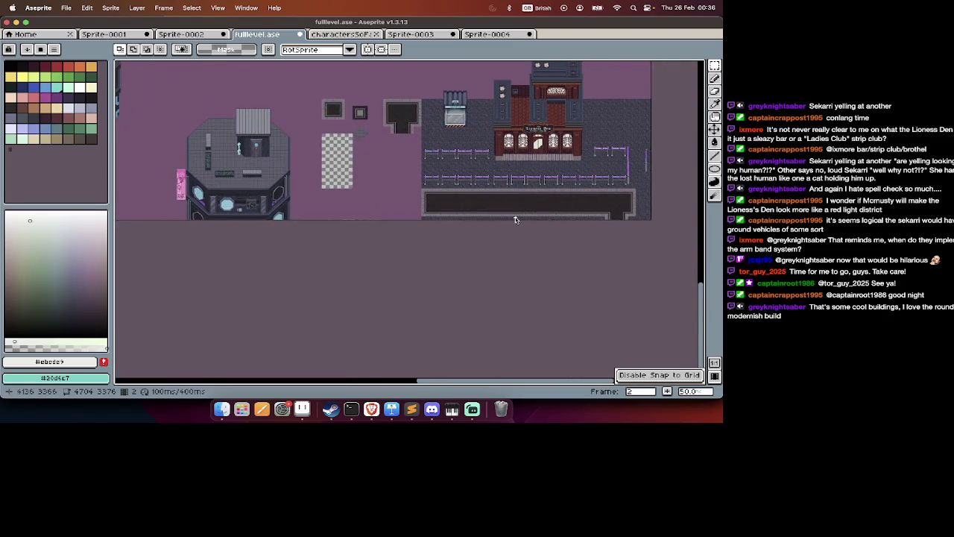
pyautogui.scroll(2, 515, 220)
pyautogui.press('Tab')
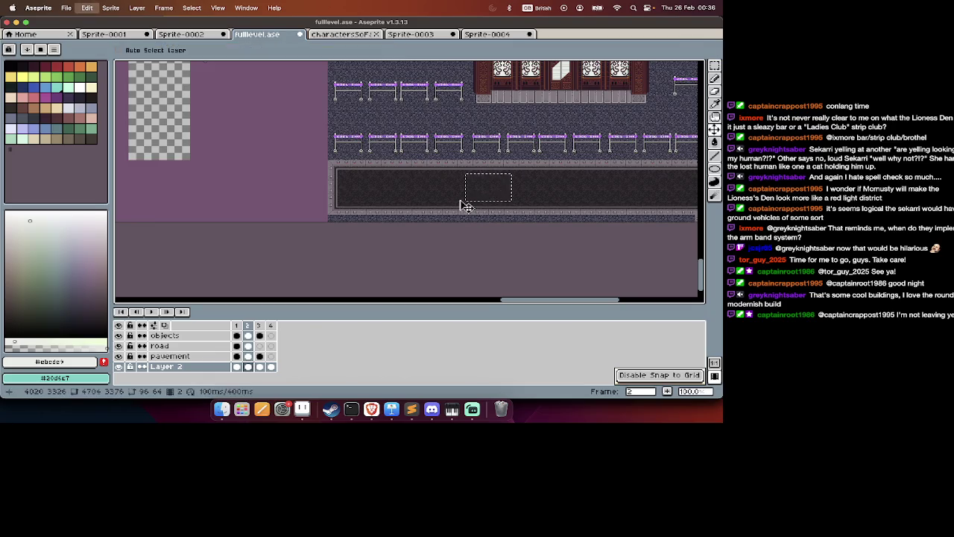
# Paste two overlapping copies of the dark pavement block onto the purple ground.
pyautogui.press('super+v')
pyautogui.moveTo(490, 193); pyautogui.dragTo(275, 195)
pyautogui.press('super+d')
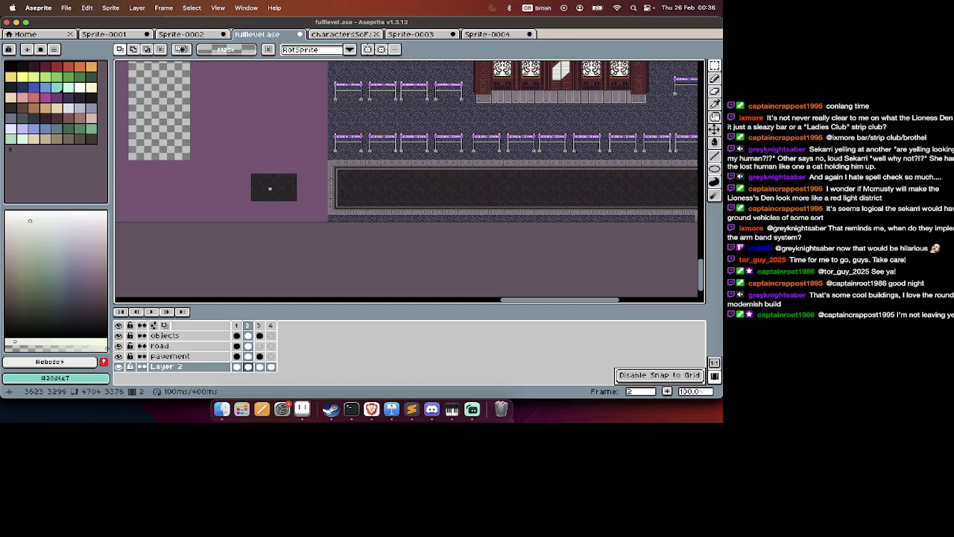
pyautogui.press('super+v')
pyautogui.moveTo(458, 186)
pyautogui.mouseDown()
pyautogui.moveTo(275, 169)
pyautogui.moveTo(261, 198)
pyautogui.moveTo(246, 190)
pyautogui.mouseUp()
pyautogui.press('super+d')
pyautogui.press('super+d')
# Select the combined dark block and enlarge it into a bigger square.
pyautogui.moveTo(295, 147)
pyautogui.mouseDown()
pyautogui.moveTo(207, 213)
pyautogui.moveTo(241, 145)
pyautogui.mouseUp()
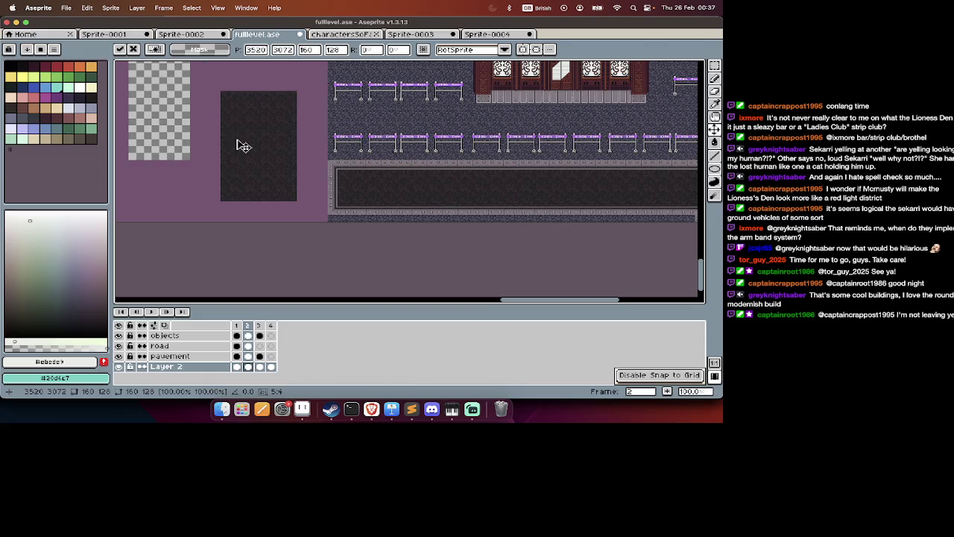
pyautogui.moveTo(293, 91)
pyautogui.mouseDown()
pyautogui.moveTo(211, 198)
pyautogui.moveTo(184, 199)
pyautogui.mouseUp()
pyautogui.scroll(2, 294, 160)
pyautogui.hscroll(-3, 294, 159)
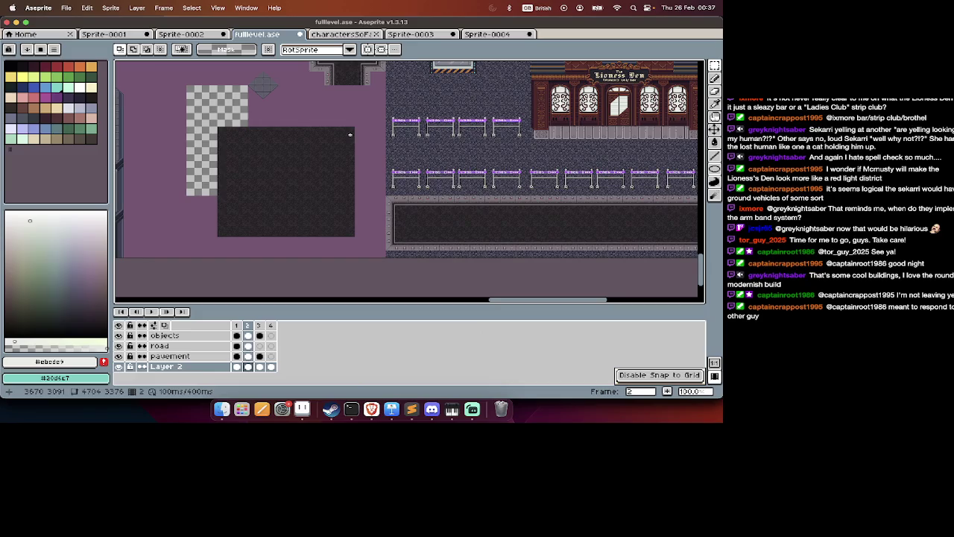
pyautogui.moveTo(292, 181)
pyautogui.mouseDown()
pyautogui.moveTo(224, 245)
pyautogui.moveTo(292, 246)
pyautogui.moveTo(180, 251)
pyautogui.mouseUp()
pyautogui.press('Return')
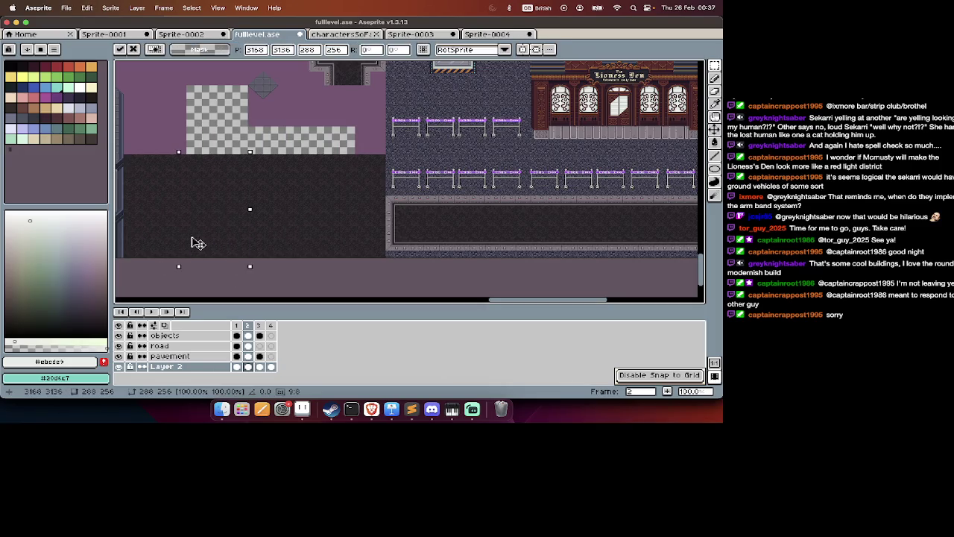
# Move the widened dark pavement block up toward the buildings.
pyautogui.hscroll(-5, 278, 219)
pyautogui.scroll(1, 278, 220)
pyautogui.moveTo(271, 189); pyautogui.dragTo(528, 284)
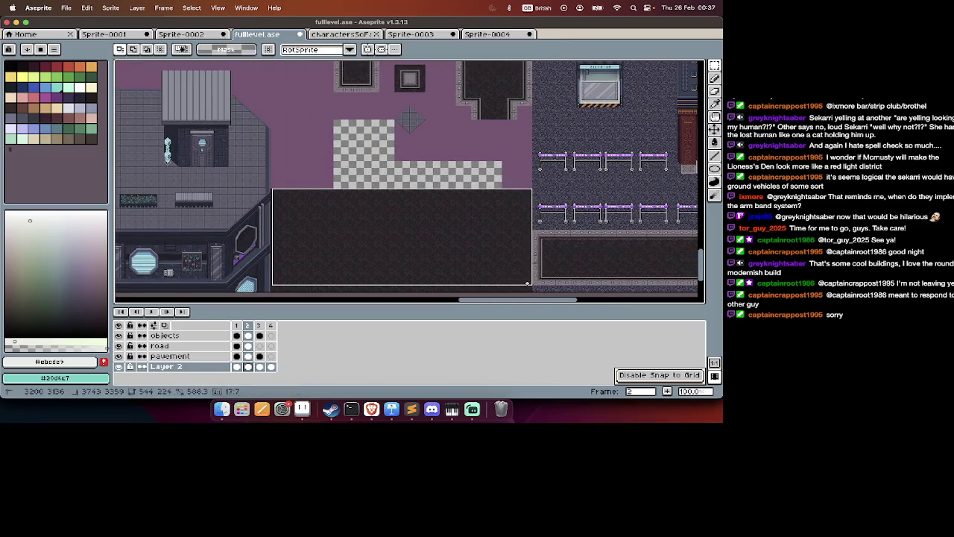
pyautogui.scroll(-1, 507, 238)
pyautogui.moveTo(505, 231); pyautogui.dragTo(509, 133)
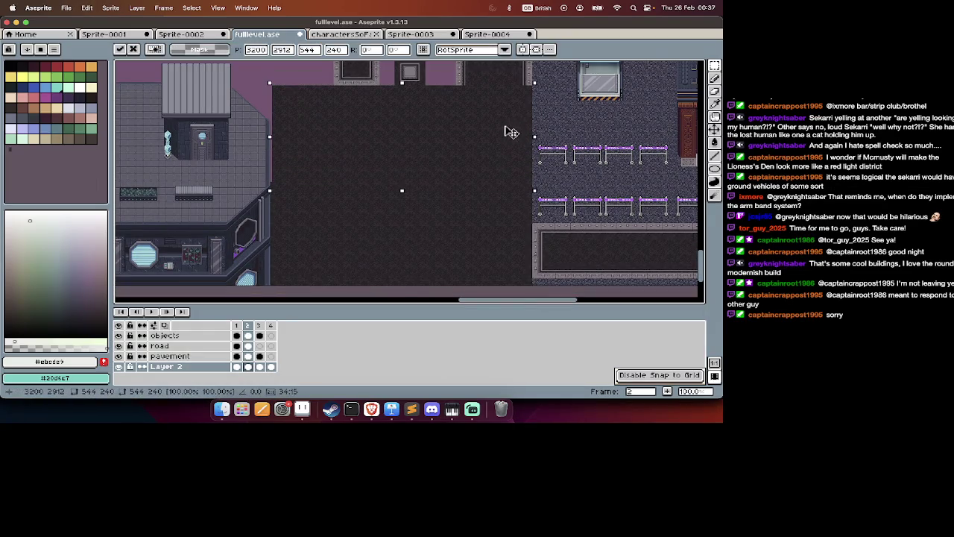
pyautogui.scroll(-2, 509, 133)
pyautogui.press('Return')
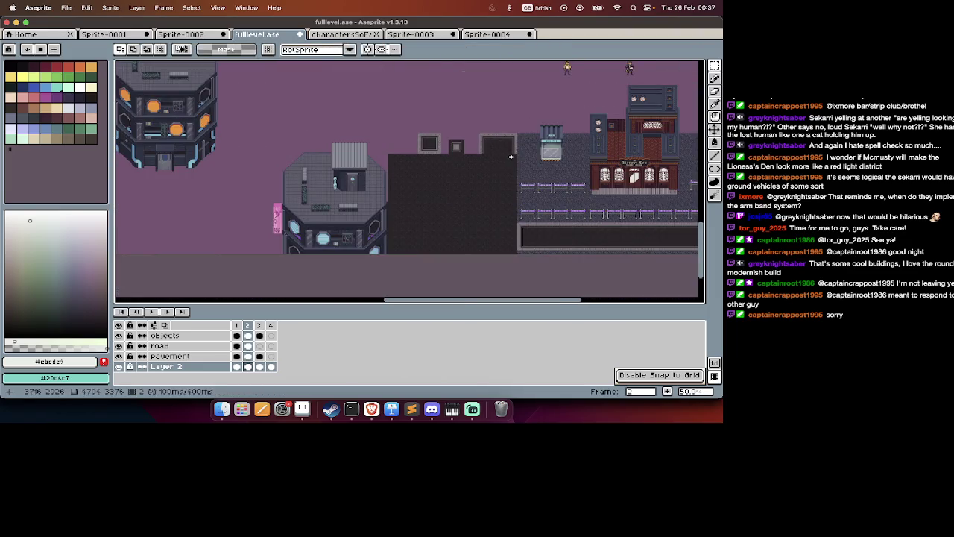
# Stretch the dark pavement block further upward.
pyautogui.moveTo(513, 156); pyautogui.dragTo(413, 263)
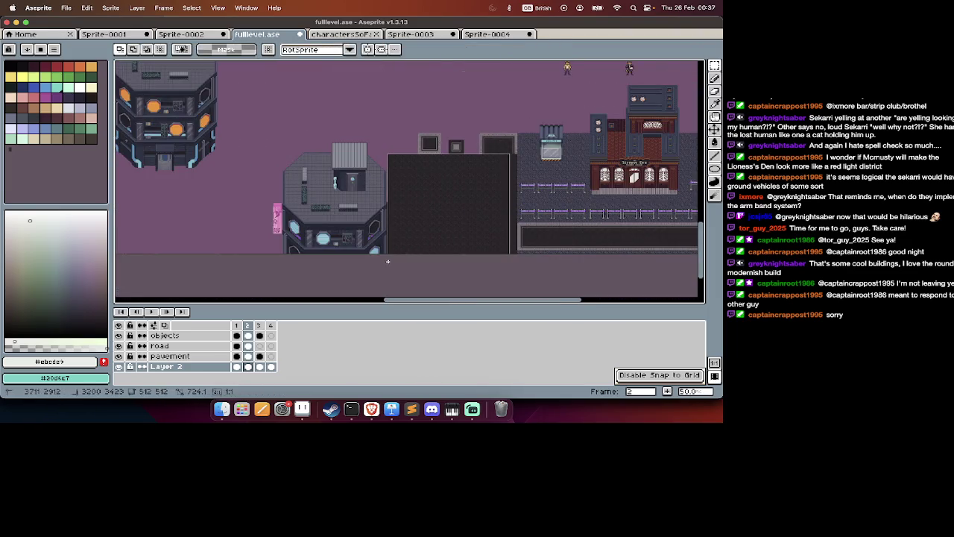
pyautogui.moveTo(437, 229); pyautogui.dragTo(445, 170)
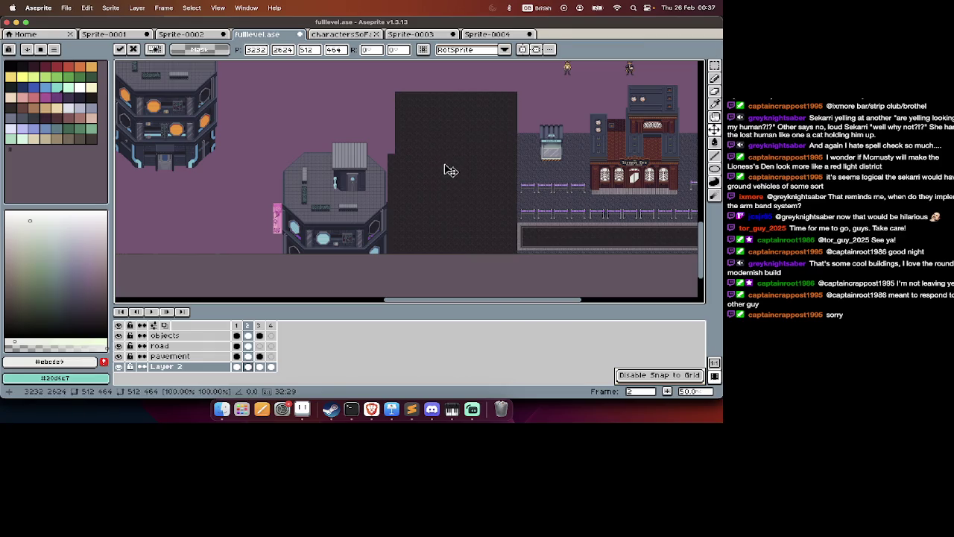
pyautogui.press('Return')
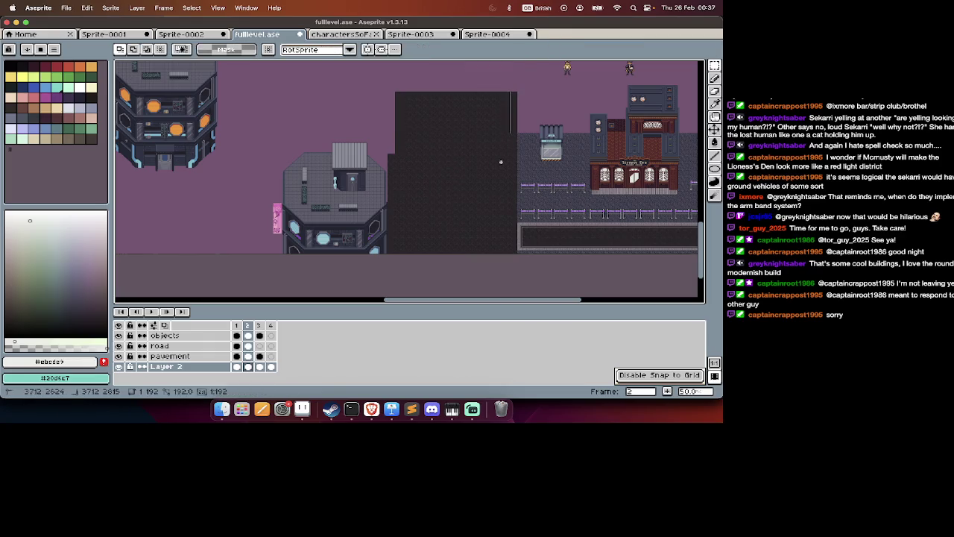
pyautogui.scroll(-3, 502, 162)
pyautogui.scroll(2, 507, 149)
pyautogui.scroll(3, 511, 128)
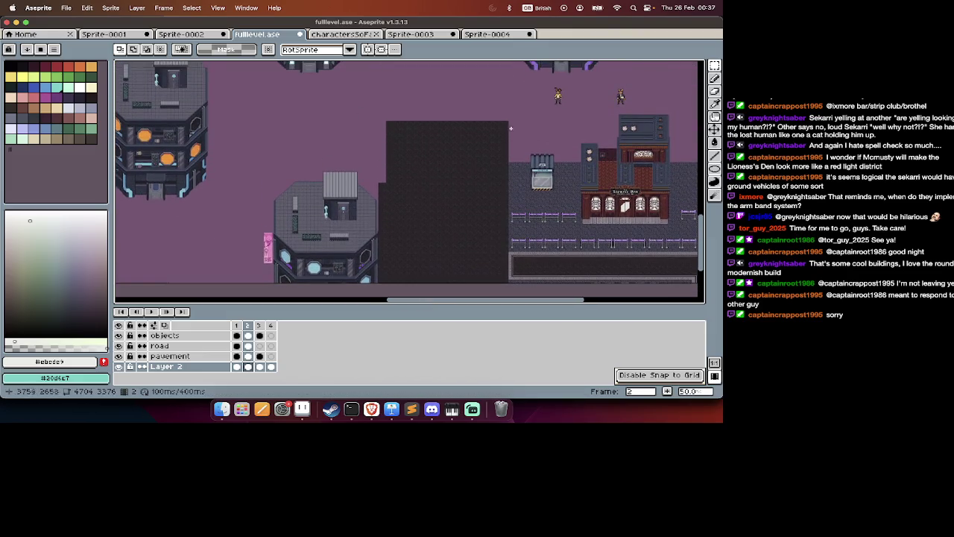
pyautogui.scroll(-5, 417, 246)
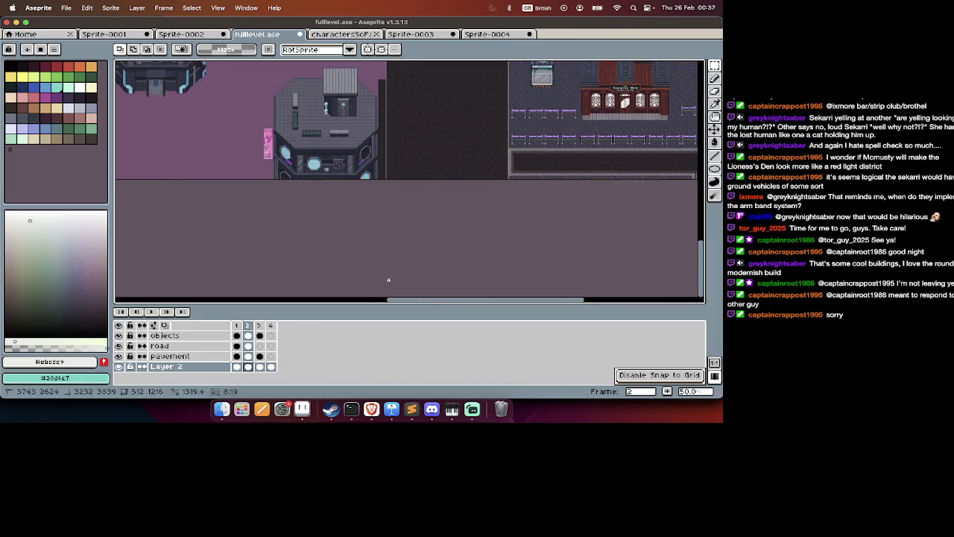
pyautogui.scroll(5, 391, 283)
# Stretch the dark pavement leftward behind the grey and orange-windowed towers.
pyautogui.press('v')
pyautogui.moveTo(425, 178); pyautogui.dragTo(340, 178)
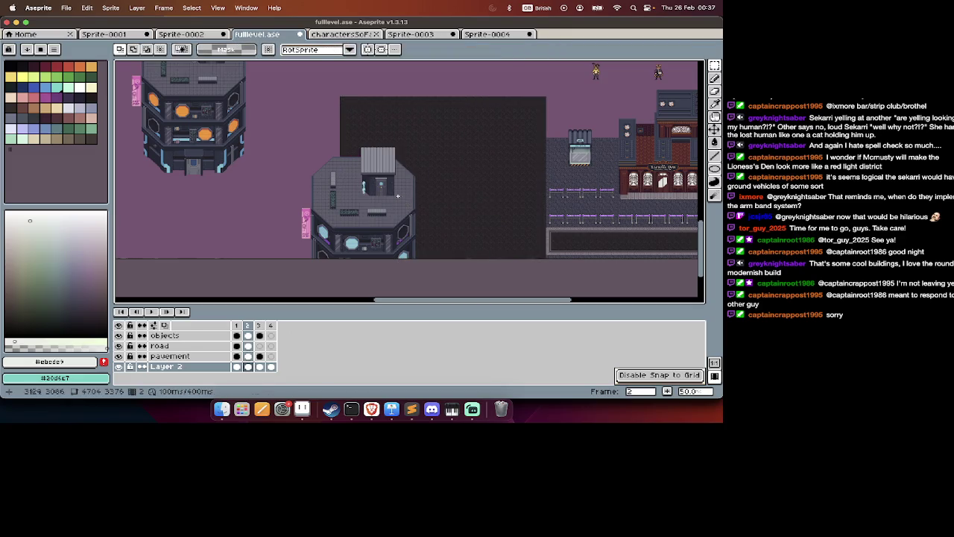
pyautogui.moveTo(536, 105)
pyautogui.mouseDown()
pyautogui.moveTo(370, 253)
pyautogui.moveTo(277, 235)
pyautogui.mouseUp()
pyautogui.scroll(3, 358, 246)
pyautogui.hscroll(-2, 358, 246)
pyautogui.press('Return')
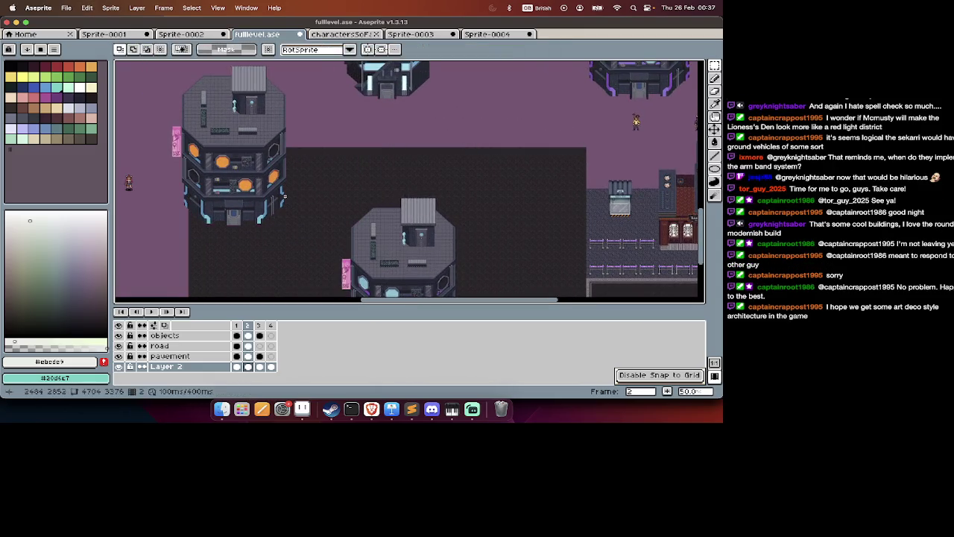
pyautogui.scroll(-2, 280, 216)
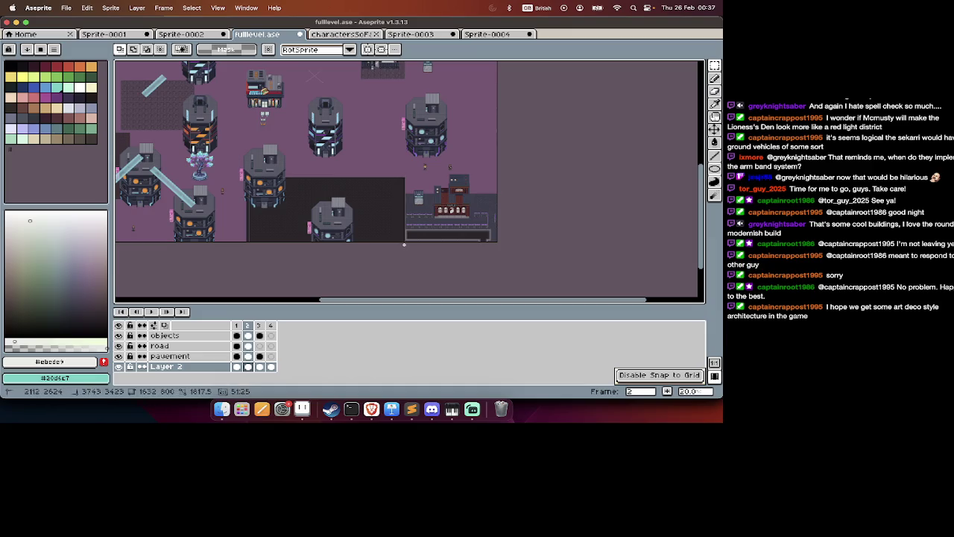
# Extend the dark pavement left under the towers with a dragged copy.
pyautogui.moveTo(402, 244); pyautogui.dragTo(256, 228)
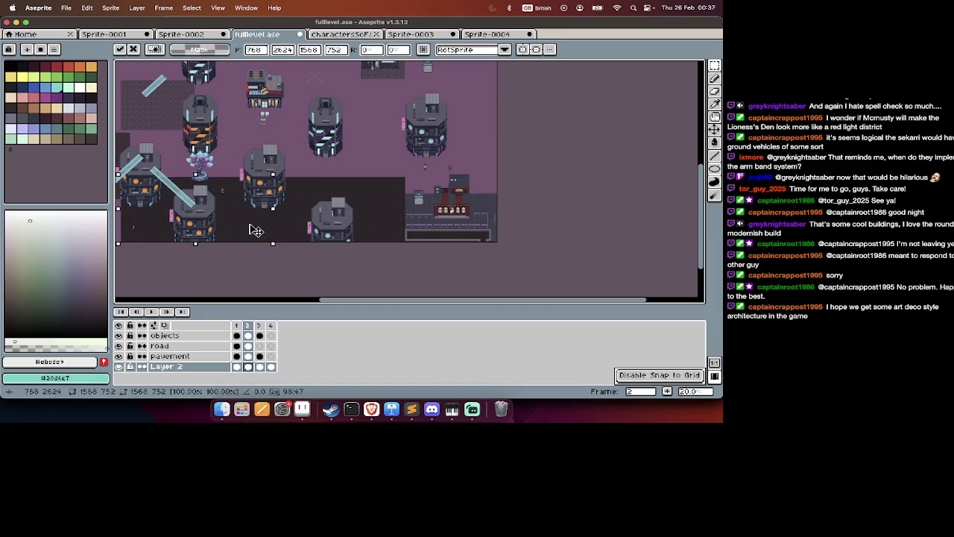
pyautogui.hscroll(-2, 256, 228)
pyautogui.hotkey('ctrl', 'd')
pyautogui.hscroll(-1, 336, 164)
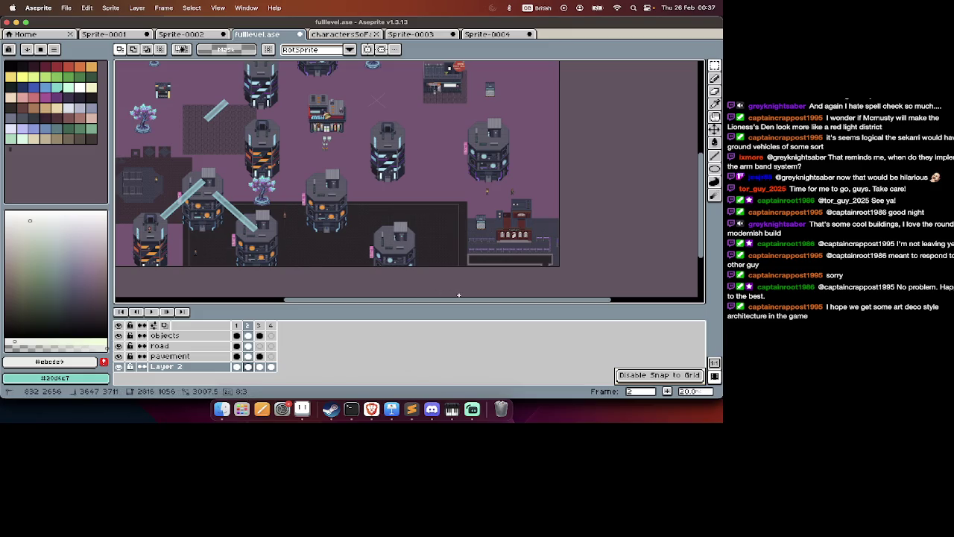
# Magic-wand select the whole pavement area and move it higher up the map.
pyautogui.press('w')
pyautogui.click(410, 257)
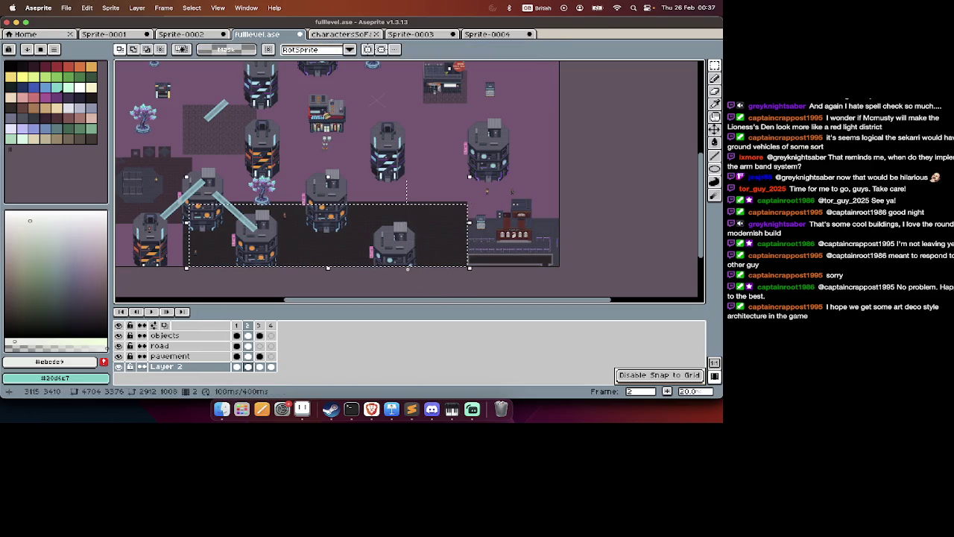
pyautogui.scroll(1, 407, 178)
pyautogui.scroll(-2, 380, 218)
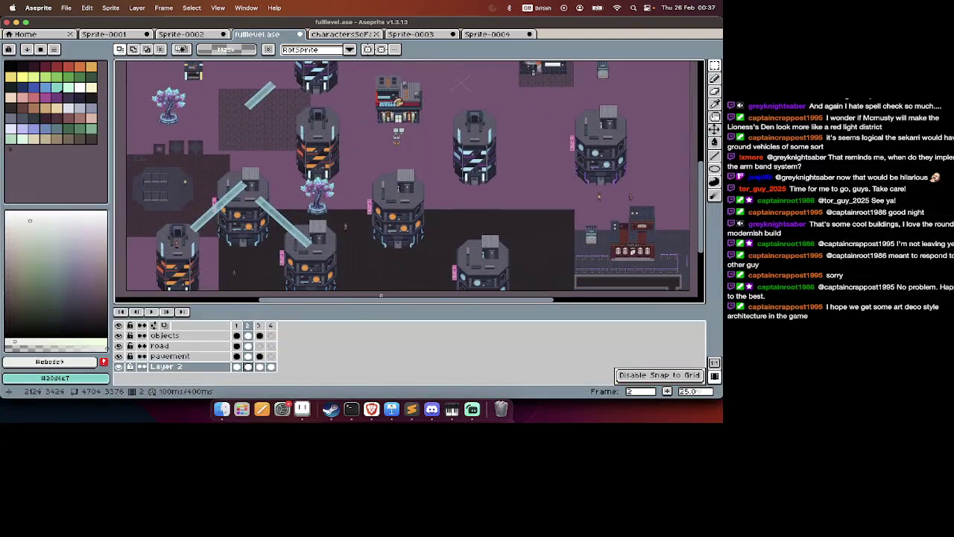
pyautogui.moveTo(396, 282)
pyautogui.mouseDown()
pyautogui.moveTo(400, 203)
pyautogui.moveTo(405, 216)
pyautogui.mouseUp()
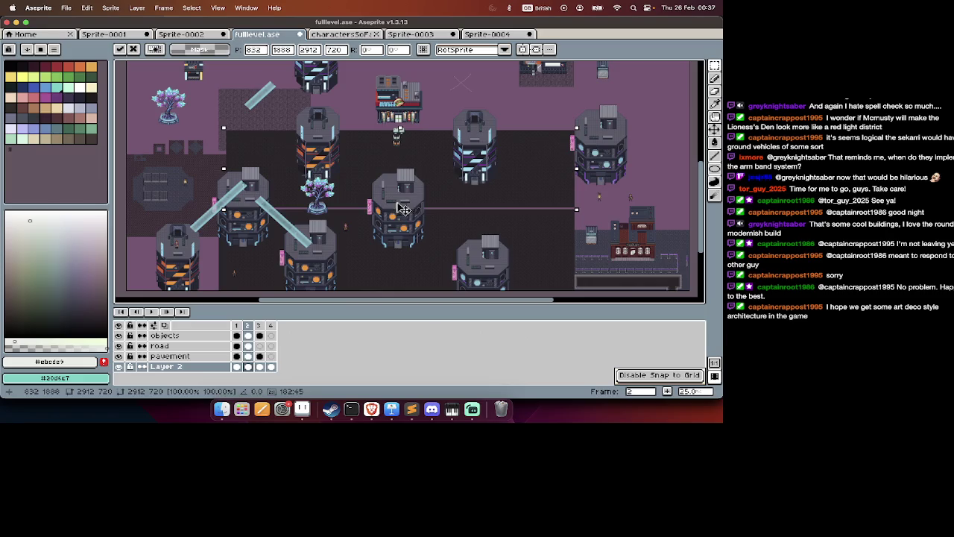
pyautogui.press('Return')
pyautogui.scroll(3, 373, 186)
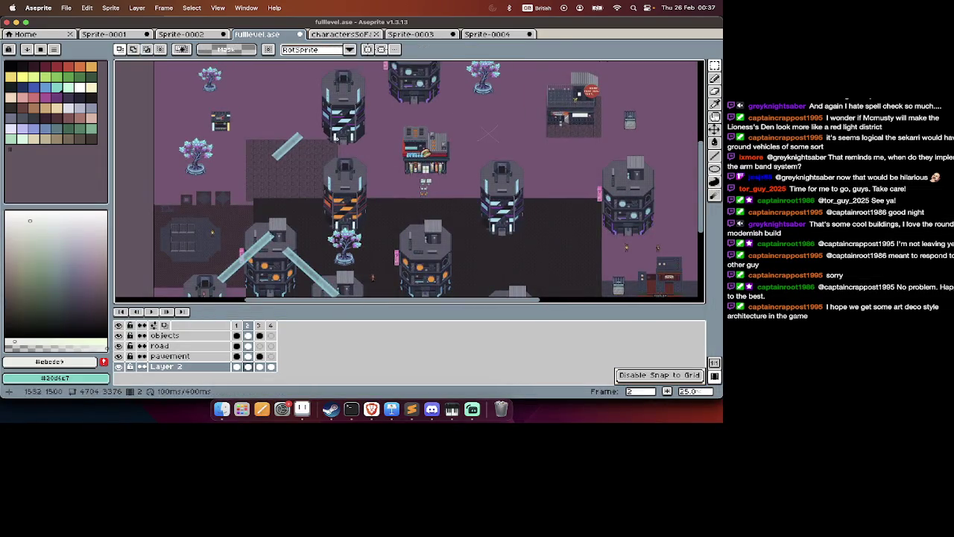
# Move the selected pavement block beside the central buildings.
pyautogui.moveTo(338, 140); pyautogui.dragTo(258, 194)
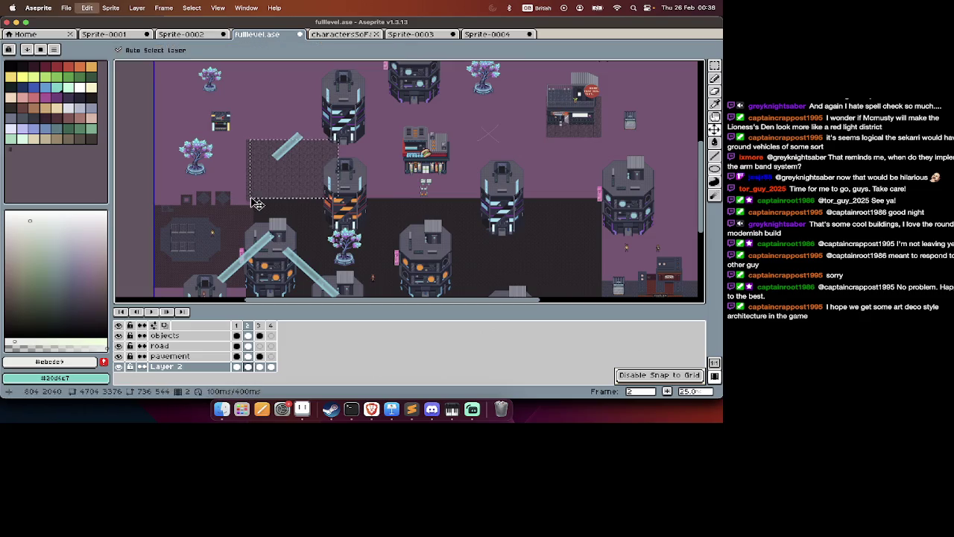
pyautogui.scroll(-5, 251, 197)
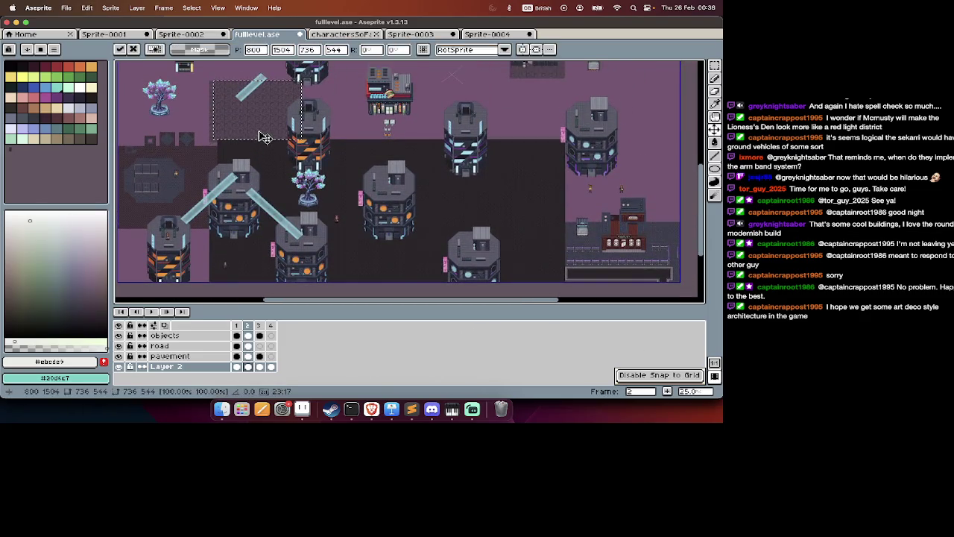
pyautogui.moveTo(268, 132); pyautogui.dragTo(399, 170)
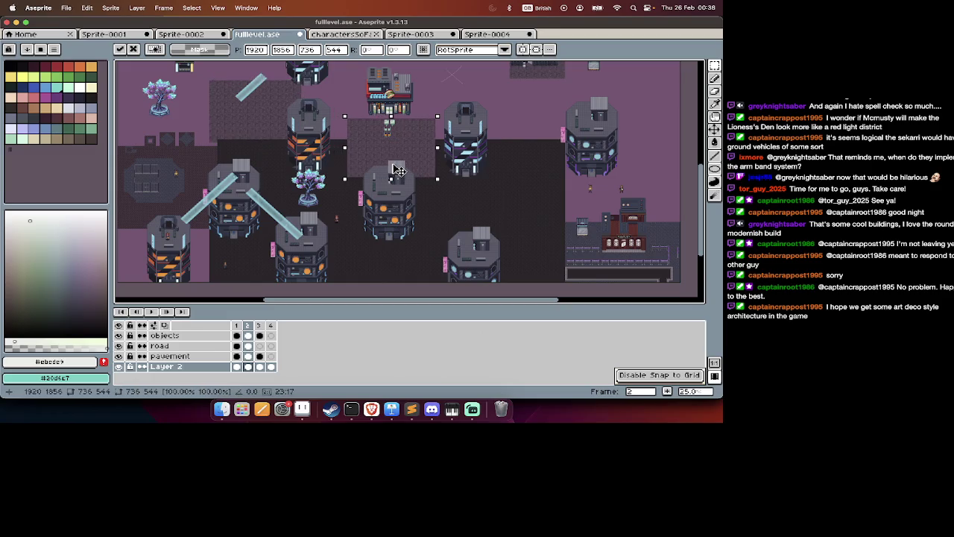
pyautogui.press('super+d')
# Paste a copied patch of dark road further left and nudge it upward.
pyautogui.moveTo(528, 187); pyautogui.dragTo(327, 287)
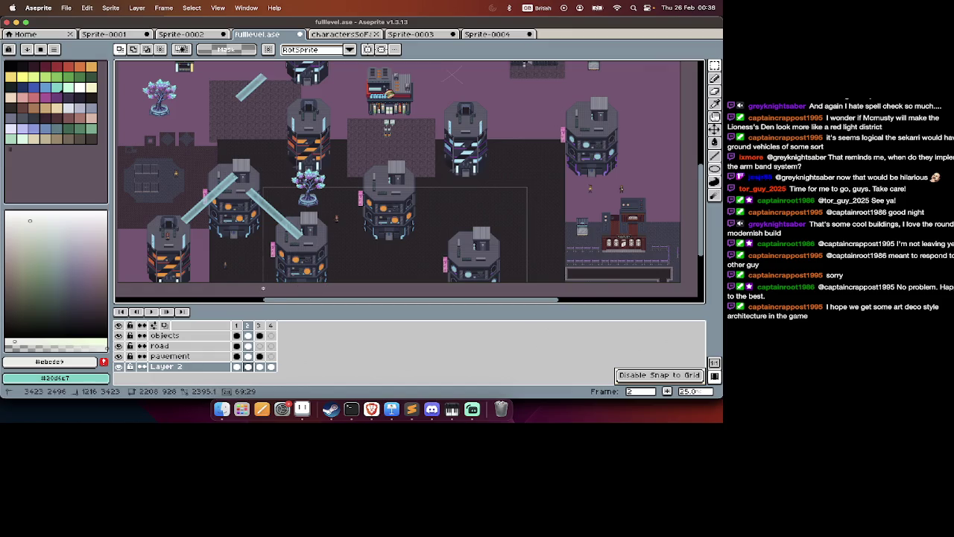
pyautogui.scroll(5, 262, 288)
pyautogui.press('super+v')
pyautogui.moveTo(234, 173)
pyautogui.mouseDown()
pyautogui.moveTo(146, 150)
pyautogui.moveTo(346, 156)
pyautogui.mouseUp()
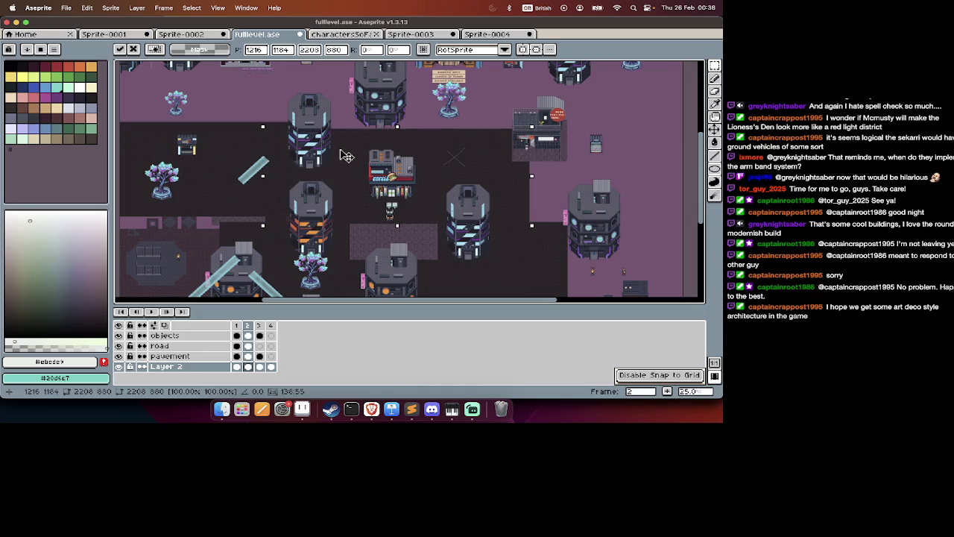
pyautogui.hotkey('shift', 'Up')
pyautogui.hotkey('shift', 'Up')
pyautogui.hotkey('shift', 'Up')
pyautogui.hotkey('shift', 'Up')
pyautogui.hotkey('shift', 'Up')
pyautogui.hotkey('shift', 'Up')
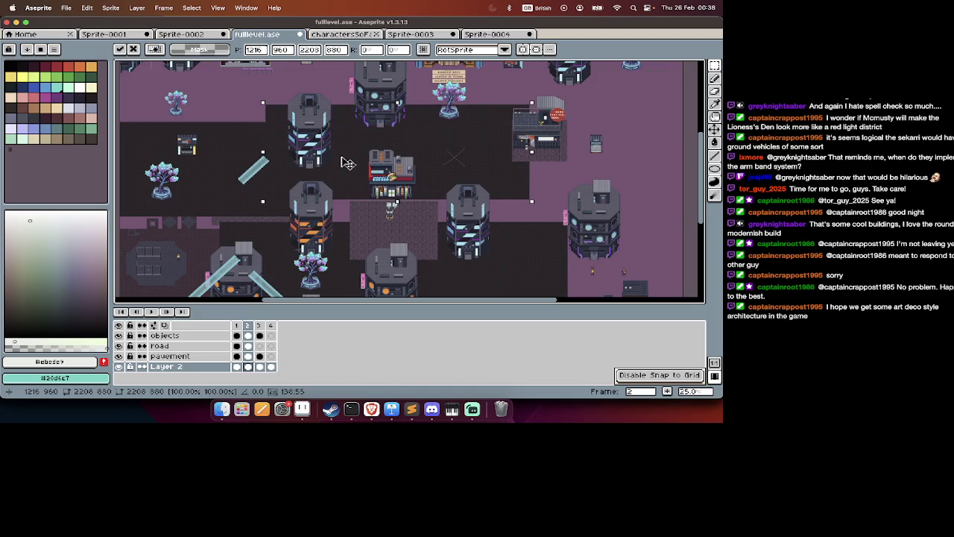
pyautogui.press('Return')
pyautogui.hscroll(4, 435, 105)
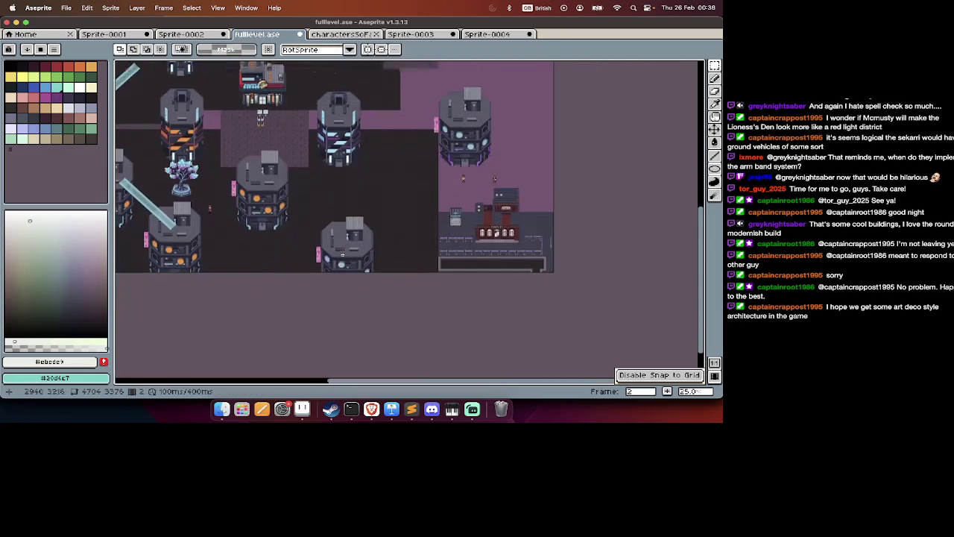
# Select a dark road section and shift it up and right around the red-sign shop.
pyautogui.scroll(-2, 436, 104)
pyautogui.press('Tab')
pyautogui.scroll(1, 435, 104)
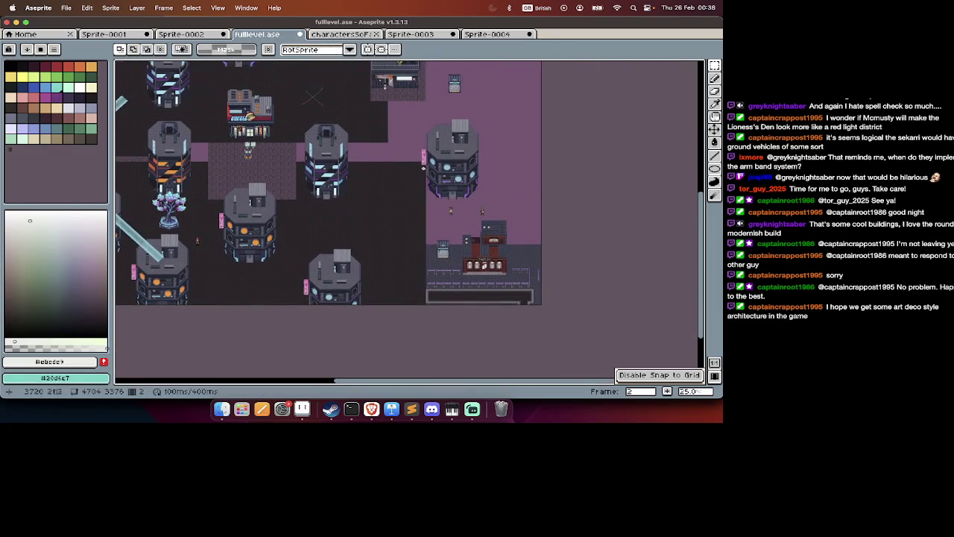
pyautogui.moveTo(427, 164); pyautogui.dragTo(309, 285)
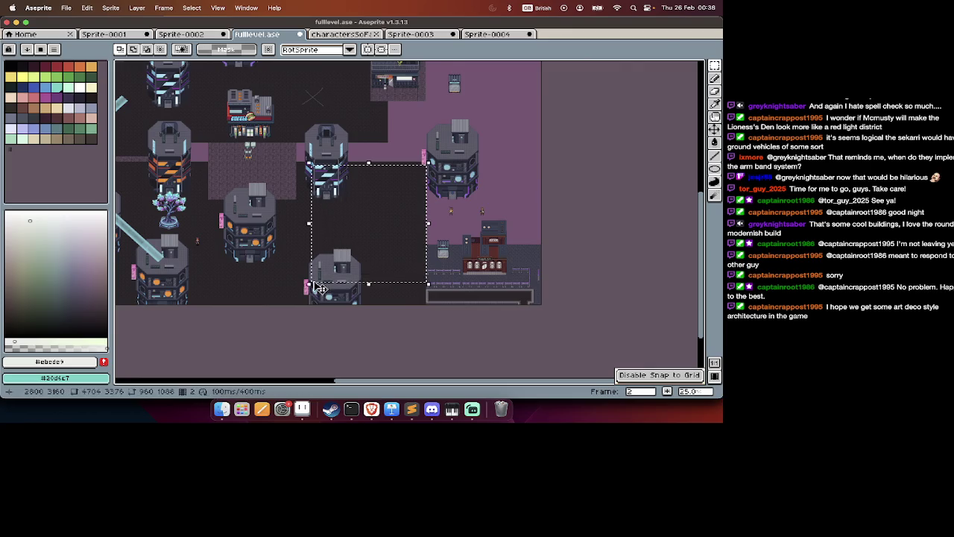
pyautogui.scroll(3, 310, 283)
pyautogui.scroll(1, 335, 259)
pyautogui.moveTo(350, 282)
pyautogui.mouseDown()
pyautogui.moveTo(335, 217)
pyautogui.moveTo(357, 241)
pyautogui.mouseUp()
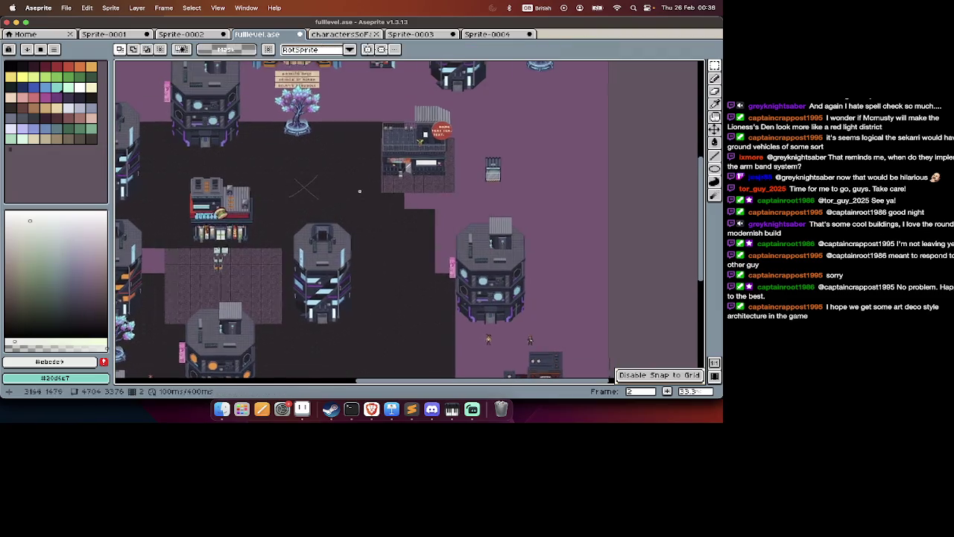
pyautogui.moveTo(409, 214); pyautogui.dragTo(408, 248)
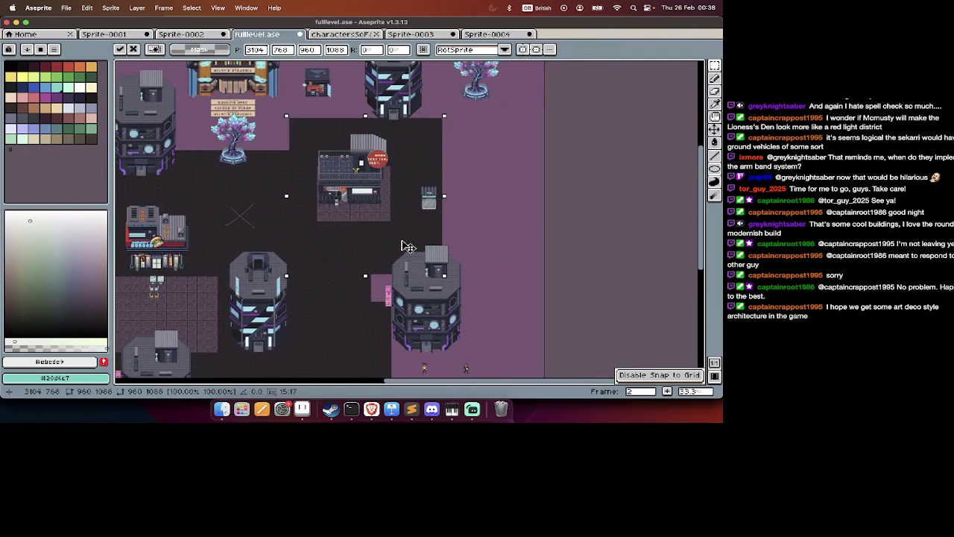
pyautogui.press('Return')
pyautogui.scroll(-5, 402, 240)
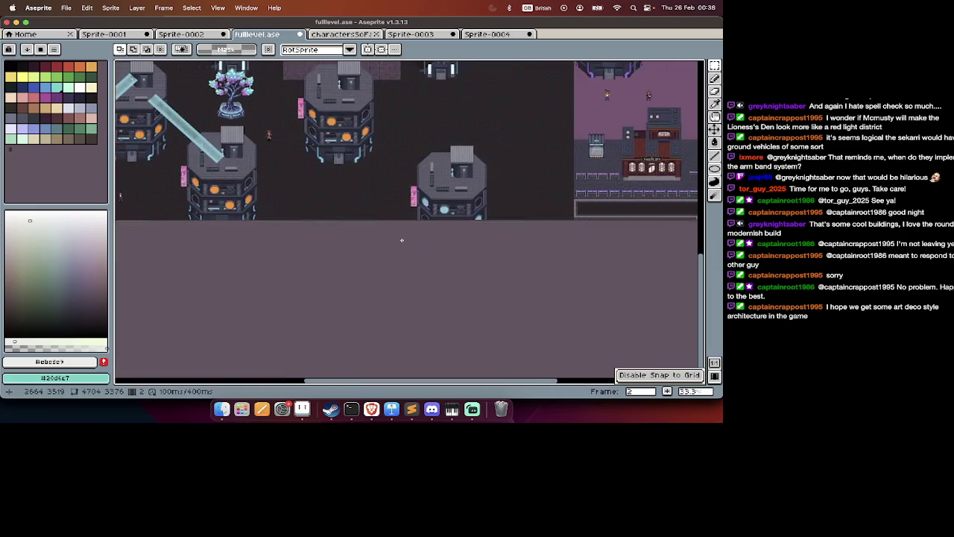
pyautogui.hscroll(-10, 402, 240)
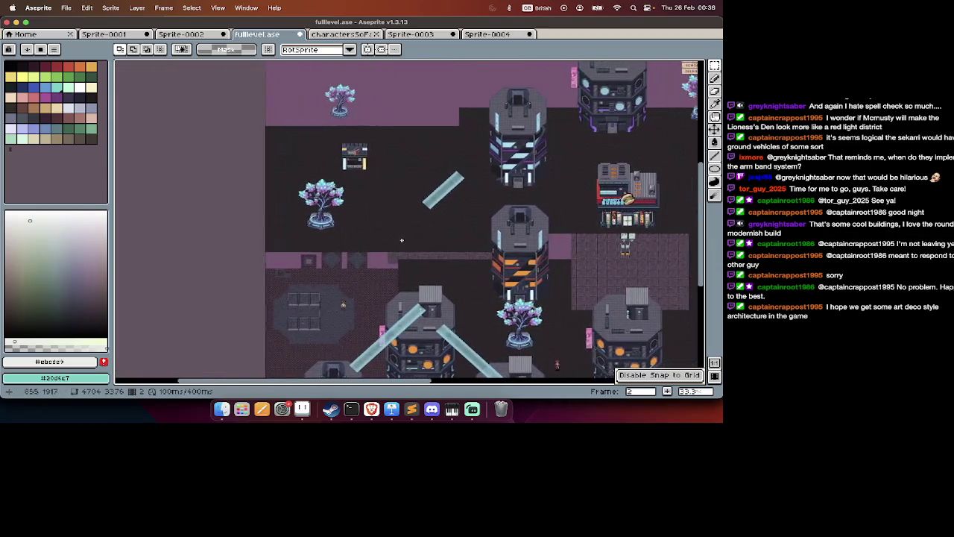
# Zoom and pan around the city map to inspect the finished pavement.
pyautogui.scroll(1, 519, 302)
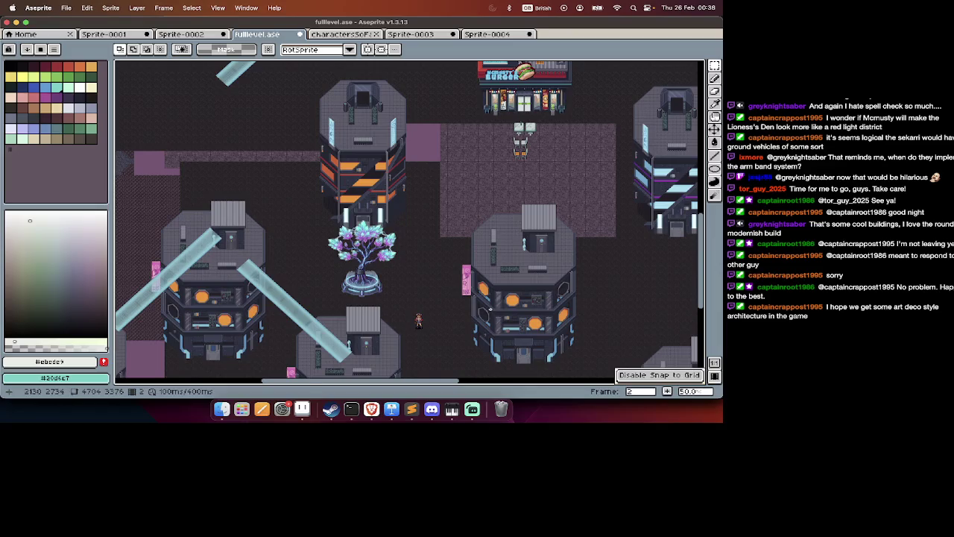
pyautogui.scroll(2, 490, 308)
pyautogui.scroll(2, 490, 308)
pyautogui.scroll(1, 490, 308)
pyautogui.press('Tab')
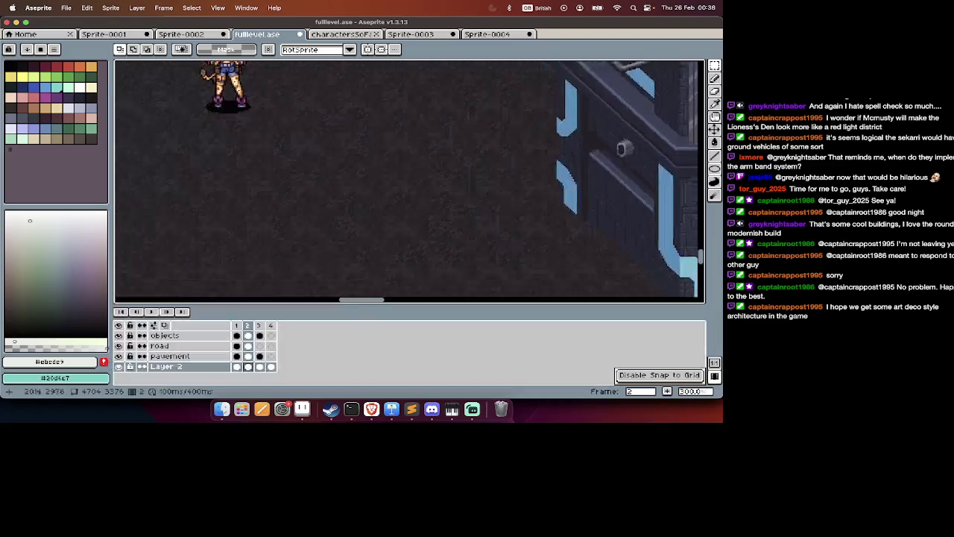
pyautogui.press('Tab')
pyautogui.scroll(-2, 472, 274)
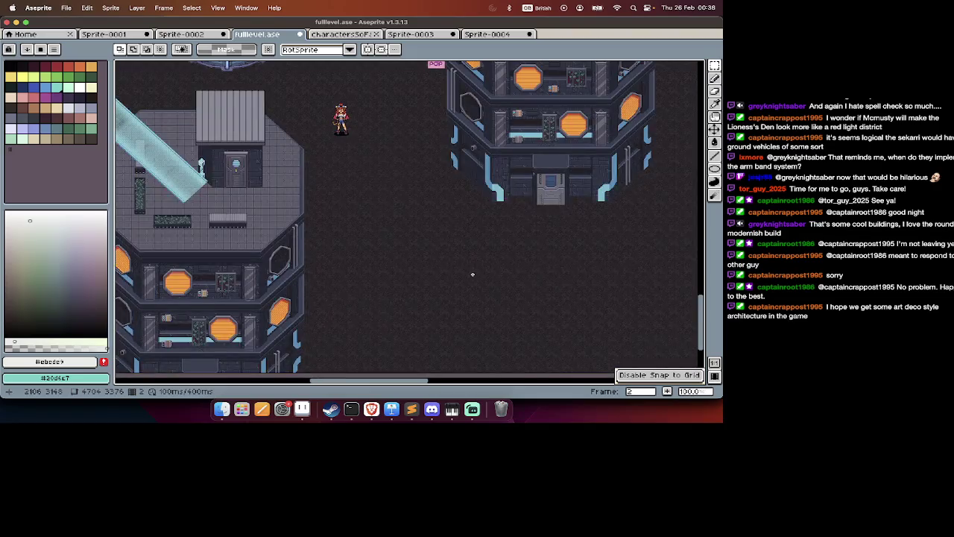
pyautogui.hscroll(5, 472, 274)
pyautogui.hscroll(5, 472, 275)
pyautogui.scroll(2, 472, 274)
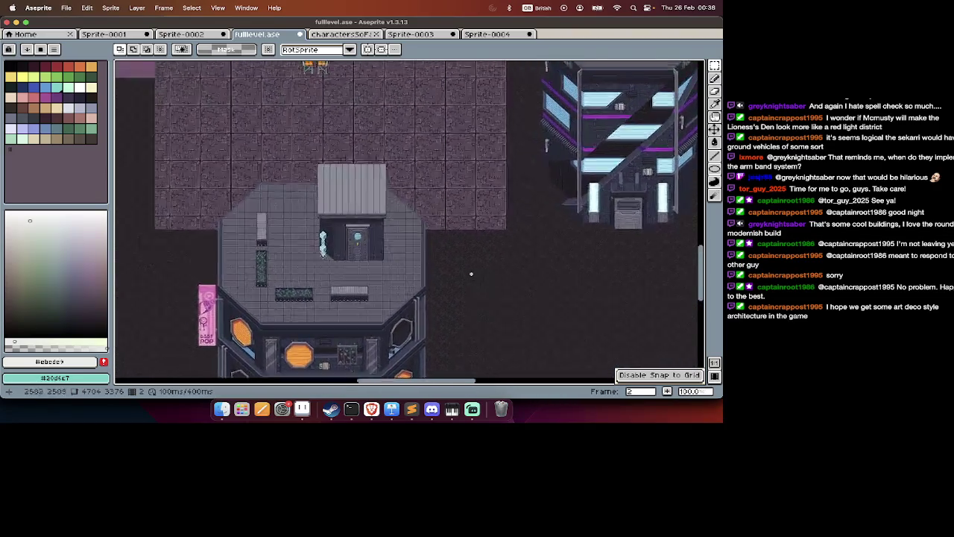
pyautogui.hscroll(-5, 472, 274)
pyautogui.scroll(1, 471, 274)
pyautogui.hscroll(-1, 418, 257)
pyautogui.hscroll(-3, 395, 250)
pyautogui.hscroll(-3, 377, 244)
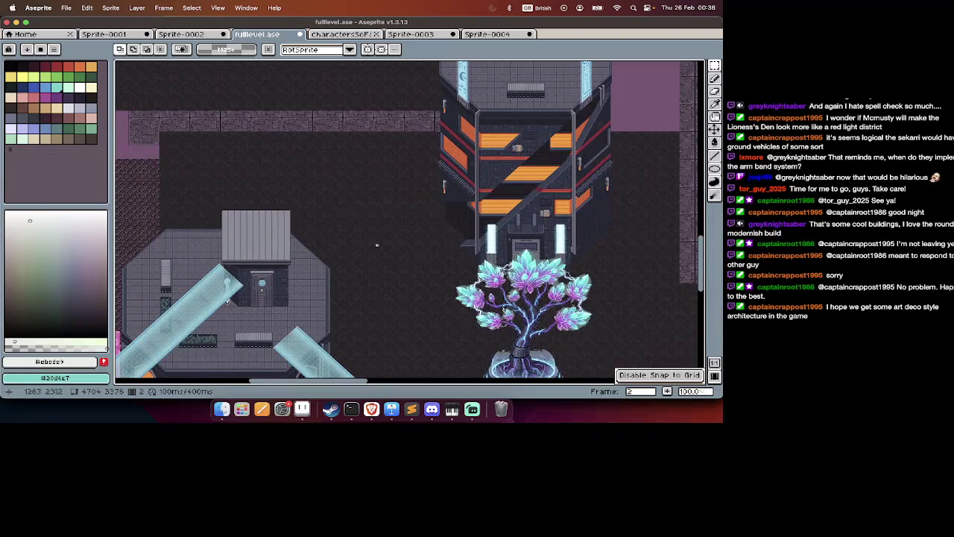
pyautogui.hscroll(-3, 365, 223)
# Show the timeline and switch to the empty frame 4 of Layer 2.
pyautogui.scroll(-1, 351, 246)
pyautogui.hscroll(5, 335, 300)
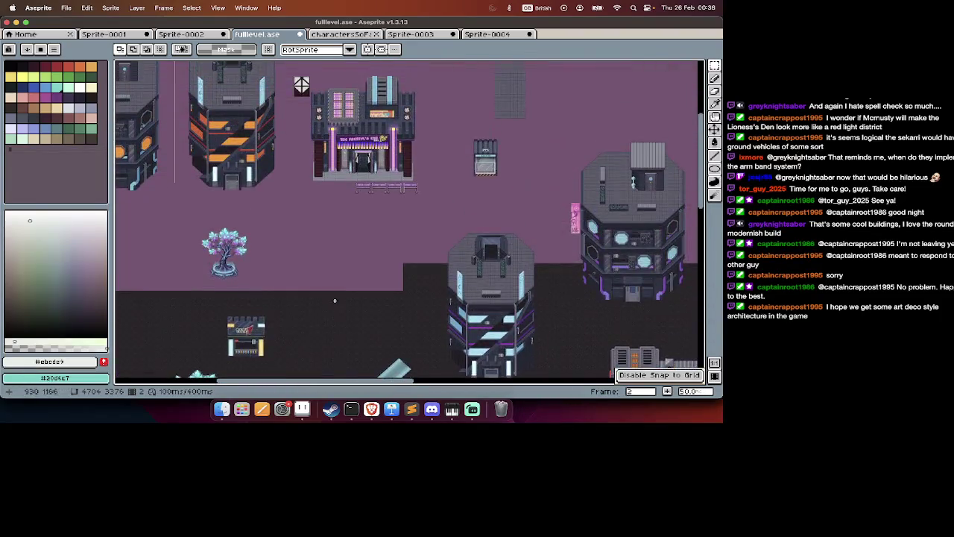
pyautogui.scroll(1, 335, 301)
pyautogui.scroll(-1, 334, 300)
pyautogui.press('Tab')
pyautogui.click(271, 366)
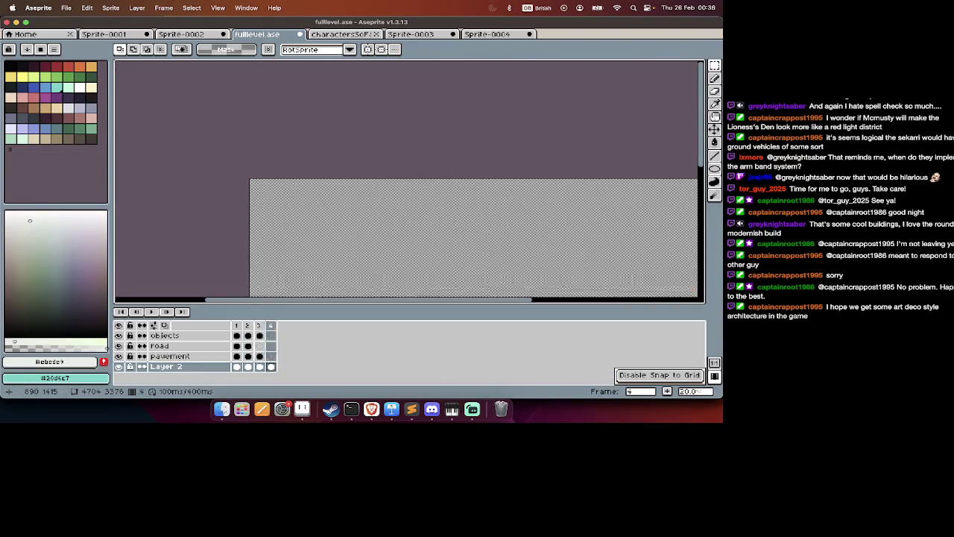
# Step from frame 3 back to frame 1's tile sheet and zoom in on the tiles.
pyautogui.click(236, 366)
pyautogui.press('Tab')
pyautogui.press('.')
pyautogui.press('.')
pyautogui.press(',')
pyautogui.press(',')
pyautogui.press('Tab')
pyautogui.press('Tab')
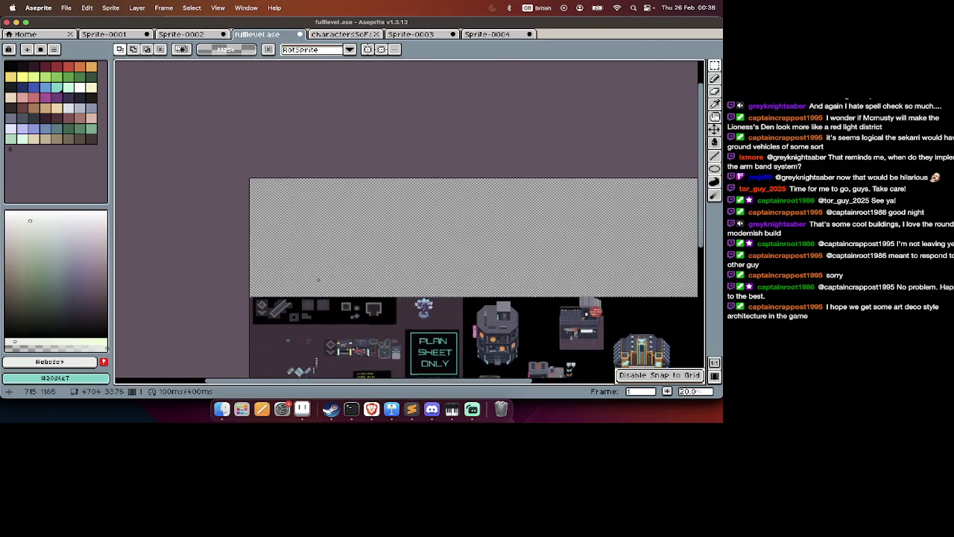
pyautogui.scroll(-3, 328, 287)
pyautogui.hscroll(3, 223, 254)
pyautogui.scroll(3, 172, 246)
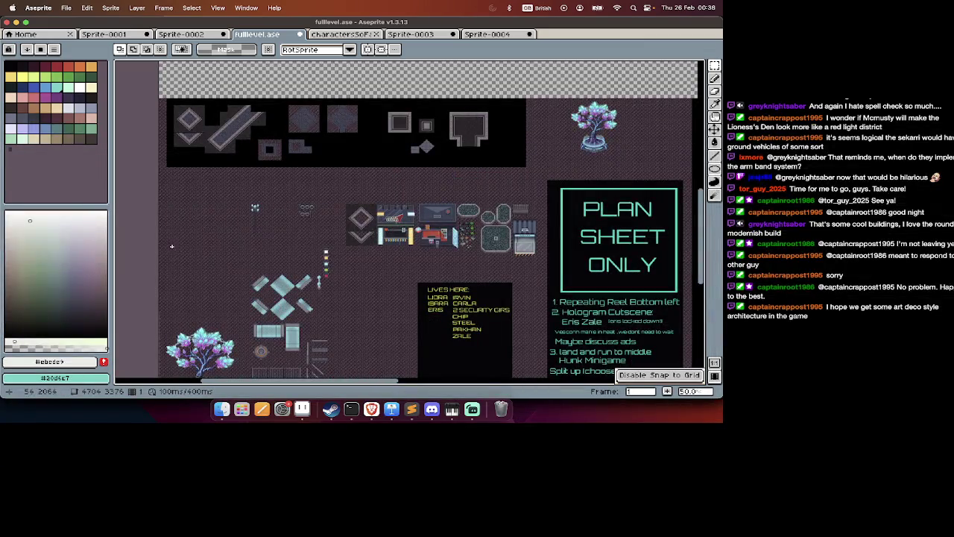
pyautogui.scroll(1, 172, 246)
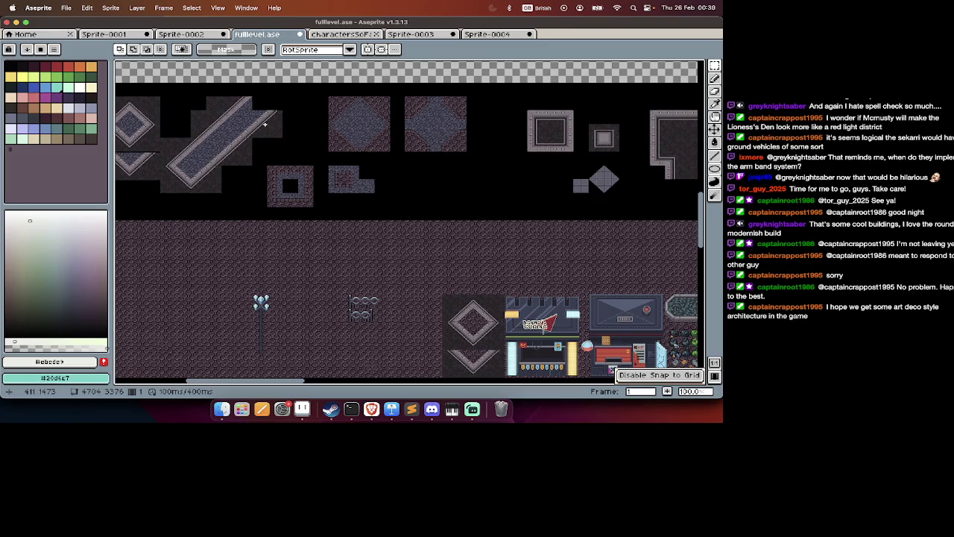
pyautogui.hscroll(-3, 265, 125)
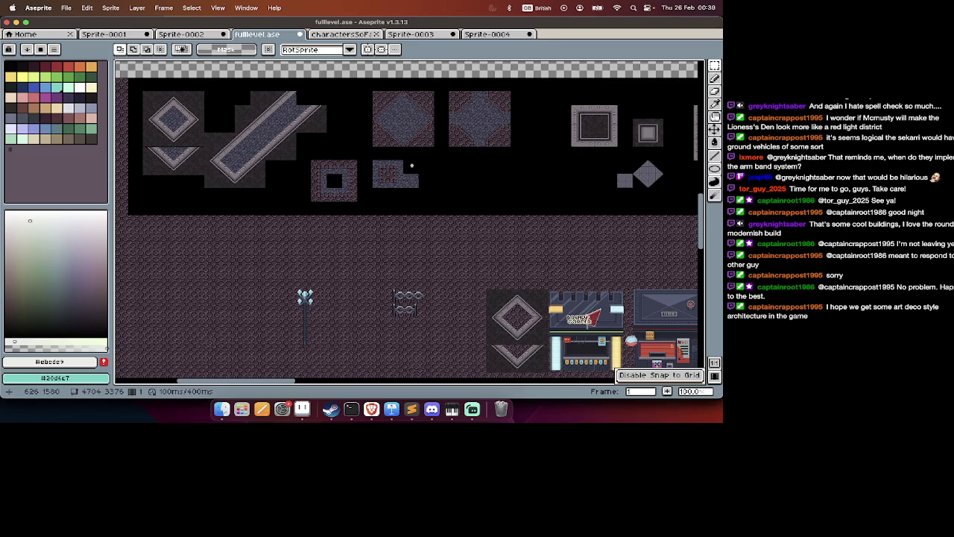
# Zoom out over the level map and switch to its second frame.
pyautogui.hscroll(10, 412, 165)
pyautogui.scroll(-3, 412, 165)
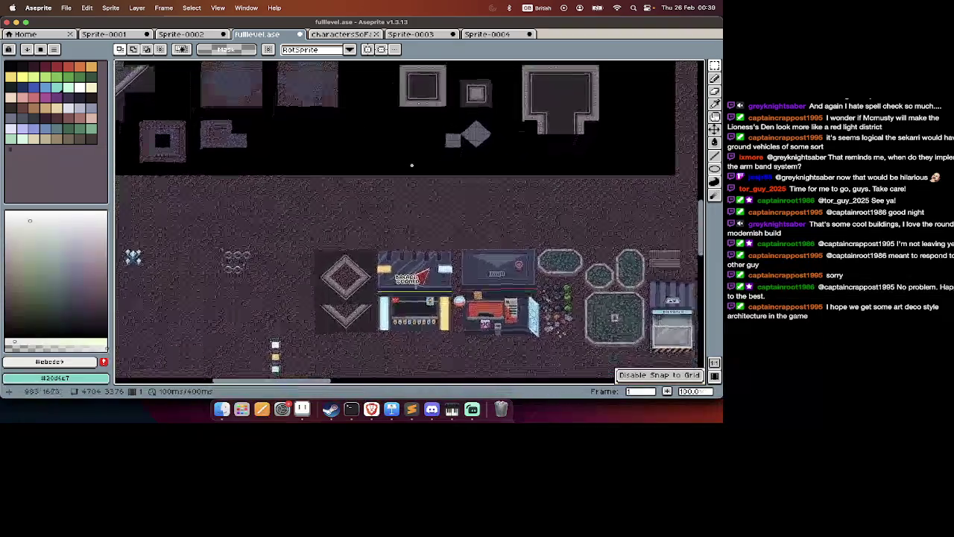
pyautogui.scroll(-1, 412, 165)
pyautogui.scroll(-1, 412, 167)
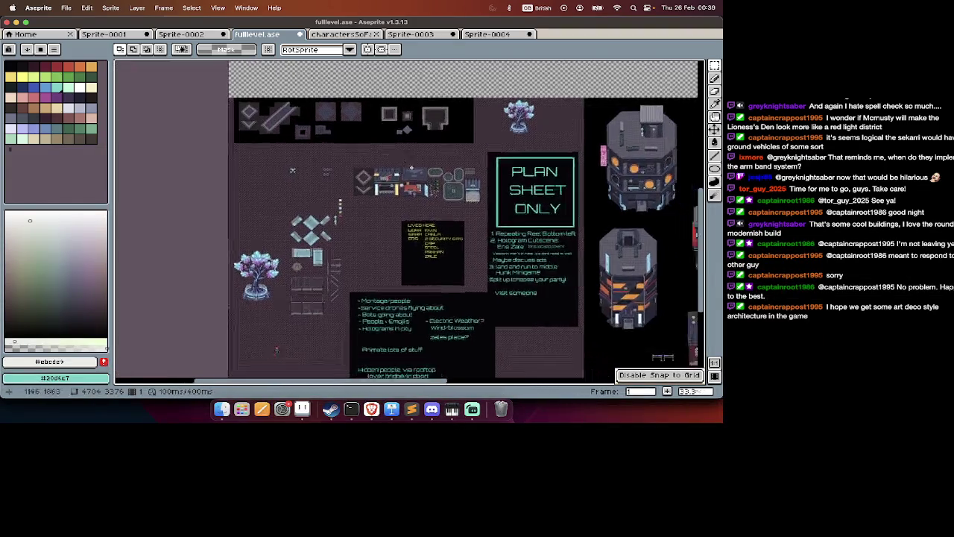
pyautogui.scroll(-2, 411, 167)
pyautogui.press('Tab')
pyautogui.press('Right')
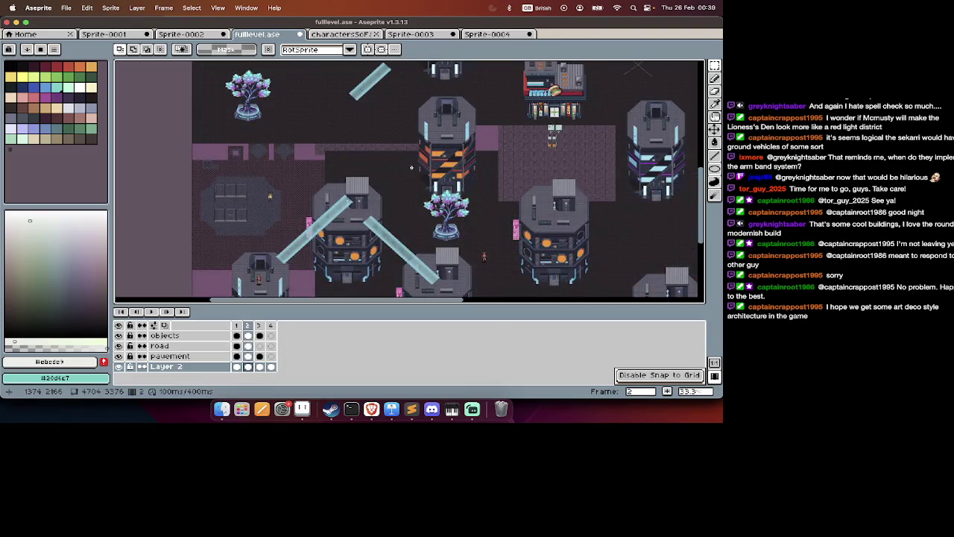
pyautogui.hscroll(5, 412, 167)
pyautogui.scroll(2, 412, 167)
pyautogui.press('Tab')
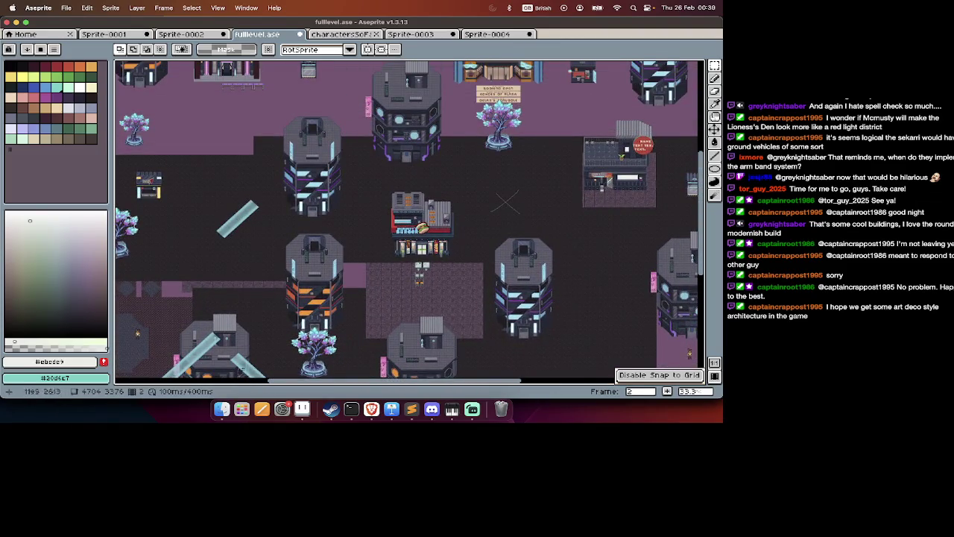
pyautogui.scroll(-1, 305, 262)
pyautogui.hscroll(-1, 304, 262)
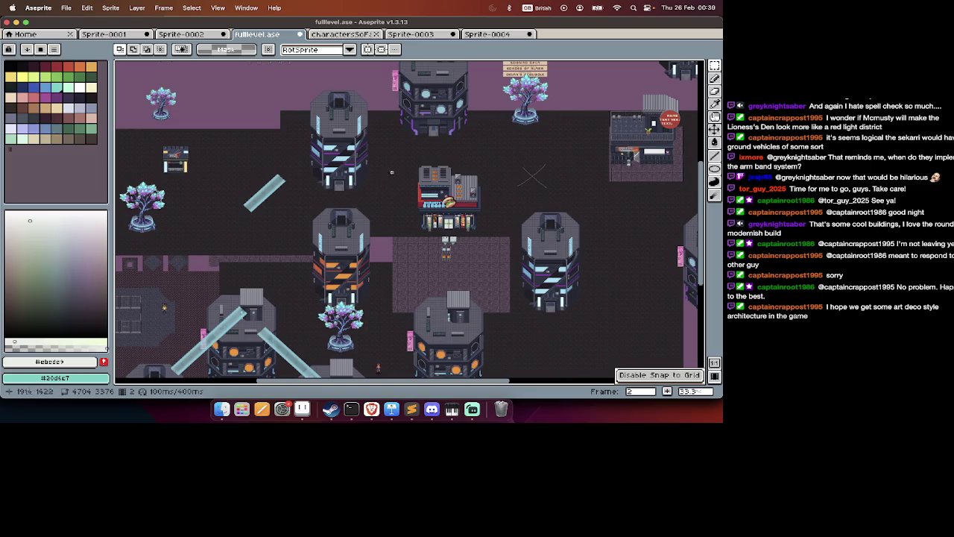
# Try shifting a block around the lone walkway downward, then revert it.
pyautogui.moveTo(388, 162); pyautogui.dragTo(260, 239)
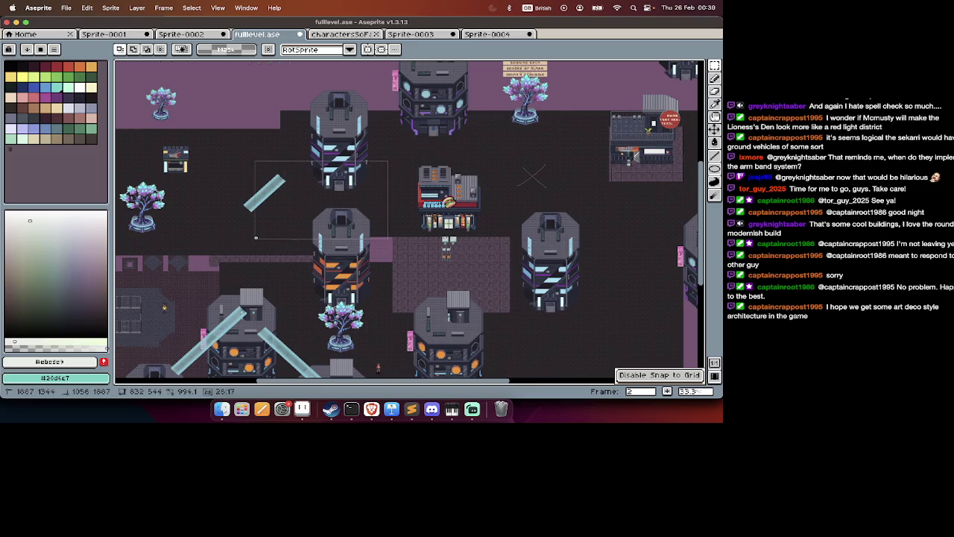
pyautogui.moveTo(321, 228); pyautogui.dragTo(325, 271)
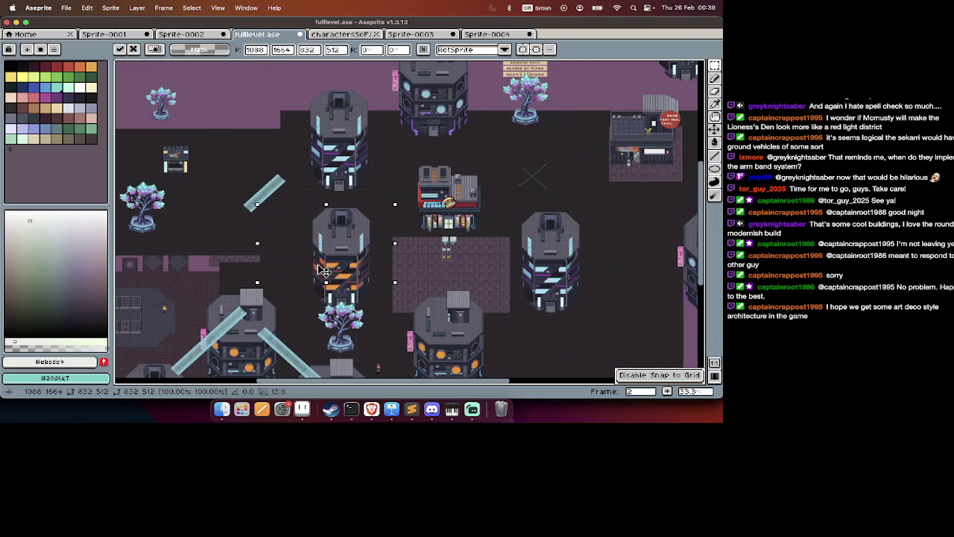
pyautogui.hscroll(-2, 320, 271)
pyautogui.hotkey('ctrl', 'z')
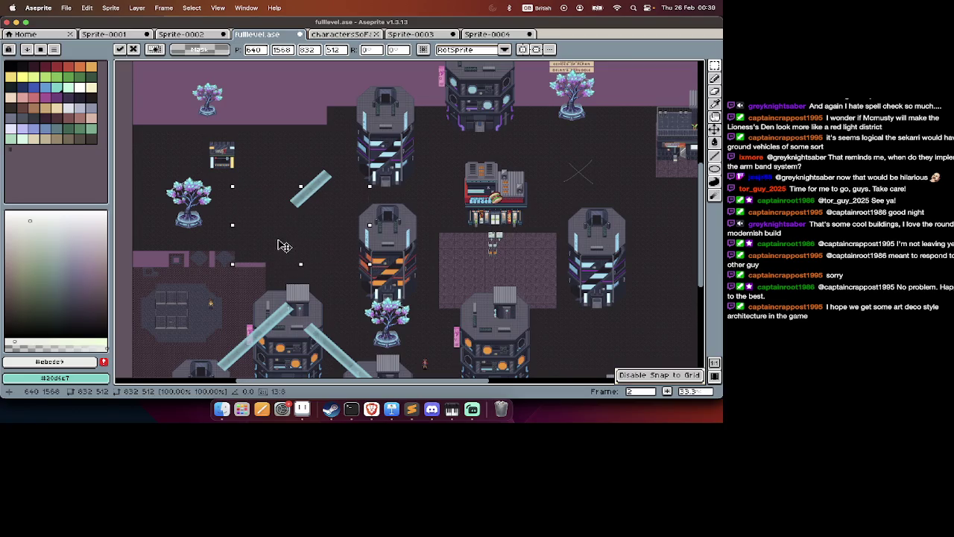
pyautogui.press('Return')
# Zoom in on the McMusty's Burger storefront and the plaza in front of it.
pyautogui.scroll(2, 357, 199)
pyautogui.scroll(2, 357, 198)
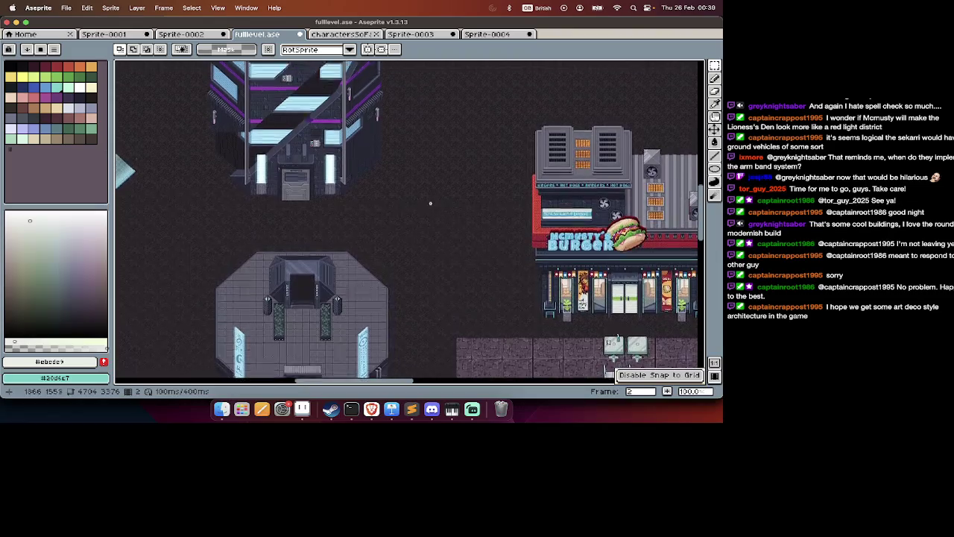
pyautogui.scroll(2, 357, 198)
pyautogui.scroll(-3, 350, 201)
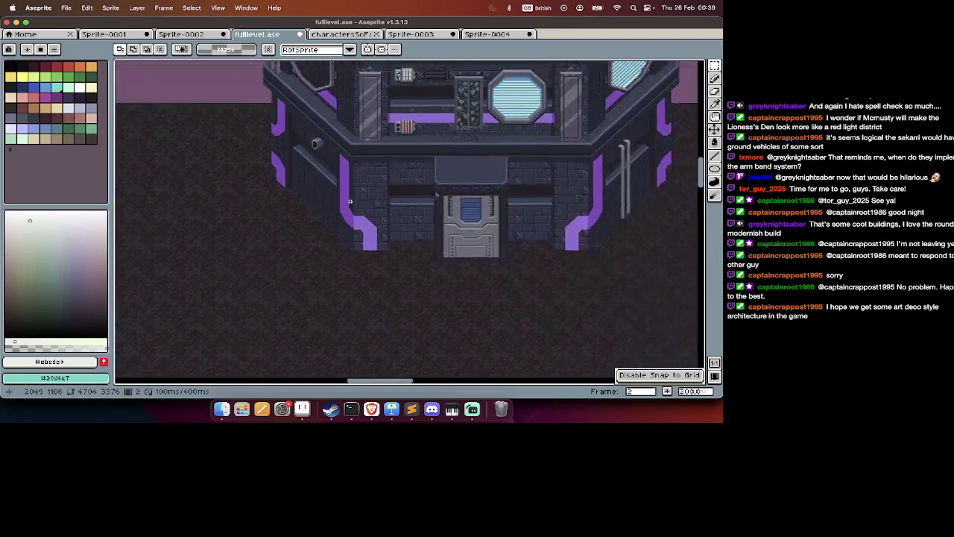
pyautogui.scroll(-2, 378, 265)
pyautogui.hscroll(2, 350, 198)
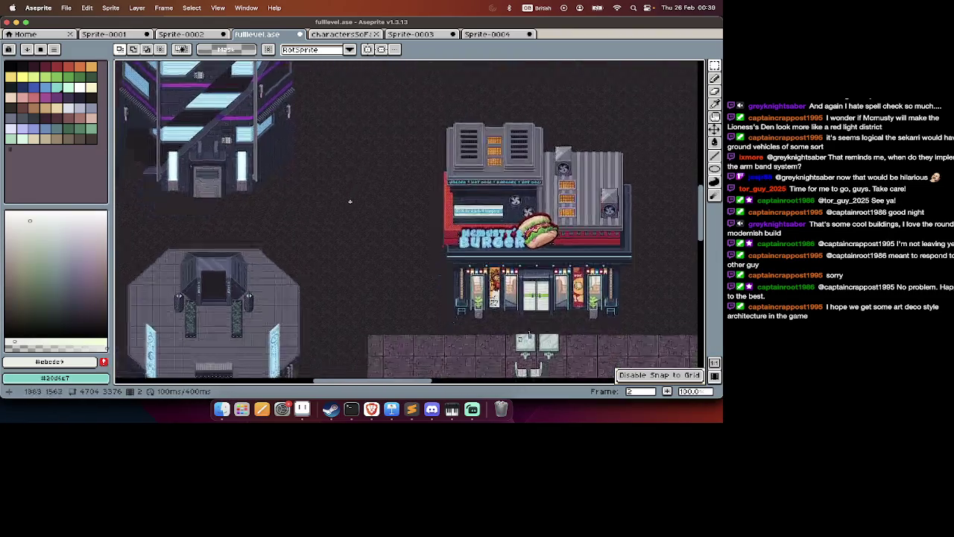
pyautogui.scroll(-2, 350, 198)
pyautogui.scroll(3, 341, 251)
pyautogui.scroll(2, 463, 298)
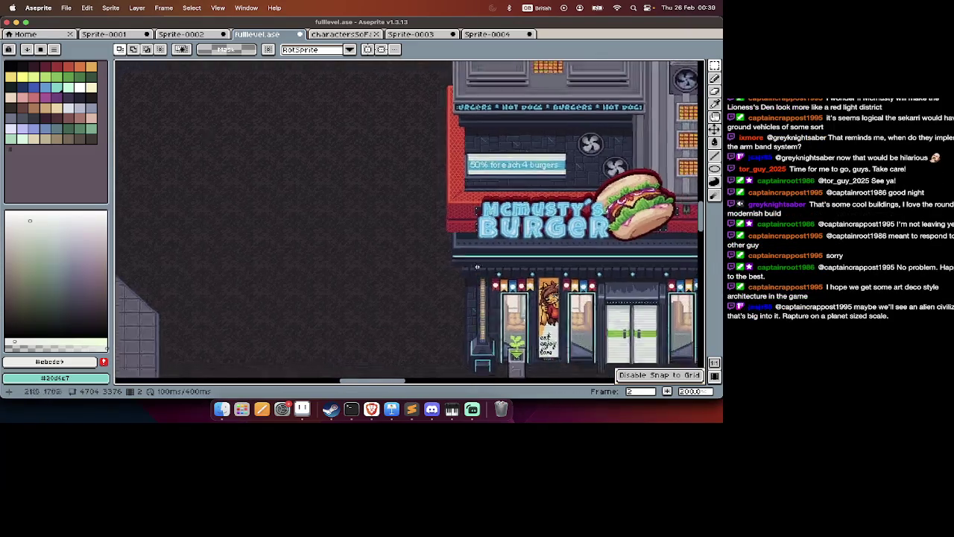
pyautogui.hscroll(2, 521, 357)
pyautogui.moveTo(520, 356)
pyautogui.mouseDown()
pyautogui.moveTo(408, 357)
pyautogui.moveTo(244, 232)
pyautogui.mouseUp()
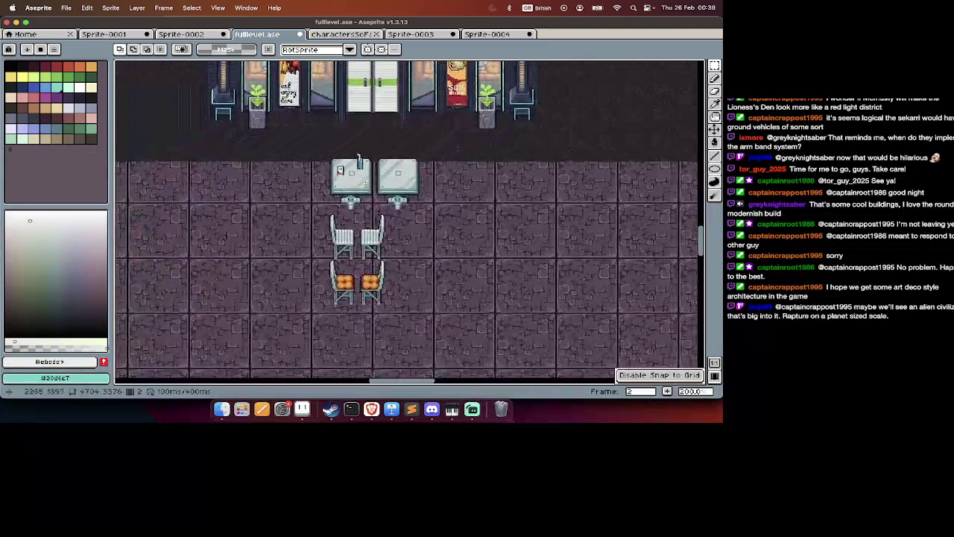
pyautogui.scroll(-2, 371, 292)
pyautogui.press('Tab')
pyautogui.press('Tab')
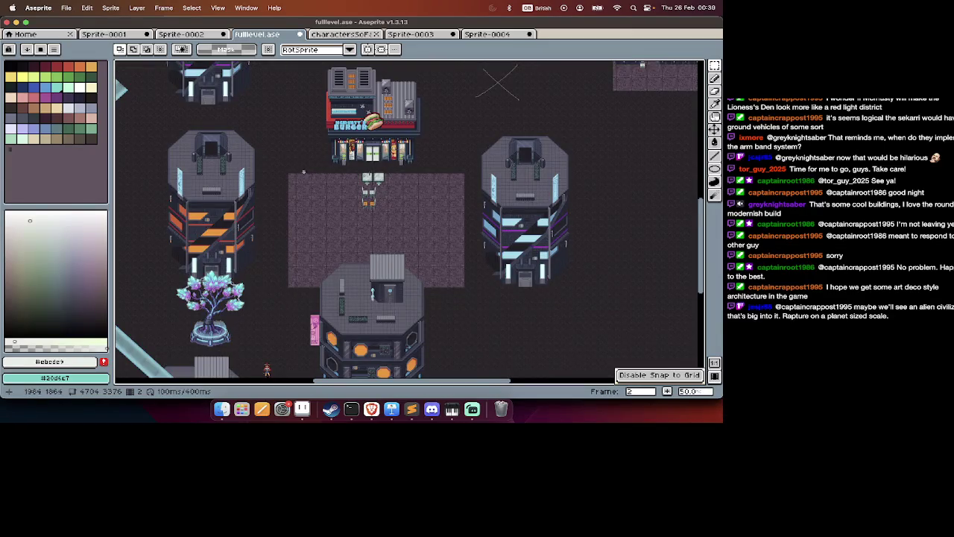
pyautogui.moveTo(292, 174); pyautogui.dragTo(442, 272)
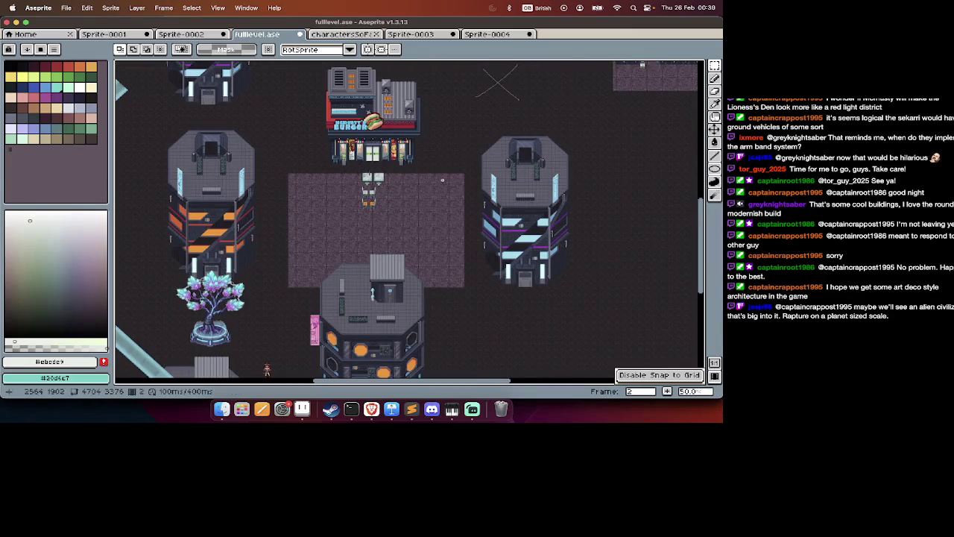
pyautogui.moveTo(444, 176); pyautogui.dragTo(379, 258)
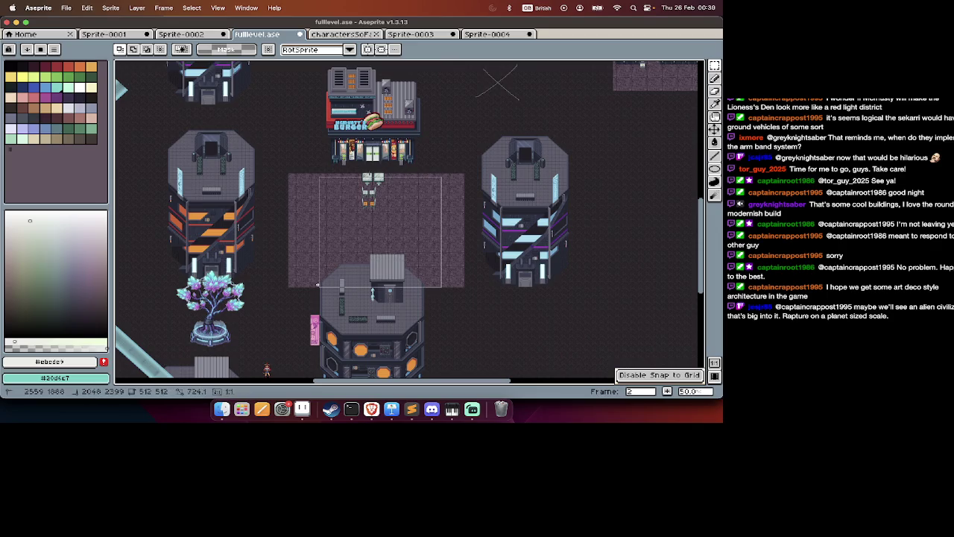
pyautogui.scroll(10, 318, 281)
pyautogui.scroll(2, 318, 282)
pyautogui.scroll(-3, 318, 281)
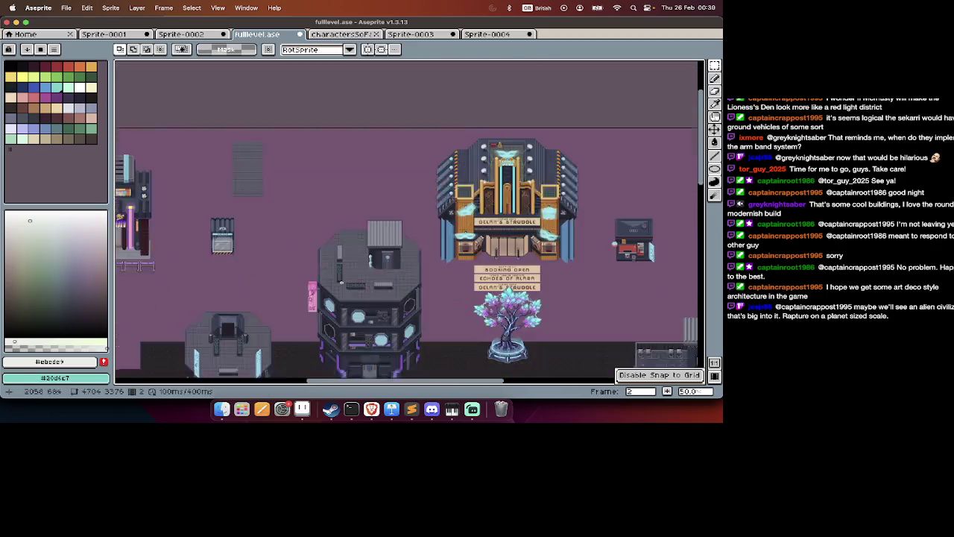
pyautogui.scroll(-3, 317, 281)
pyautogui.scroll(-5, 317, 281)
pyautogui.scroll(-3, 318, 281)
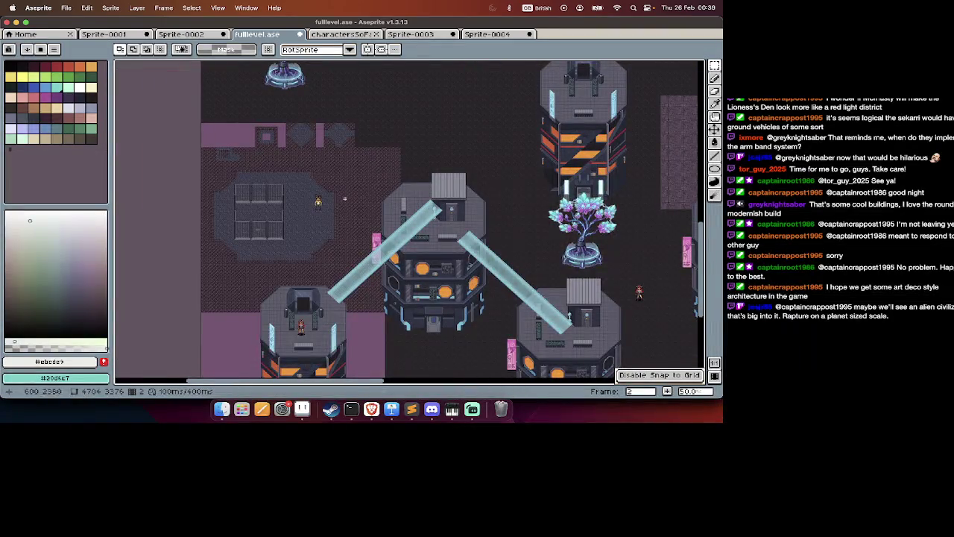
pyautogui.moveTo(269, 237); pyautogui.dragTo(245, 248)
pyautogui.scroll(-5, 240, 250)
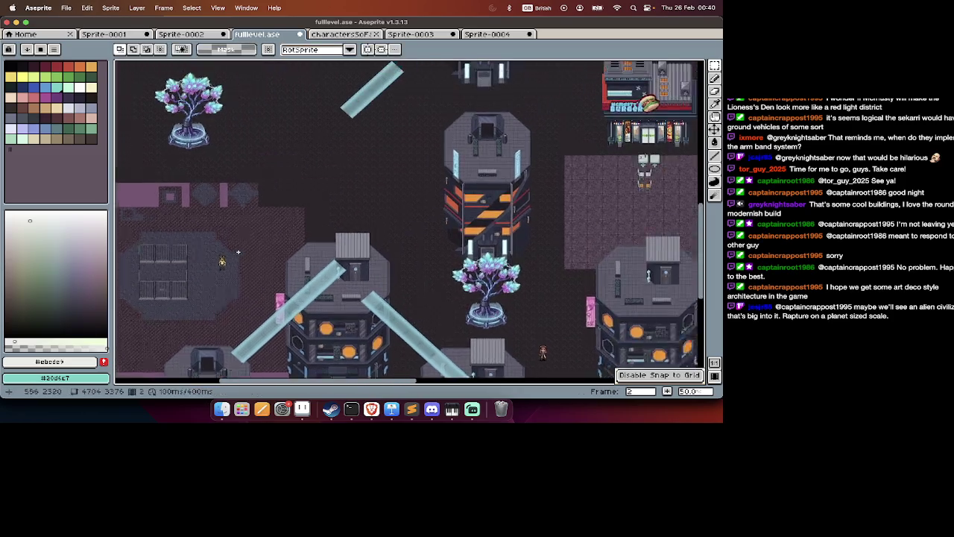
pyautogui.scroll(-5, 240, 250)
pyautogui.scroll(-5, 238, 252)
pyautogui.hscroll(5, 238, 252)
pyautogui.hscroll(5, 238, 252)
pyautogui.scroll(2, 238, 252)
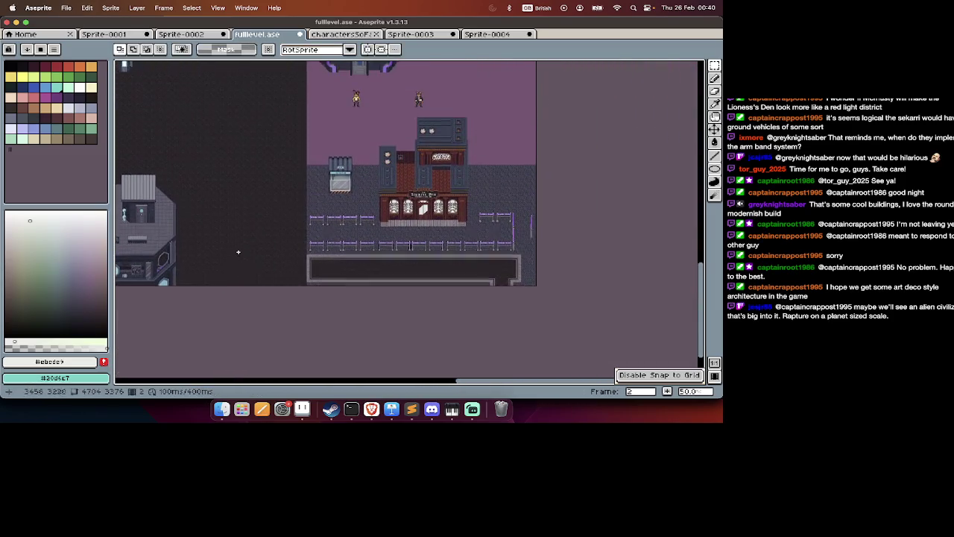
pyautogui.moveTo(476, 196); pyautogui.dragTo(319, 248)
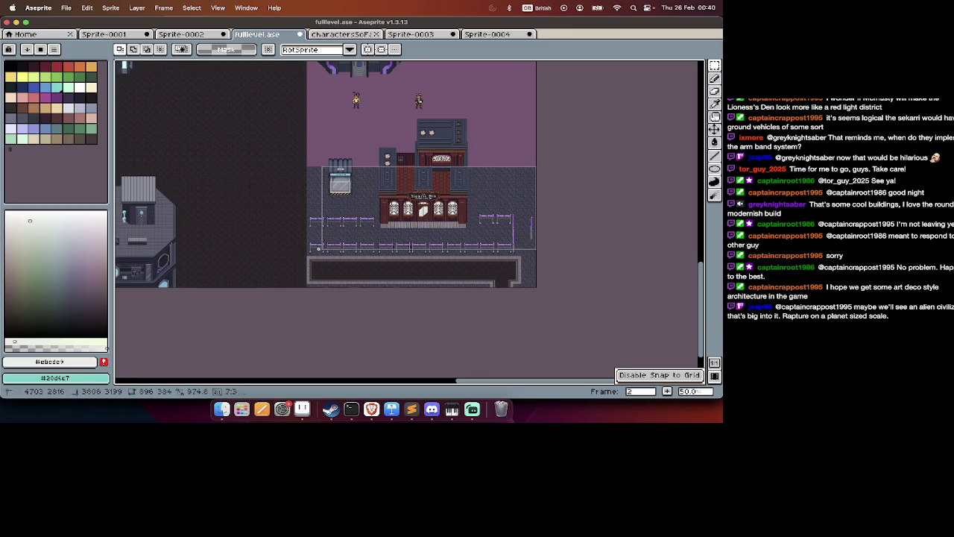
pyautogui.scroll(10, 310, 254)
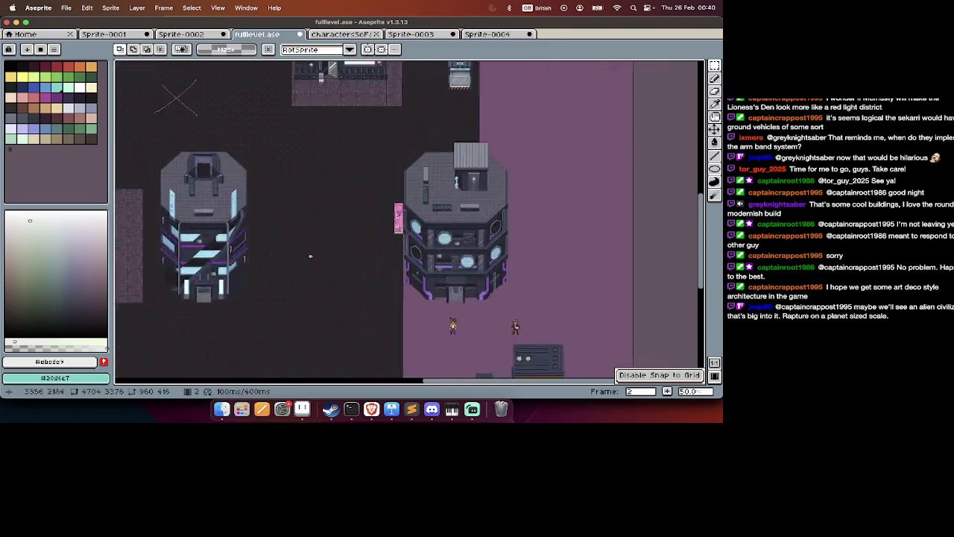
pyautogui.scroll(10, 310, 257)
pyautogui.scroll(2, 310, 257)
pyautogui.hscroll(-2, 310, 256)
pyautogui.press('cmd+v')
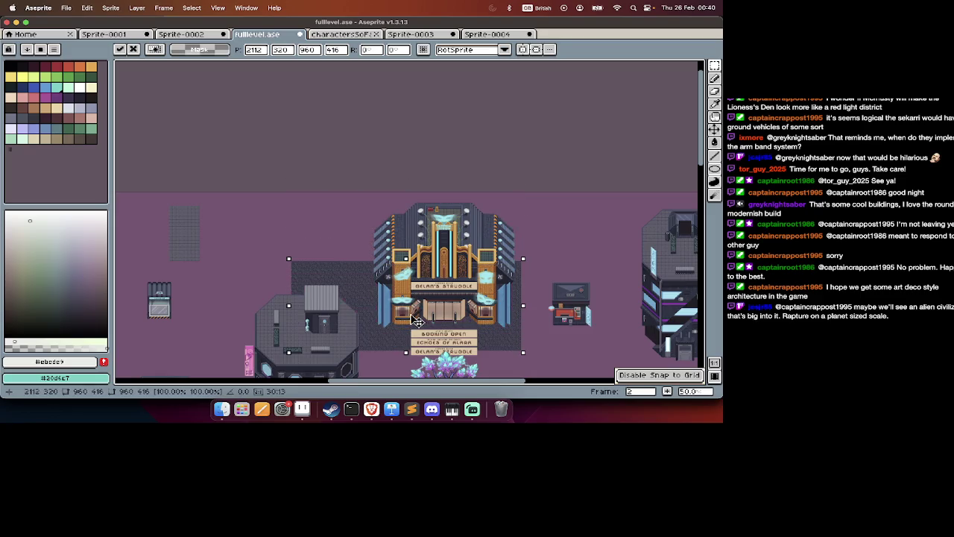
pyautogui.scroll(-3, 416, 319)
pyautogui.scroll(-1, 447, 284)
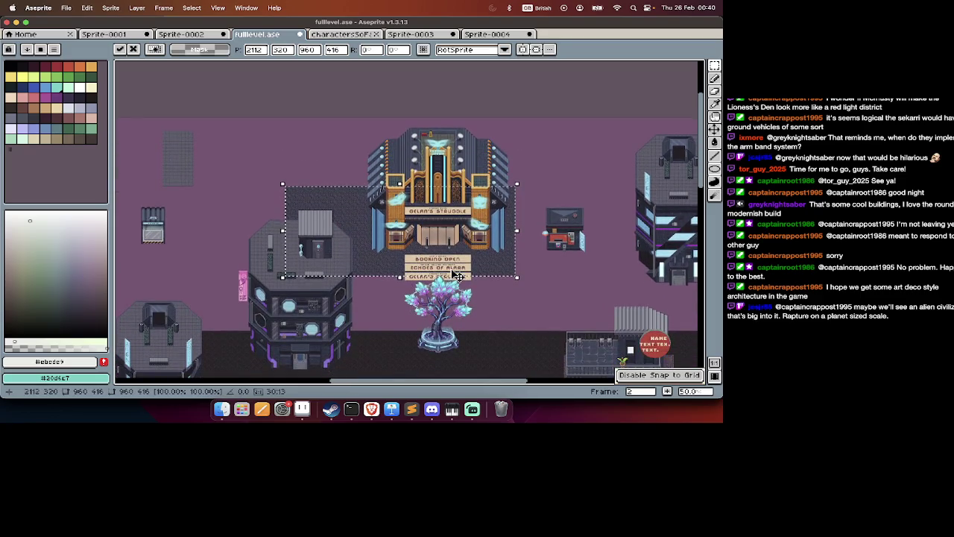
pyautogui.hscroll(-5, 365, 272)
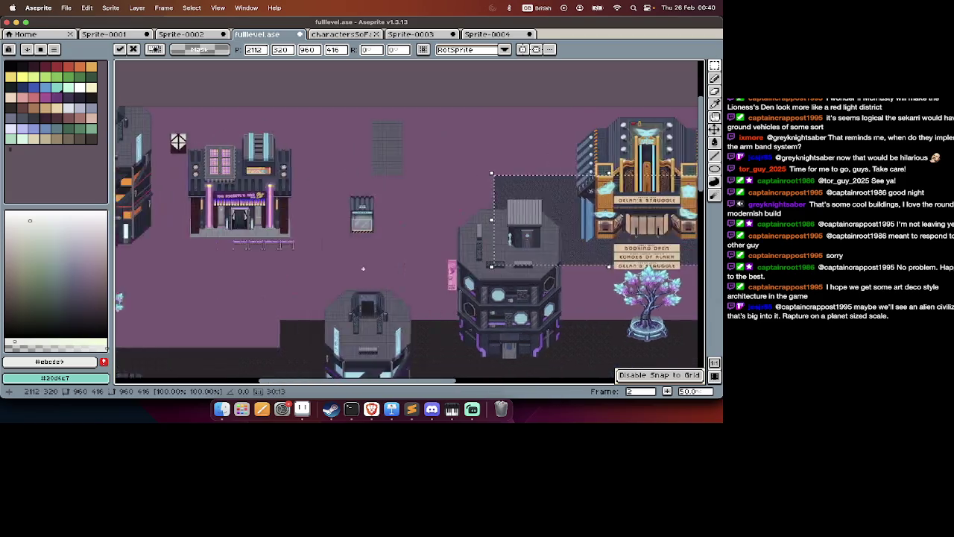
pyautogui.scroll(-5, 363, 268)
pyautogui.scroll(-3, 363, 269)
pyautogui.hscroll(-3, 363, 268)
pyautogui.hscroll(6, 363, 268)
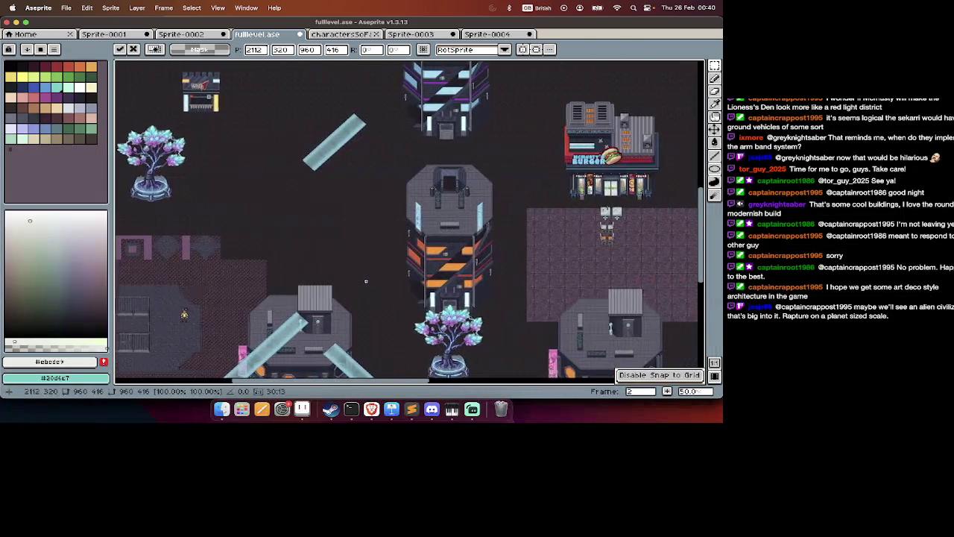
pyautogui.hscroll(4, 364, 269)
pyautogui.scroll(3, 363, 268)
pyautogui.hscroll(1, 363, 269)
pyautogui.scroll(-3, 242, 308)
pyautogui.hscroll(-3, 243, 308)
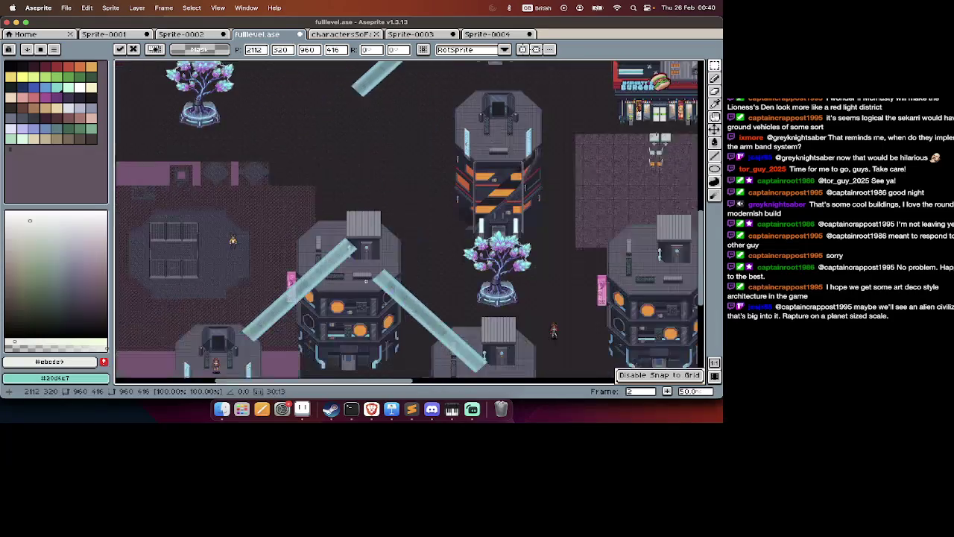
pyautogui.hscroll(-1, 242, 308)
pyautogui.hotkey('ctrl', 'z')
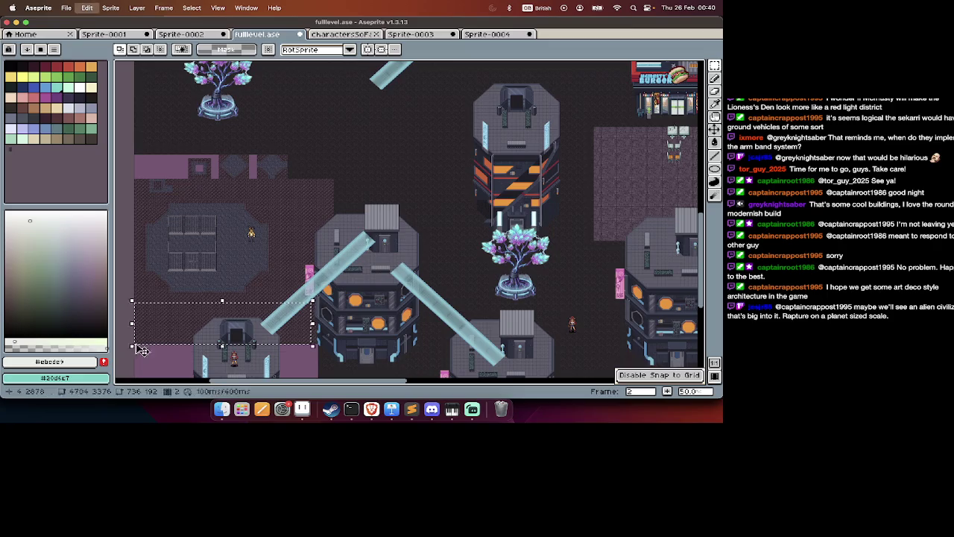
# Paste the copied dark ground block behind Oelan's Struddle and commit it.
pyautogui.scroll(10, 131, 343)
pyautogui.hscroll(3, 131, 344)
pyautogui.scroll(5, 131, 343)
pyautogui.hscroll(3, 131, 343)
pyautogui.hotkey('ctrl', 'v')
pyautogui.moveTo(421, 212)
pyautogui.mouseDown()
pyautogui.moveTo(507, 292)
pyautogui.moveTo(537, 294)
pyautogui.moveTo(527, 274)
pyautogui.moveTo(540, 276)
pyautogui.mouseUp()
pyautogui.press('Return')
pyautogui.moveTo(608, 237); pyautogui.dragTo(441, 319)
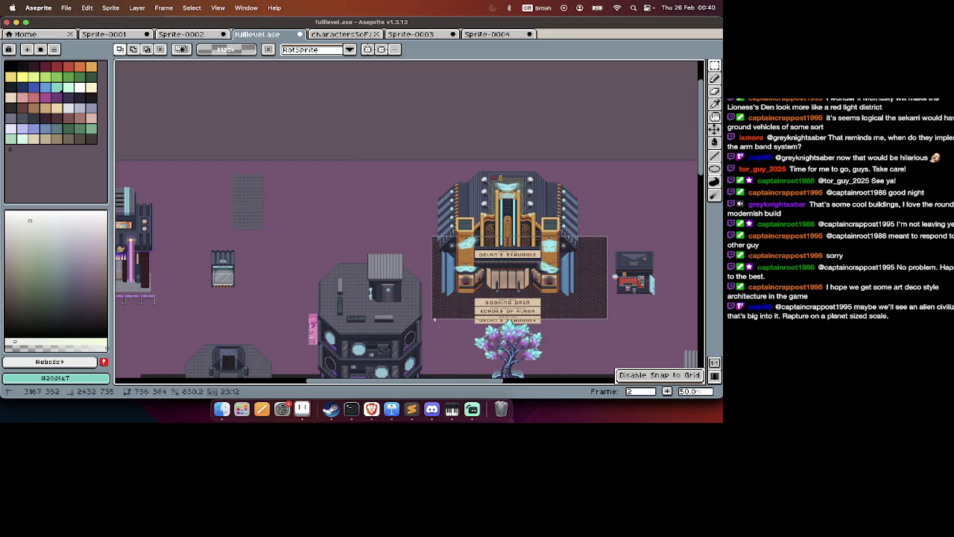
pyautogui.moveTo(435, 320)
pyautogui.mouseDown()
pyautogui.moveTo(429, 170)
pyautogui.moveTo(601, 316)
pyautogui.mouseUp()
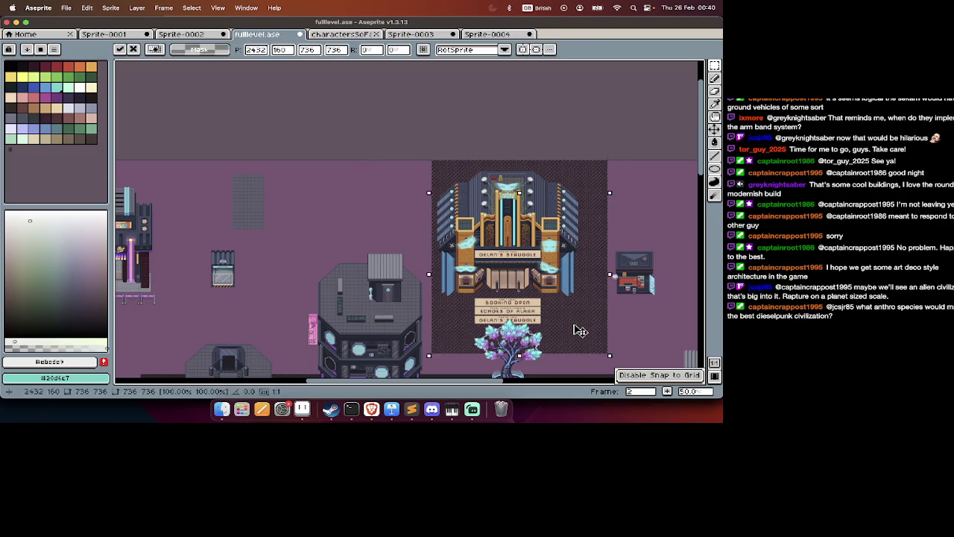
pyautogui.write('256')
pyautogui.press('Return')
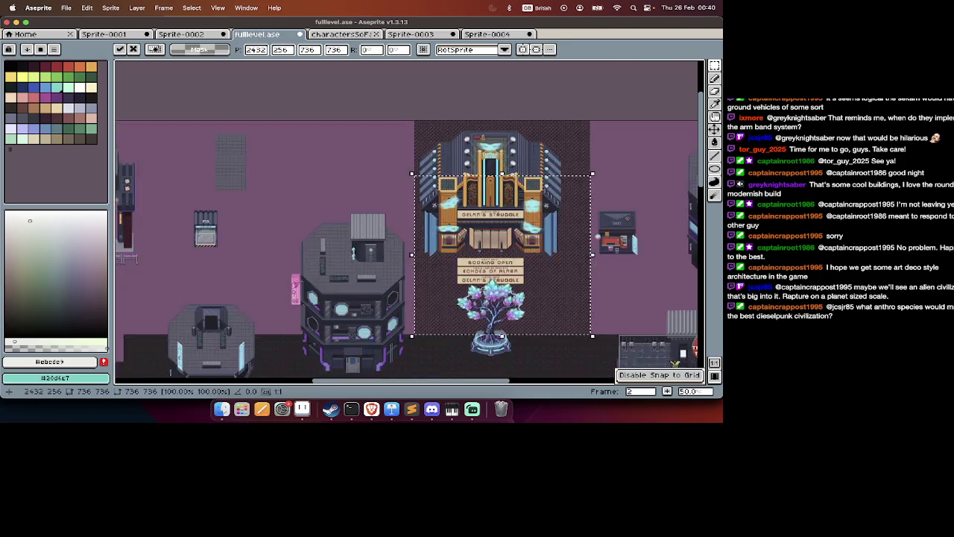
# Try copying and pasting the theatre building area, then discard the pasted copy.
pyautogui.hscroll(5, 581, 339)
pyautogui.scroll(-3, 574, 334)
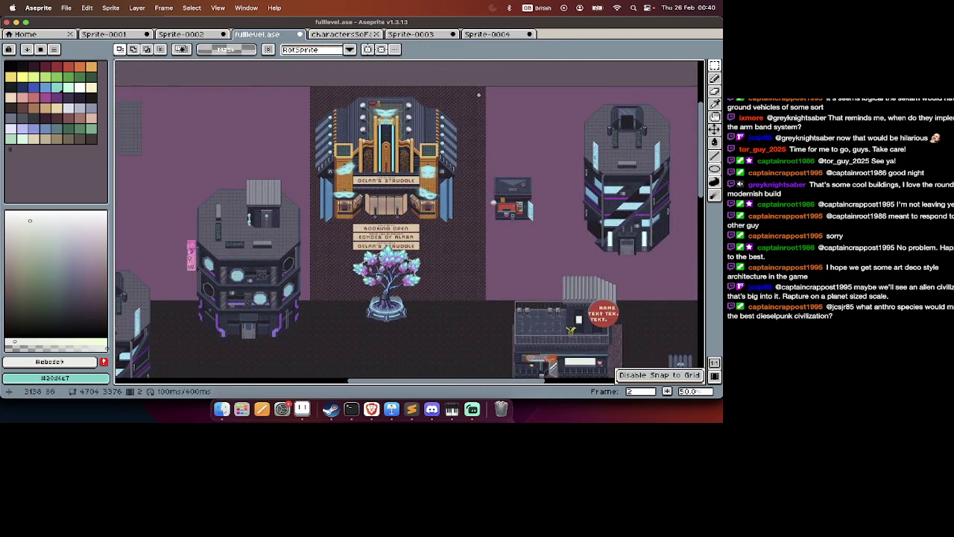
pyautogui.moveTo(482, 87)
pyautogui.mouseDown()
pyautogui.moveTo(317, 300)
pyautogui.moveTo(524, 284)
pyautogui.mouseUp()
pyautogui.hotkey('ctrl', 'c')
pyautogui.hotkey('ctrl', 'v')
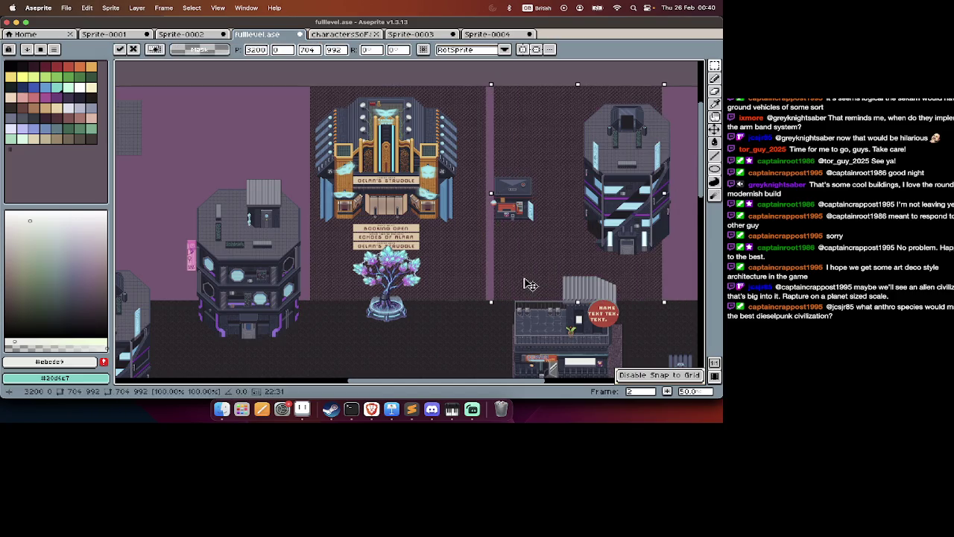
pyautogui.hscroll(5, 522, 283)
pyautogui.hotkey('ctrl', 'z')
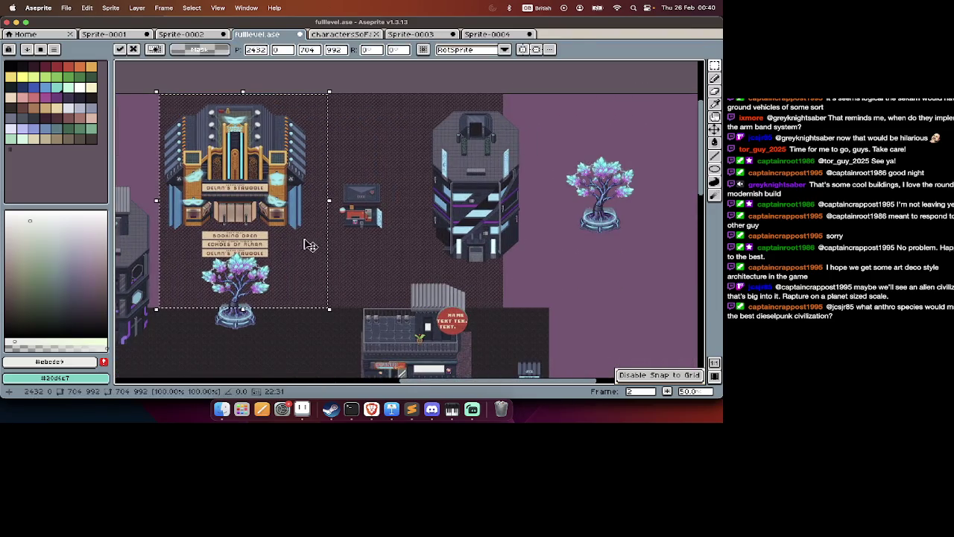
pyautogui.hotkey('ctrl', 'shift', 'z')
pyautogui.hscroll(5, 607, 247)
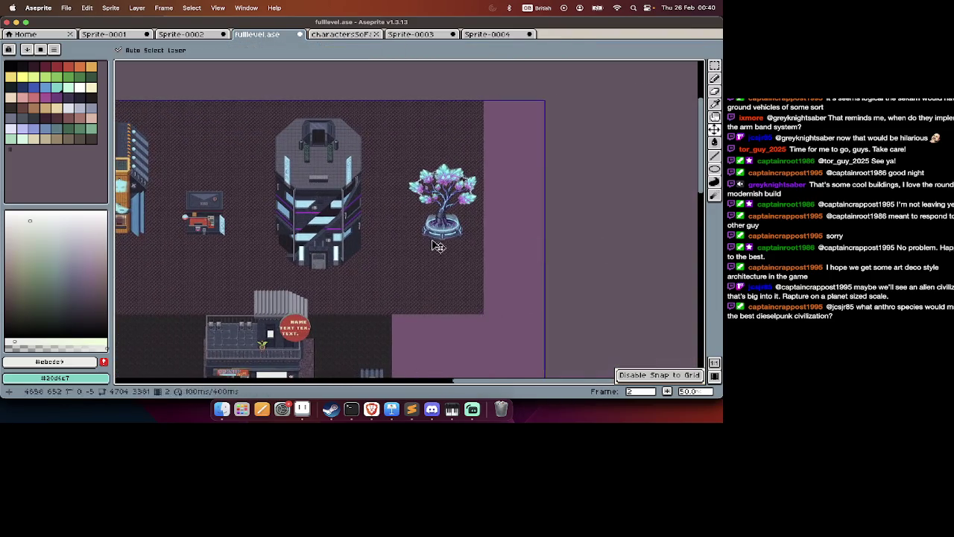
pyautogui.hscroll(-10, 356, 250)
pyautogui.hotkey('ctrl', 'z')
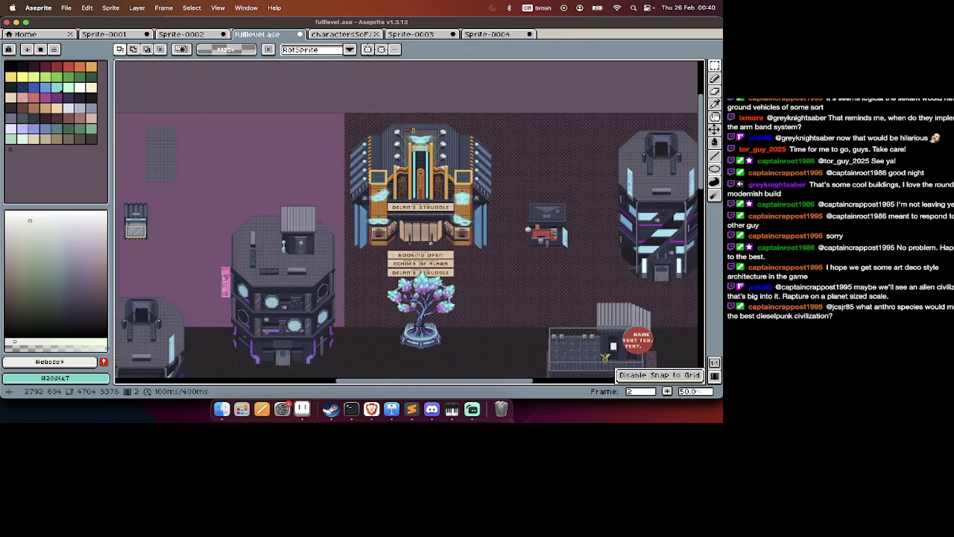
pyautogui.hscroll(-3, 432, 245)
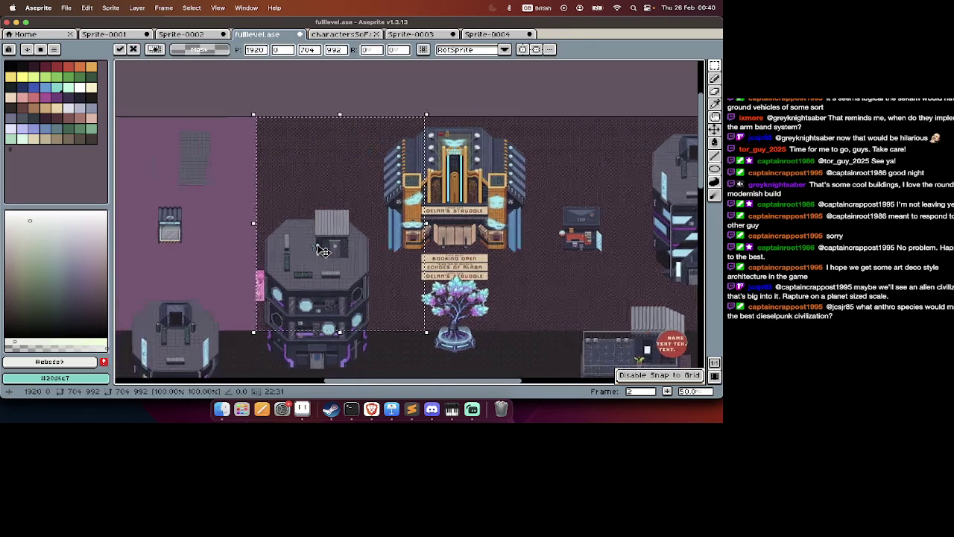
pyautogui.hotkey('ctrl', 'z')
# Move the grey paving slab beside the orange-striped tower, nudged down one grid cell.
pyautogui.moveTo(422, 234); pyautogui.dragTo(220, 236)
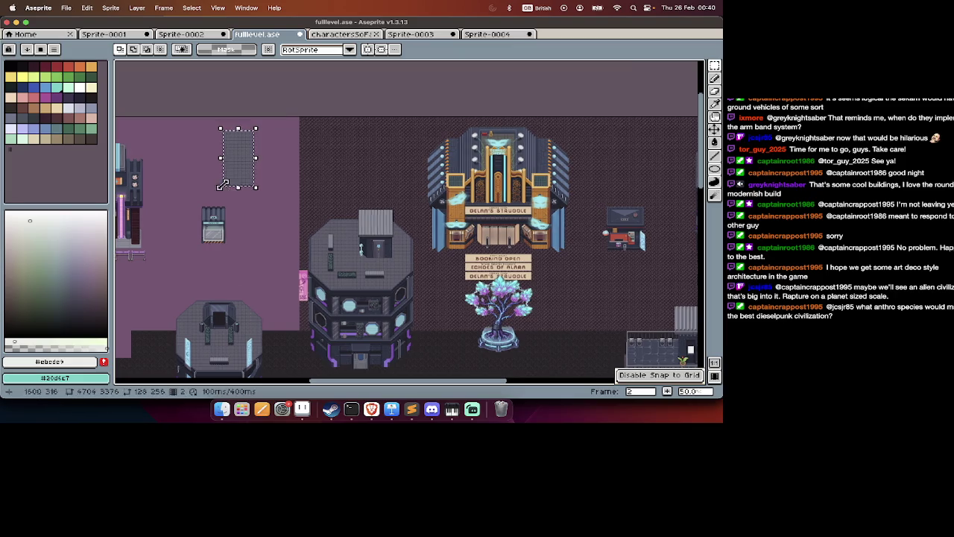
pyautogui.hscroll(-15, 218, 187)
pyautogui.moveTo(466, 127); pyautogui.dragTo(305, 246)
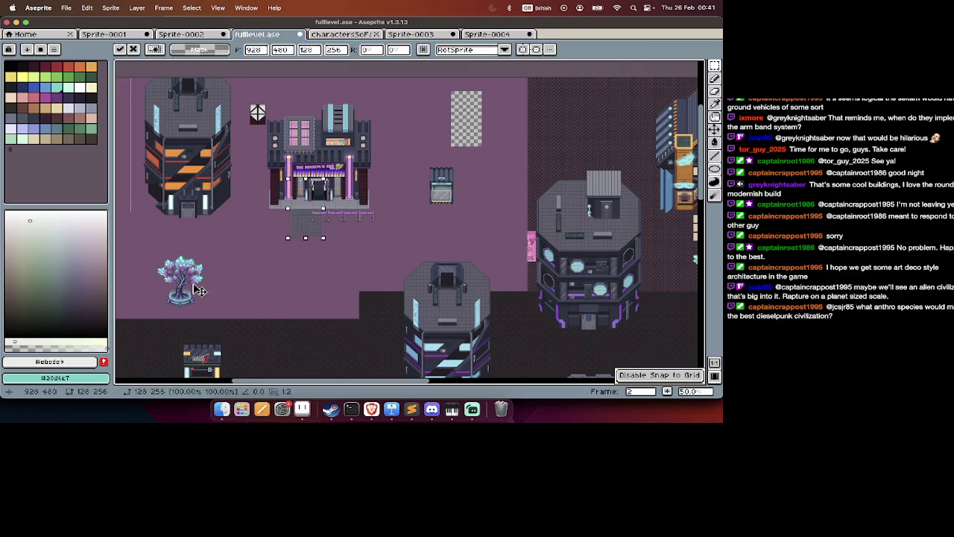
pyautogui.moveTo(153, 258); pyautogui.dragTo(316, 261)
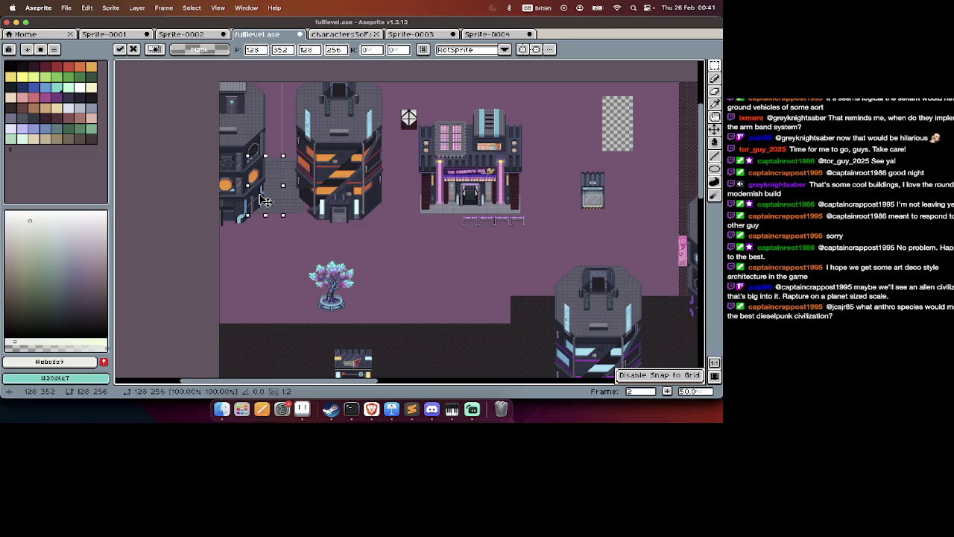
pyautogui.press('Return')
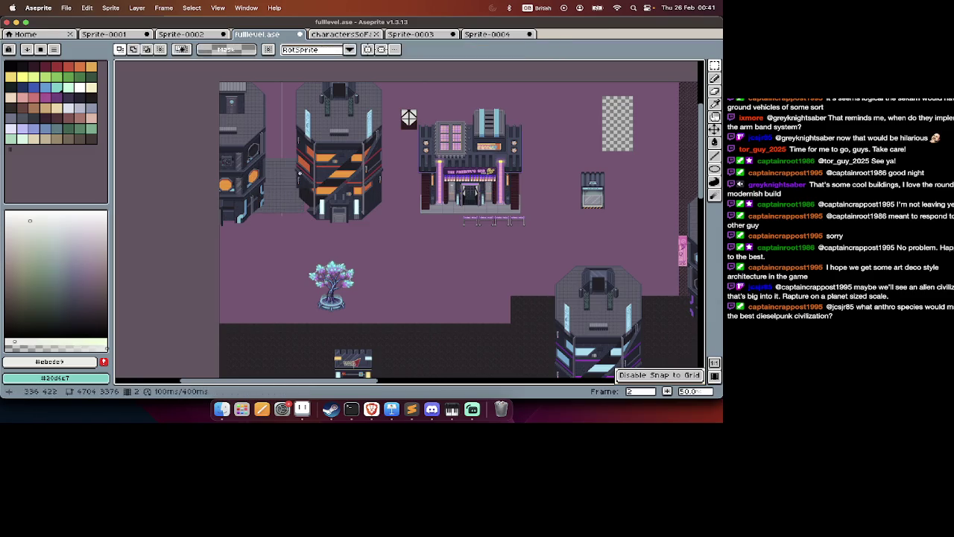
pyautogui.click(289, 159)
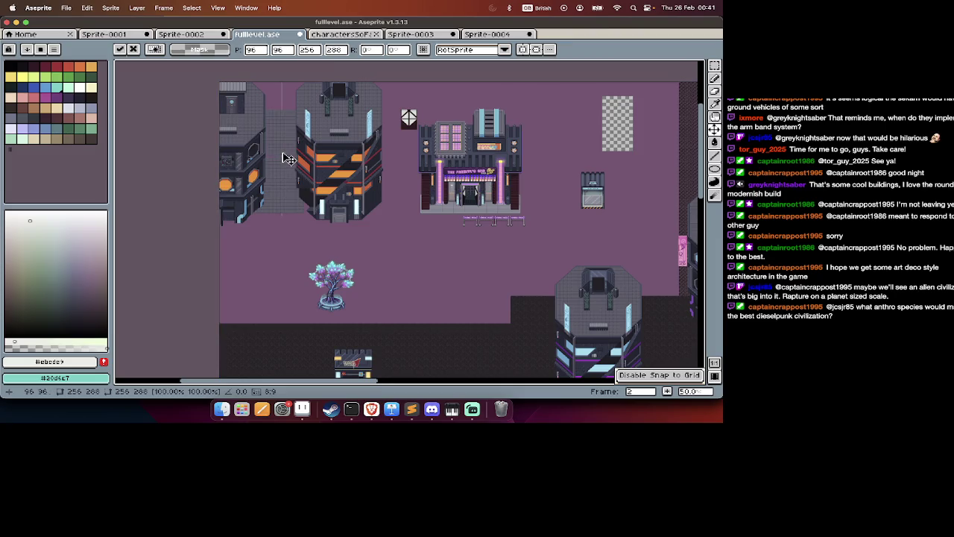
pyautogui.moveTo(289, 158); pyautogui.dragTo(288, 179)
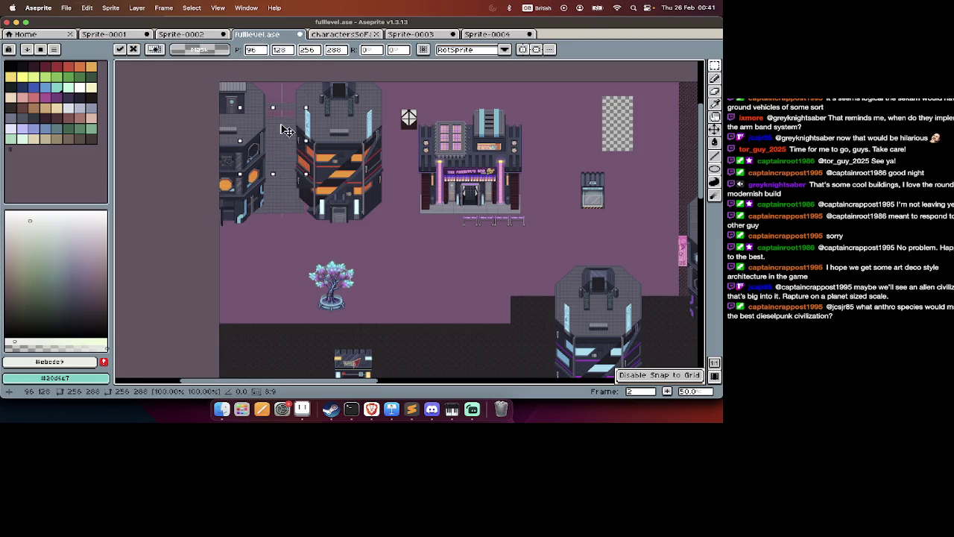
pyautogui.press('Return')
# Shift the ornate gold theatre block and its tree further left.
pyautogui.hscroll(10, 287, 107)
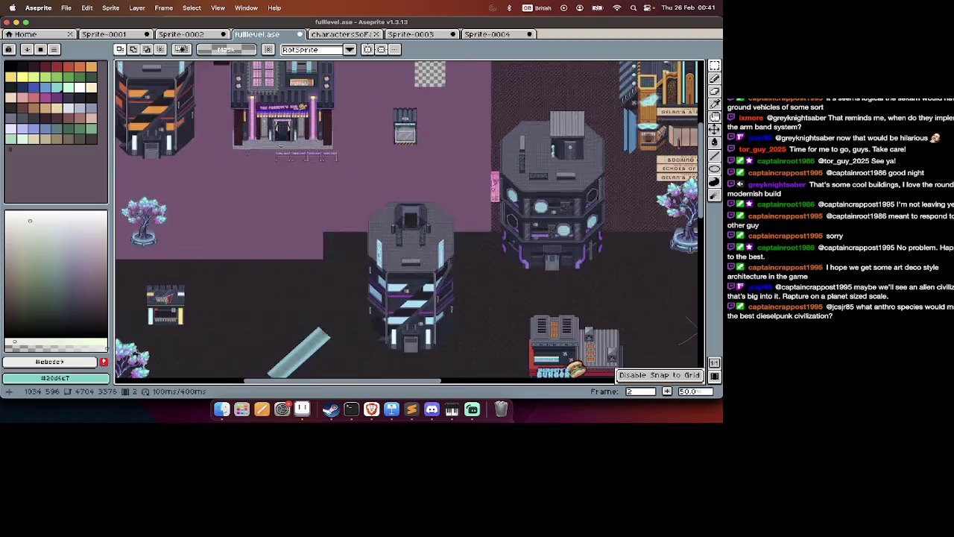
pyautogui.moveTo(462, 116); pyautogui.dragTo(146, 328)
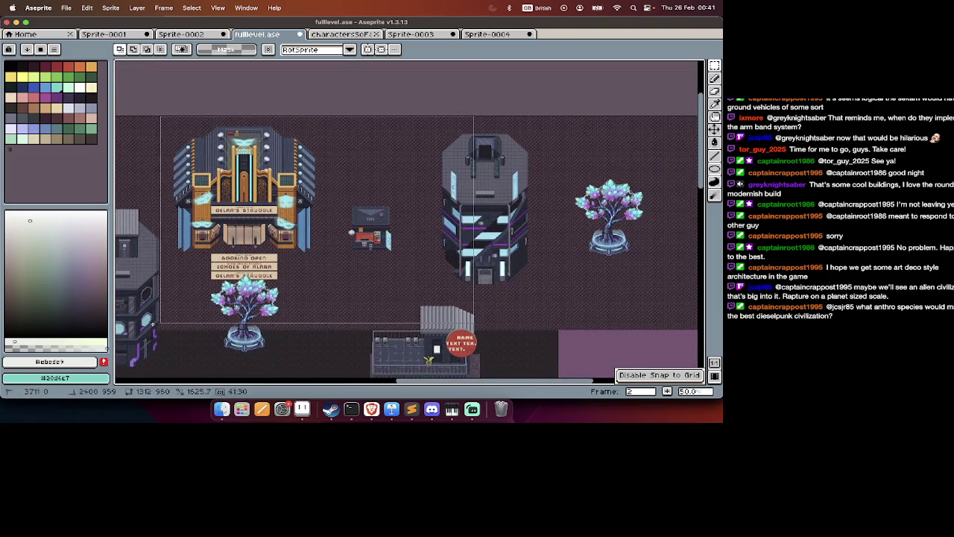
pyautogui.hscroll(-10, 407, 247)
pyautogui.press('super+t')
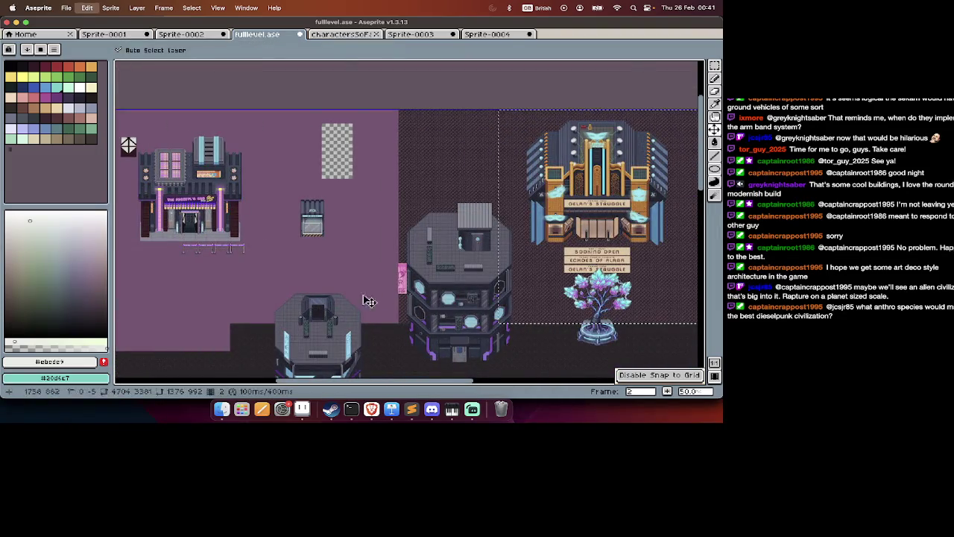
pyautogui.moveTo(436, 281); pyautogui.dragTo(300, 281)
pyautogui.hscroll(-5, 301, 282)
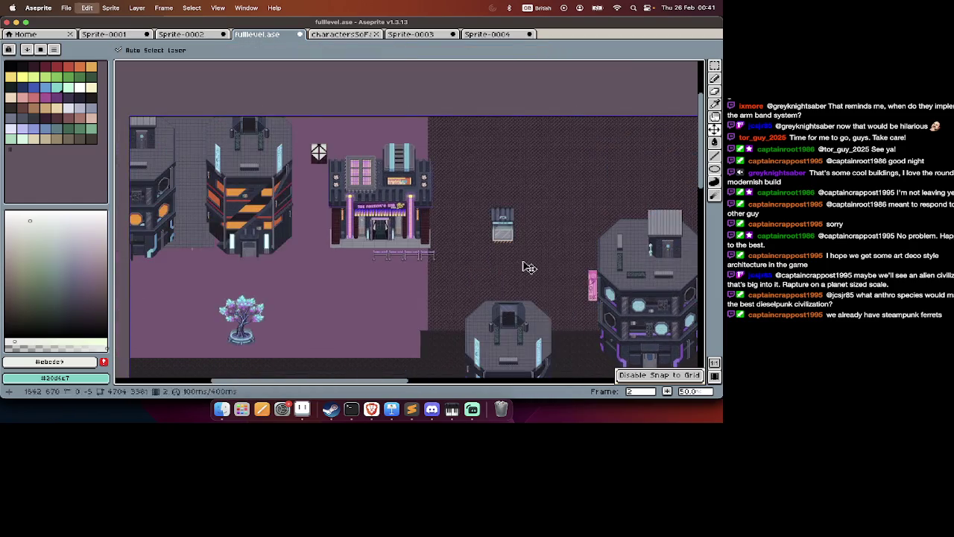
pyautogui.moveTo(532, 268)
pyautogui.mouseDown()
pyautogui.moveTo(431, 262)
pyautogui.moveTo(580, 264)
pyautogui.mouseUp()
pyautogui.hscroll(5, 575, 262)
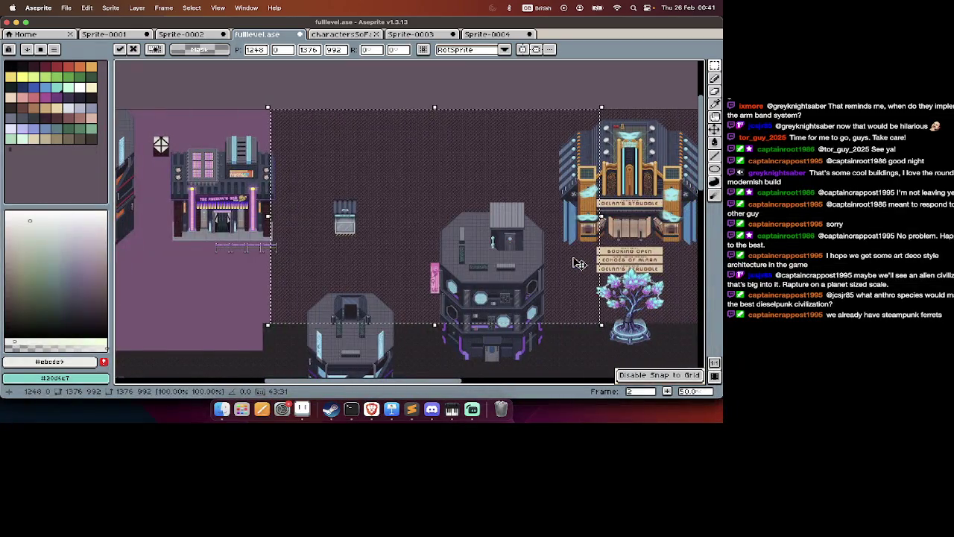
pyautogui.press('Return')
# Copy the paved plaza section below the shop and paste it toward the bar building.
pyautogui.hscroll(-10, 575, 261)
pyautogui.scroll(-15, 573, 257)
pyautogui.hscroll(15, 573, 257)
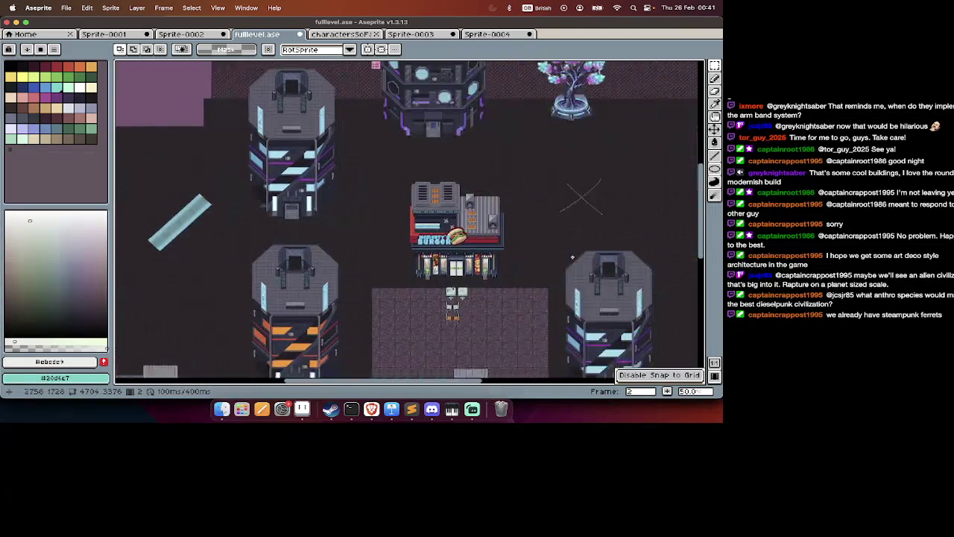
pyautogui.moveTo(565, 114); pyautogui.dragTo(362, 253)
pyautogui.hotkey('ctrl', 'c')
pyautogui.scroll(15, 348, 250)
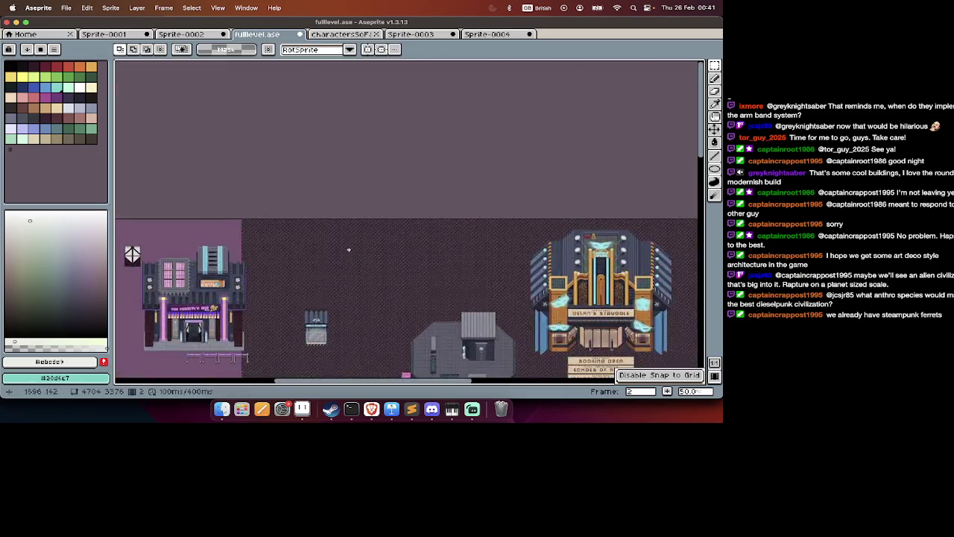
pyautogui.hscroll(-15, 348, 250)
pyautogui.hotkey('ctrl', 'v')
pyautogui.moveTo(458, 275); pyautogui.dragTo(559, 318)
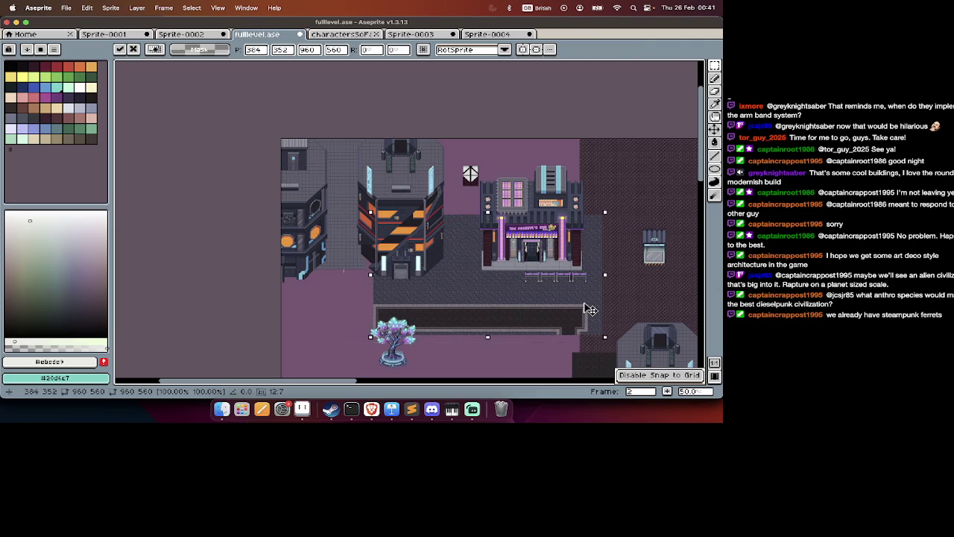
# Place the pasted plaza under the neon bar and raise its floor behind the bar.
pyautogui.moveTo(559, 317)
pyautogui.mouseDown()
pyautogui.moveTo(608, 309)
pyautogui.moveTo(475, 283)
pyautogui.moveTo(501, 284)
pyautogui.mouseUp()
pyautogui.hscroll(5, 608, 309)
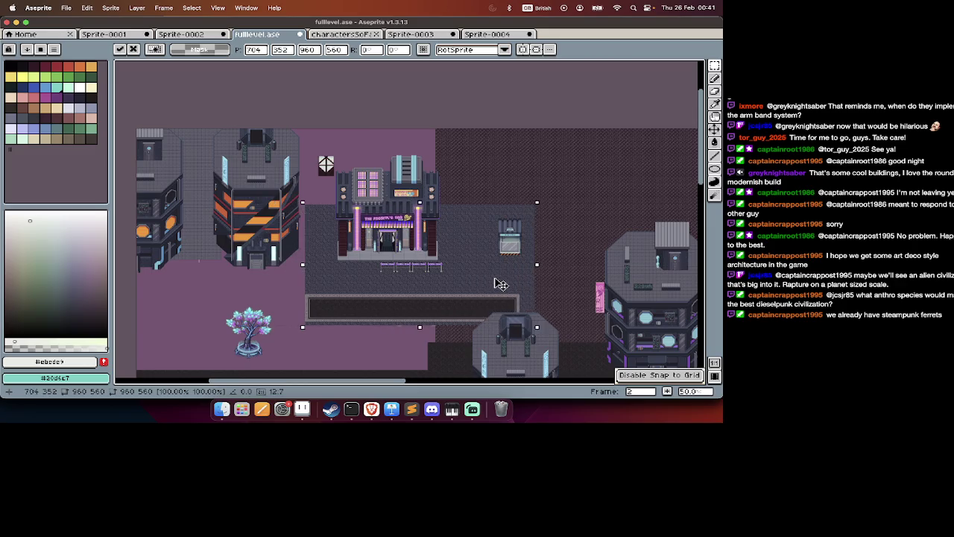
pyautogui.hotkey('ctrl', 'd')
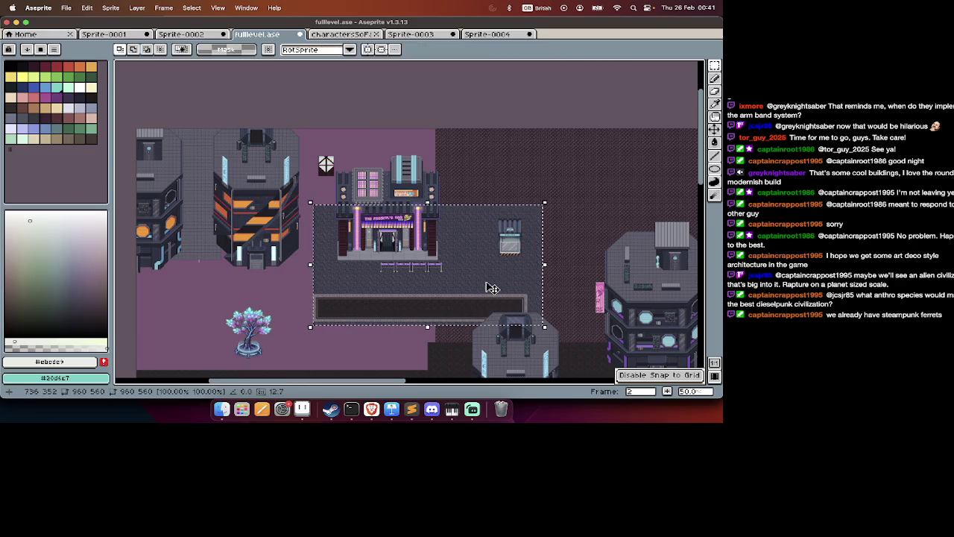
pyautogui.moveTo(543, 205); pyautogui.dragTo(313, 294)
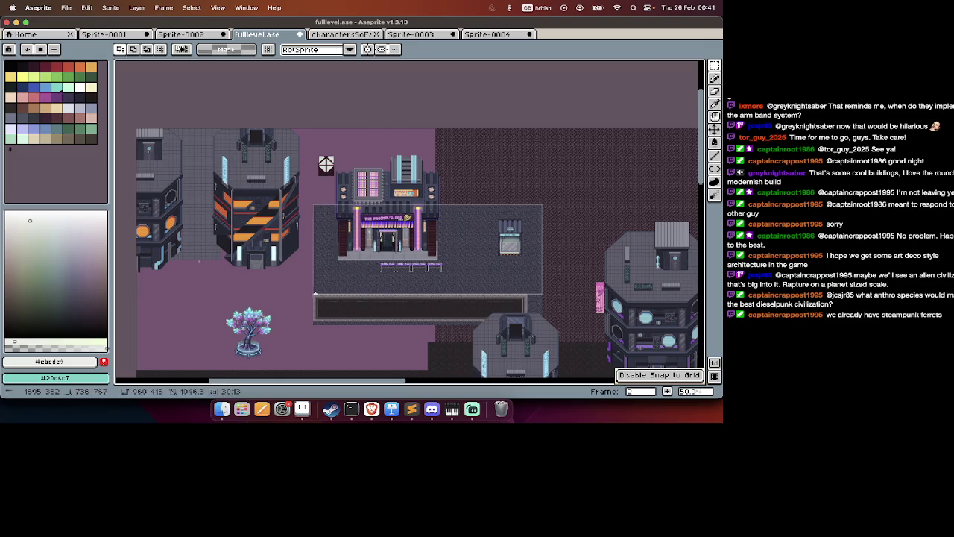
pyautogui.moveTo(377, 274)
pyautogui.mouseDown()
pyautogui.moveTo(328, 188)
pyautogui.moveTo(377, 190)
pyautogui.mouseUp()
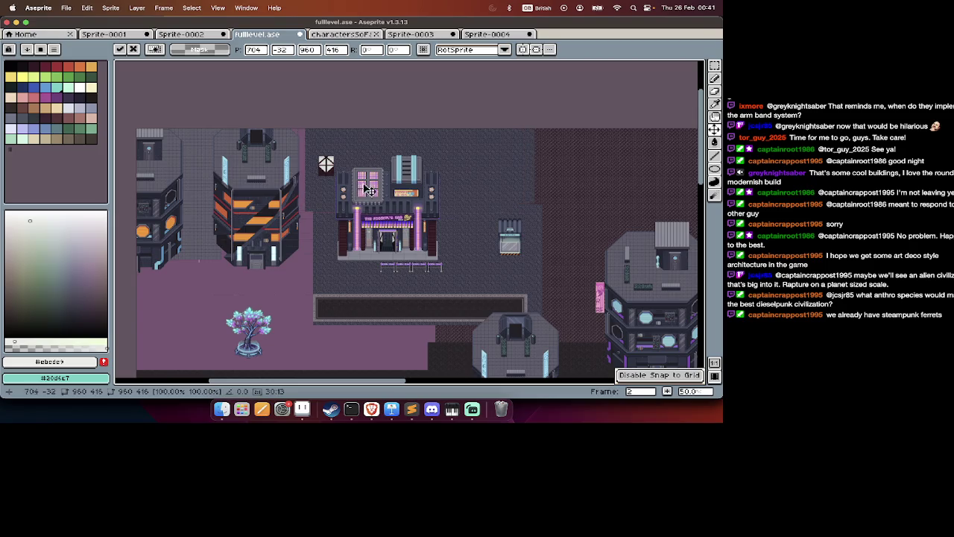
pyautogui.press('Return')
# Slide the bar building together with its plaza slightly left.
pyautogui.hscroll(-3, 373, 190)
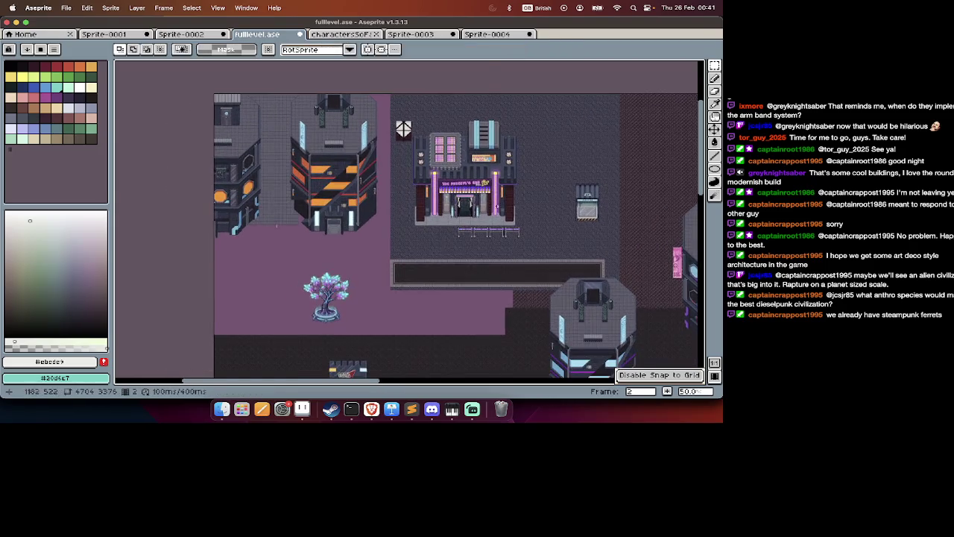
pyautogui.scroll(2, 449, 210)
pyautogui.scroll(-3, 449, 210)
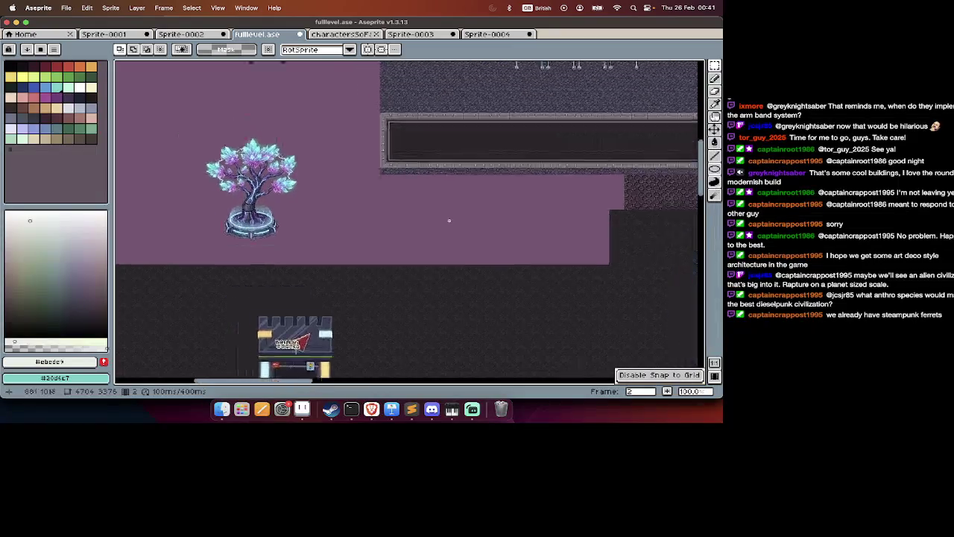
pyautogui.scroll(3, 448, 210)
pyautogui.scroll(-1, 448, 216)
pyautogui.moveTo(563, 99); pyautogui.dragTo(411, 261)
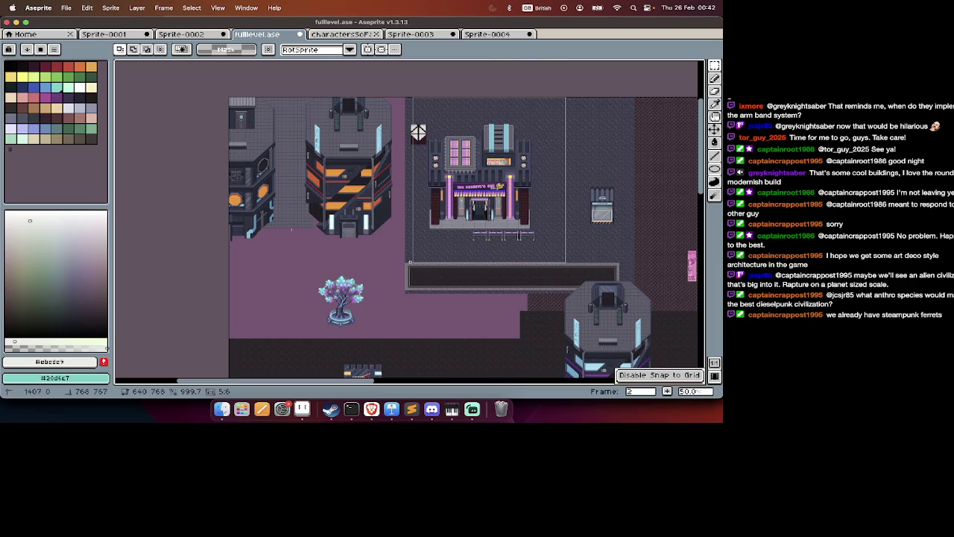
pyautogui.moveTo(452, 246); pyautogui.dragTo(438, 249)
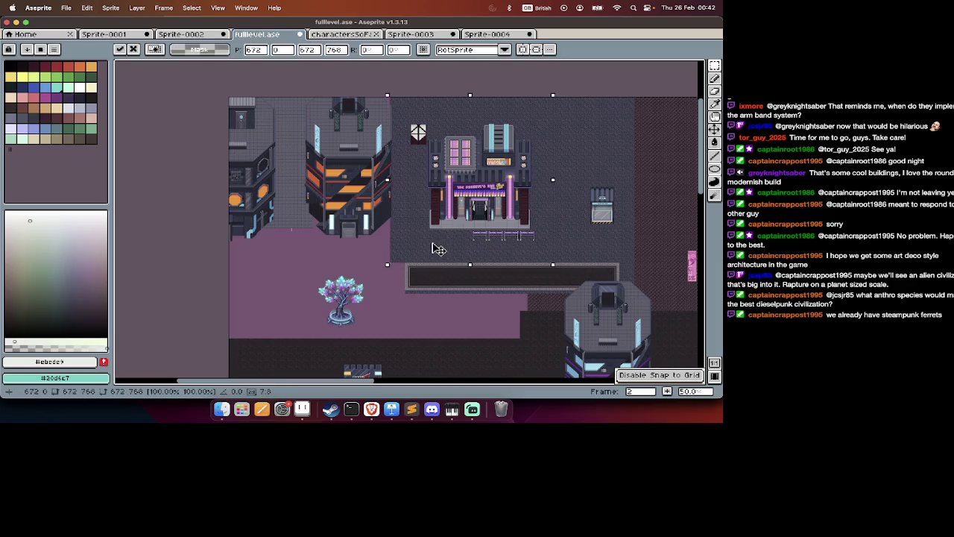
pyautogui.press('Return')
# Extend a plaza floor strip down around the tree and further left past it.
pyautogui.scroll(-2, 441, 324)
pyautogui.hscroll(1, 441, 324)
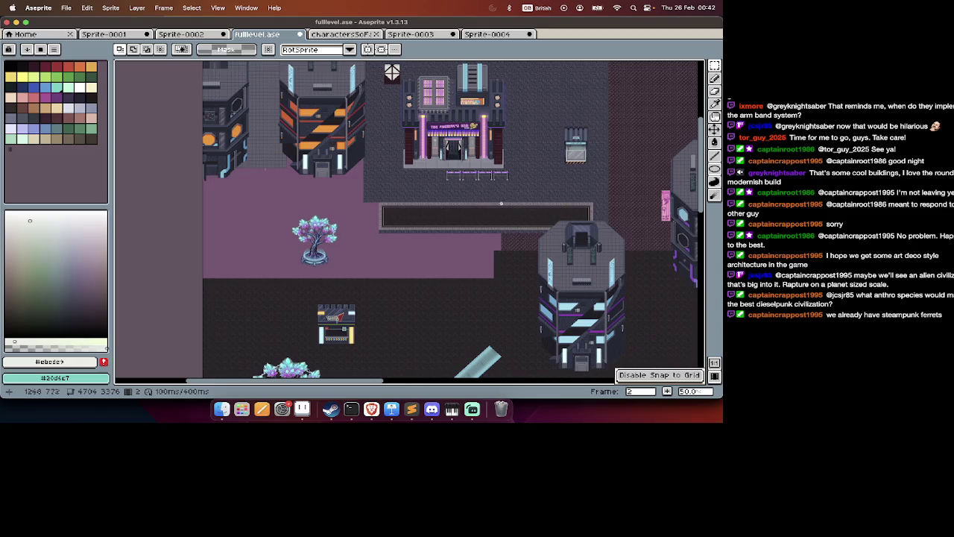
pyautogui.moveTo(595, 159); pyautogui.dragTo(361, 204)
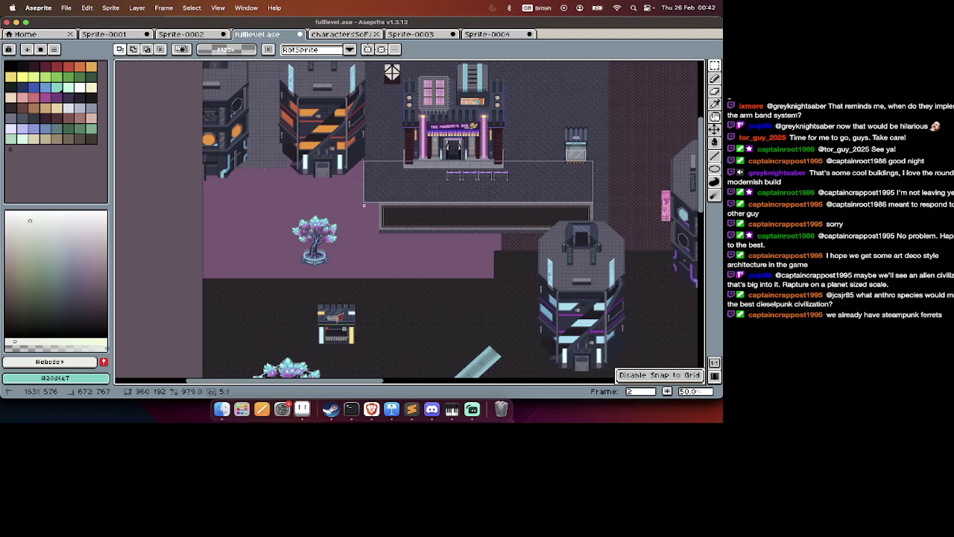
pyautogui.click(462, 207)
pyautogui.moveTo(462, 208); pyautogui.dragTo(386, 263)
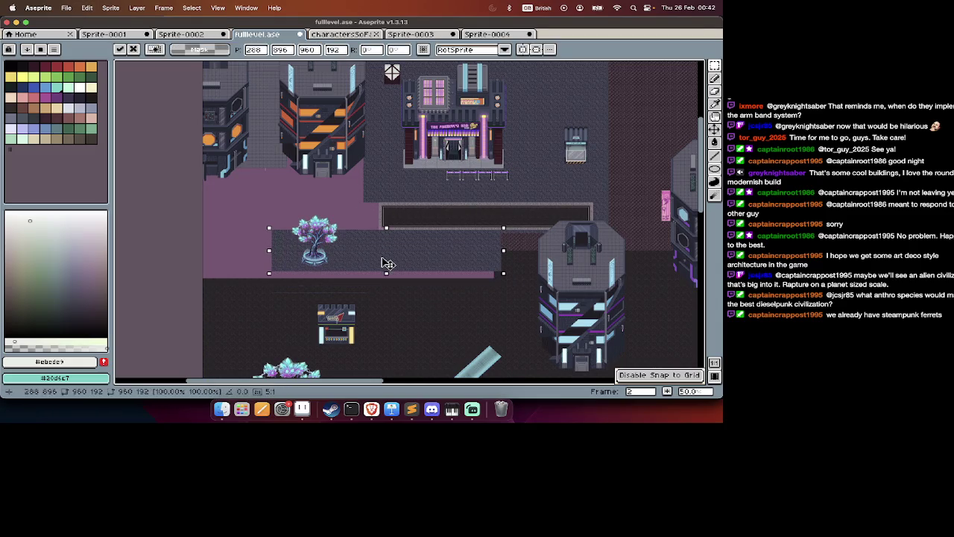
pyautogui.hscroll(-3, 386, 262)
pyautogui.press('Return')
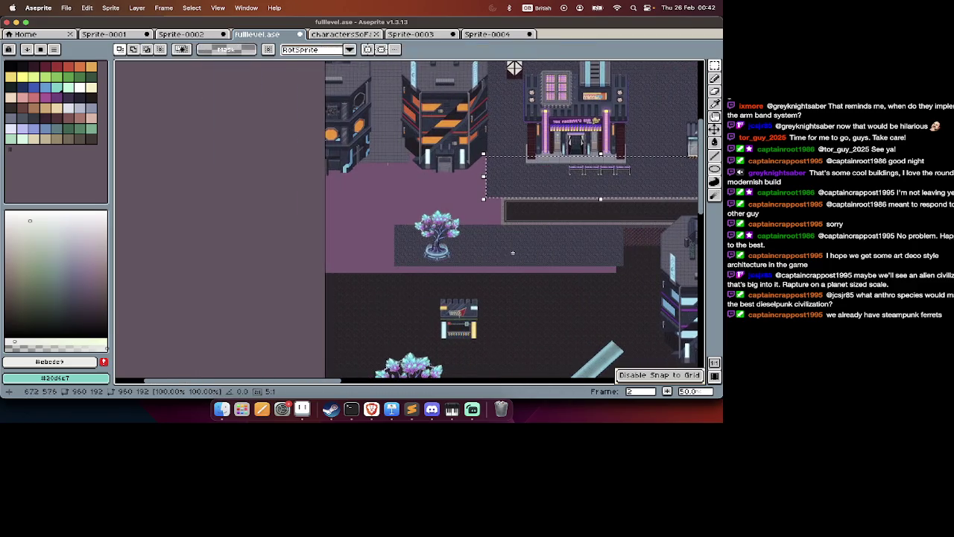
pyautogui.moveTo(581, 169)
pyautogui.mouseDown()
pyautogui.moveTo(405, 241)
pyautogui.moveTo(373, 264)
pyautogui.moveTo(378, 255)
pyautogui.mouseUp()
pyautogui.hscroll(2, 378, 248)
pyautogui.press('Return')
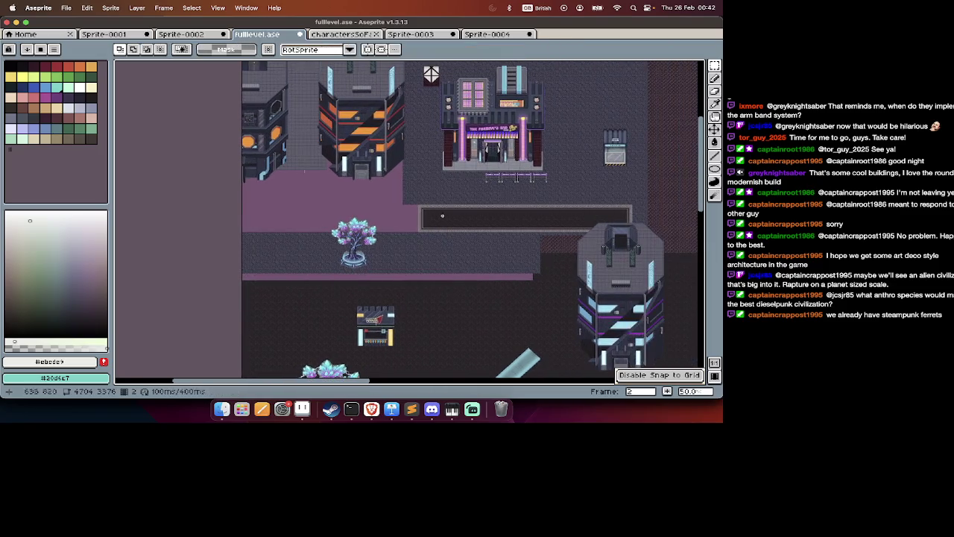
# Shift a dark walkway section left and paste a copy of a pavement block to the right.
pyautogui.moveTo(533, 190); pyautogui.dragTo(411, 252)
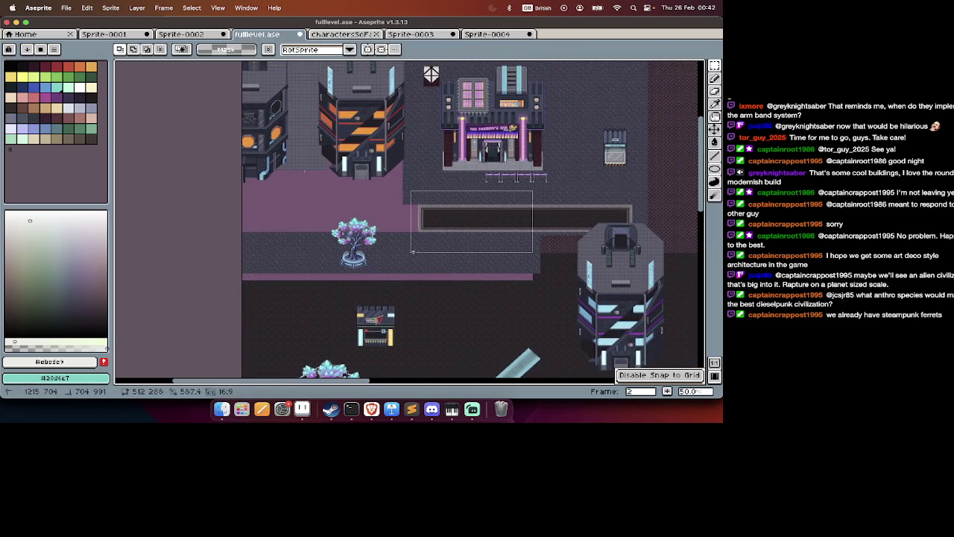
pyautogui.moveTo(468, 237); pyautogui.dragTo(289, 237)
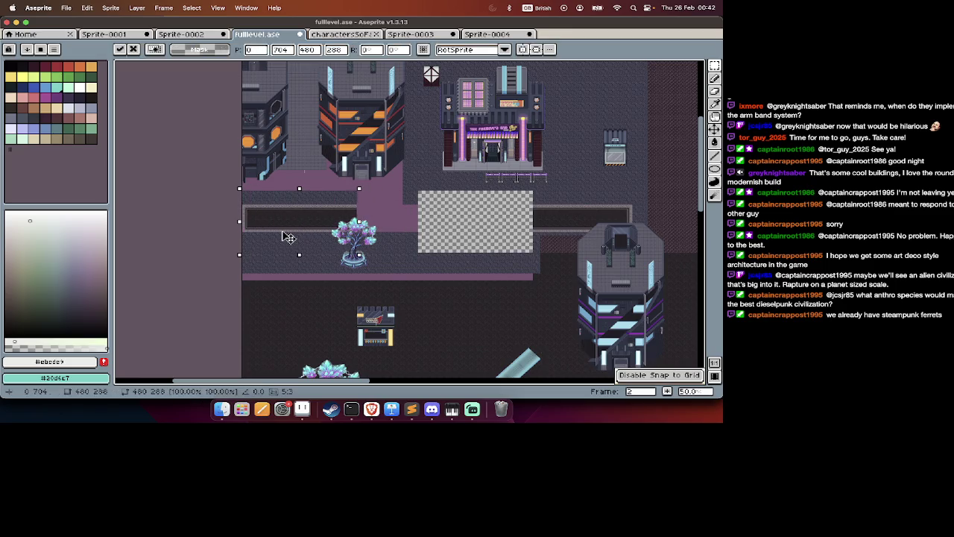
pyautogui.click(386, 193)
pyautogui.moveTo(367, 186); pyautogui.dragTo(289, 253)
pyautogui.press('super+c')
pyautogui.press('super+v')
pyautogui.moveTo(343, 225)
pyautogui.mouseDown()
pyautogui.moveTo(506, 232)
pyautogui.moveTo(493, 231)
pyautogui.moveTo(527, 249)
pyautogui.mouseUp()
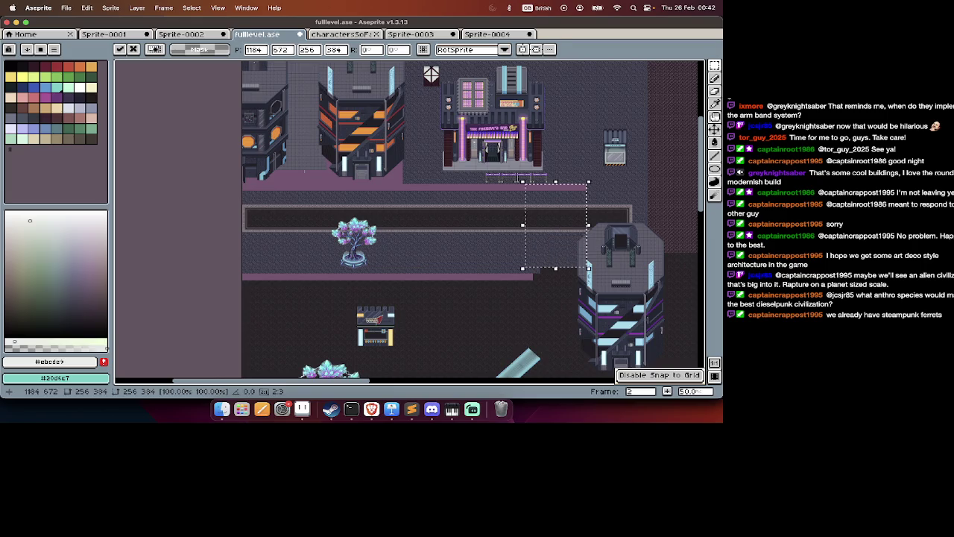
pyautogui.press('Return')
# Shift the pavement beside the right tower slightly right, then undo the leftover change.
pyautogui.moveTo(548, 197); pyautogui.dragTo(439, 283)
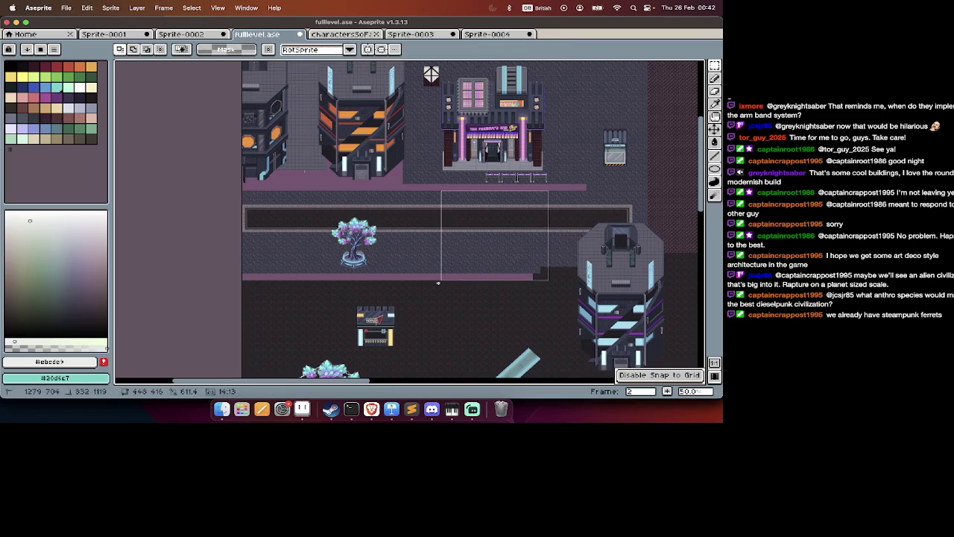
pyautogui.moveTo(535, 245); pyautogui.dragTo(557, 246)
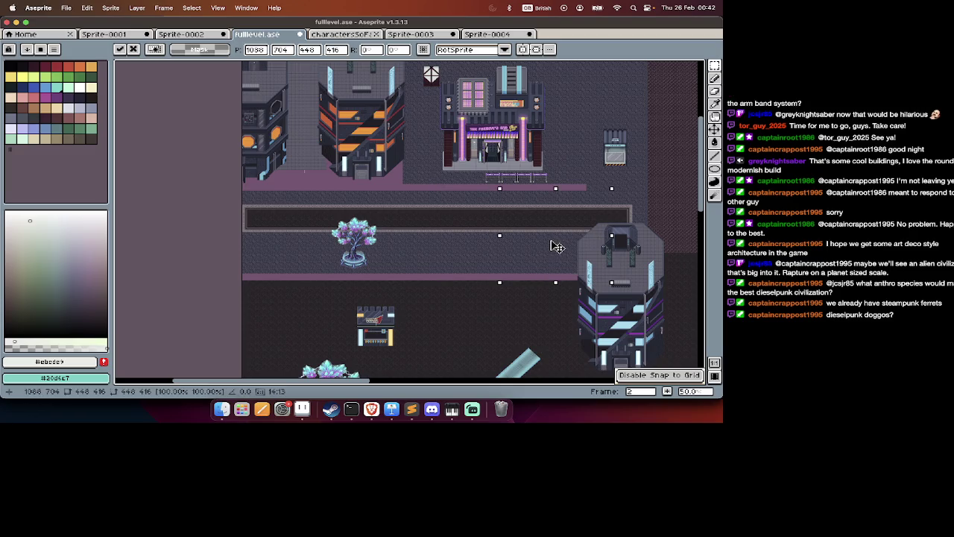
pyautogui.click(586, 165)
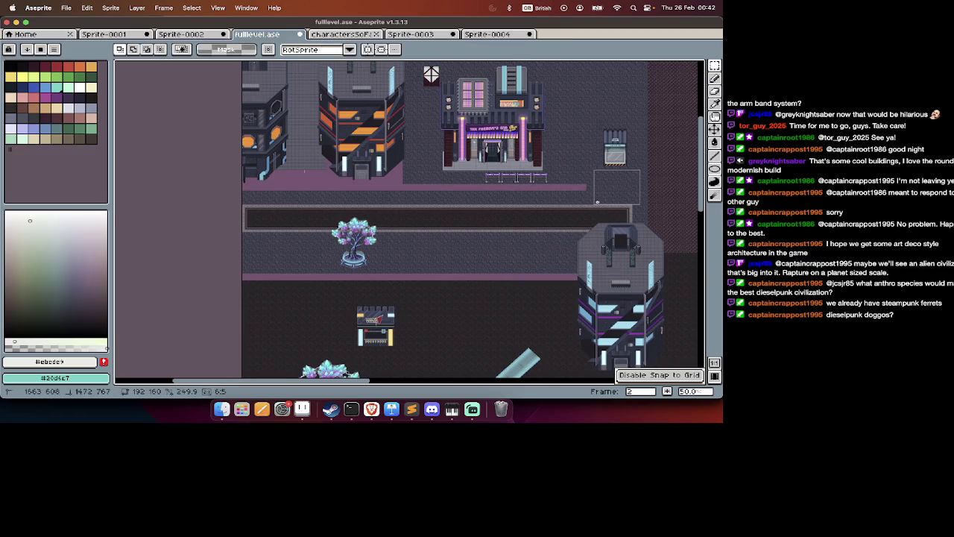
pyautogui.hotkey('ctrl', 'z')
# Move the bar building and its railings down toward the walkway.
pyautogui.moveTo(633, 102); pyautogui.dragTo(439, 182)
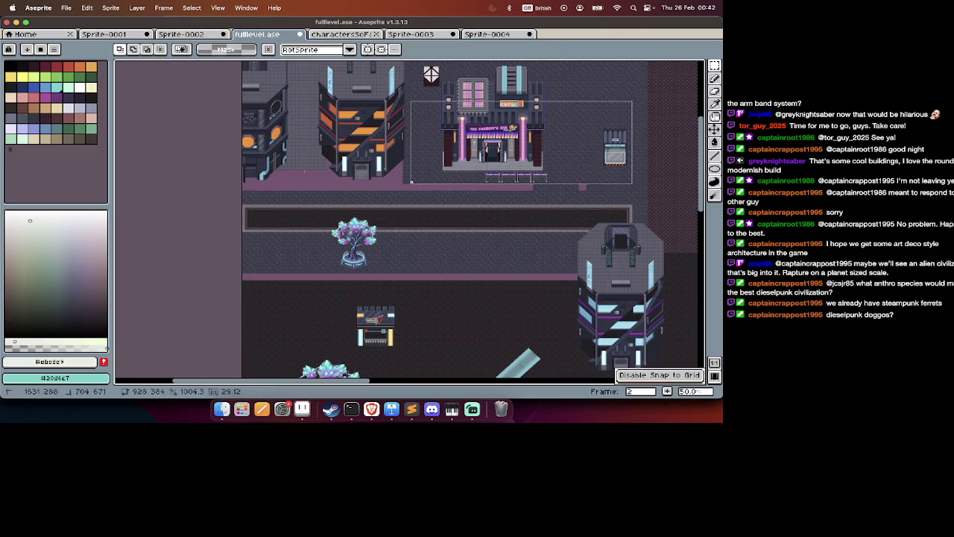
pyautogui.moveTo(480, 162)
pyautogui.mouseDown()
pyautogui.moveTo(475, 197)
pyautogui.moveTo(475, 185)
pyautogui.mouseUp()
pyautogui.click(511, 224)
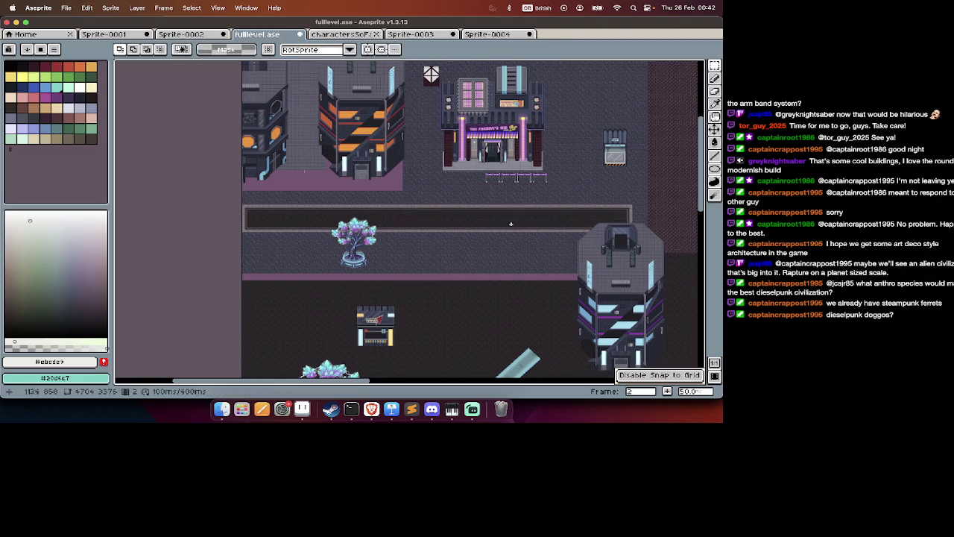
pyautogui.moveTo(522, 228); pyautogui.dragTo(192, 303)
pyautogui.click(241, 261)
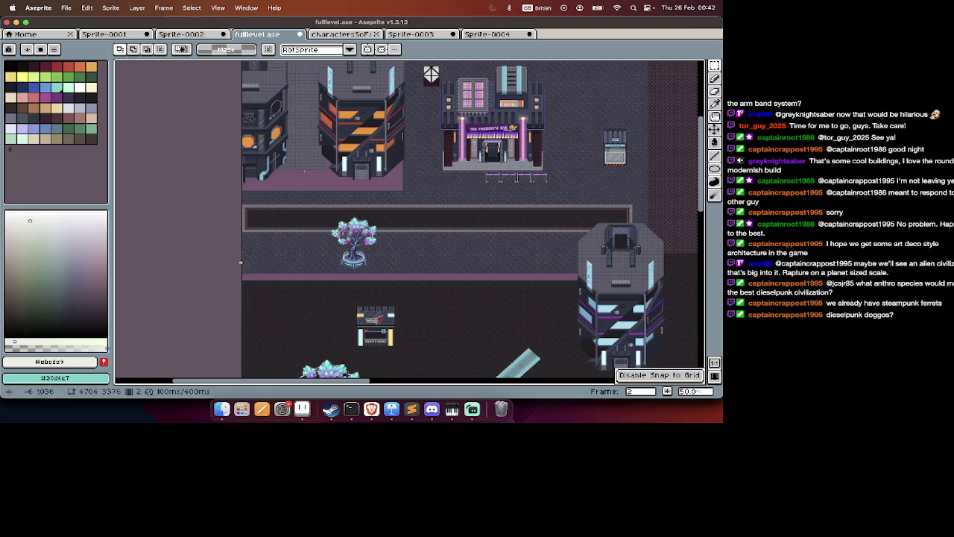
# Reposition the pavement strip above the walkway and raise the sidewalk strip into the purple gap.
pyautogui.moveTo(243, 233)
pyautogui.mouseDown()
pyautogui.moveTo(479, 273)
pyautogui.moveTo(381, 209)
pyautogui.mouseUp()
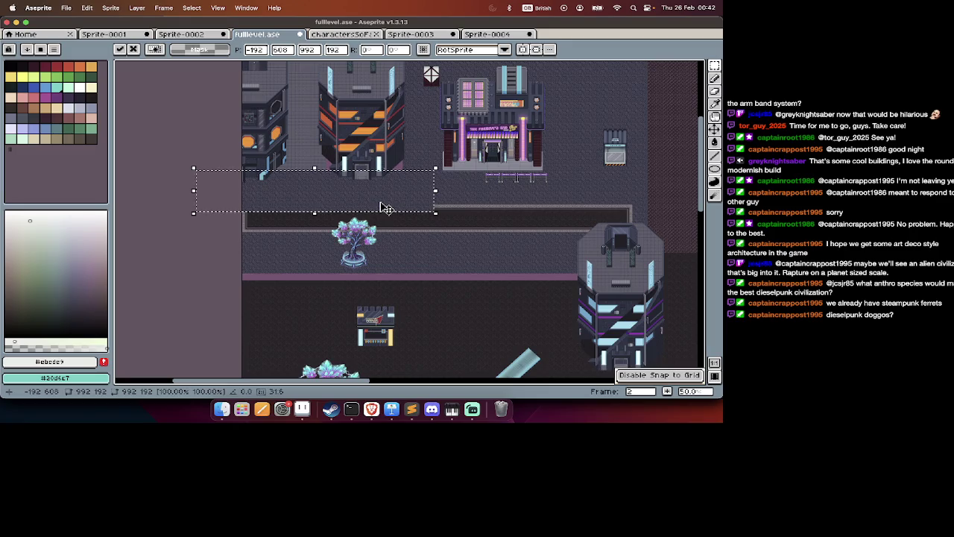
pyautogui.press('Return')
pyautogui.scroll(1, 452, 190)
pyautogui.hscroll(-3, 500, 208)
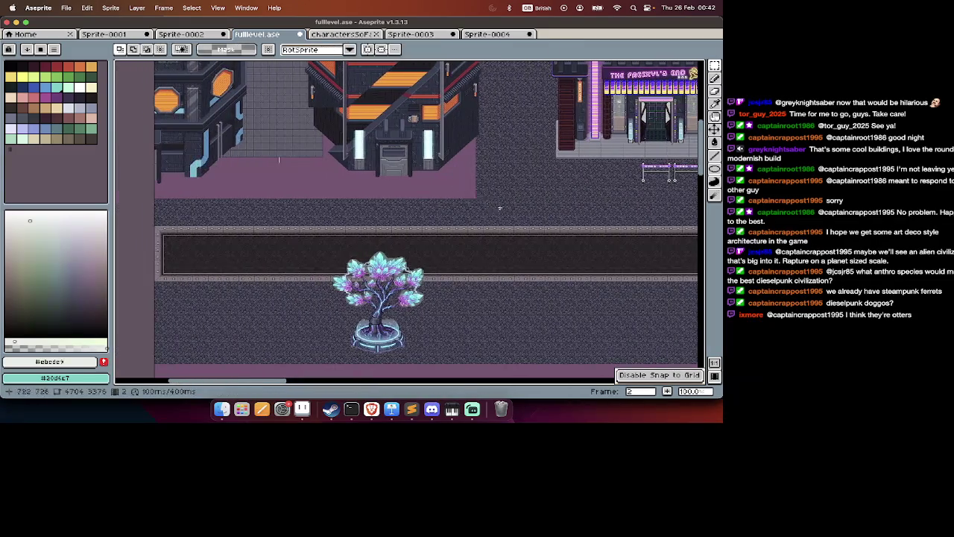
pyautogui.moveTo(552, 280); pyautogui.dragTo(154, 325)
pyautogui.moveTo(292, 306); pyautogui.dragTo(264, 197)
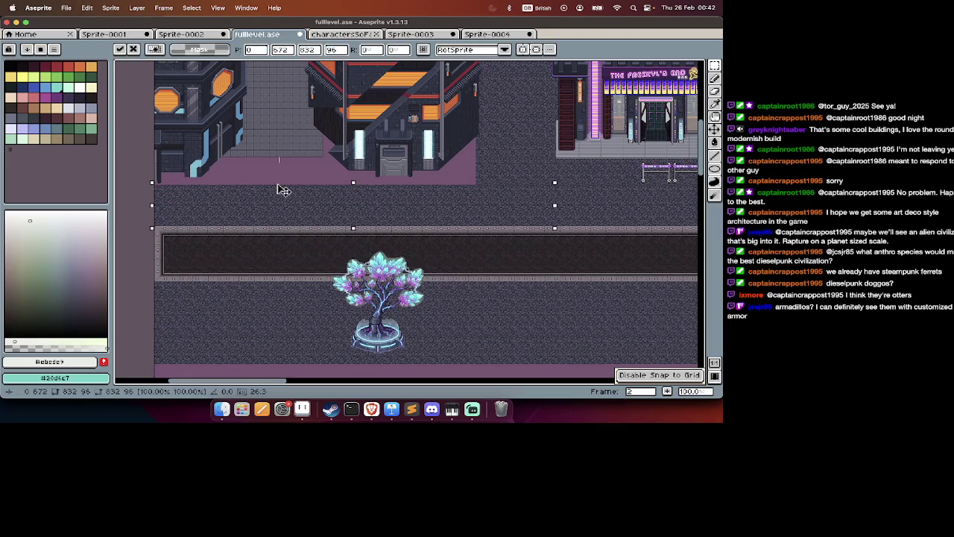
pyautogui.press('Return')
# Place small pavement patches beside the building and above the tower.
pyautogui.hscroll(3, 198, 237)
pyautogui.hscroll(2, 198, 237)
pyautogui.moveTo(423, 106); pyautogui.dragTo(390, 172)
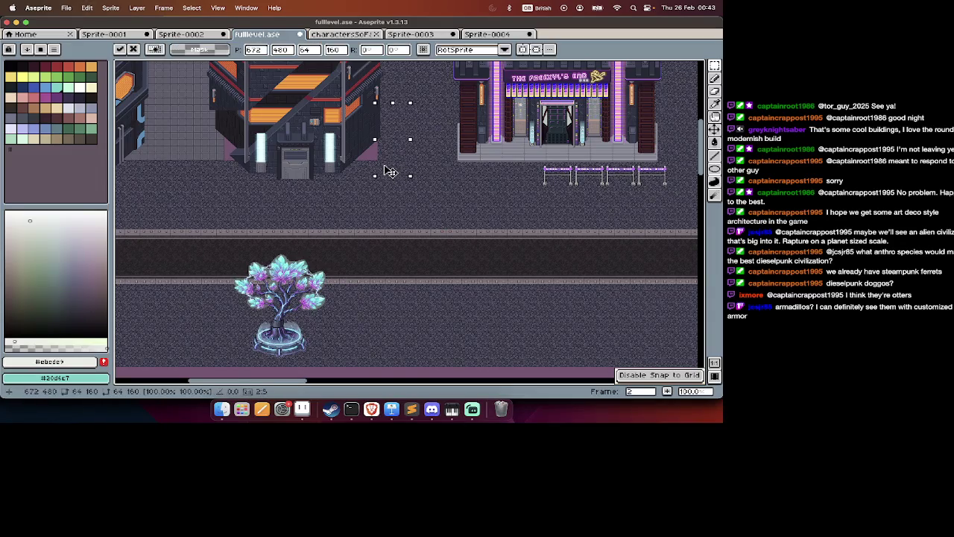
pyautogui.press('Return')
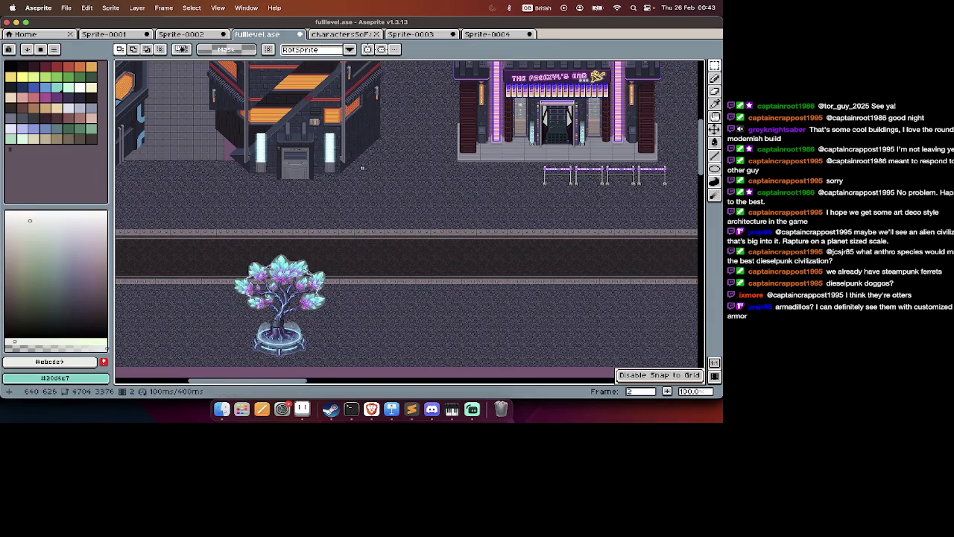
pyautogui.scroll(-2, 394, 150)
pyautogui.scroll(2, 394, 150)
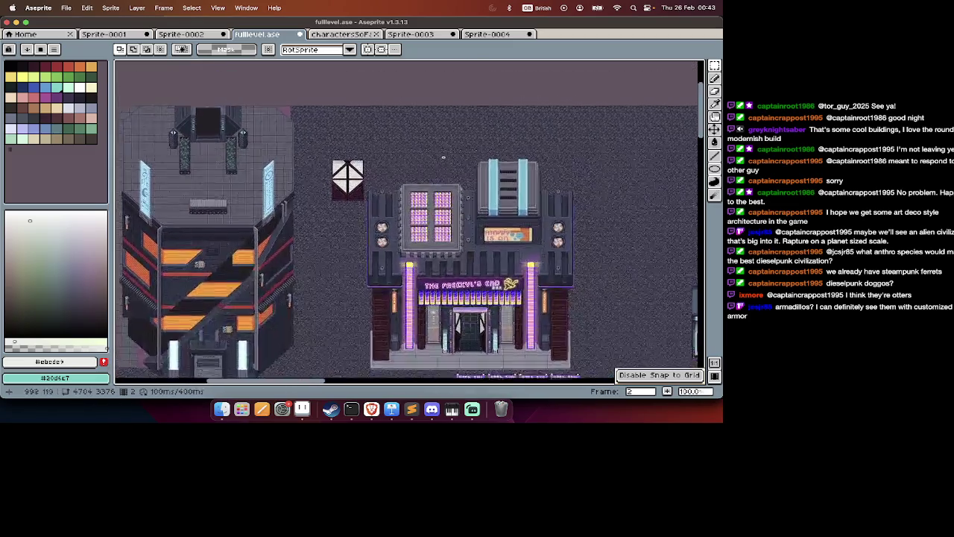
pyautogui.scroll(3, 440, 156)
pyautogui.moveTo(330, 223); pyautogui.dragTo(296, 198)
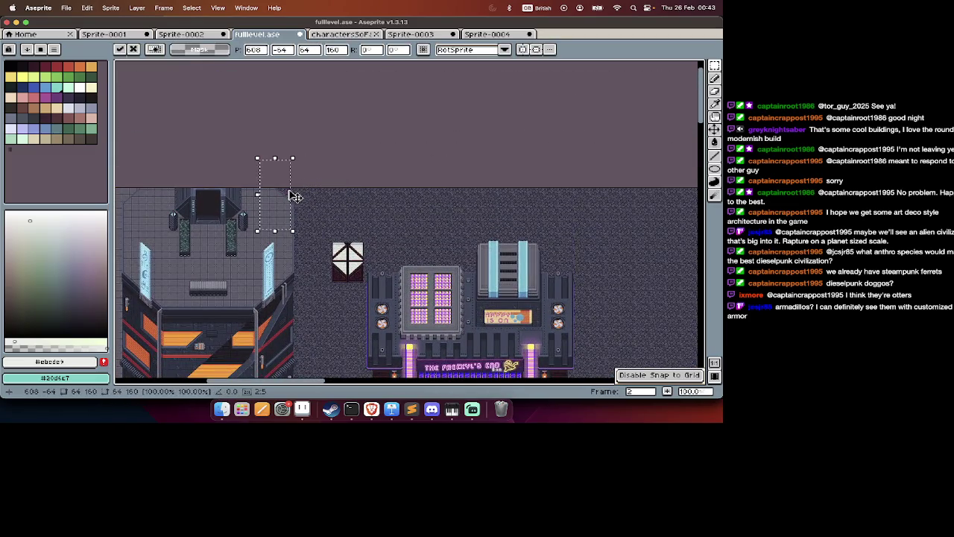
pyautogui.press('Return')
# Look over the rearranged pavement and show the layers panel.
pyautogui.scroll(-5, 296, 197)
pyautogui.scroll(3, 295, 197)
pyautogui.hscroll(-2, 295, 197)
pyautogui.scroll(-3, 289, 197)
pyautogui.scroll(3, 373, 223)
pyautogui.press('Tab')
pyautogui.press('Tab')
# Hide the layers panel after checking the map.
pyautogui.scroll(3, 538, 280)
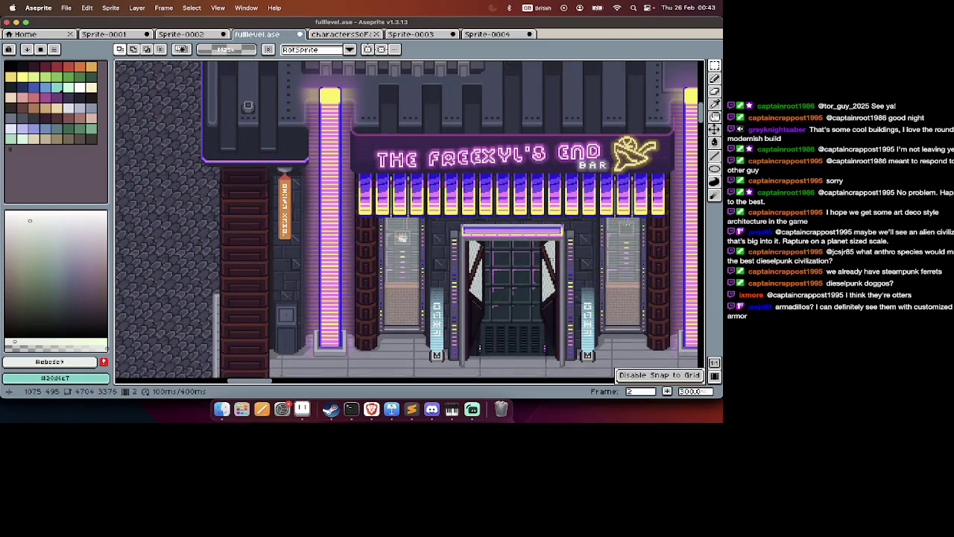
pyautogui.scroll(-3, 560, 257)
pyautogui.scroll(2, 559, 258)
pyautogui.scroll(1, 559, 259)
pyautogui.scroll(-3, 555, 284)
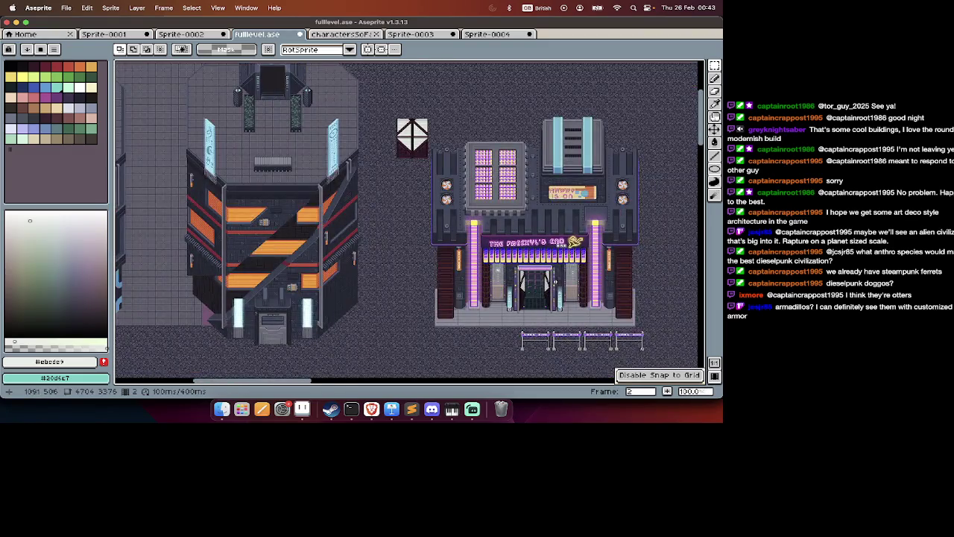
pyautogui.press('Tab')
pyautogui.press('Tab')
# Select the wide pavement strip under the crystal tree, shift it, and commit.
pyautogui.scroll(-2, 555, 282)
pyautogui.scroll(1, 555, 282)
pyautogui.scroll(1, 556, 281)
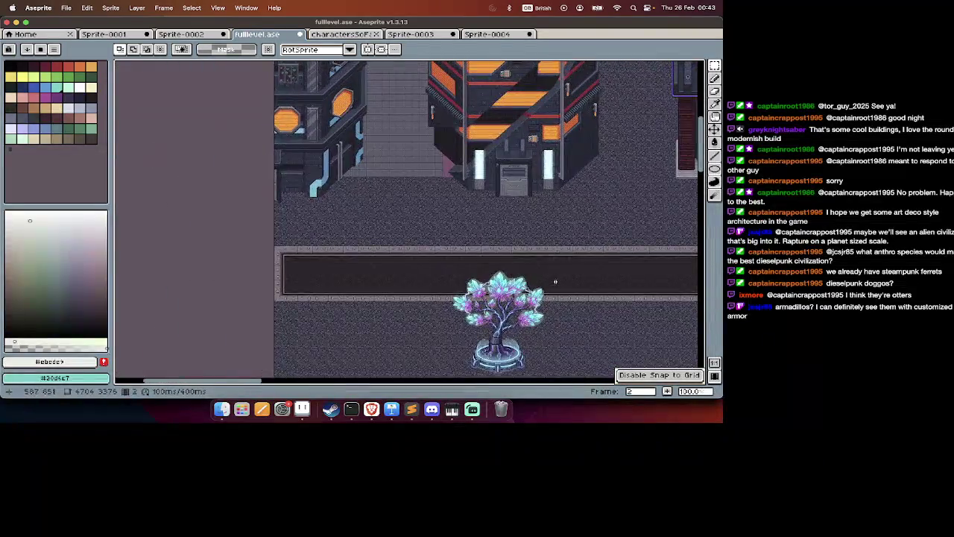
pyautogui.scroll(-1, 555, 282)
pyautogui.scroll(1, 555, 282)
pyautogui.scroll(-2, 556, 282)
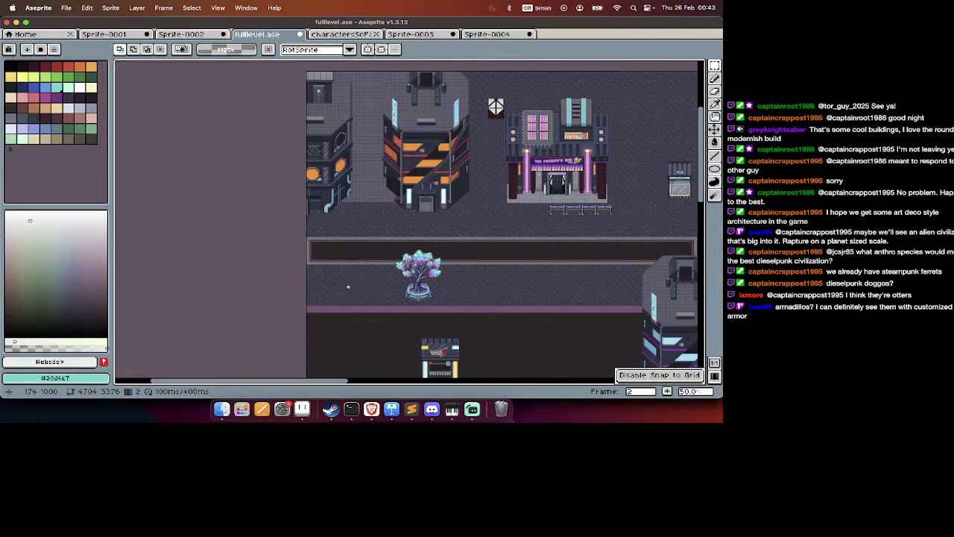
pyautogui.moveTo(305, 268); pyautogui.dragTo(697, 292)
pyautogui.hotkey('ctrl', 't')
pyautogui.press('Return')
# Pan around the city map to review the pavement.
pyautogui.hscroll(5, 640, 312)
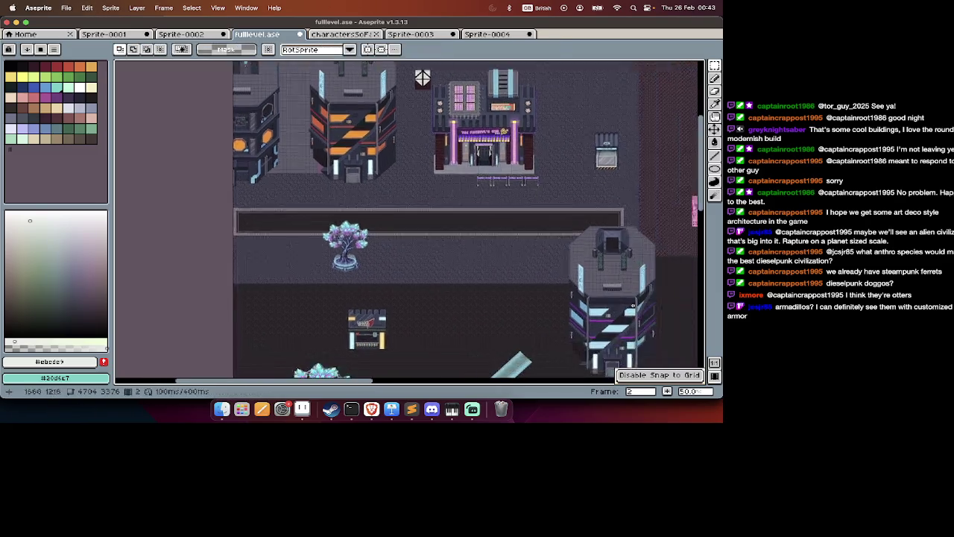
pyautogui.scroll(-2, 640, 312)
pyautogui.scroll(-4, 633, 305)
pyautogui.scroll(-1, 633, 305)
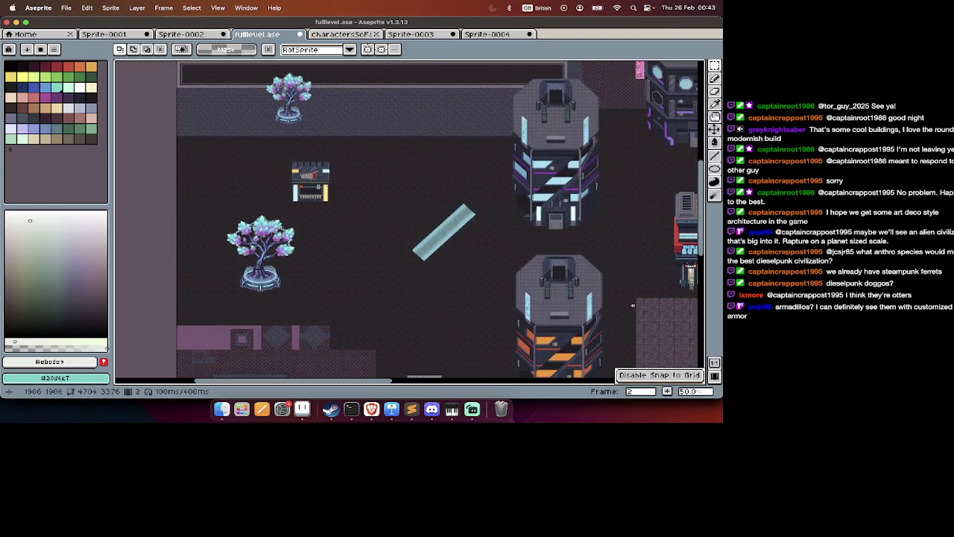
pyautogui.hscroll(5, 483, 183)
pyautogui.scroll(3, 483, 183)
pyautogui.scroll(3, 522, 201)
pyautogui.hscroll(5, 567, 224)
pyautogui.scroll(1, 598, 235)
pyautogui.hscroll(-10, 412, 260)
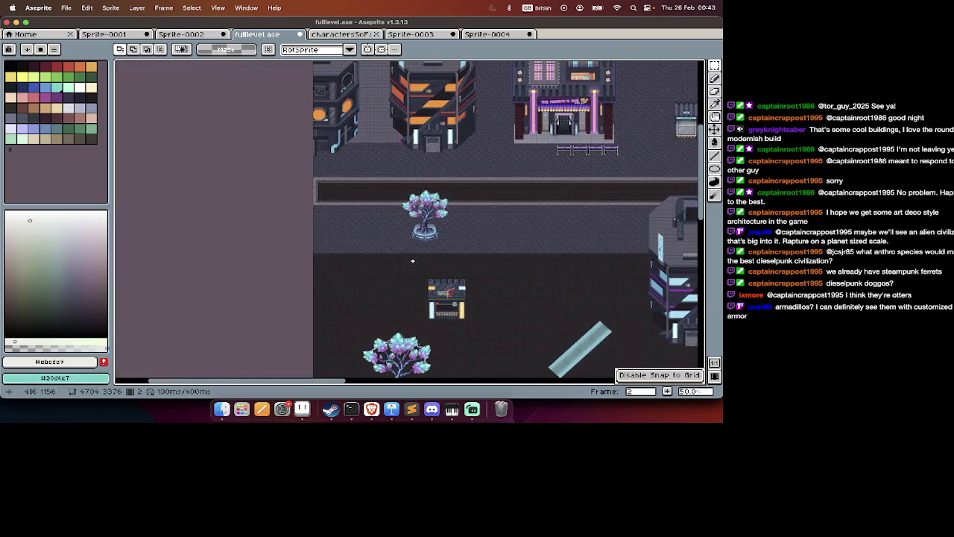
pyautogui.scroll(3, 392, 229)
pyautogui.scroll(-3, 392, 229)
pyautogui.scroll(-3, 391, 229)
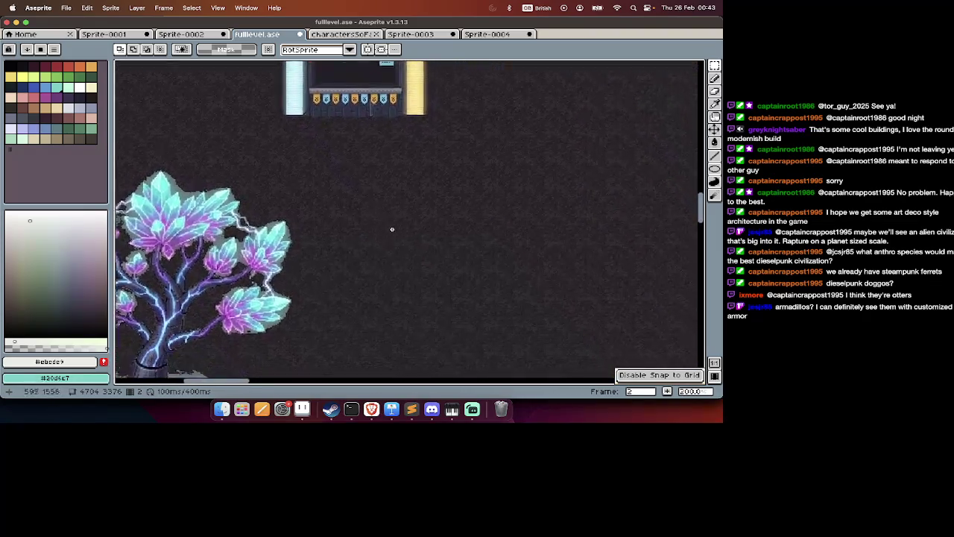
pyautogui.scroll(-3, 392, 229)
pyautogui.scroll(-2, 391, 229)
pyautogui.hscroll(2, 399, 260)
pyautogui.scroll(-2, 399, 260)
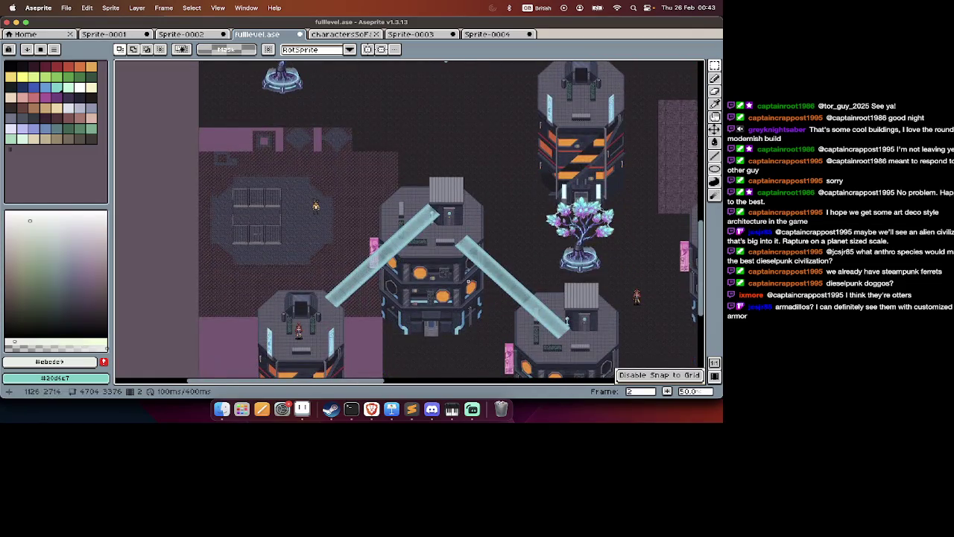
pyautogui.scroll(3, 315, 206)
pyautogui.scroll(-5, 468, 281)
pyautogui.scroll(-5, 468, 281)
pyautogui.scroll(1, 468, 281)
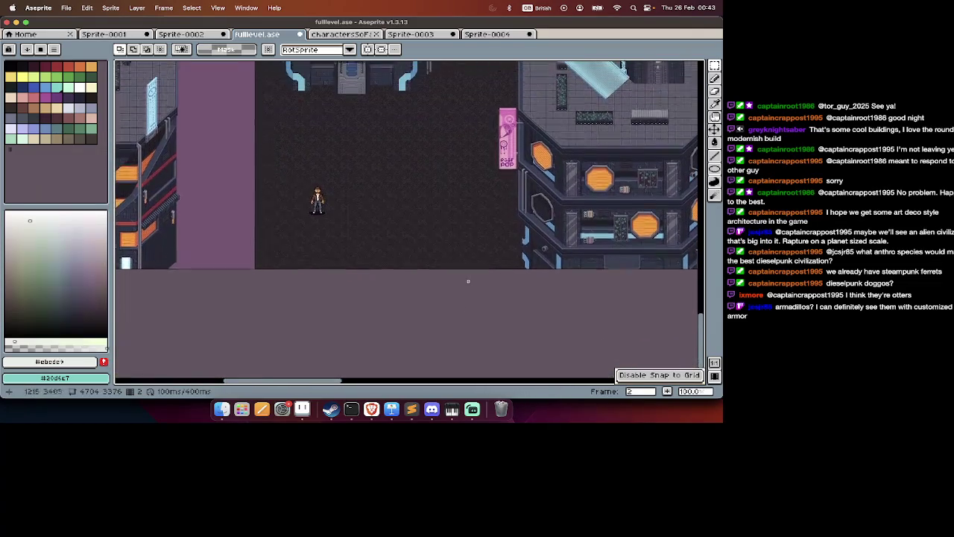
pyautogui.scroll(1, 468, 281)
pyautogui.scroll(2, 468, 281)
# Paste the copied map section and drag it toward the map's left edge.
pyautogui.scroll(-1, 487, 180)
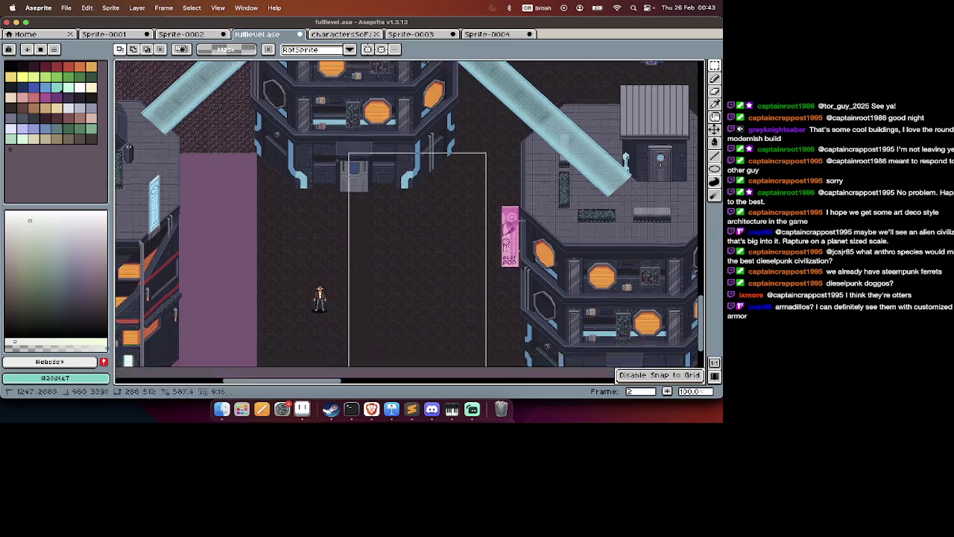
pyautogui.scroll(-4, 325, 346)
pyautogui.scroll(1, 284, 346)
pyautogui.scroll(2, 276, 341)
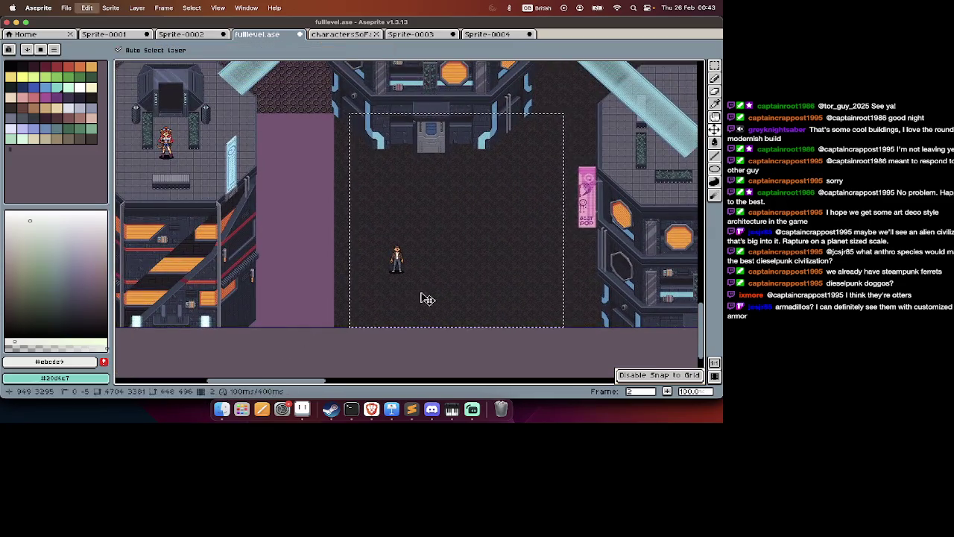
pyautogui.scroll(1, 283, 298)
pyautogui.scroll(3, 277, 291)
pyautogui.hscroll(-3, 383, 298)
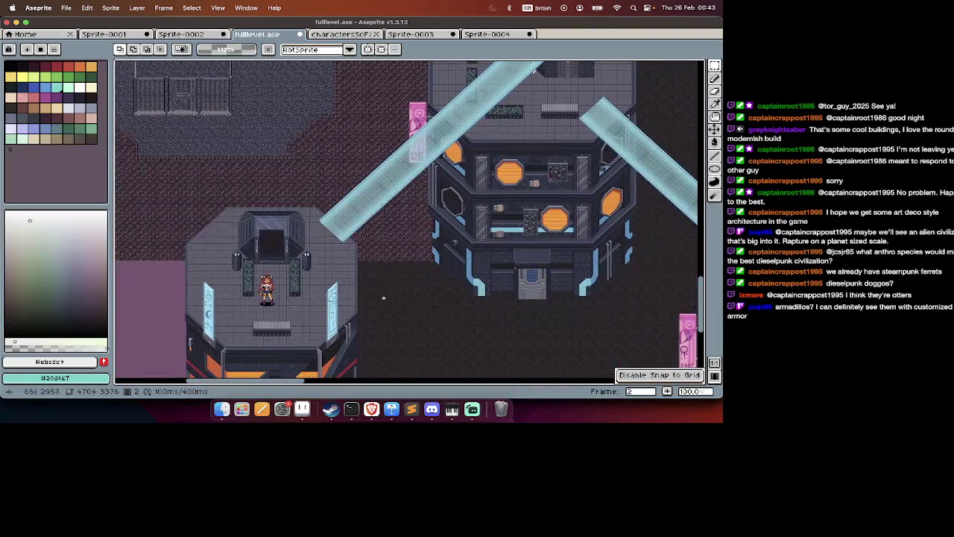
pyautogui.scroll(-3, 452, 314)
pyautogui.press('super+v')
pyautogui.hscroll(-3, 522, 293)
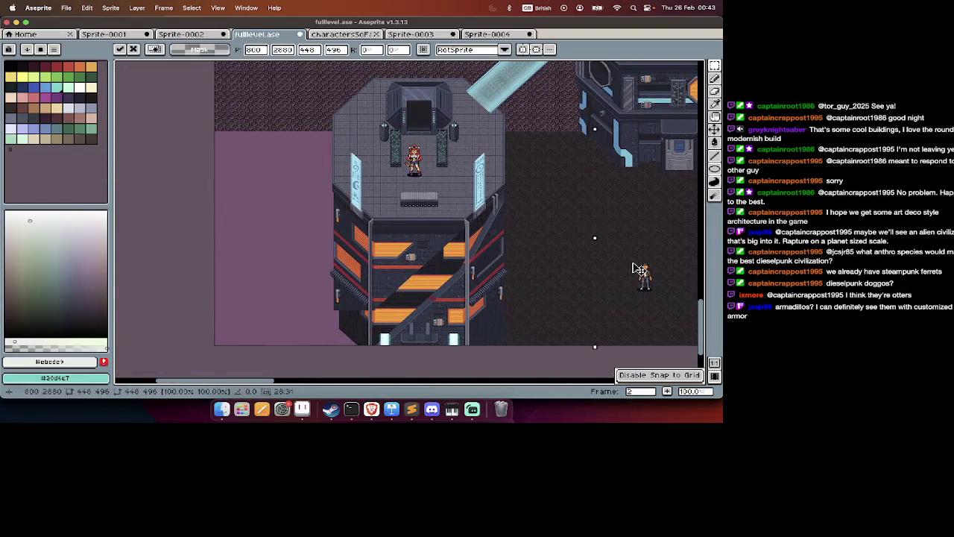
pyautogui.moveTo(639, 271); pyautogui.dragTo(245, 258)
# Undo the moves to return the lifted section to its original spot and commit it.
pyautogui.hscroll(3, 299, 276)
pyautogui.scroll(2, 298, 276)
pyautogui.press('super+z')
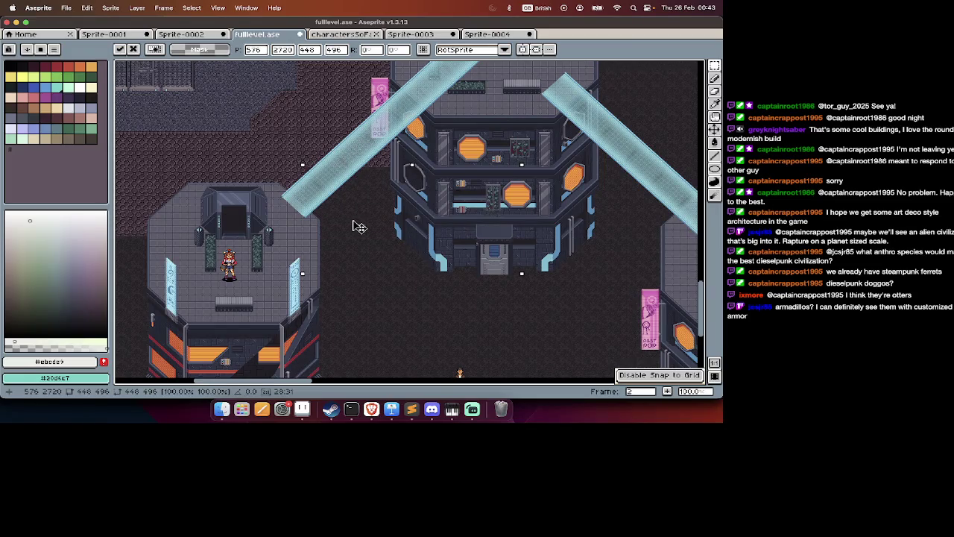
pyautogui.scroll(1, 358, 226)
pyautogui.press('super+z')
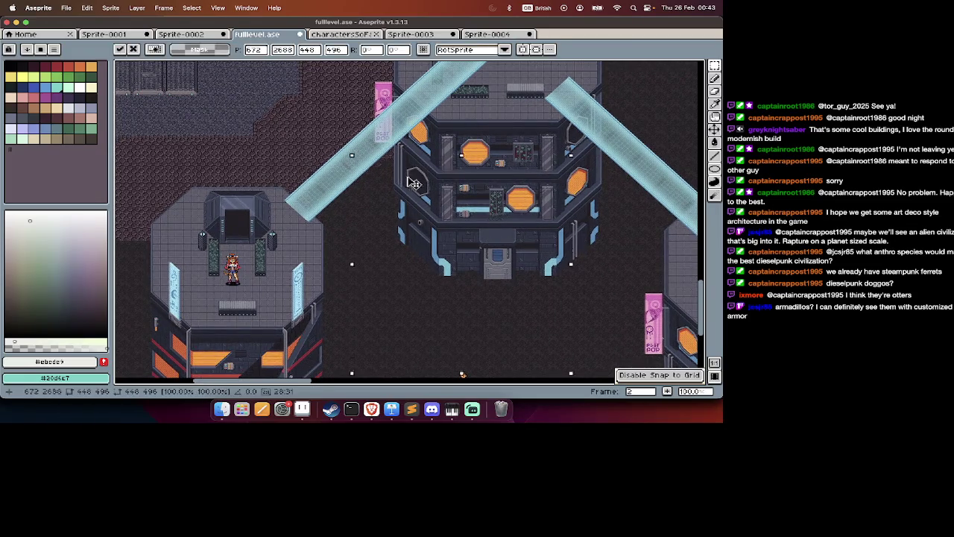
pyautogui.press('Return')
pyautogui.hscroll(-3, 414, 149)
pyautogui.scroll(1, 415, 149)
pyautogui.hscroll(2, 414, 143)
pyautogui.scroll(-5, 403, 165)
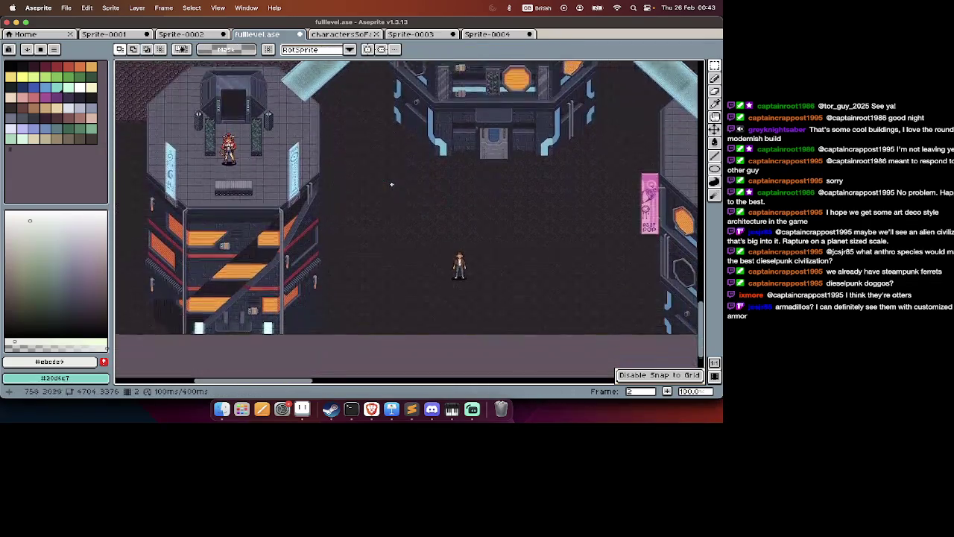
pyautogui.hscroll(3, 392, 179)
pyautogui.scroll(1, 391, 184)
pyautogui.scroll(3, 391, 184)
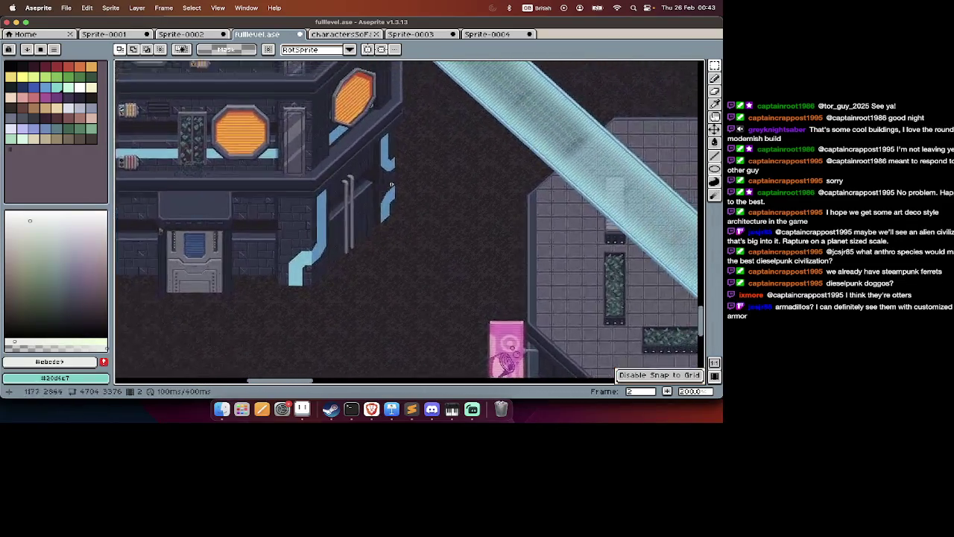
pyautogui.hscroll(3, 390, 183)
pyautogui.hscroll(3, 391, 183)
pyautogui.scroll(2, 391, 183)
pyautogui.scroll(3, 391, 183)
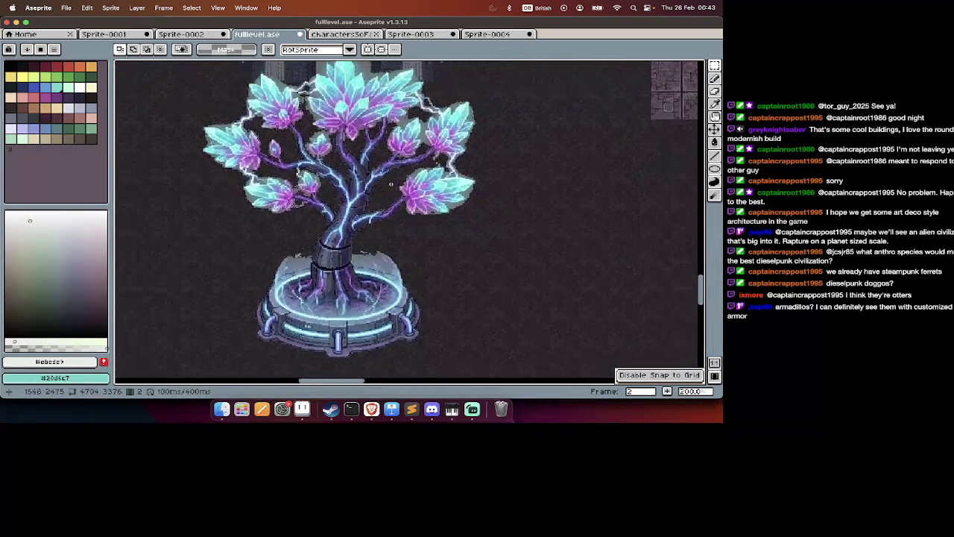
pyautogui.hscroll(3, 390, 184)
pyautogui.scroll(2, 391, 183)
pyautogui.scroll(2, 391, 183)
pyautogui.hscroll(2, 390, 183)
pyautogui.scroll(1, 391, 183)
pyautogui.scroll(2, 390, 184)
pyautogui.hscroll(3, 390, 184)
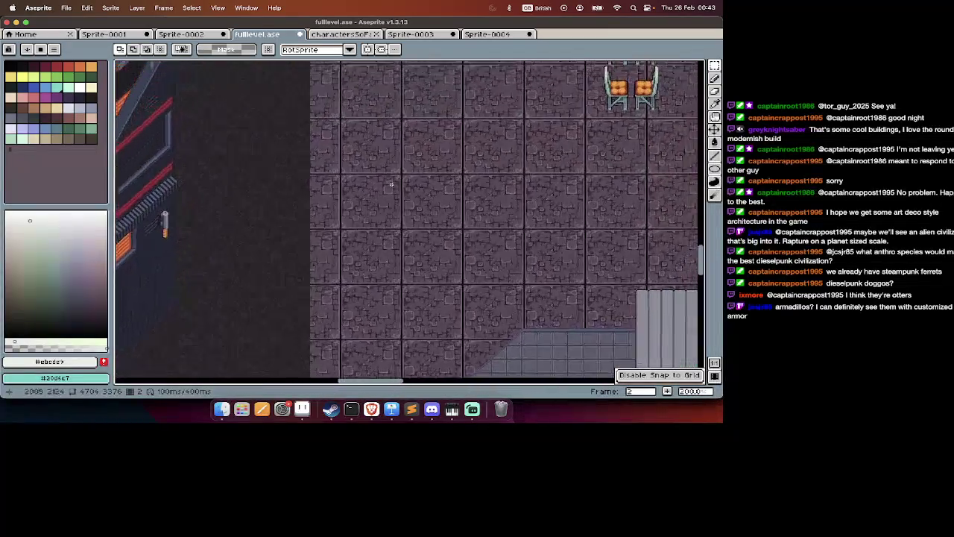
pyautogui.scroll(3, 391, 183)
pyautogui.hscroll(3, 391, 183)
pyautogui.scroll(3, 390, 184)
pyautogui.scroll(-1, 391, 186)
pyautogui.scroll(-3, 387, 198)
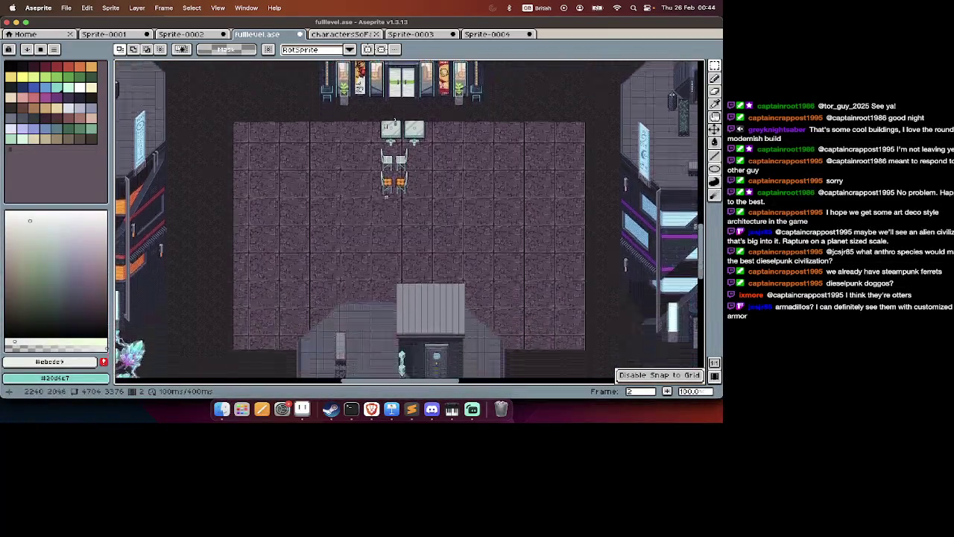
pyautogui.scroll(-2, 387, 198)
pyautogui.scroll(-2, 311, 250)
pyautogui.hscroll(-2, 312, 249)
pyautogui.scroll(1, 312, 249)
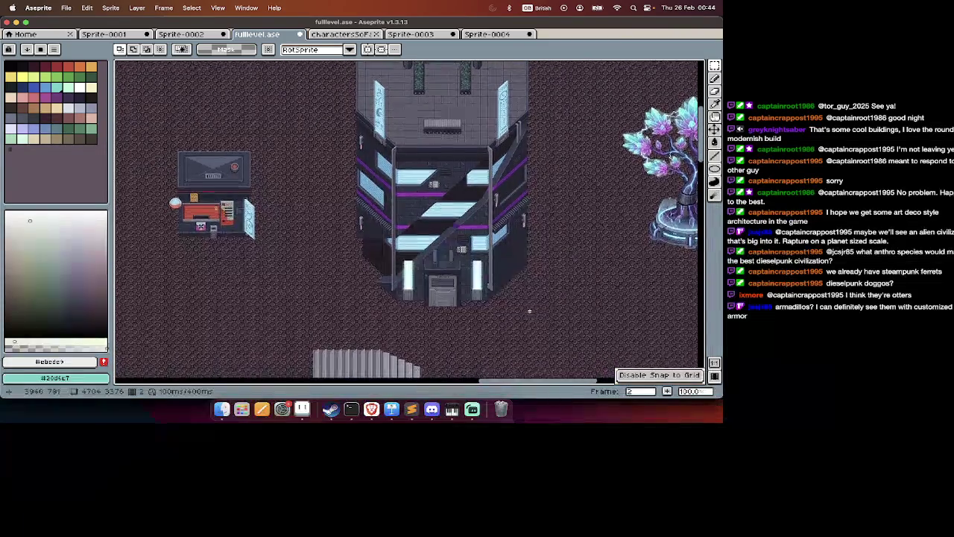
pyautogui.hscroll(5, 527, 310)
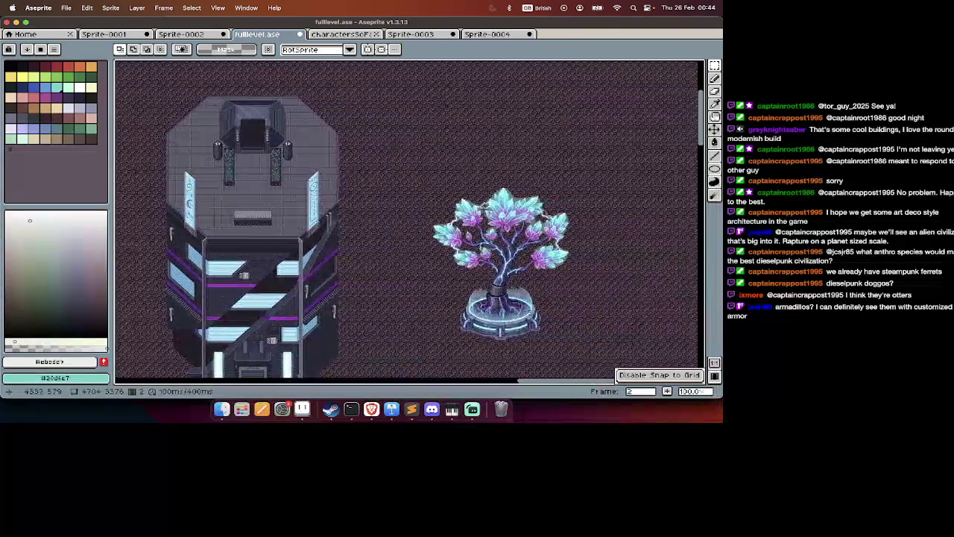
pyautogui.scroll(-10, 527, 309)
pyautogui.hscroll(-10, 528, 310)
pyautogui.scroll(-2, 529, 311)
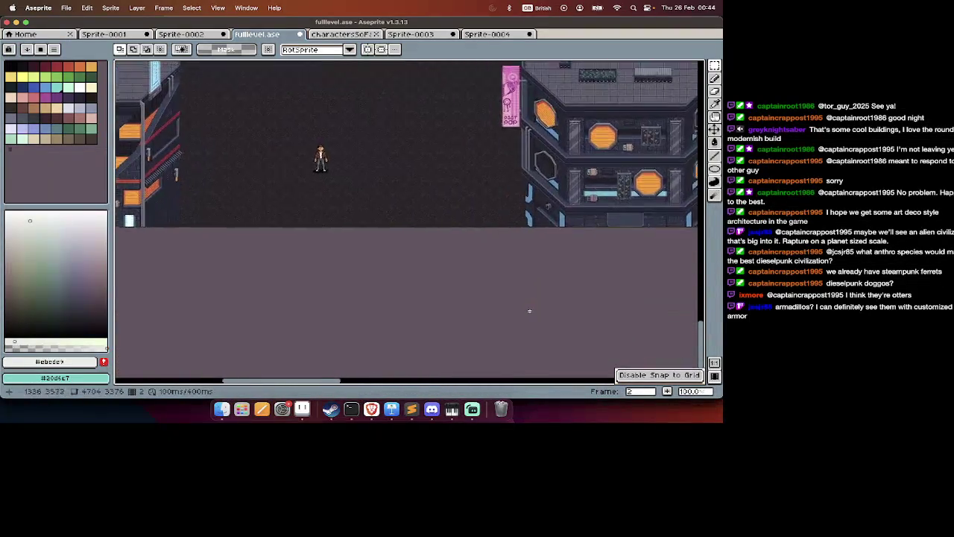
pyautogui.scroll(10, 529, 310)
pyautogui.hscroll(-5, 529, 310)
pyautogui.scroll(-3, 530, 311)
pyautogui.scroll(2, 530, 310)
pyautogui.hscroll(8, 530, 310)
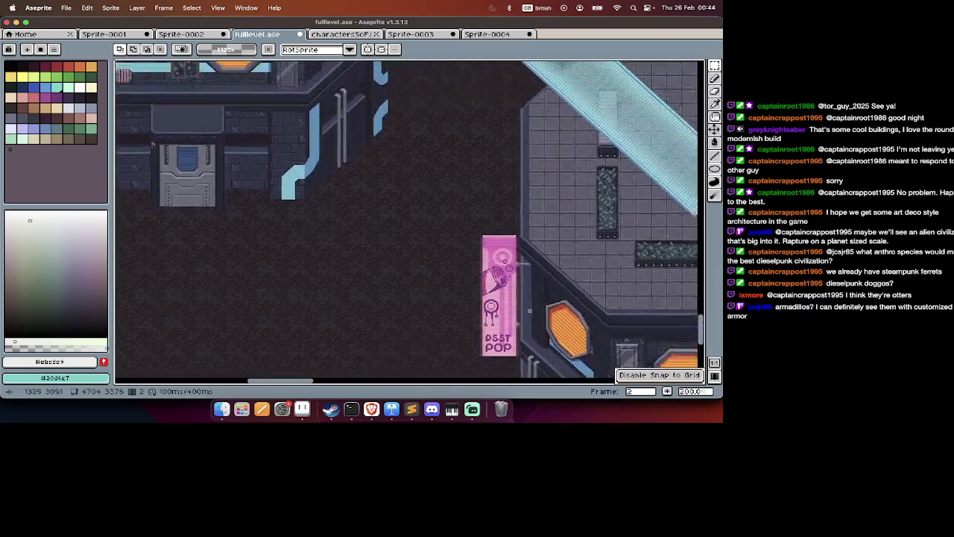
pyautogui.hscroll(5, 529, 311)
pyautogui.scroll(4, 530, 310)
pyautogui.scroll(4, 529, 310)
pyautogui.hscroll(2, 529, 311)
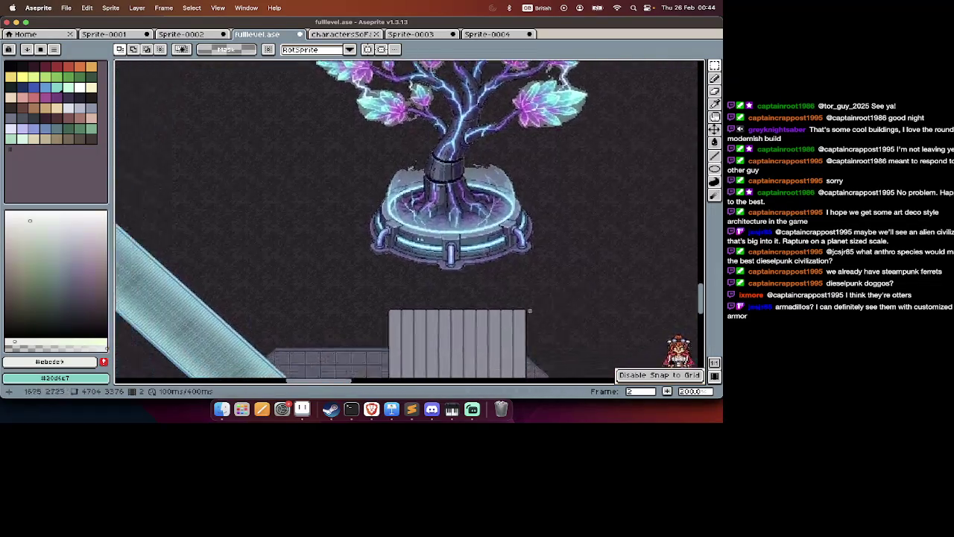
pyautogui.hscroll(-5, 525, 298)
pyautogui.scroll(-2, 515, 232)
pyautogui.scroll(3, 448, 246)
pyautogui.hscroll(3, 447, 246)
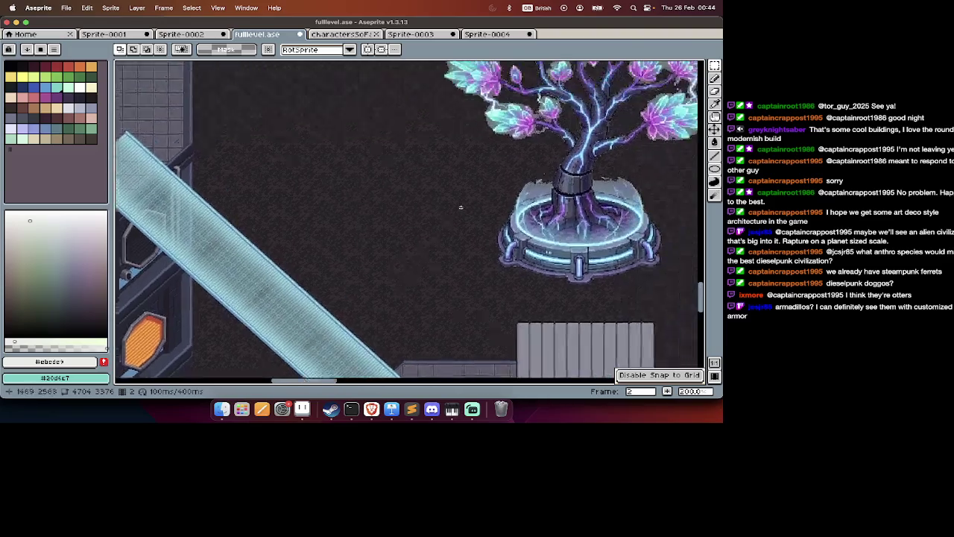
pyautogui.scroll(5, 460, 207)
pyautogui.hscroll(3, 460, 206)
pyautogui.scroll(2, 516, 186)
pyautogui.hscroll(4, 516, 187)
pyautogui.scroll(4, 516, 187)
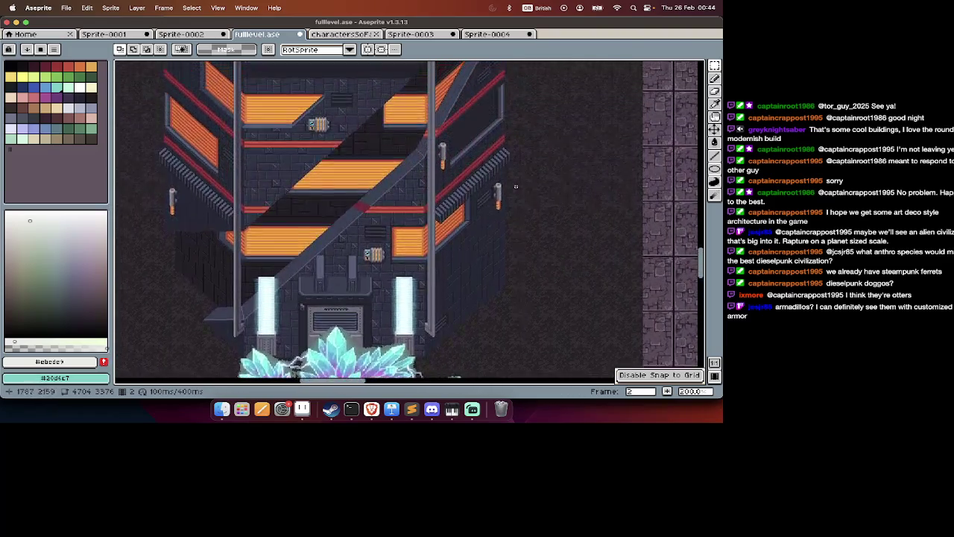
pyautogui.hscroll(5, 516, 187)
pyautogui.scroll(-5, 516, 186)
pyautogui.scroll(-5, 516, 186)
pyautogui.scroll(-5, 516, 186)
pyautogui.hscroll(2, 516, 187)
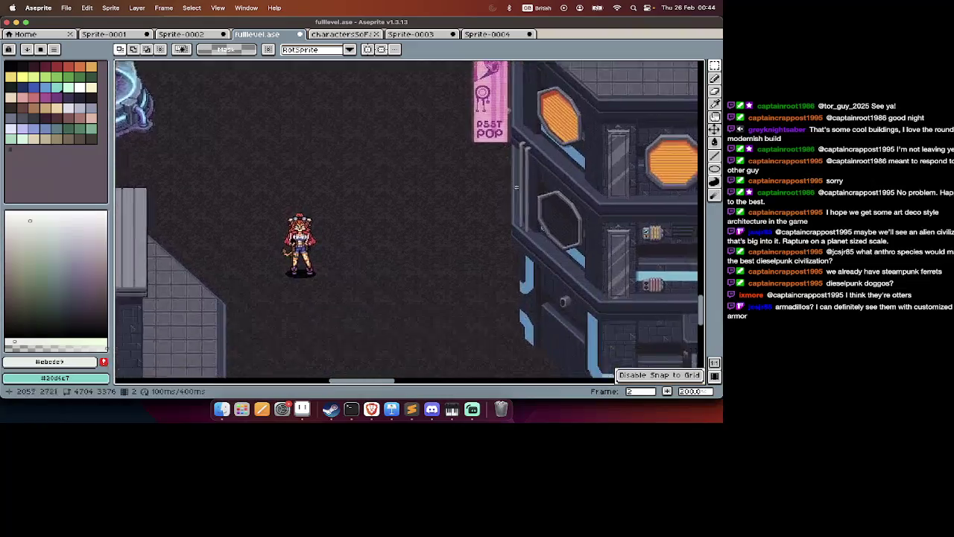
pyautogui.scroll(-5, 516, 187)
pyautogui.hscroll(1, 516, 186)
pyautogui.scroll(-5, 516, 186)
pyautogui.scroll(-5, 516, 187)
pyautogui.scroll(-3, 516, 187)
pyautogui.hscroll(5, 516, 186)
pyautogui.scroll(5, 516, 187)
pyautogui.hscroll(5, 516, 186)
pyautogui.scroll(3, 516, 186)
pyautogui.scroll(5, 516, 186)
pyautogui.scroll(-2, 516, 187)
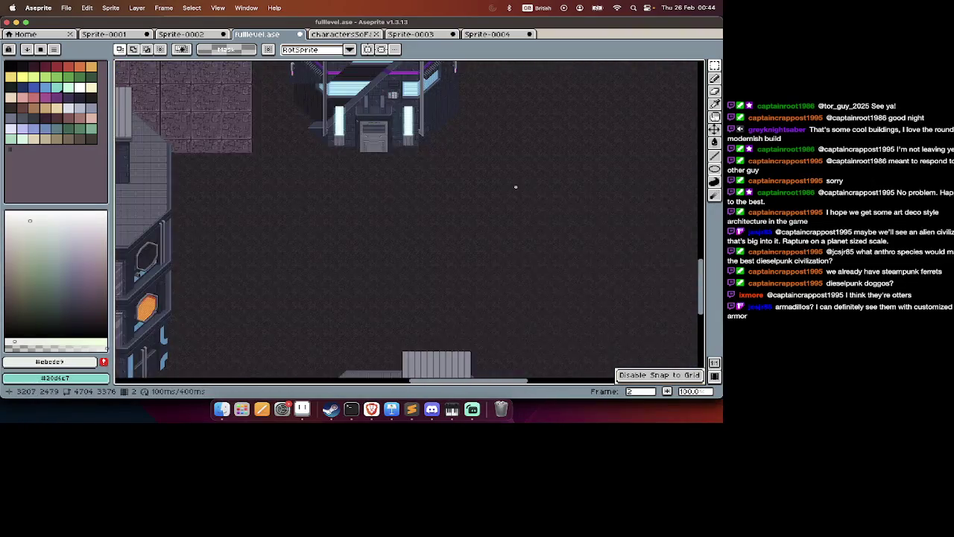
pyautogui.hscroll(5, 516, 186)
pyautogui.hscroll(3, 516, 187)
pyautogui.scroll(-3, 516, 186)
pyautogui.hscroll(3, 516, 186)
pyautogui.scroll(3, 516, 186)
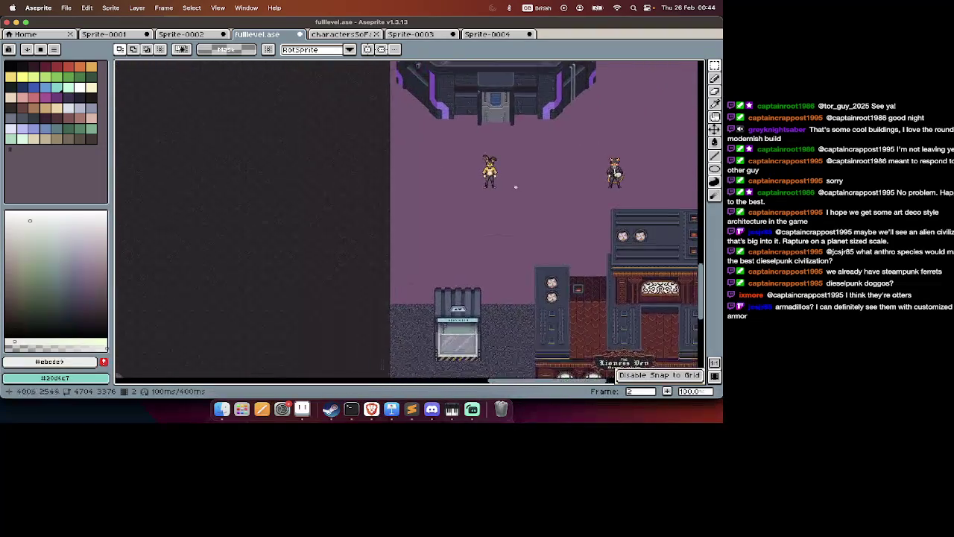
pyautogui.scroll(-2, 516, 187)
pyautogui.hscroll(-2, 514, 192)
pyautogui.scroll(4, 514, 192)
pyautogui.press('Tab')
pyautogui.press('Tab')
# Move the cyan-windowed tower and its two characters right over the pink area.
pyautogui.moveTo(382, 141)
pyautogui.mouseDown()
pyautogui.moveTo(296, 352)
pyautogui.moveTo(247, 291)
pyautogui.mouseUp()
pyautogui.scroll(-3, 297, 352)
pyautogui.moveTo(353, 262); pyautogui.dragTo(435, 255)
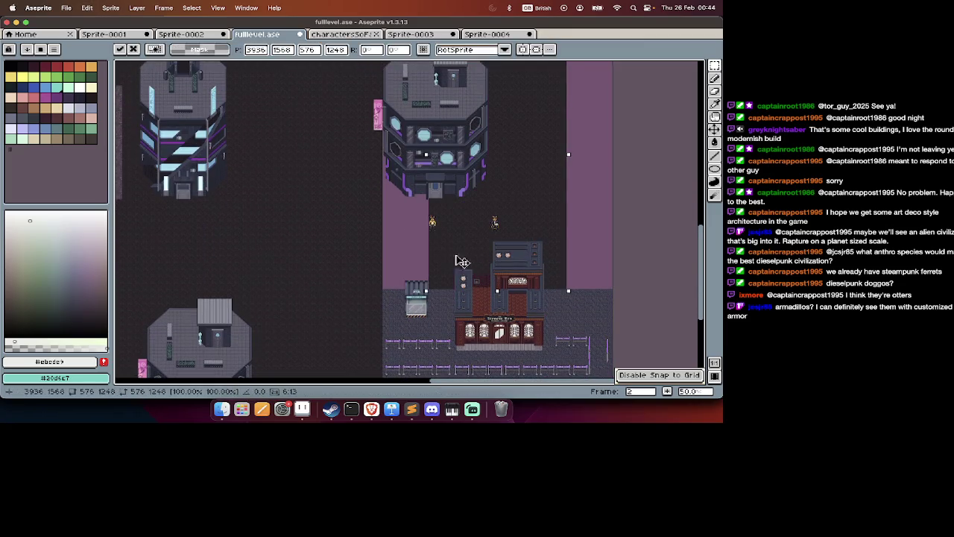
pyautogui.scroll(3, 435, 261)
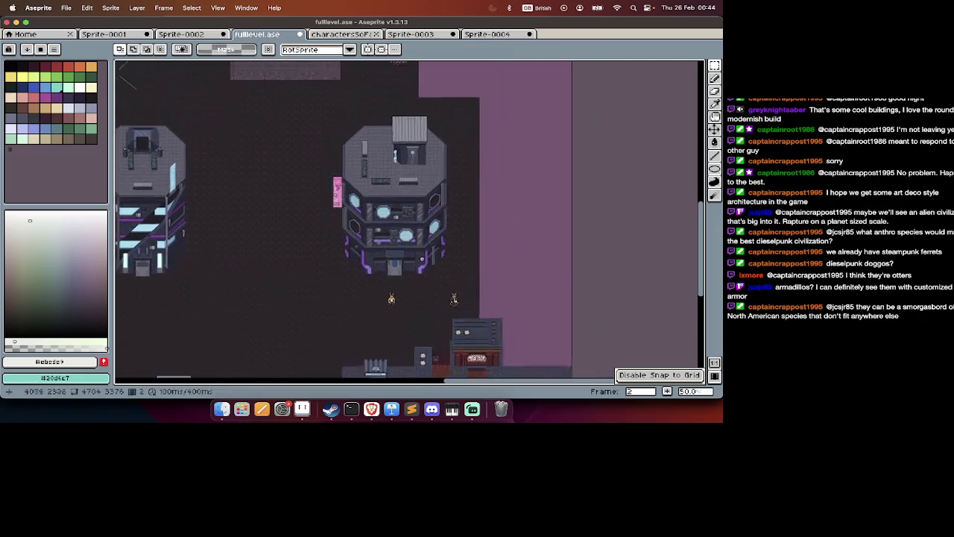
pyautogui.moveTo(305, 284); pyautogui.dragTo(518, 285)
pyautogui.click(536, 282)
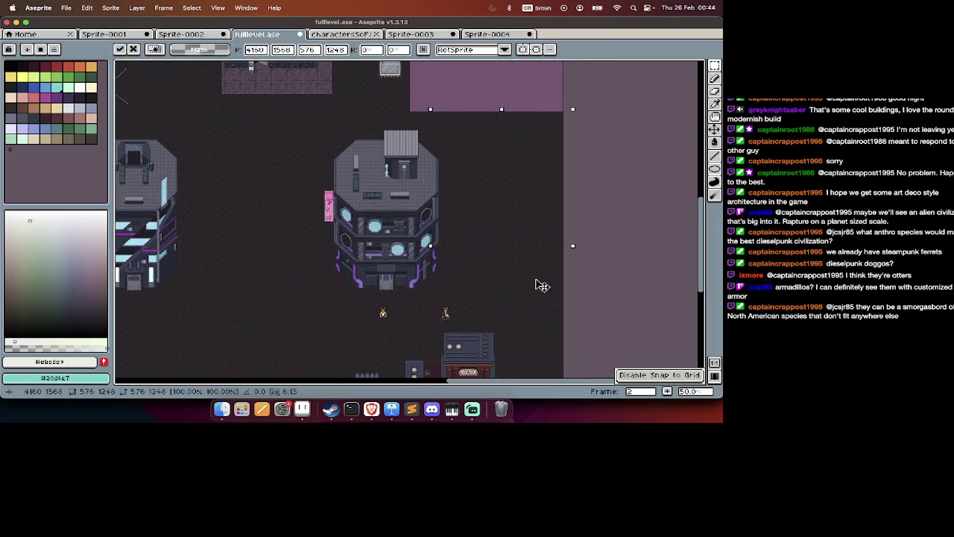
# Undo a misplaced move and shift the selection toward the upper right.
pyautogui.scroll(-3, 537, 282)
pyautogui.scroll(5, 535, 280)
pyautogui.scroll(3, 536, 279)
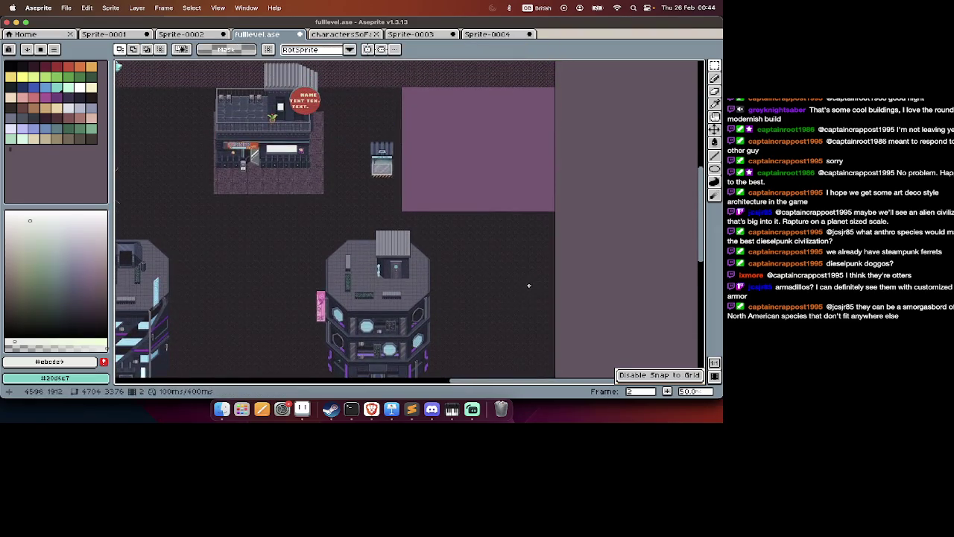
pyautogui.moveTo(187, 206); pyautogui.dragTo(330, 343)
pyautogui.moveTo(320, 308); pyautogui.dragTo(463, 207)
pyautogui.hotkey('ctrl', 'z')
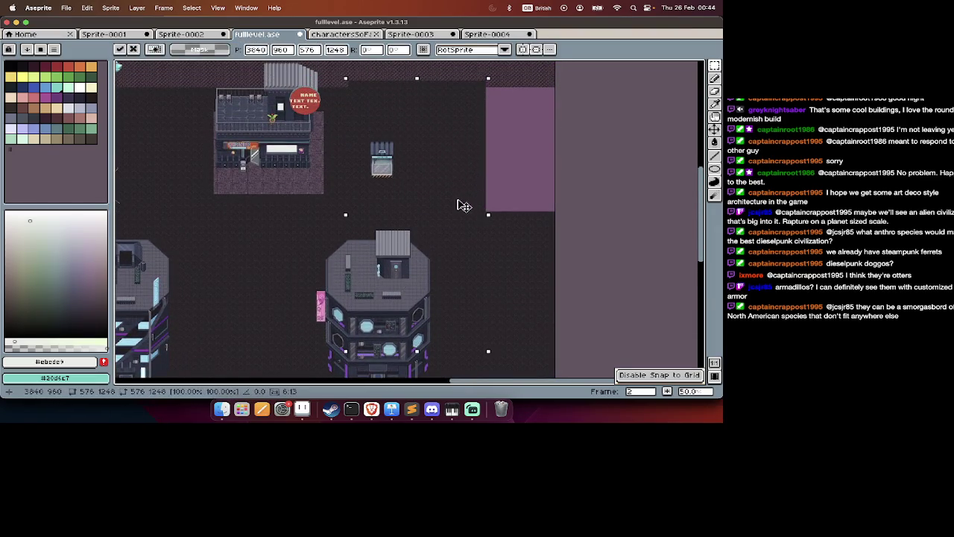
pyautogui.moveTo(305, 265); pyautogui.dragTo(513, 179)
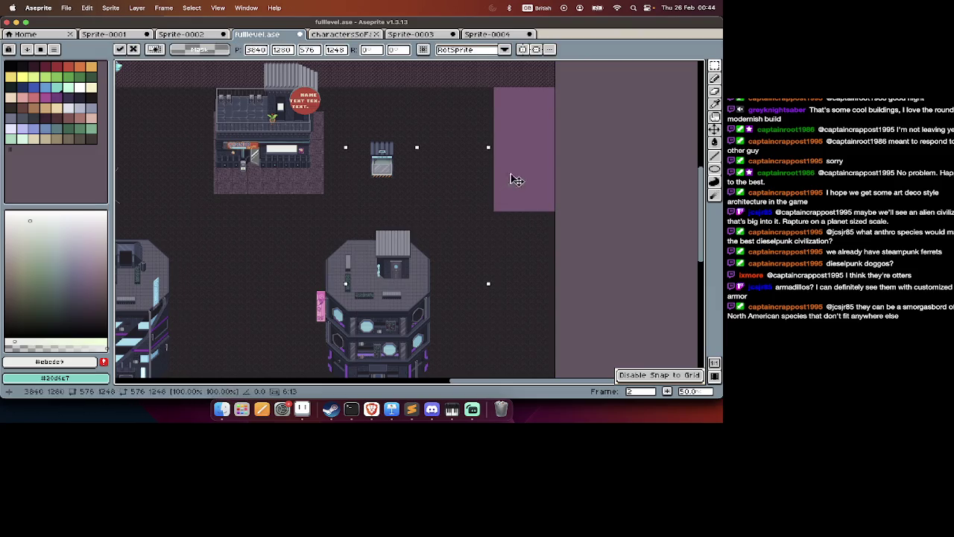
pyautogui.scroll(5, 544, 142)
pyautogui.scroll(2, 518, 136)
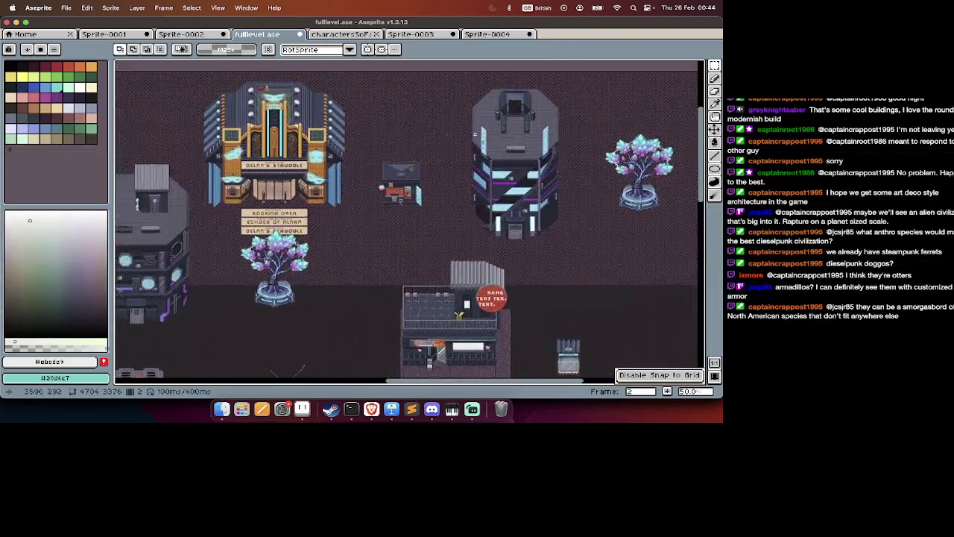
pyautogui.scroll(2, 492, 135)
pyautogui.hscroll(-5, 475, 135)
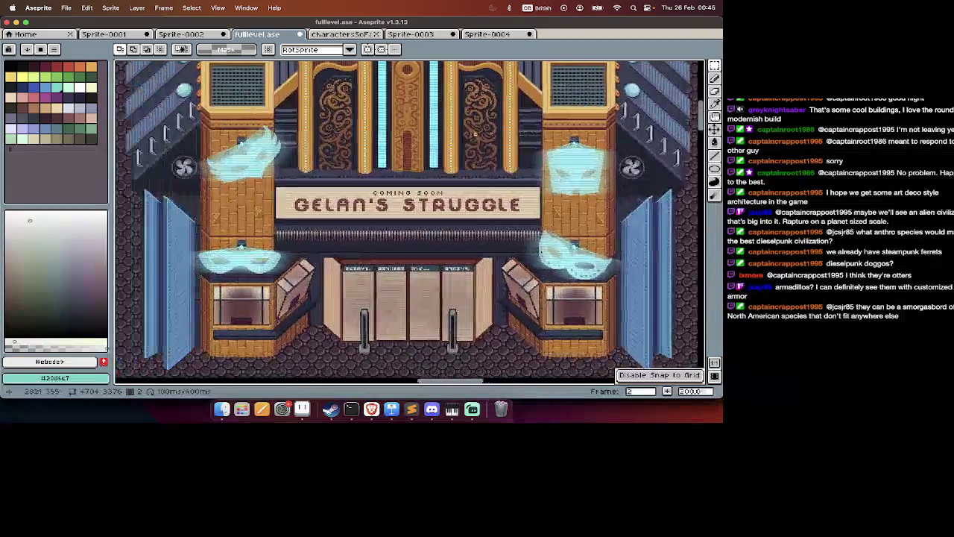
pyautogui.scroll(-3, 475, 135)
pyautogui.hscroll(1, 387, 151)
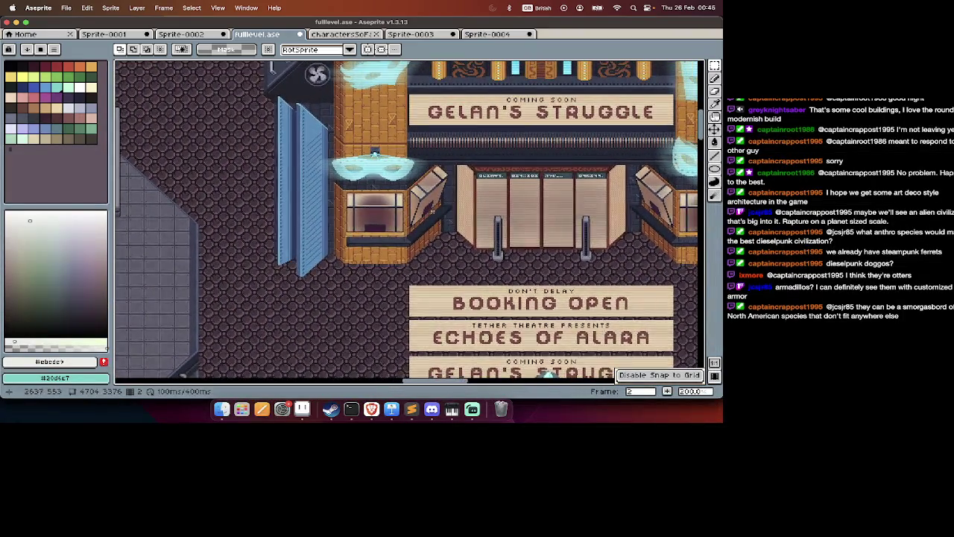
pyautogui.scroll(-2, 403, 172)
pyautogui.hscroll(-2, 418, 194)
pyautogui.hscroll(-3, 439, 213)
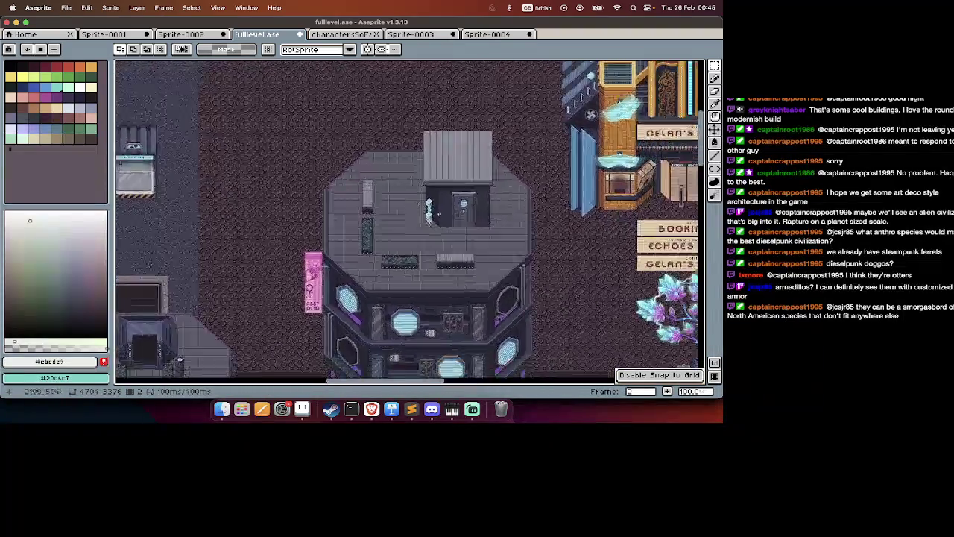
pyautogui.hscroll(5, 439, 213)
pyautogui.scroll(2, 439, 213)
pyautogui.hscroll(3, 439, 213)
pyautogui.hscroll(1, 439, 213)
pyautogui.hscroll(2, 440, 214)
pyautogui.hscroll(3, 439, 213)
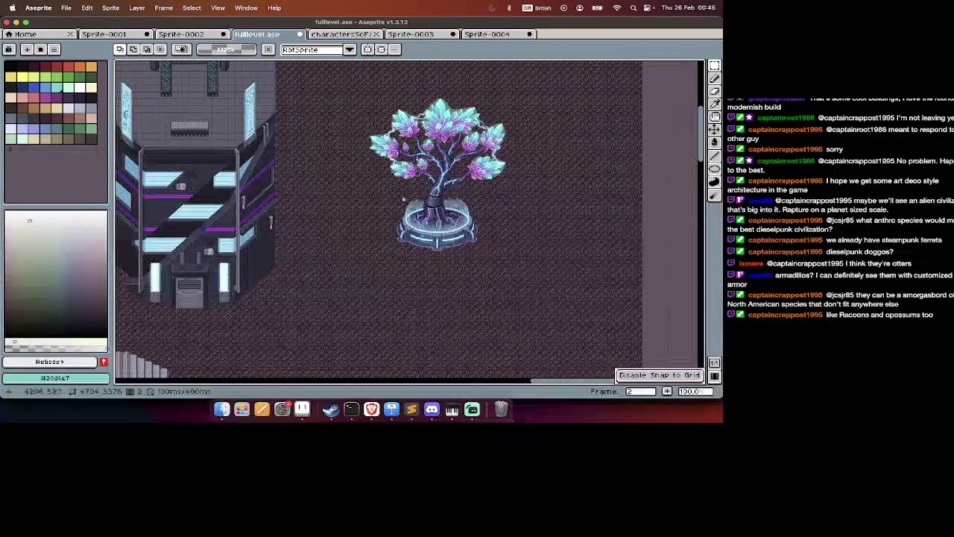
pyautogui.hscroll(-3, 388, 246)
pyautogui.hscroll(-3, 333, 280)
pyautogui.scroll(-2, 333, 279)
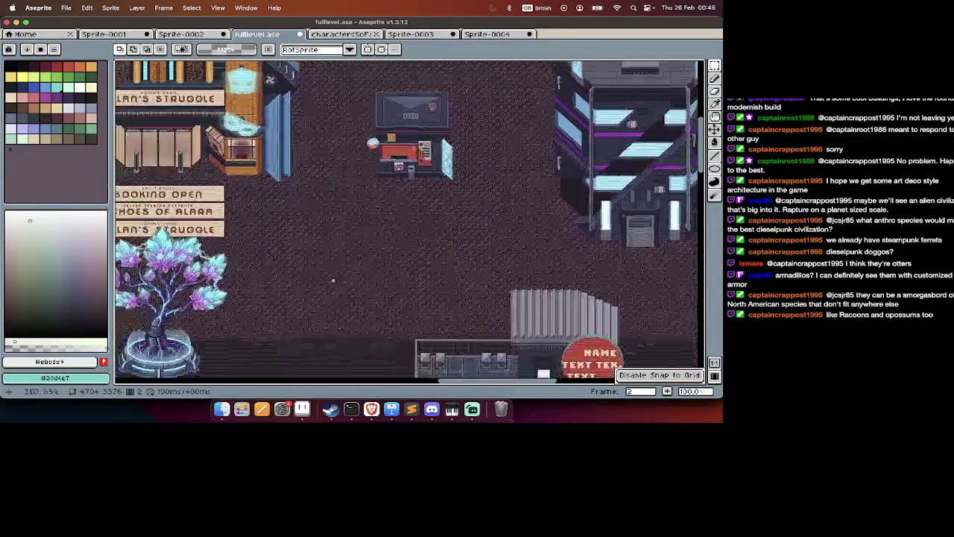
pyautogui.scroll(-5, 358, 238)
pyautogui.hscroll(-3, 358, 239)
pyautogui.hscroll(4, 403, 155)
pyautogui.scroll(-2, 403, 155)
pyautogui.hscroll(3, 403, 155)
pyautogui.scroll(-1, 403, 156)
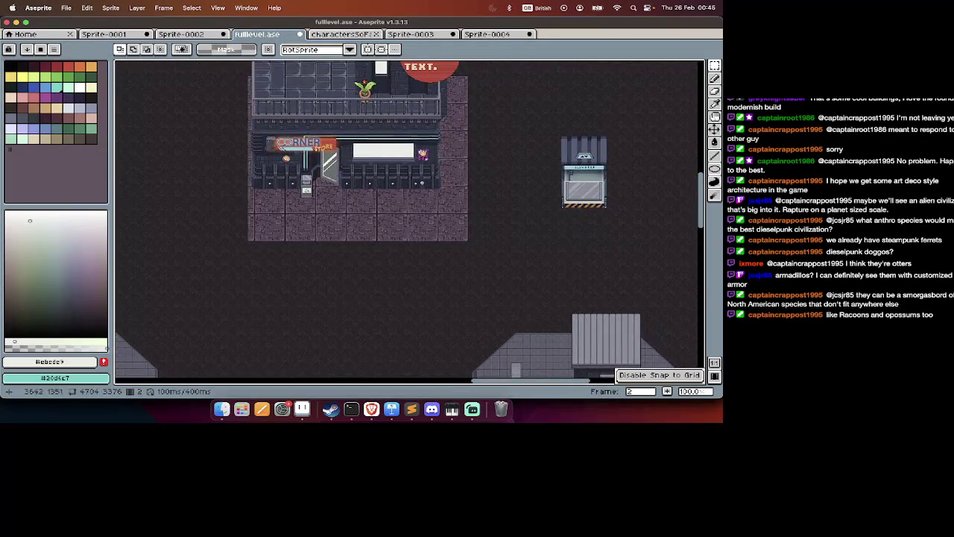
pyautogui.scroll(1, 396, 166)
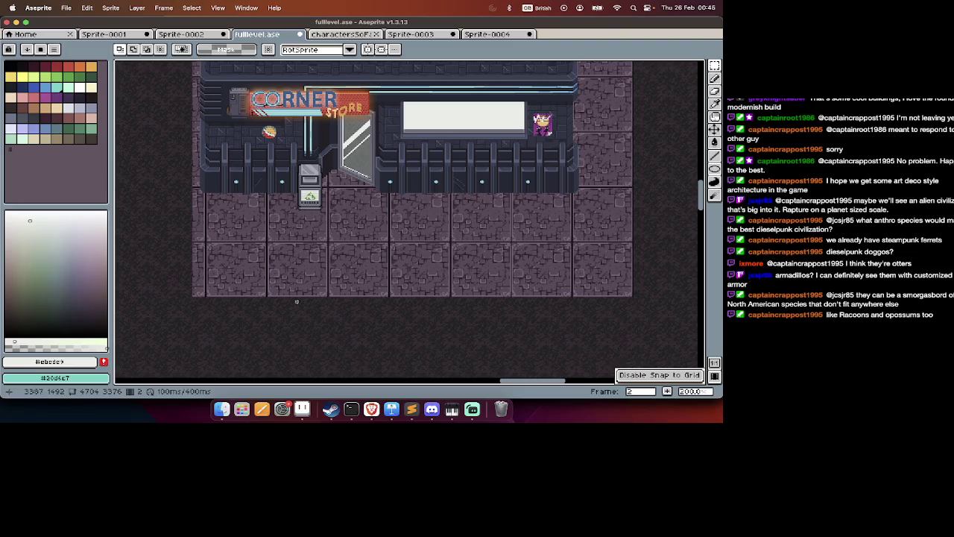
pyautogui.scroll(-2, 297, 311)
pyautogui.scroll(-3, 297, 310)
pyautogui.hscroll(-2, 297, 310)
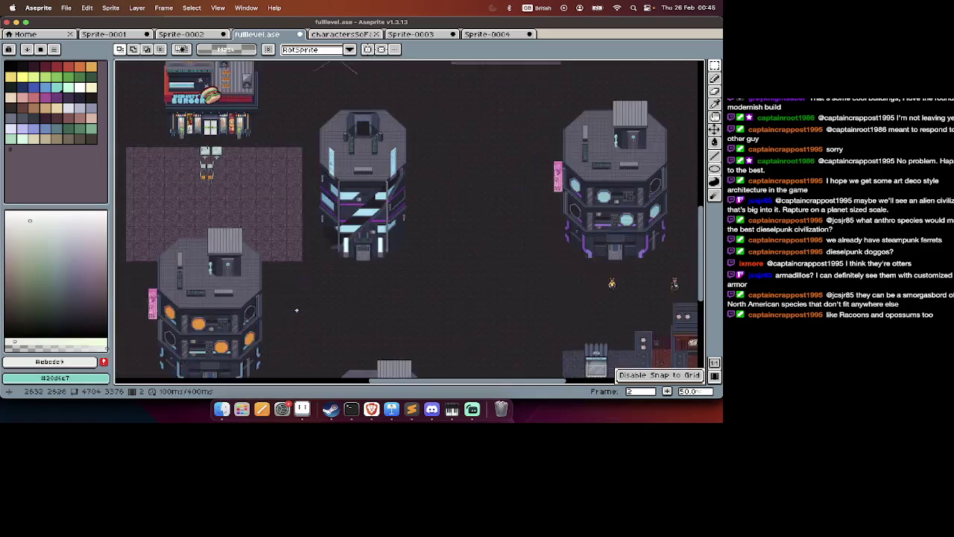
pyautogui.scroll(-1, 297, 310)
pyautogui.scroll(-2, 297, 311)
pyautogui.hscroll(-2, 284, 284)
pyautogui.scroll(2, 261, 224)
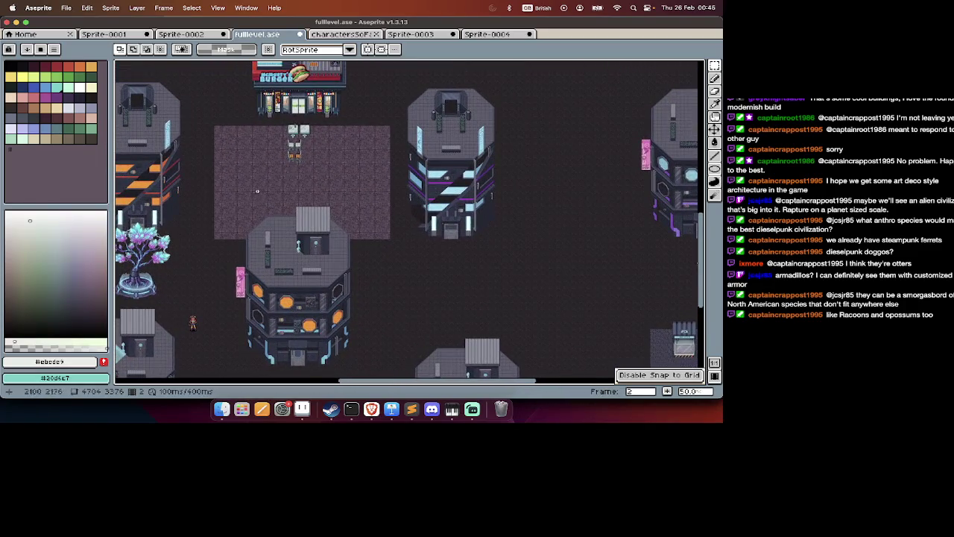
pyautogui.hscroll(-10, 246, 163)
pyautogui.scroll(2, 246, 163)
pyautogui.scroll(-2, 245, 162)
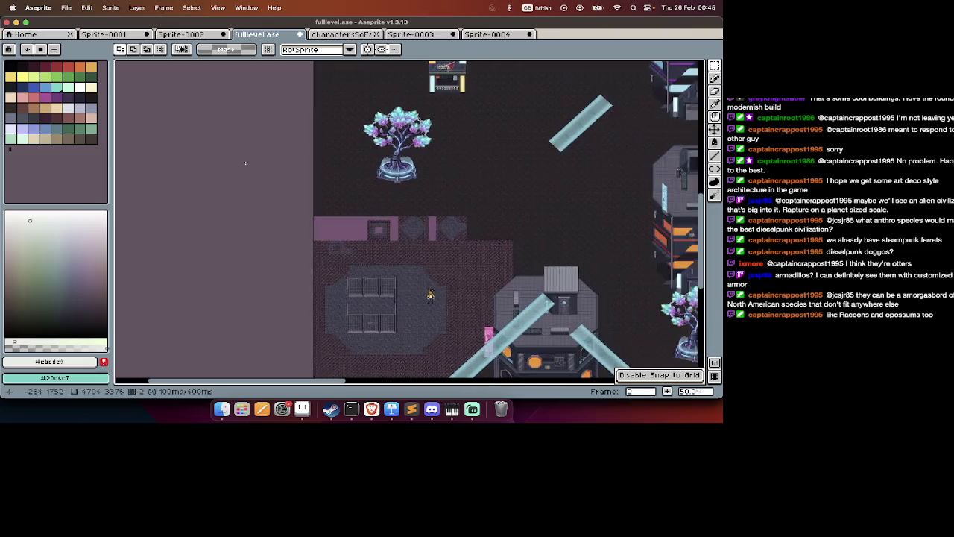
pyautogui.hscroll(2, 245, 162)
pyautogui.hscroll(5, 245, 162)
pyautogui.hscroll(3, 245, 162)
pyautogui.hscroll(-3, 238, 164)
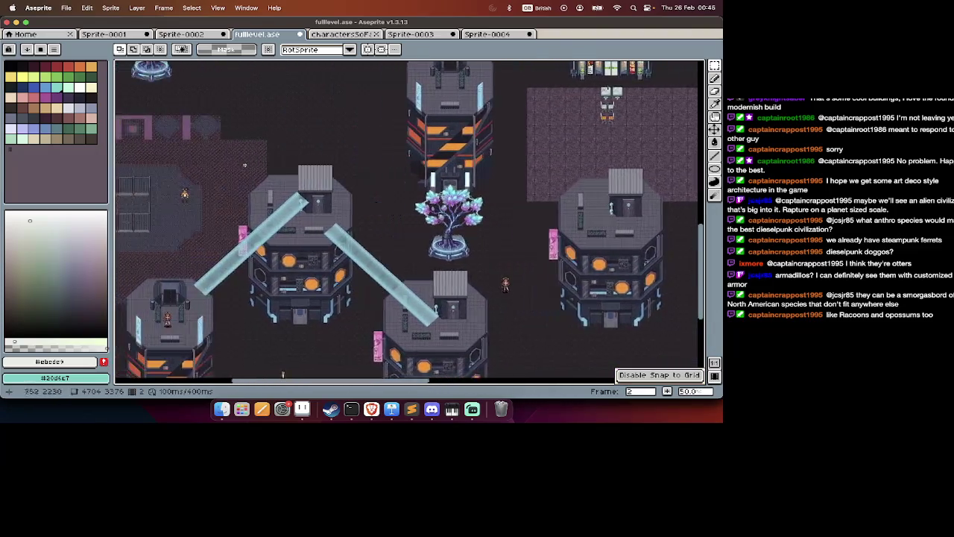
pyautogui.hscroll(-2, 237, 165)
pyautogui.hscroll(4, 147, 160)
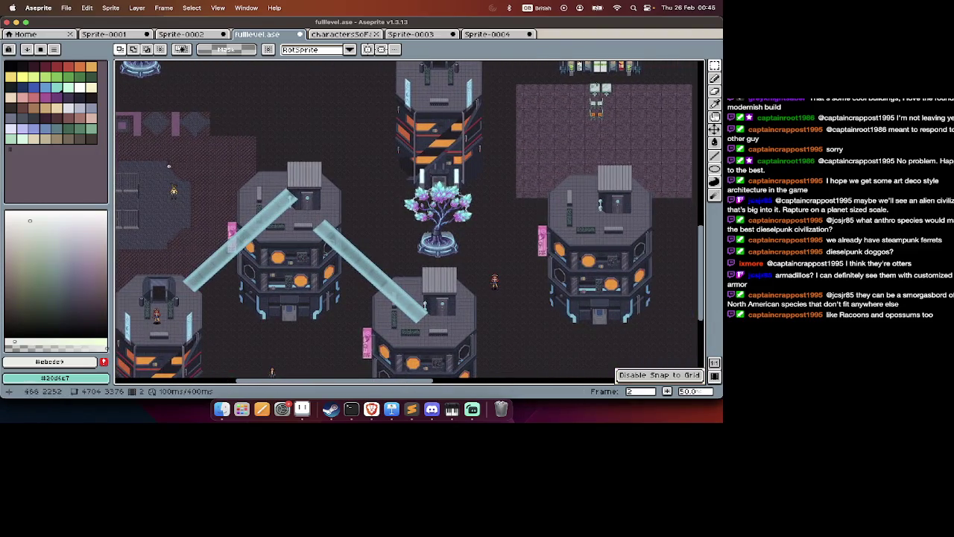
pyautogui.hscroll(-8, 164, 158)
# Paste a trial copy of the plaza floor, position it, then undo the paste.
pyautogui.moveTo(182, 156); pyautogui.dragTo(340, 267)
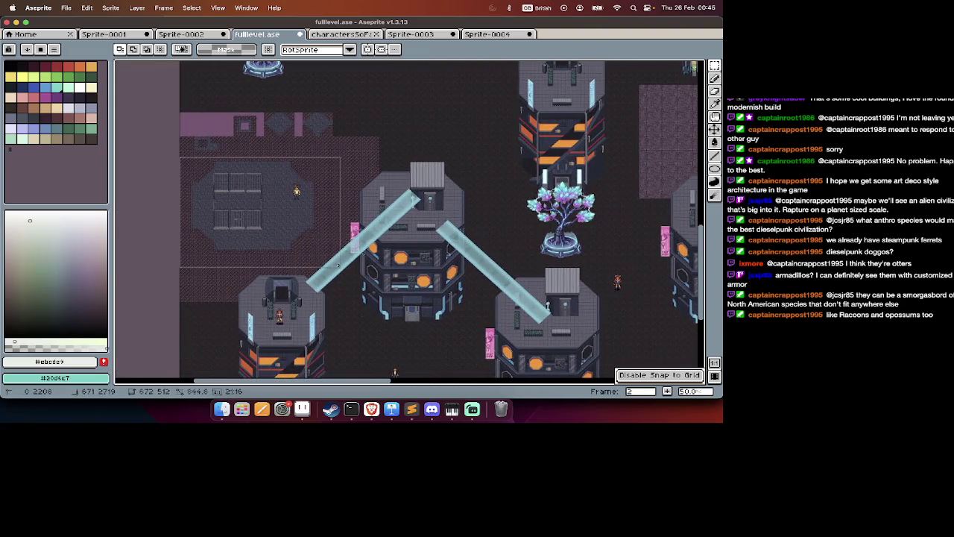
pyautogui.hscroll(3, 336, 264)
pyautogui.hscroll(8, 336, 264)
pyautogui.hotkey('ctrl', 'v')
pyautogui.moveTo(417, 245)
pyautogui.mouseDown()
pyautogui.moveTo(360, 170)
pyautogui.moveTo(368, 171)
pyautogui.mouseUp()
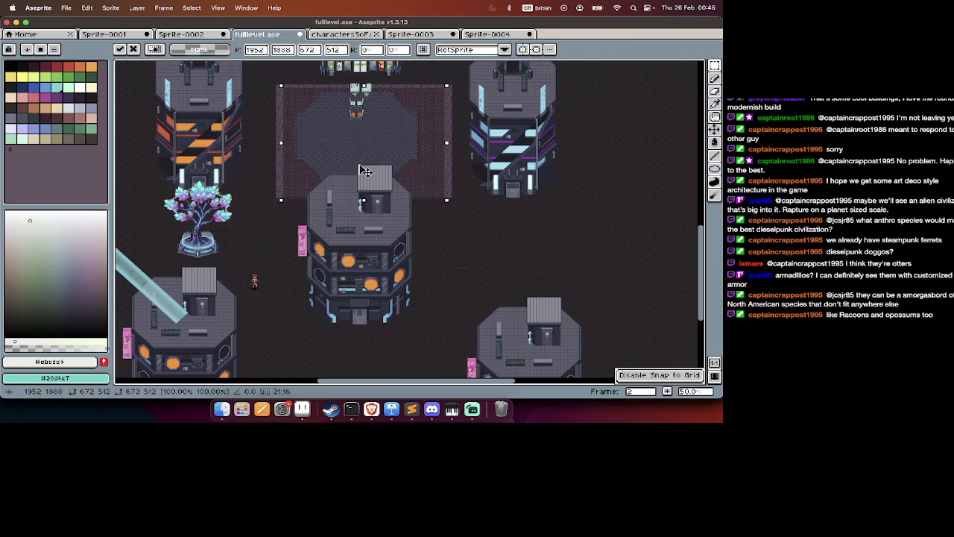
pyautogui.scroll(2, 362, 170)
pyautogui.scroll(3, 340, 160)
pyautogui.scroll(1, 347, 172)
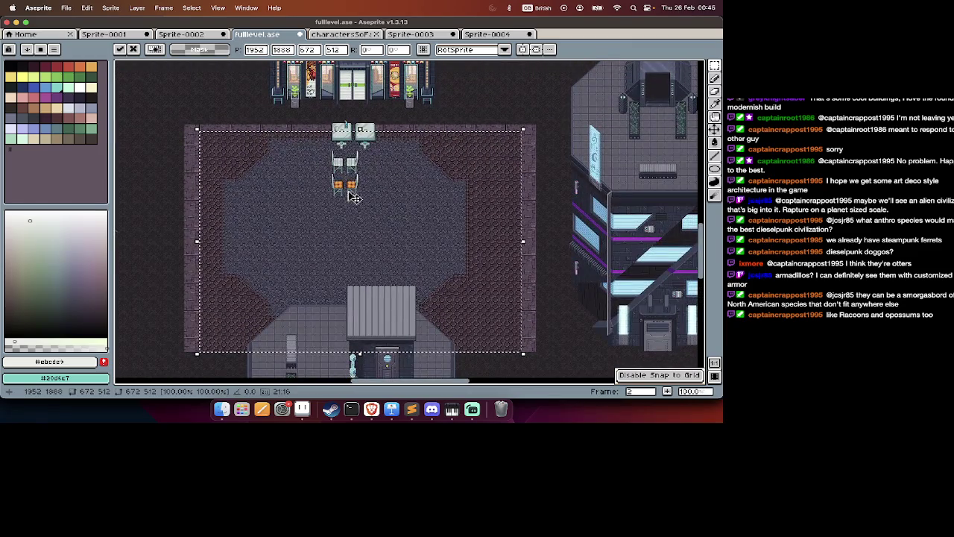
pyautogui.moveTo(276, 194); pyautogui.dragTo(280, 191)
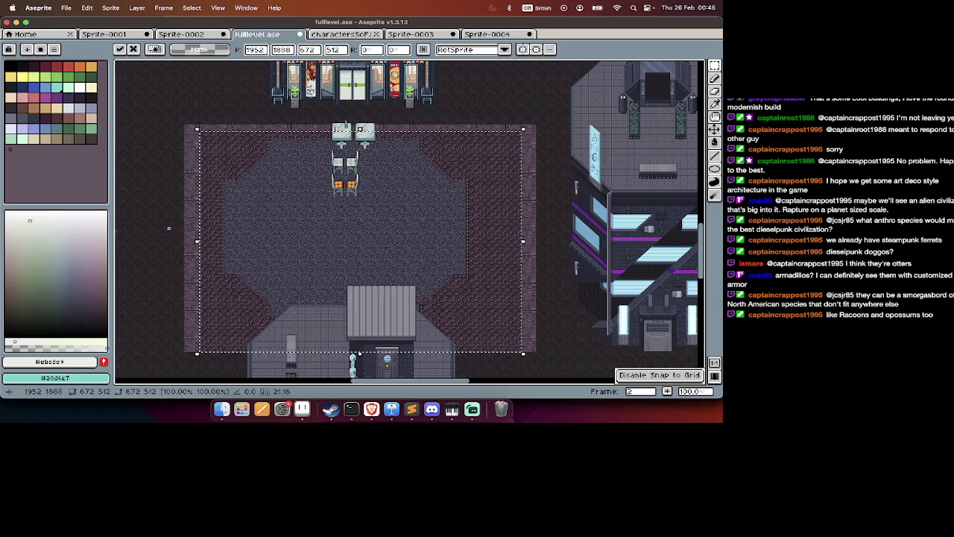
pyautogui.hscroll(-4, 173, 268)
pyautogui.press('super+z')
# Zoom out and save the level map as fulllevel.ase.
pyautogui.hscroll(3, 177, 306)
pyautogui.scroll(-1, 178, 306)
pyautogui.hscroll(1, 207, 158)
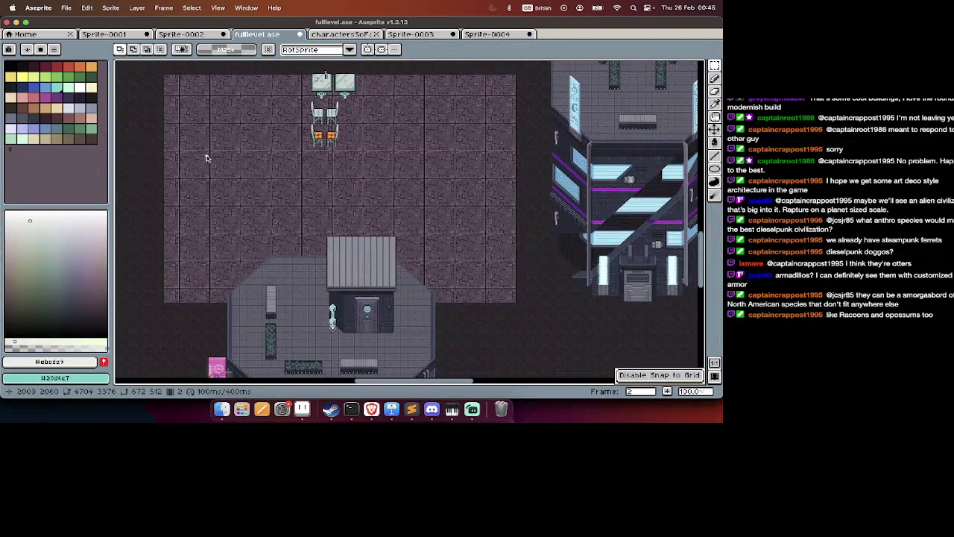
pyautogui.scroll(-1, 207, 158)
pyautogui.press('-')
pyautogui.scroll(-5, 207, 158)
pyautogui.scroll(-1, 207, 158)
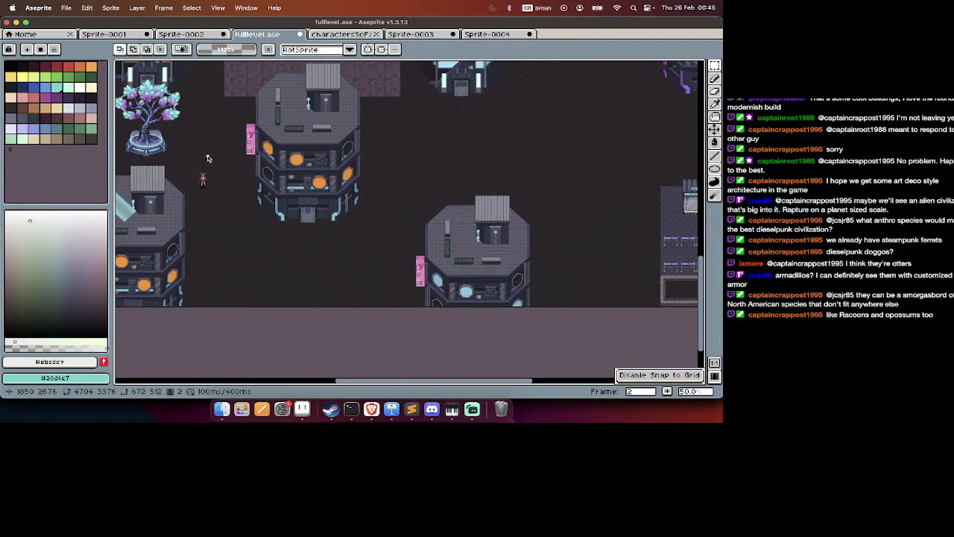
pyautogui.press('super+s')
pyautogui.hscroll(3, 214, 162)
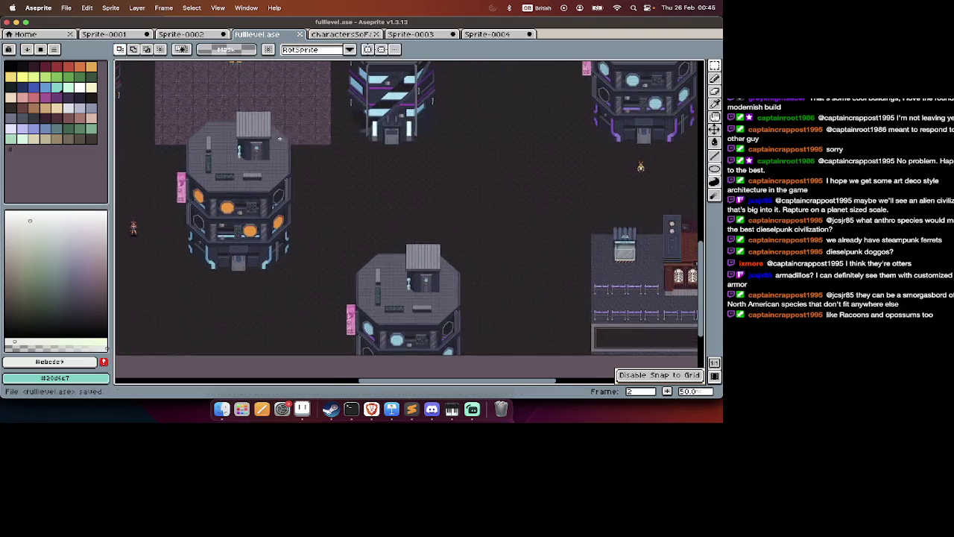
# Pan around the city map and reveal the level's layers and timeline panel.
pyautogui.scroll(-5, 214, 163)
pyautogui.scroll(5, 279, 139)
pyautogui.scroll(4, 278, 139)
pyautogui.hscroll(-3, 278, 138)
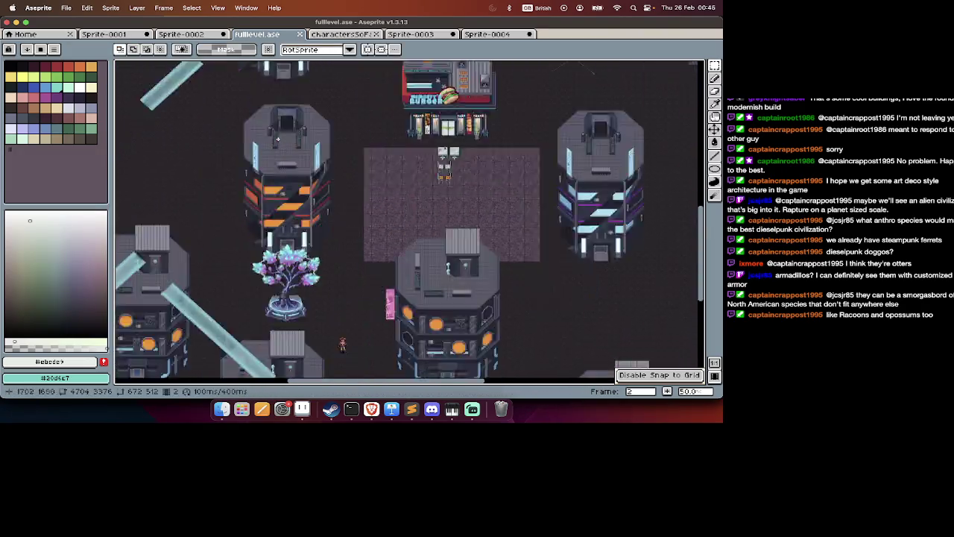
pyautogui.scroll(-3, 278, 139)
pyautogui.press('Tab')
# Hide the layers and timeline panel again and bring Streamlabs Desktop to the front.
pyautogui.scroll(-3, 283, 134)
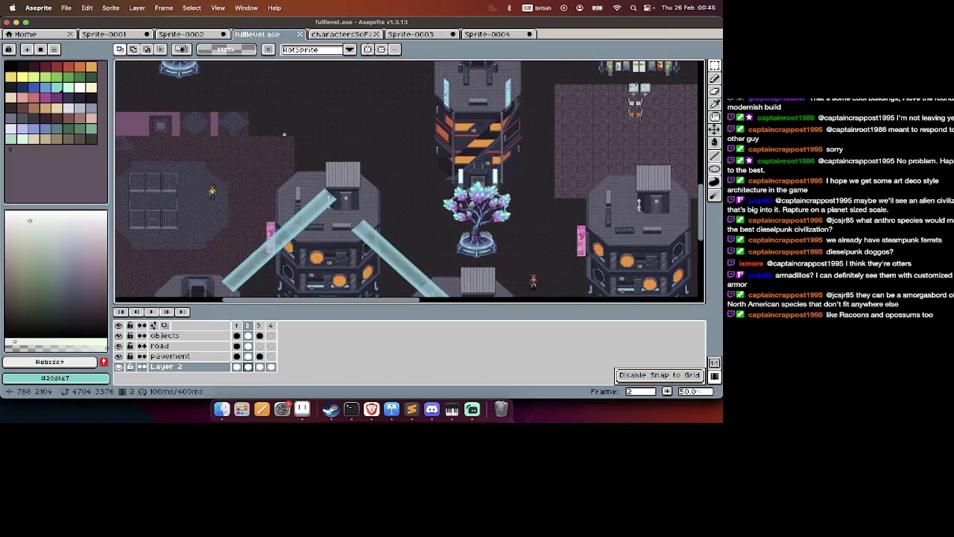
pyautogui.scroll(6, 283, 133)
pyautogui.press('Tab')
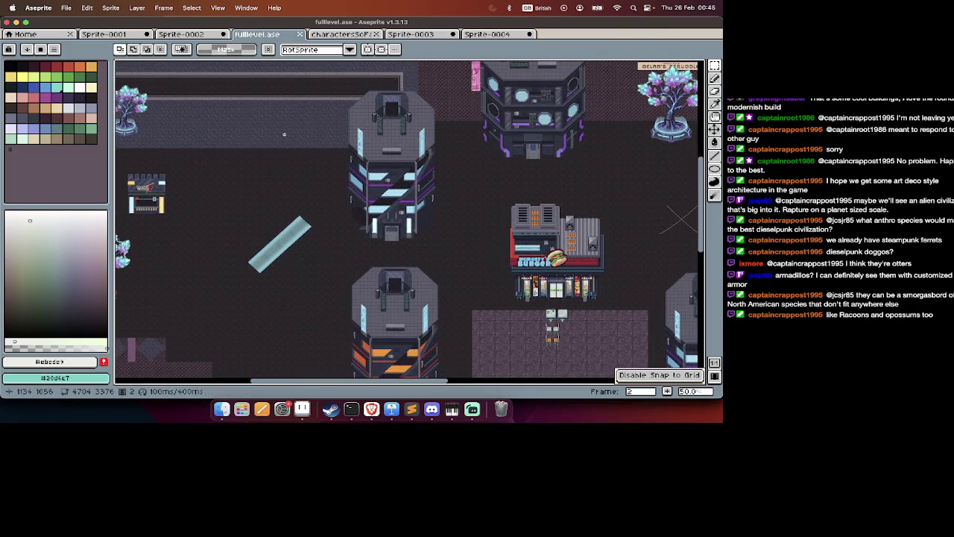
pyautogui.press('super+Tab')
pyautogui.press('super+Tab')
pyautogui.press('super+Tab')
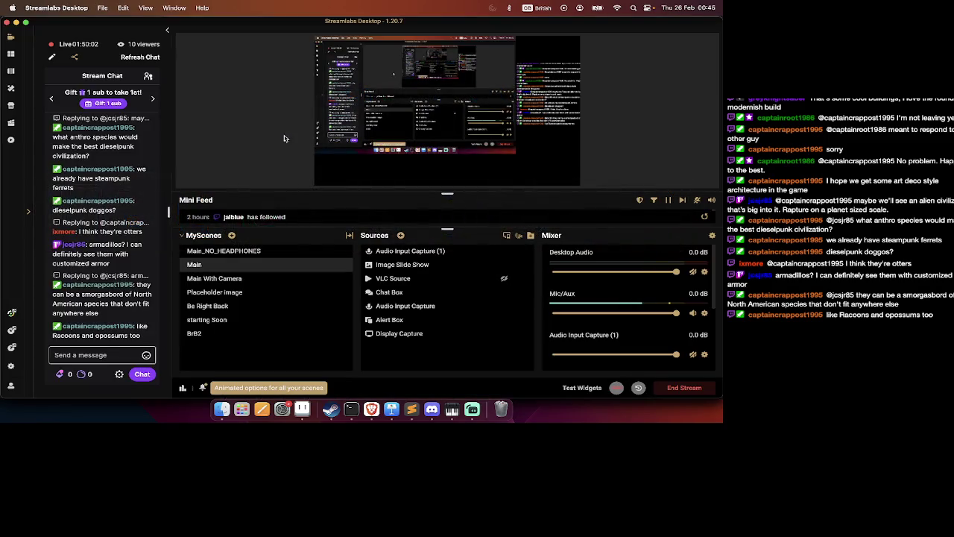
pyautogui.scroll(3, 151, 259)
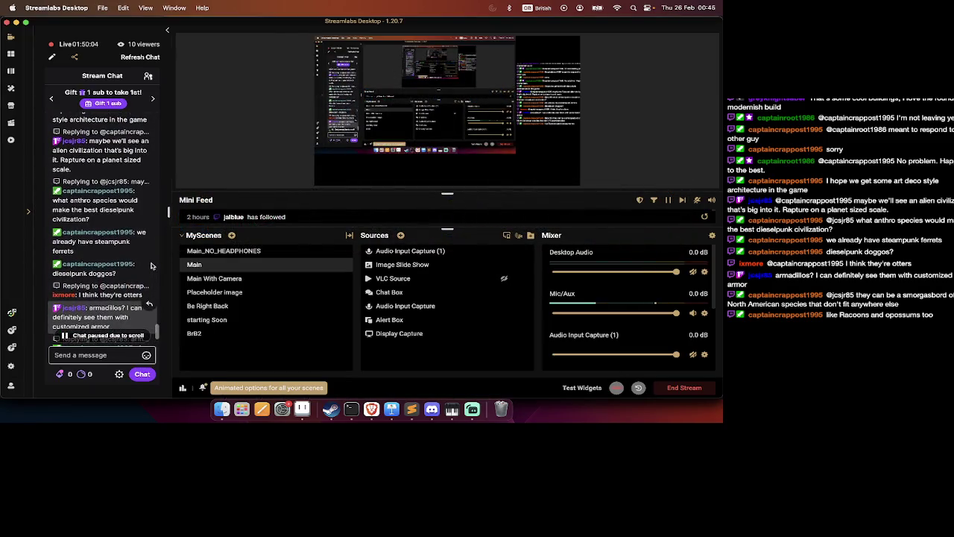
pyautogui.scroll(3, 152, 266)
pyautogui.scroll(2, 152, 266)
pyautogui.scroll(1, 152, 266)
pyautogui.scroll(2, 152, 267)
pyautogui.scroll(2, 151, 266)
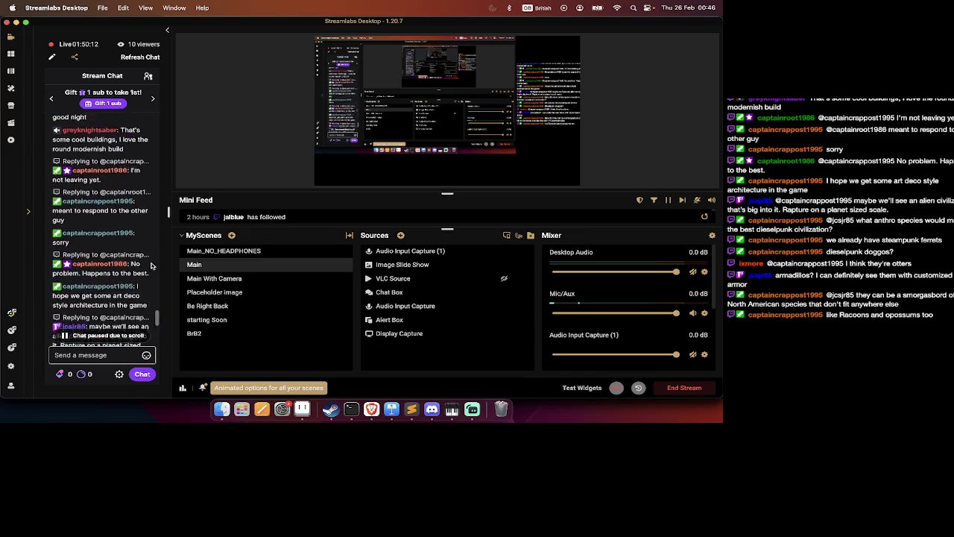
pyautogui.scroll(1, 152, 266)
pyautogui.scroll(-1, 152, 266)
pyautogui.scroll(1, 151, 266)
pyautogui.scroll(1, 151, 266)
pyautogui.scroll(2, 151, 266)
pyautogui.scroll(1, 151, 266)
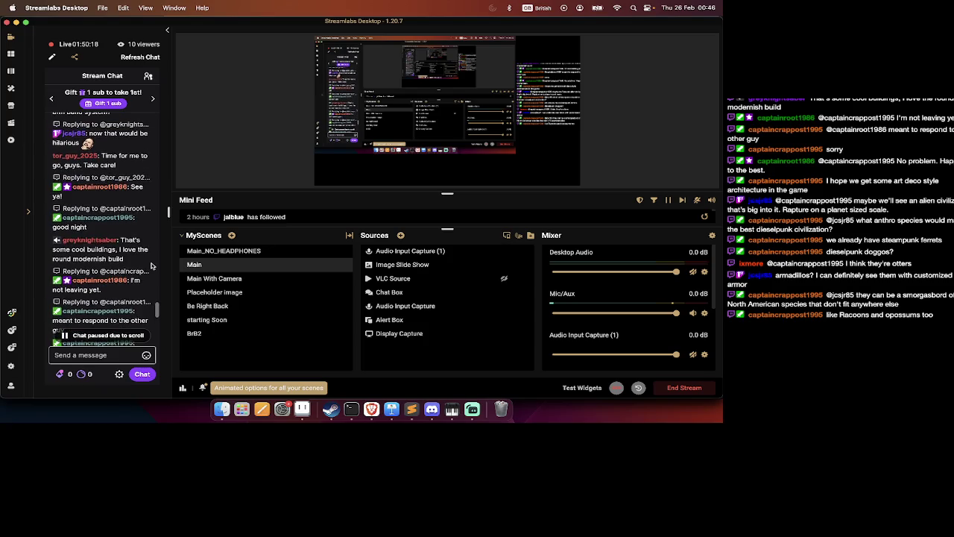
pyautogui.scroll(2, 151, 266)
pyautogui.scroll(2, 151, 266)
pyautogui.scroll(2, 151, 266)
pyautogui.scroll(1, 152, 266)
pyautogui.scroll(1, 151, 266)
pyautogui.scroll(1, 151, 264)
pyautogui.scroll(1, 151, 263)
pyautogui.scroll(1, 151, 263)
pyautogui.scroll(2, 152, 262)
pyautogui.scroll(3, 151, 262)
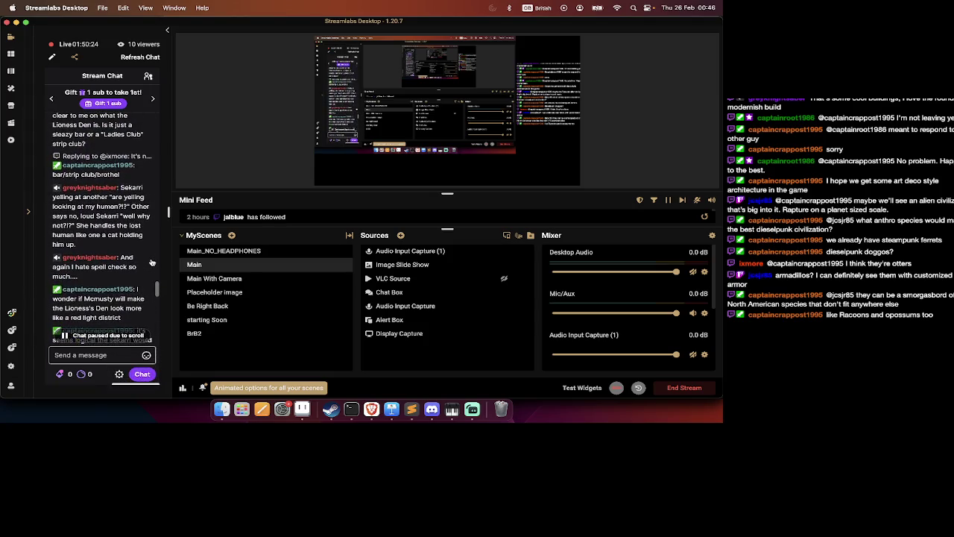
pyautogui.scroll(2, 151, 262)
pyautogui.scroll(1, 151, 262)
pyautogui.scroll(3, 151, 263)
pyautogui.scroll(2, 151, 262)
pyautogui.scroll(3, 152, 263)
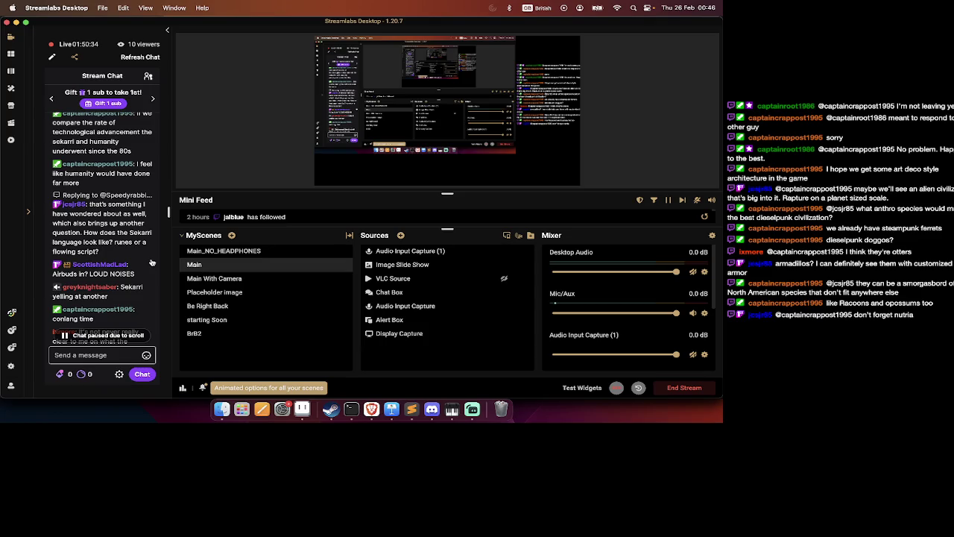
pyautogui.scroll(-1, 152, 262)
pyautogui.scroll(-1, 152, 262)
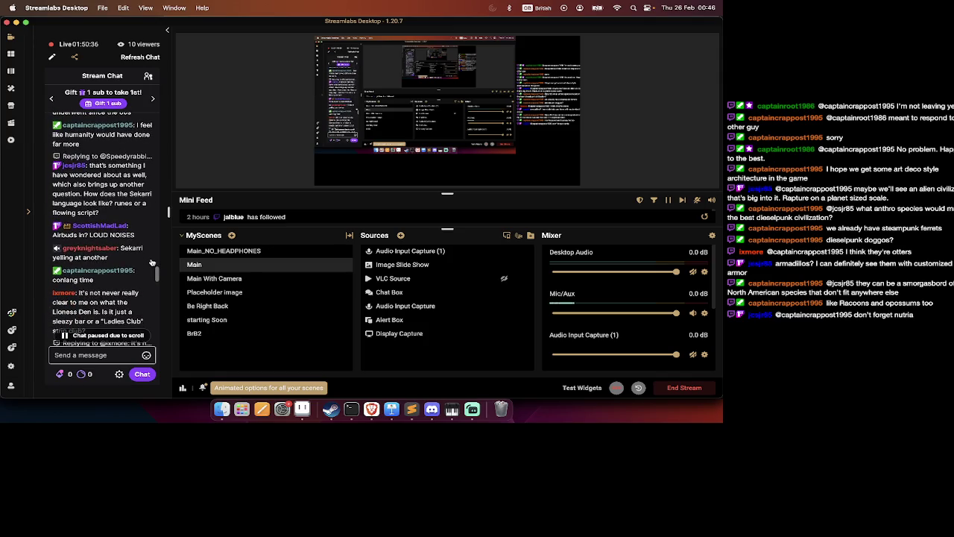
pyautogui.scroll(-1, 151, 263)
pyautogui.scroll(-1, 151, 262)
pyautogui.scroll(-1, 152, 261)
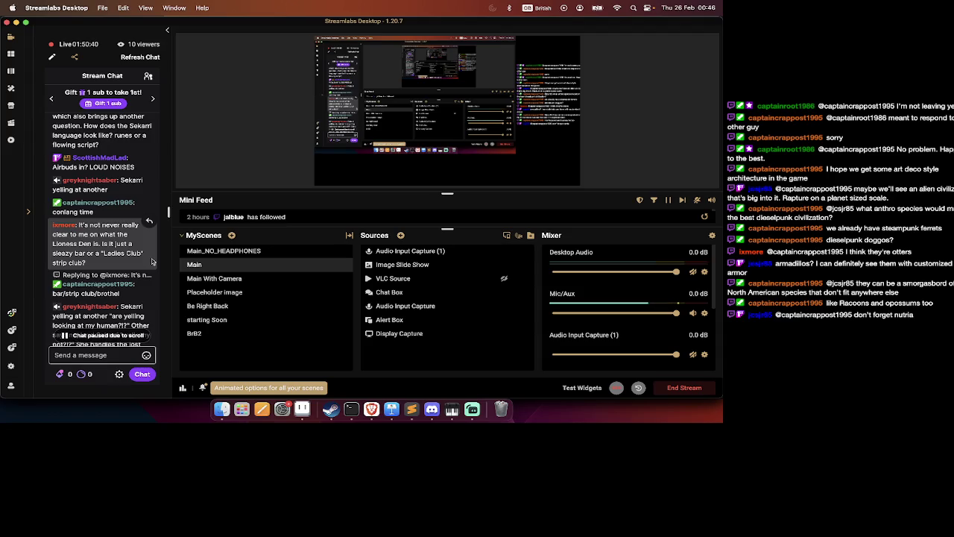
pyautogui.scroll(-1, 151, 261)
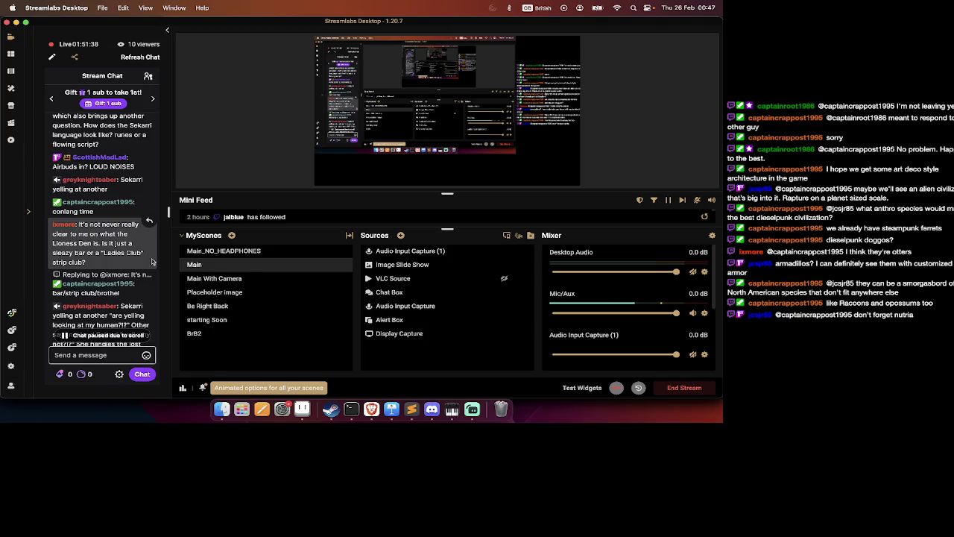
pyautogui.scroll(-2, 152, 261)
pyautogui.scroll(-2, 152, 261)
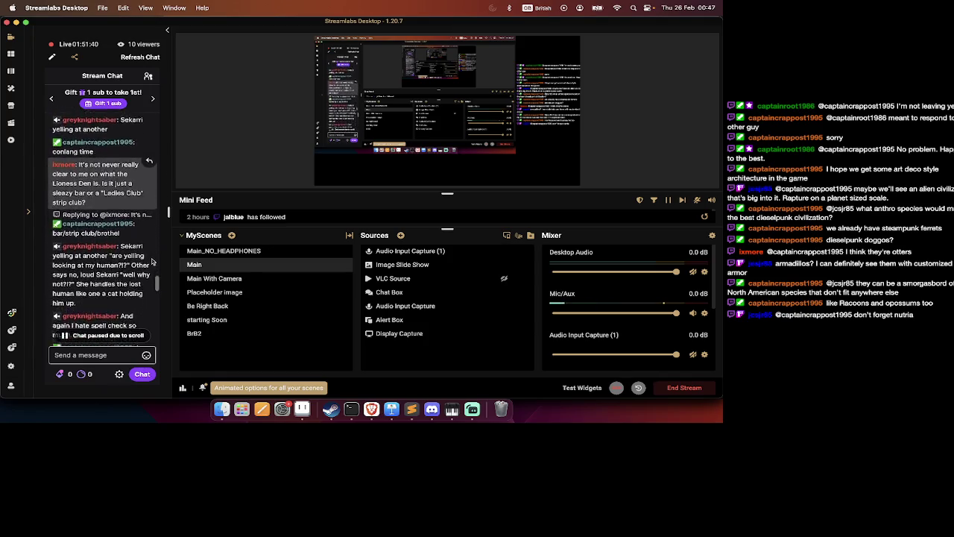
pyautogui.scroll(-2, 153, 261)
pyautogui.scroll(-1, 152, 261)
pyautogui.scroll(-2, 152, 261)
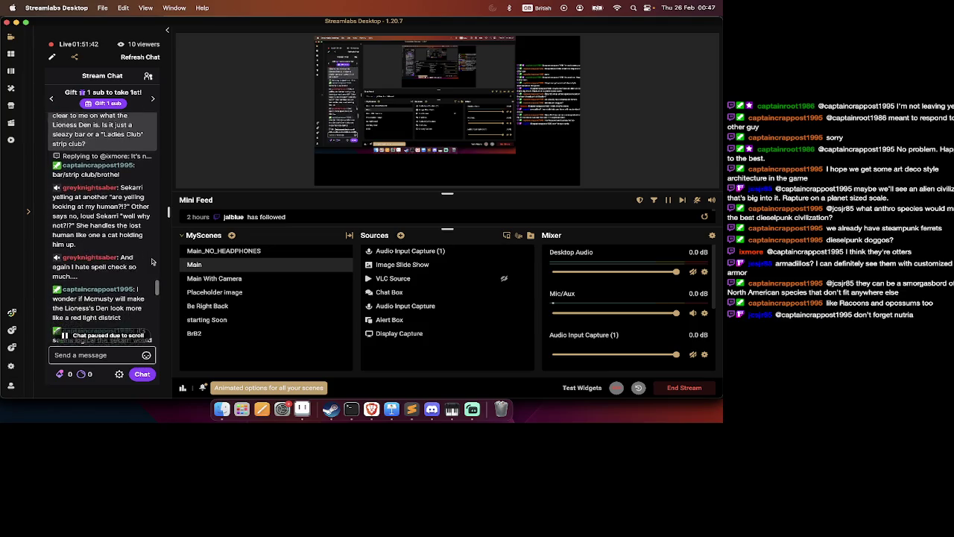
pyautogui.scroll(-1, 152, 261)
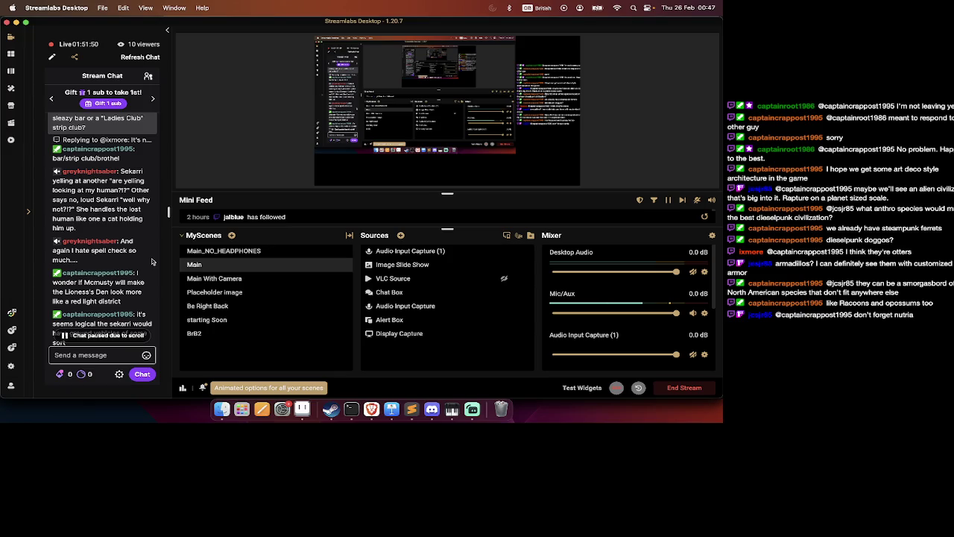
pyautogui.scroll(-3, 152, 261)
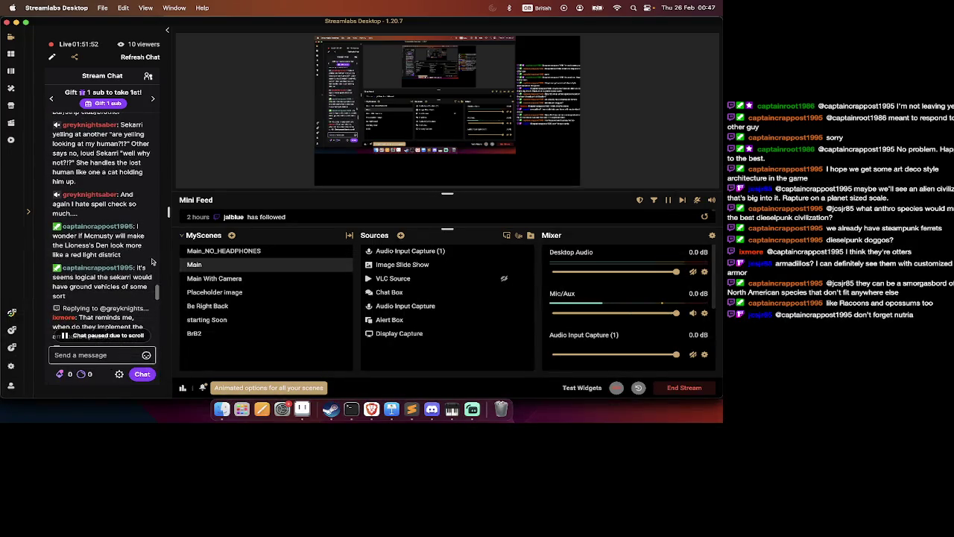
pyautogui.scroll(-1, 152, 261)
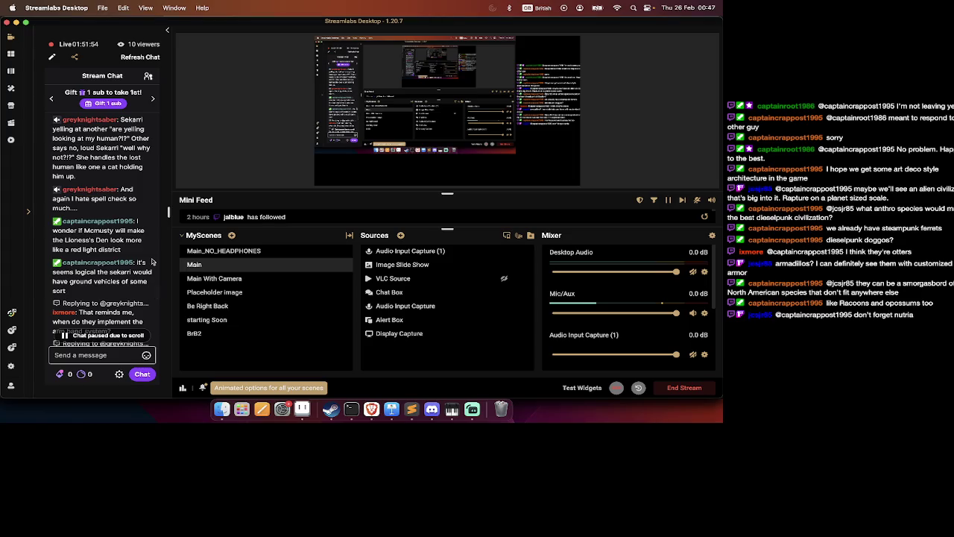
pyautogui.scroll(2, 153, 261)
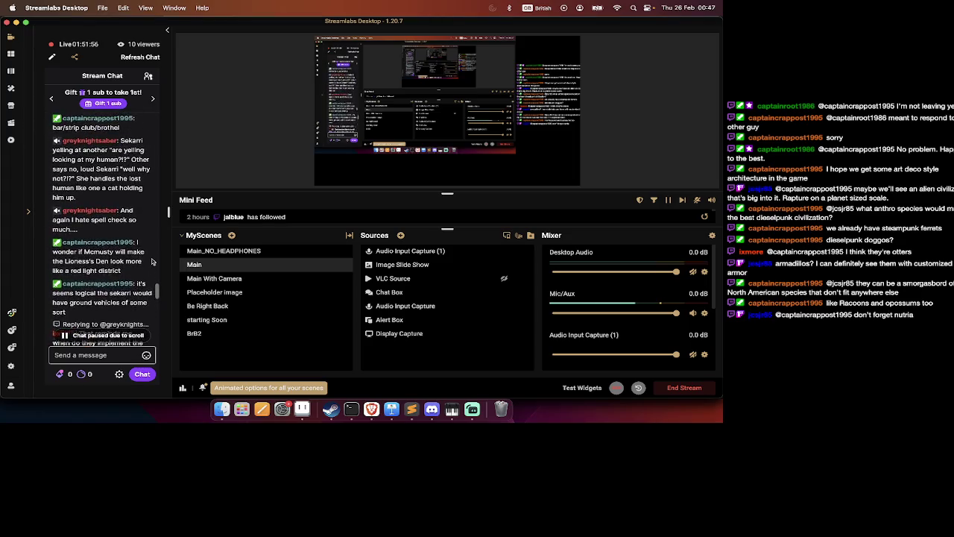
pyautogui.scroll(-3, 152, 260)
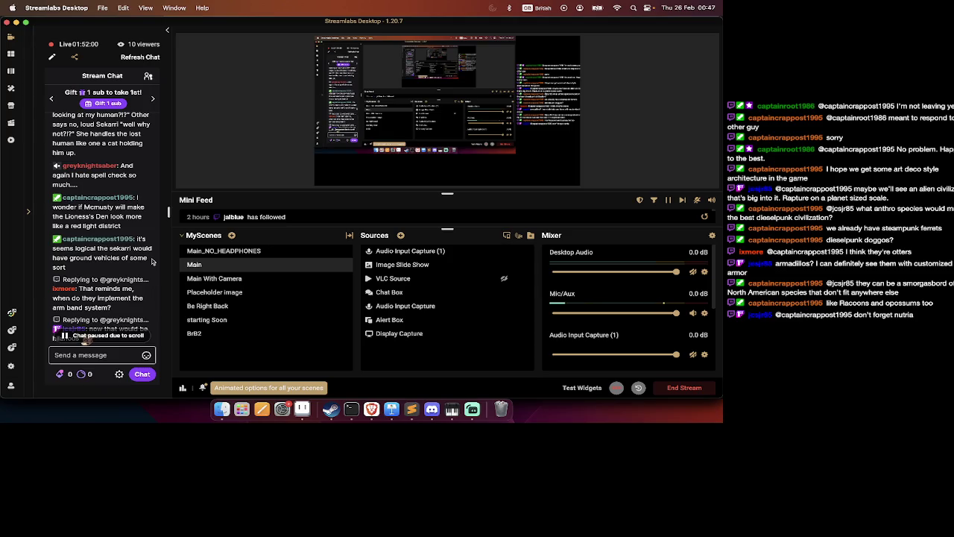
pyautogui.scroll(-1, 152, 261)
pyautogui.scroll(-1, 152, 261)
pyautogui.scroll(-1, 152, 261)
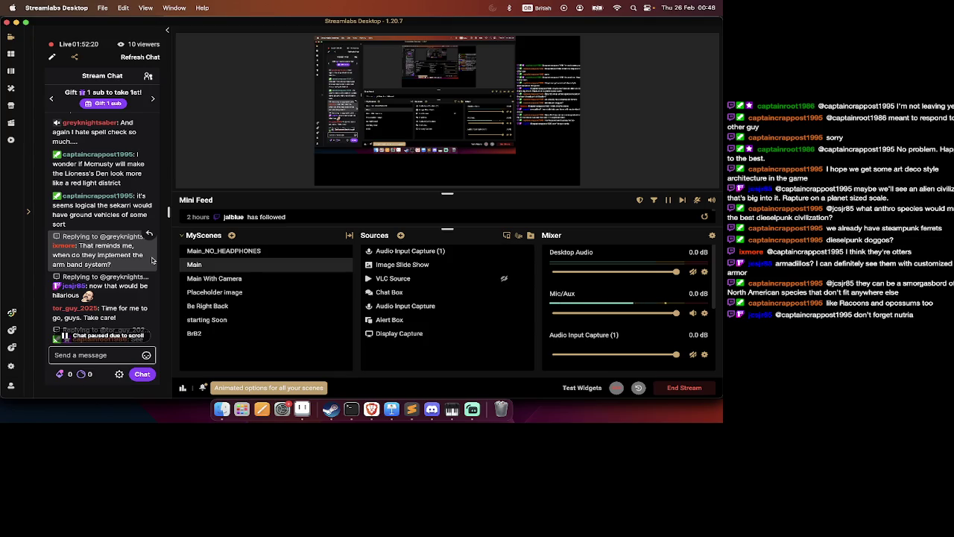
pyautogui.scroll(-1, 152, 260)
pyautogui.scroll(-1, 152, 260)
pyautogui.scroll(-1, 152, 260)
pyautogui.scroll(-1, 152, 260)
pyautogui.scroll(-1, 152, 260)
pyautogui.scroll(-1, 152, 259)
pyautogui.scroll(-1, 152, 260)
pyautogui.scroll(-1, 152, 260)
pyautogui.scroll(-1, 152, 259)
pyautogui.scroll(-1, 152, 259)
pyautogui.scroll(-1, 152, 260)
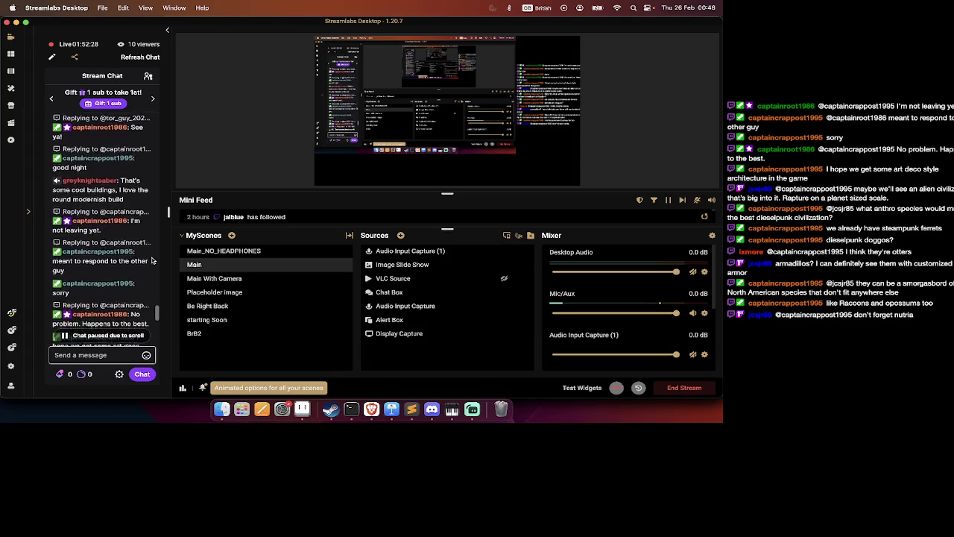